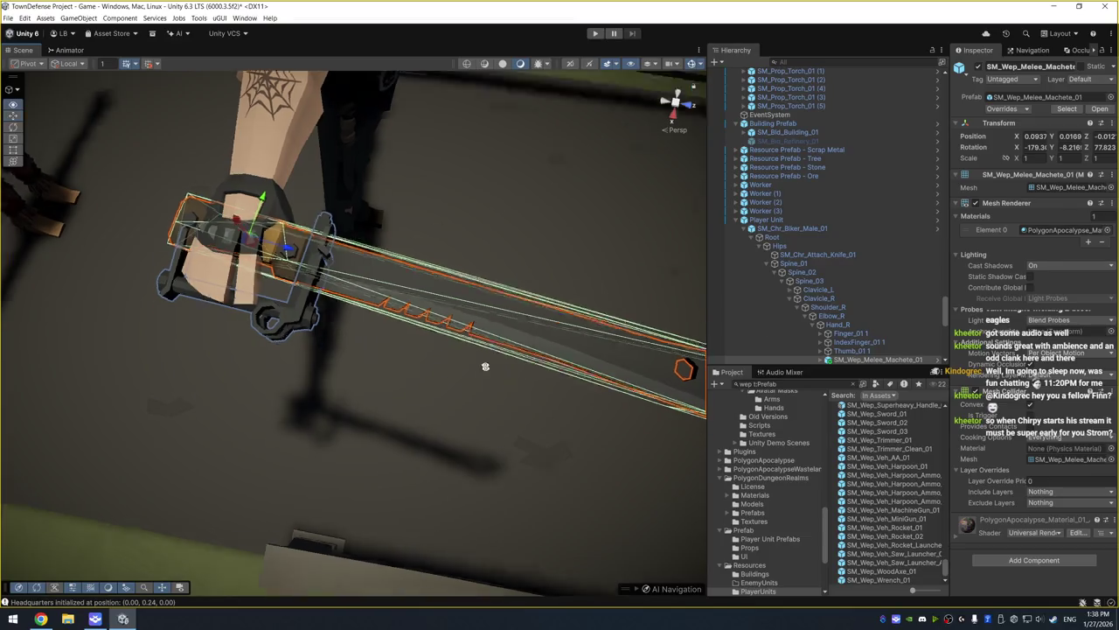
Move the bat up into the biker hero's hand beside the machete
{"action": "left_click_drag", "start_coordinate": [487, 369], "coordinate": [513, 275]}
{"action": "left_click", "coordinate": [303, 388]}
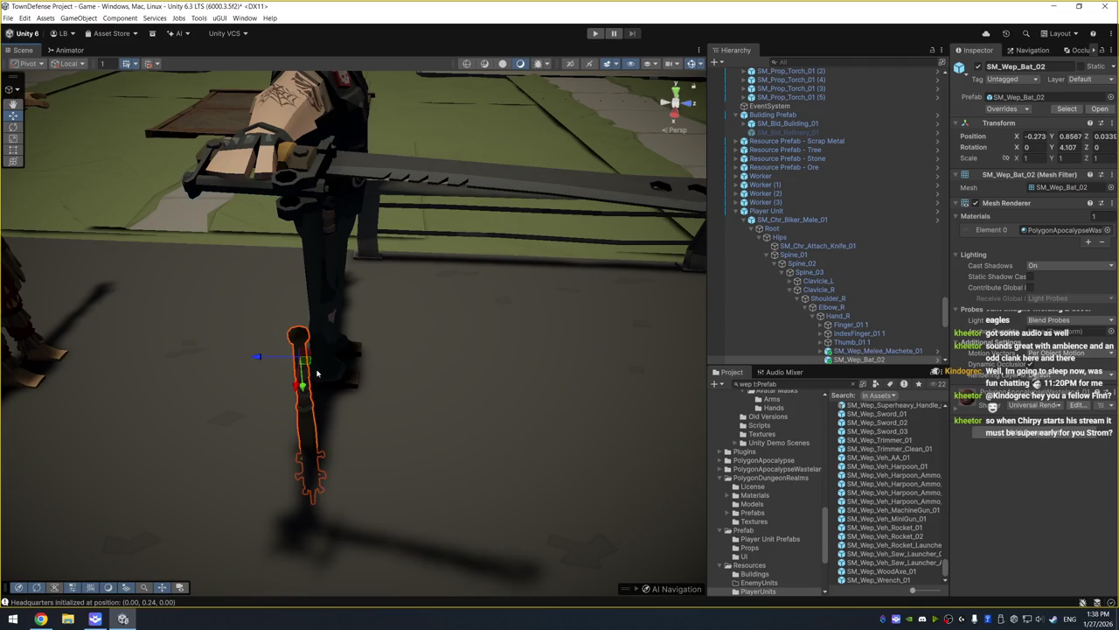
{"action": "mouse_move", "coordinate": [304, 375]}
{"action": "left_mouse_down"}
{"action": "mouse_move", "coordinate": [315, 245]}
{"action": "mouse_move", "coordinate": [347, 147]}
{"action": "mouse_move", "coordinate": [495, 212]}
{"action": "mouse_move", "coordinate": [500, 257]}
{"action": "mouse_move", "coordinate": [465, 282]}
{"action": "left_mouse_up"}
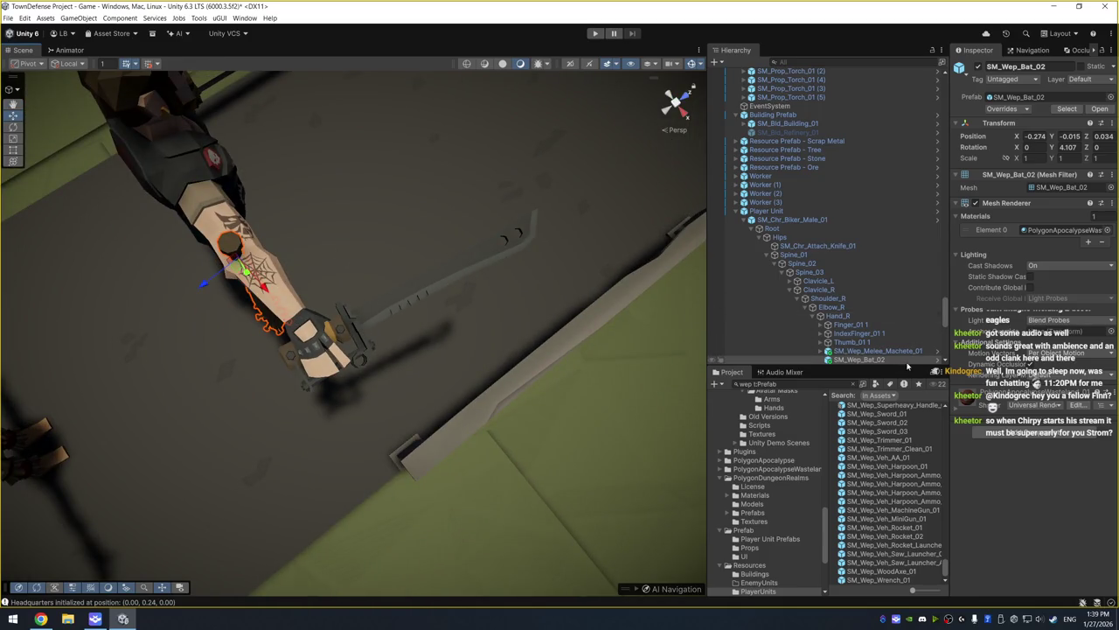
{"action": "left_click", "coordinate": [874, 352]}
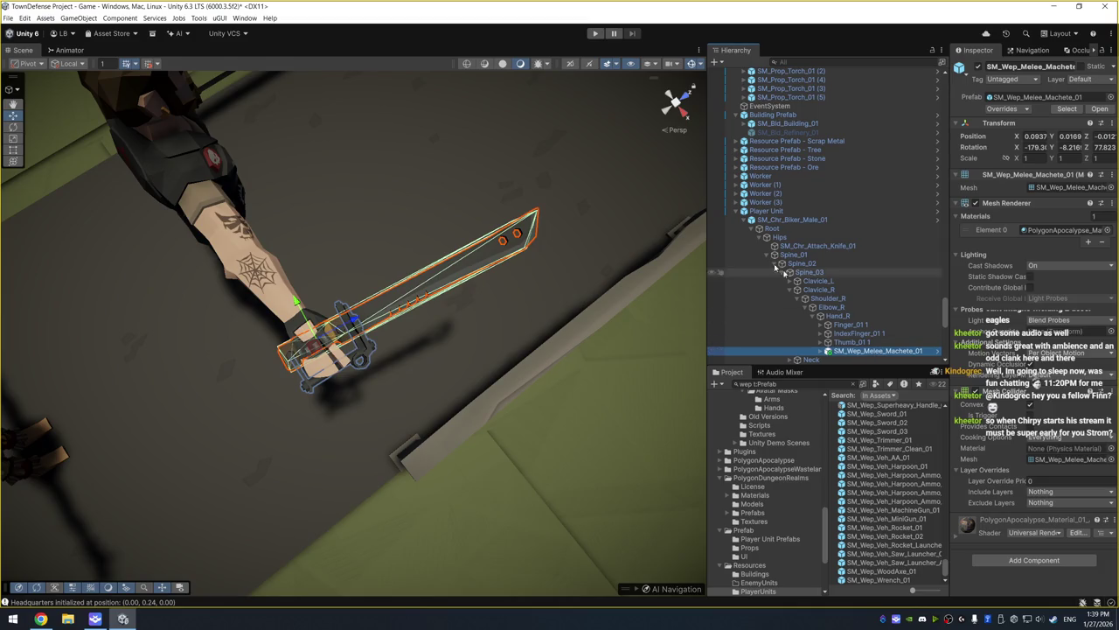
{"action": "left_click", "coordinate": [765, 212]}
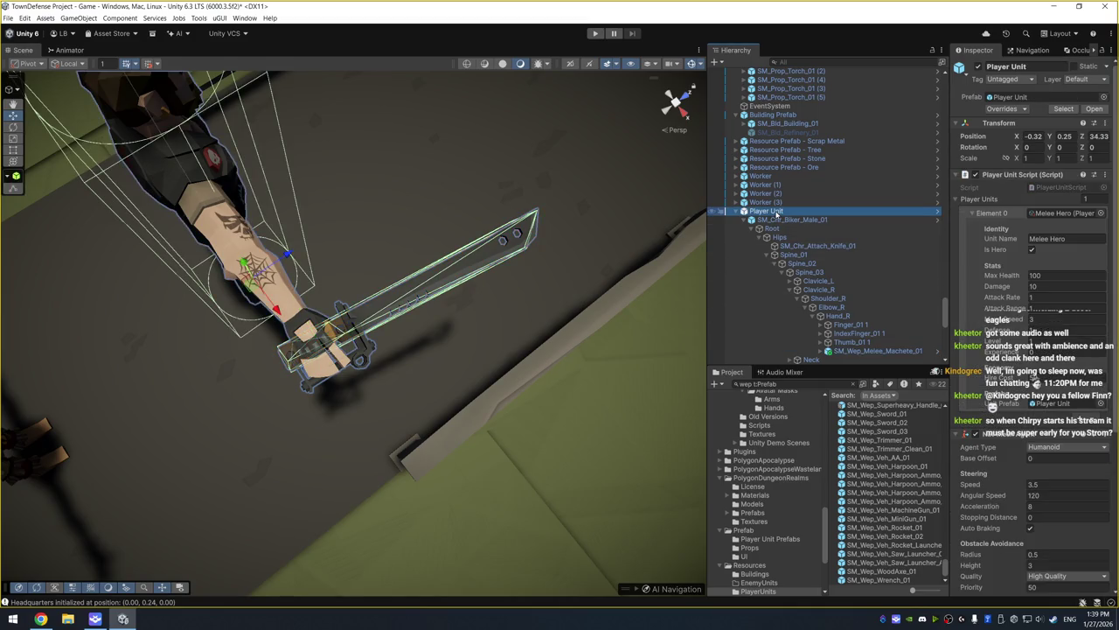
Rename the unit 'Player Unit - Melee Machete' and save it as an original prefab in Player Unit Prefabs
{"action": "mouse_move", "coordinate": [950, 210]}
{"action": "left_mouse_down"}
{"action": "mouse_move", "coordinate": [945, 227]}
{"action": "mouse_move", "coordinate": [933, 228]}
{"action": "left_mouse_up"}
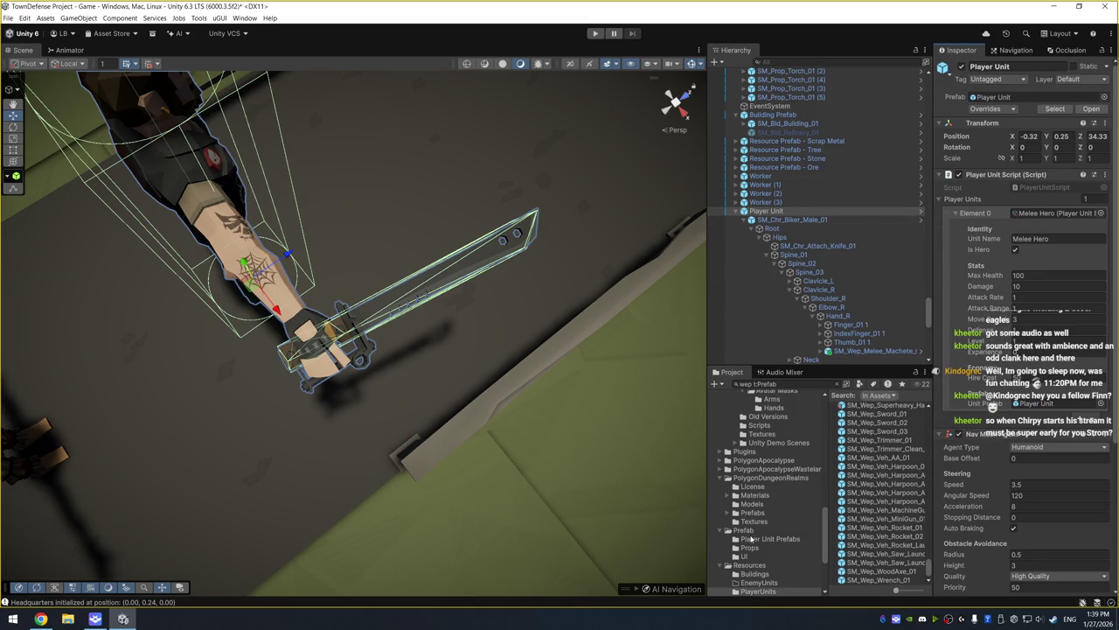
{"action": "left_click", "coordinate": [753, 538]}
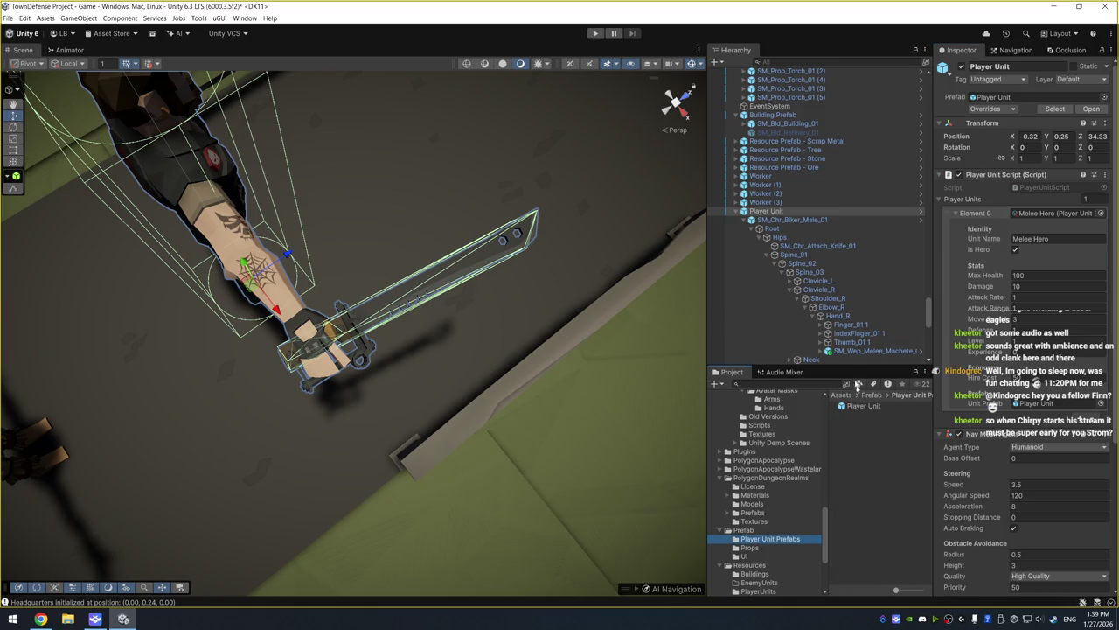
{"action": "left_click", "coordinate": [766, 211]}
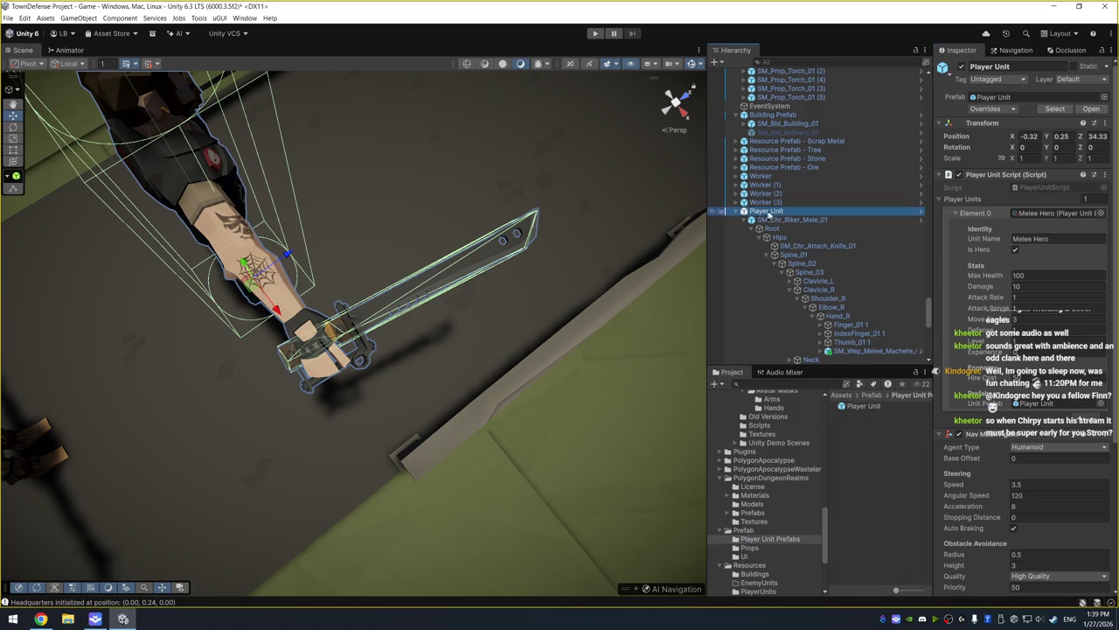
{"action": "left_click", "coordinate": [780, 212]}
{"action": "type", "text": "Melee Machete"}
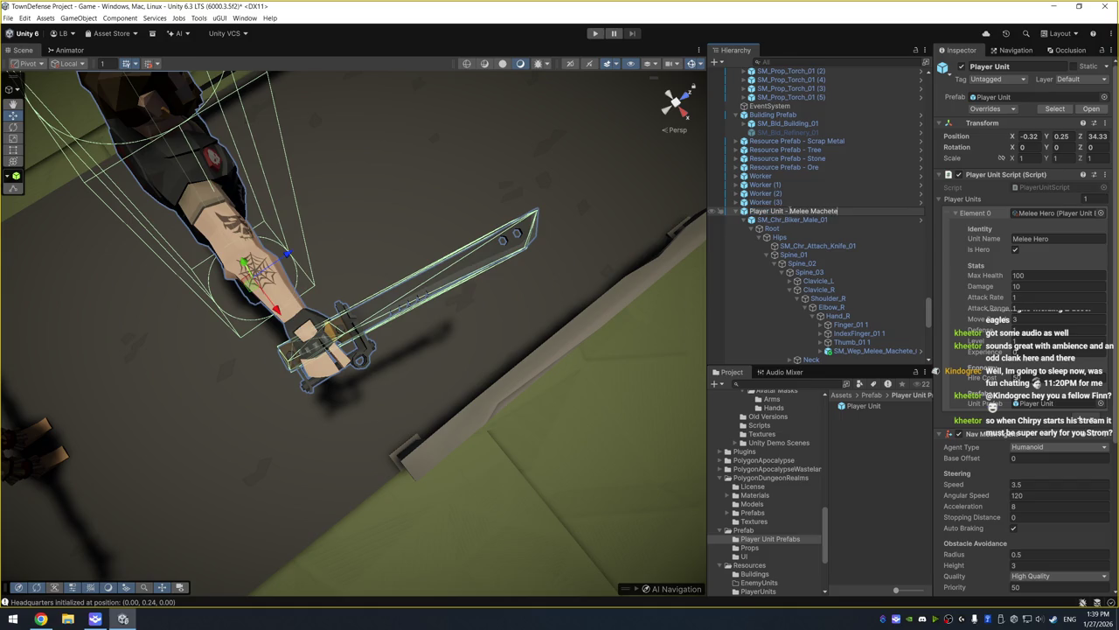
{"action": "key", "text": "Return"}
{"action": "mouse_move", "coordinate": [790, 212]}
{"action": "left_mouse_down"}
{"action": "mouse_move", "coordinate": [831, 291]}
{"action": "mouse_move", "coordinate": [877, 446]}
{"action": "left_mouse_up"}
{"action": "left_click", "coordinate": [523, 325]}
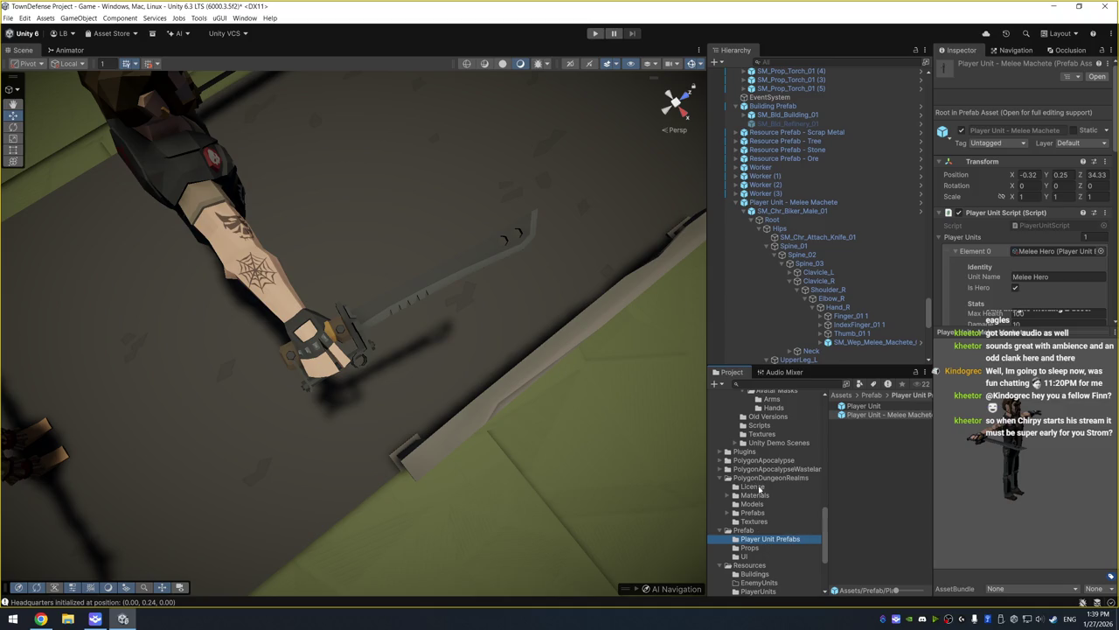
Orbit the Scene view around the hero and the workers
{"action": "mouse_move", "coordinate": [567, 391]}
{"action": "left_mouse_down"}
{"action": "mouse_move", "coordinate": [554, 338]}
{"action": "mouse_move", "coordinate": [490, 342]}
{"action": "mouse_move", "coordinate": [257, 248]}
{"action": "mouse_move", "coordinate": [517, 313]}
{"action": "left_mouse_up"}
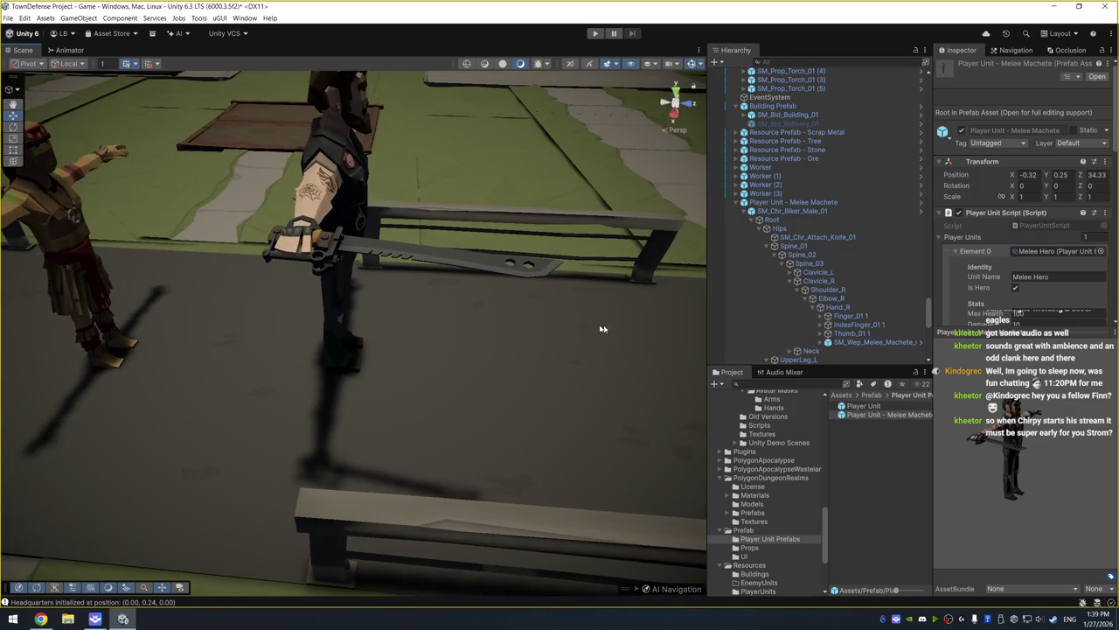
{"action": "key", "text": "alt+Tab"}
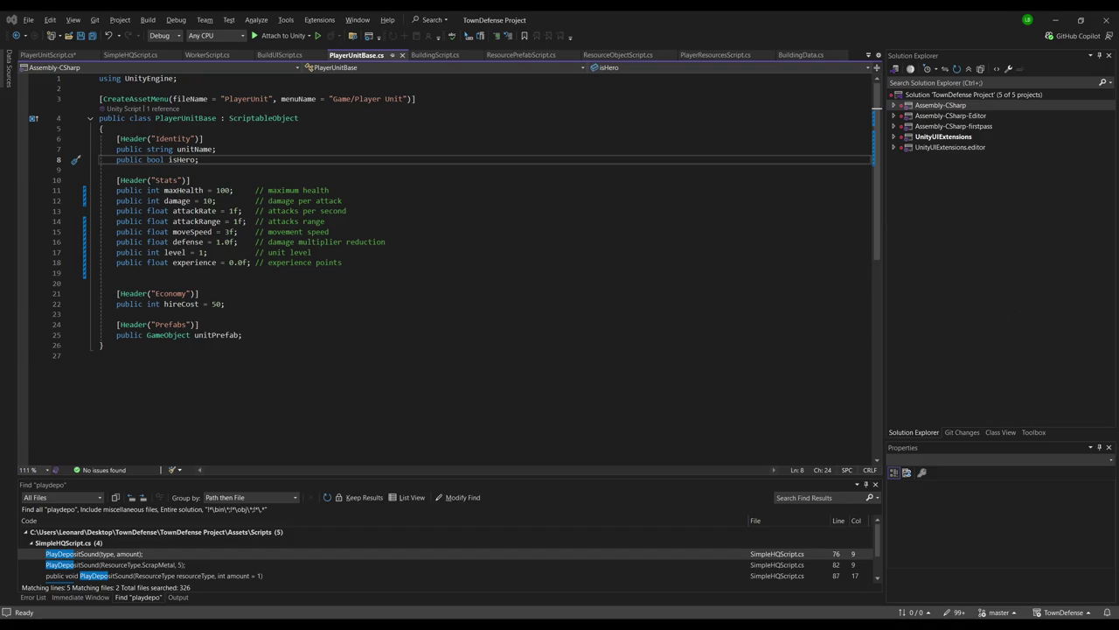
{"action": "key", "text": "alt+Tab"}
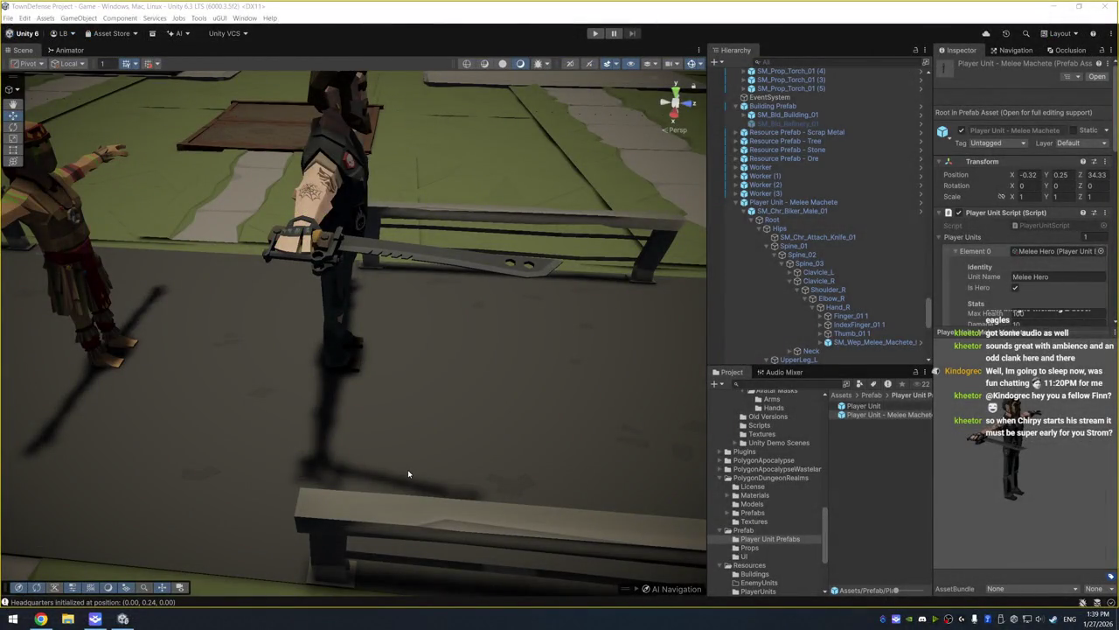
{"action": "mouse_move", "coordinate": [510, 440]}
{"action": "left_mouse_down"}
{"action": "mouse_move", "coordinate": [512, 292]}
{"action": "mouse_move", "coordinate": [454, 344]}
{"action": "mouse_move", "coordinate": [402, 332]}
{"action": "left_mouse_up"}
Duplicate the Melee Machete unit and slide the copy sideways along X
{"action": "left_click", "coordinate": [793, 202]}
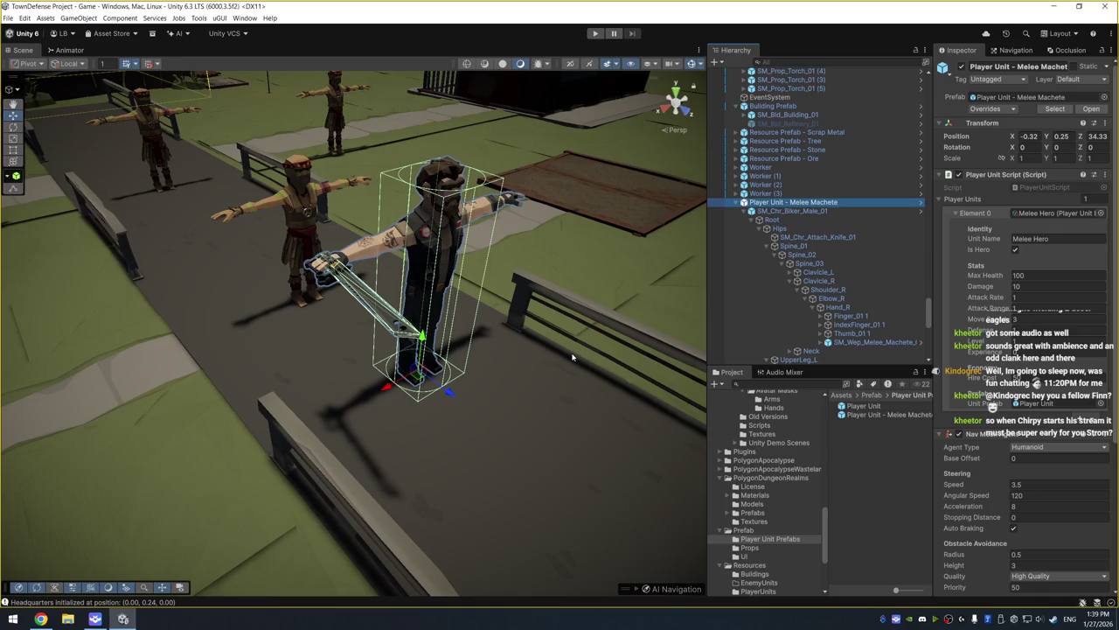
{"action": "scroll", "coordinate": [818, 219], "scroll_direction": "down", "scroll_amount": 10}
{"action": "left_click_drag", "start_coordinate": [490, 350], "coordinate": [424, 355]}
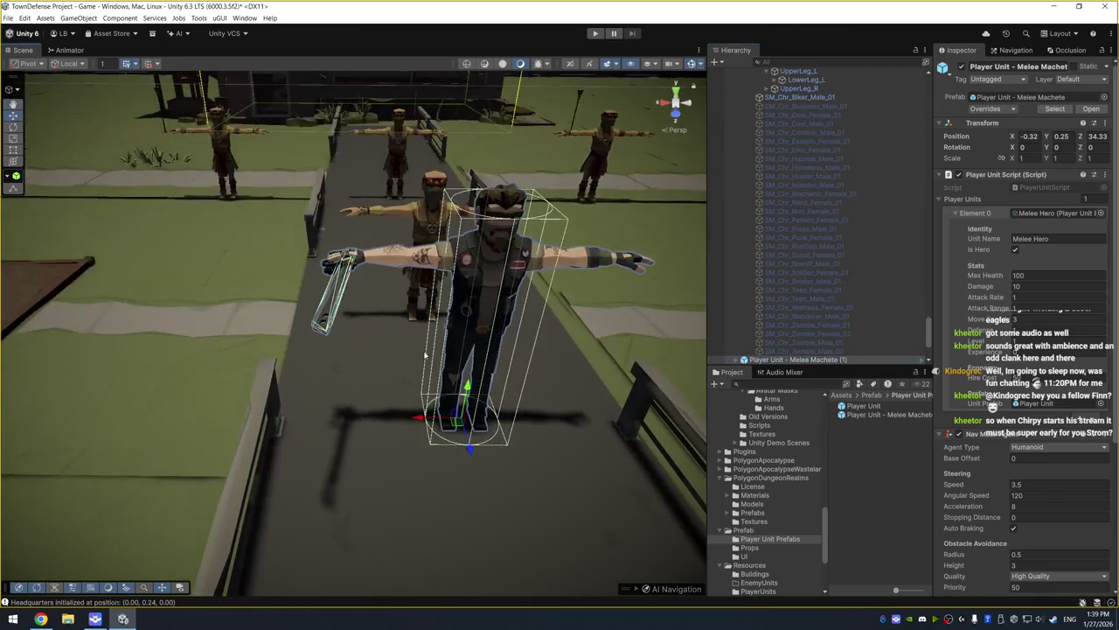
{"action": "left_click_drag", "start_coordinate": [422, 426], "coordinate": [166, 426]}
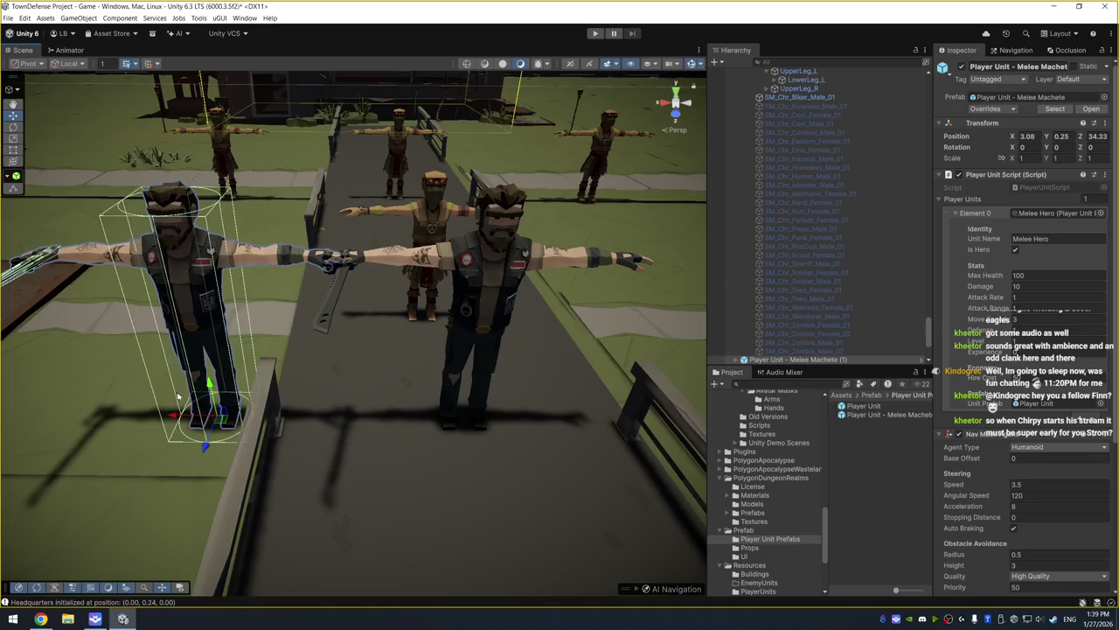
{"action": "left_click_drag", "start_coordinate": [332, 423], "coordinate": [376, 422]}
{"action": "scroll", "coordinate": [860, 220], "scroll_direction": "up", "scroll_amount": 3}
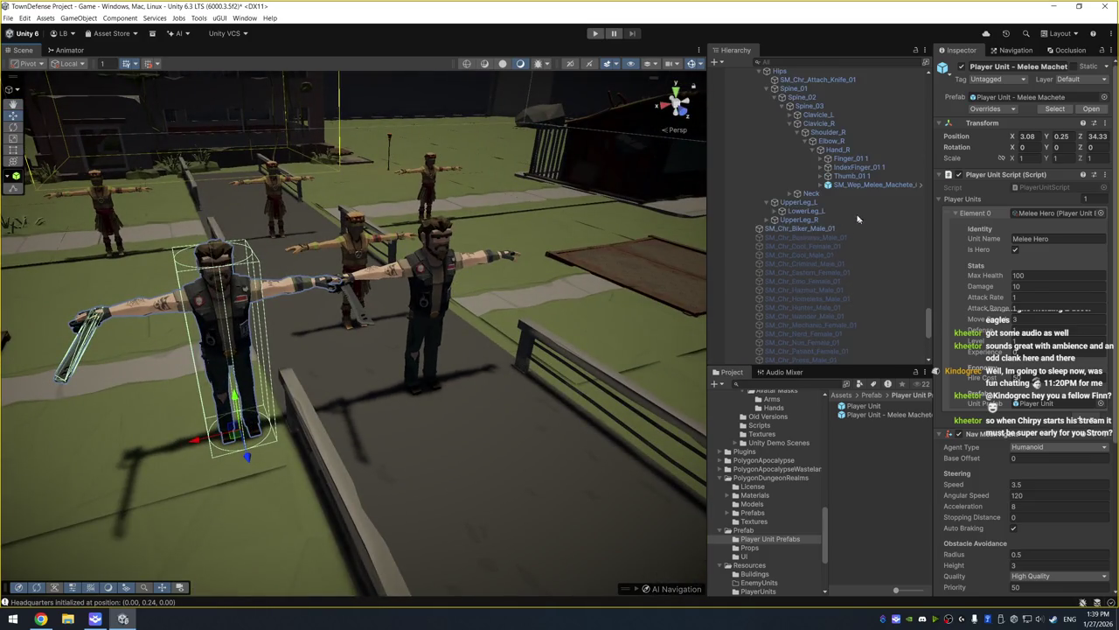
Hide the biker body mesh and switch on the mechanic woman body instead
{"action": "left_click", "coordinate": [835, 228]}
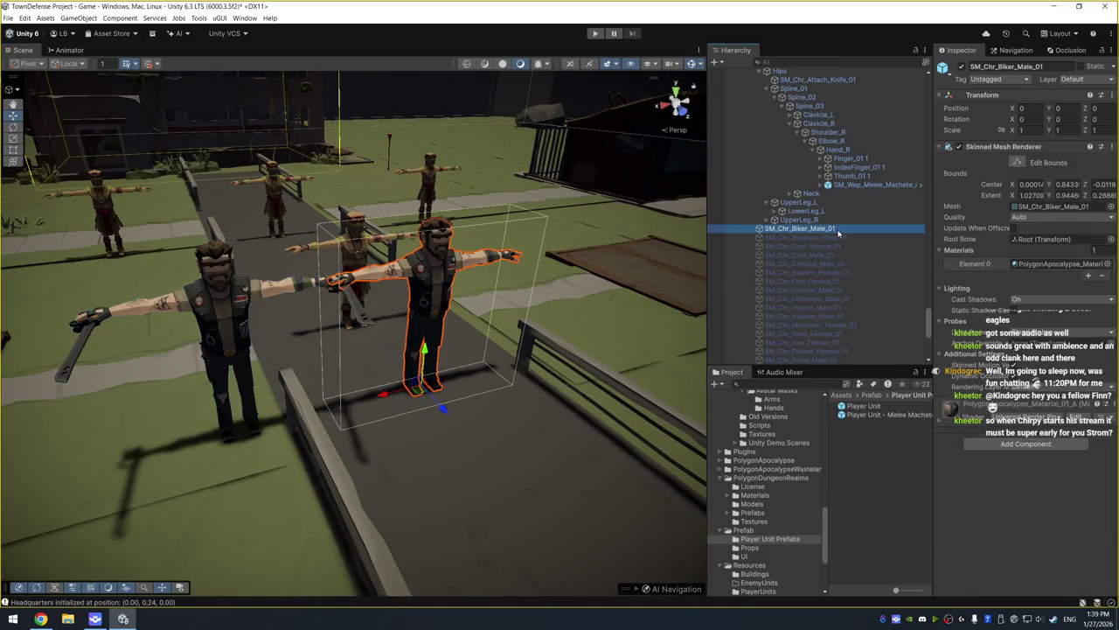
{"action": "left_click", "coordinate": [961, 66]}
{"action": "left_click", "coordinate": [834, 239]}
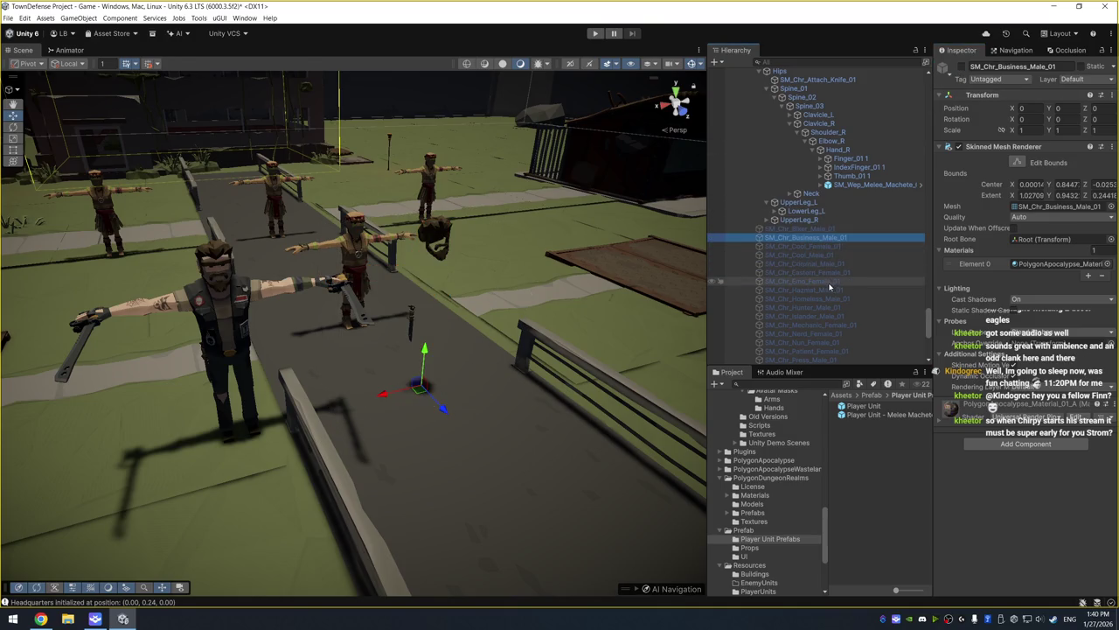
{"action": "left_click", "coordinate": [830, 324]}
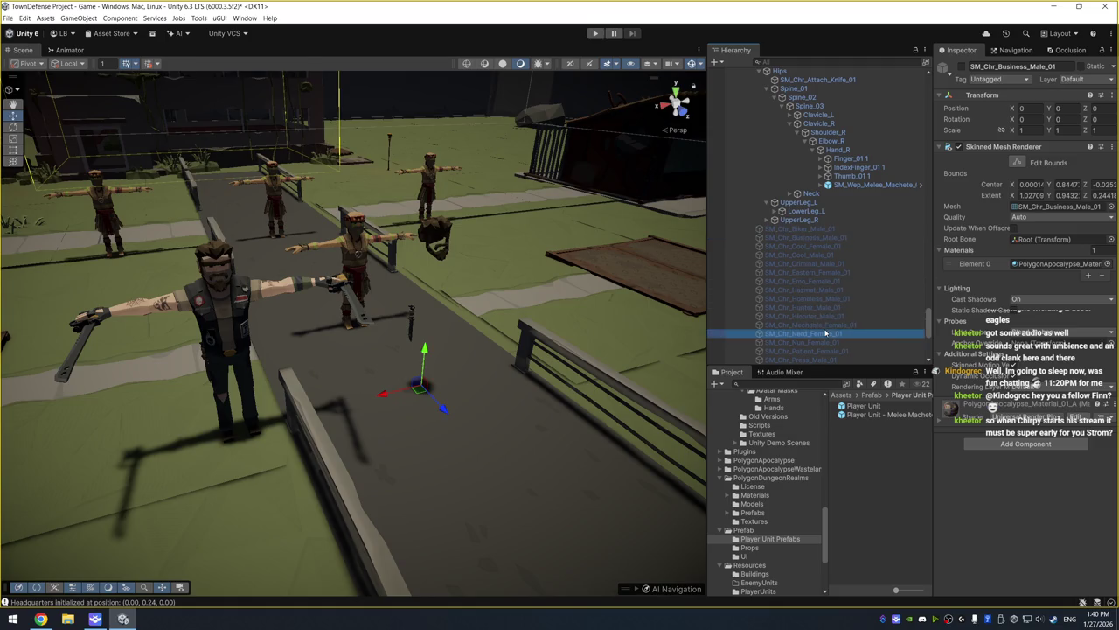
{"action": "left_click", "coordinate": [961, 67]}
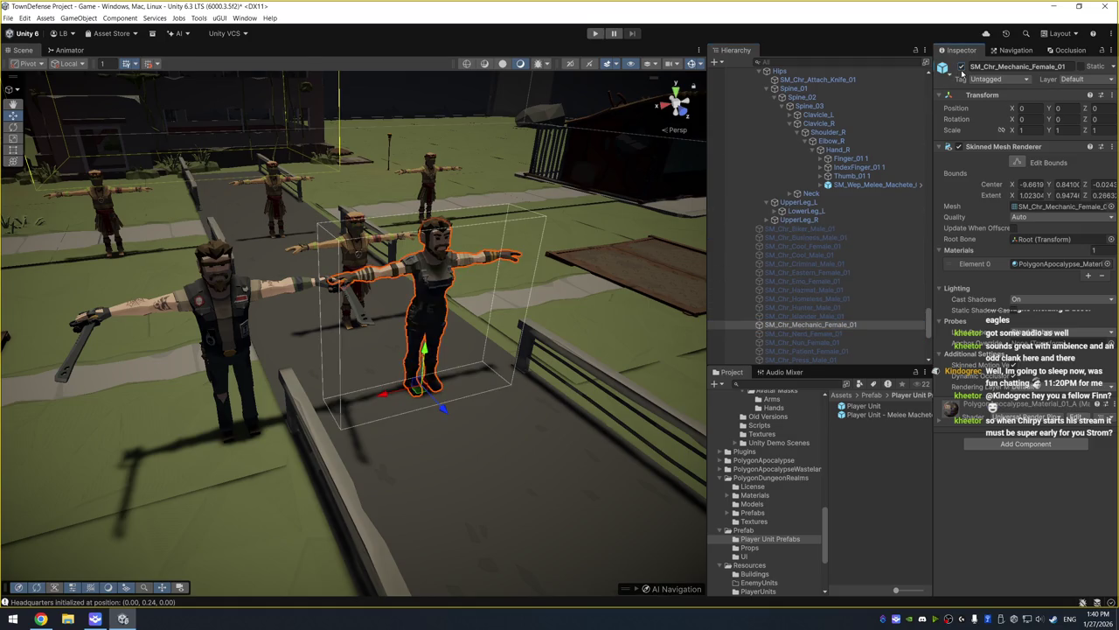
{"action": "left_click", "coordinate": [961, 67]}
{"action": "left_click", "coordinate": [961, 67]}
Hide the beard and hair attachments on the copy's head
{"action": "left_click", "coordinate": [838, 194]}
{"action": "key", "text": "Right"}
{"action": "left_click", "coordinate": [842, 202]}
{"action": "key", "text": "Right"}
{"action": "left_click", "coordinate": [855, 238]}
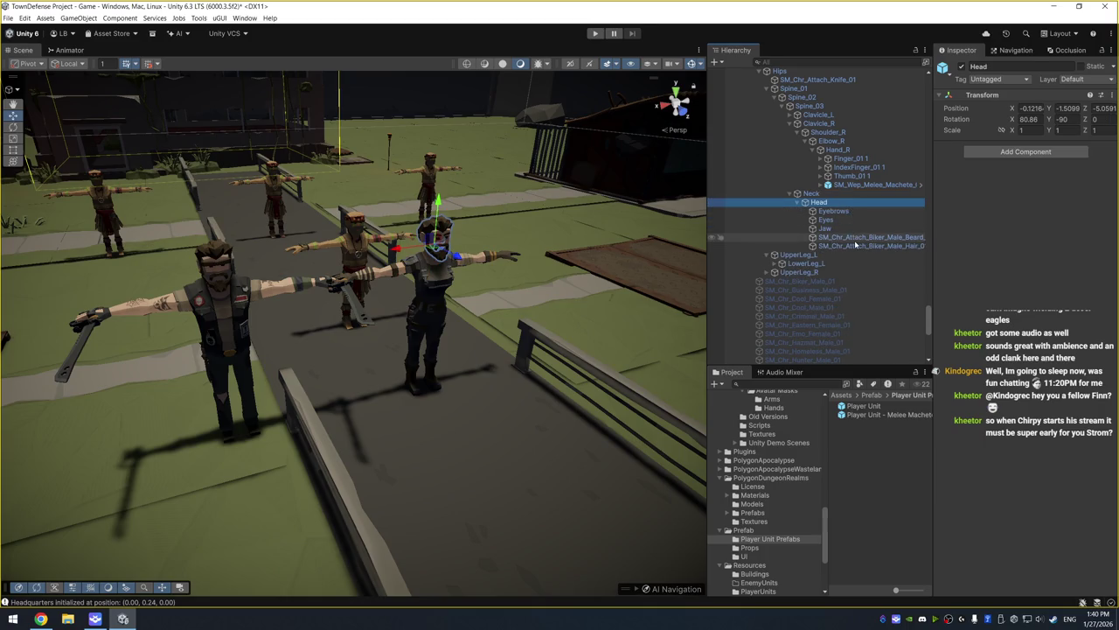
{"action": "left_click", "coordinate": [860, 248], "text": "shift"}
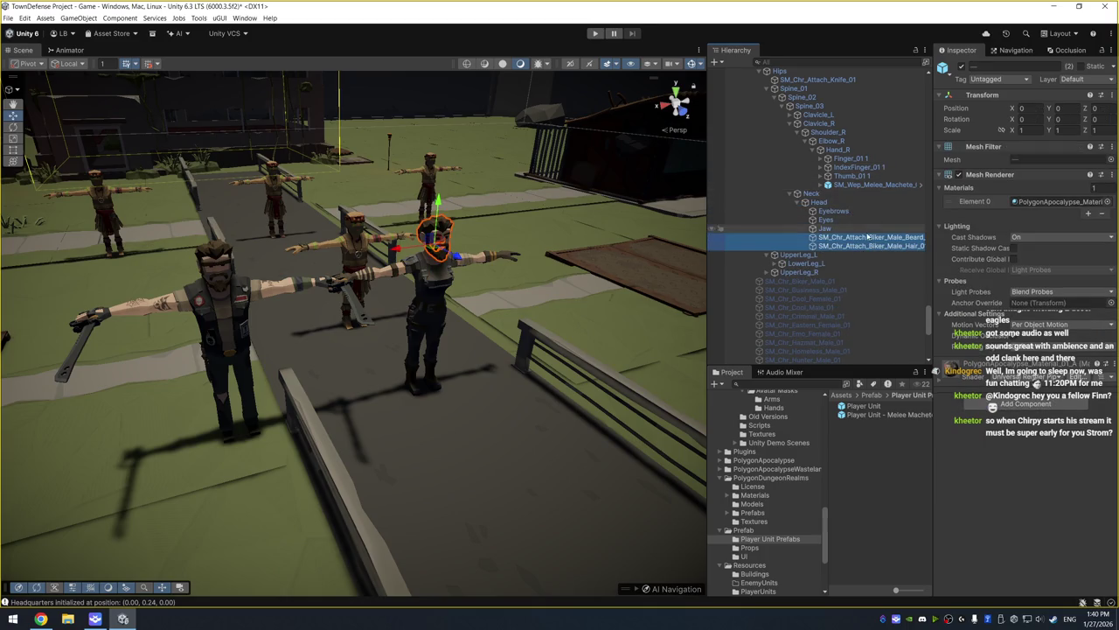
{"action": "left_click", "coordinate": [962, 66]}
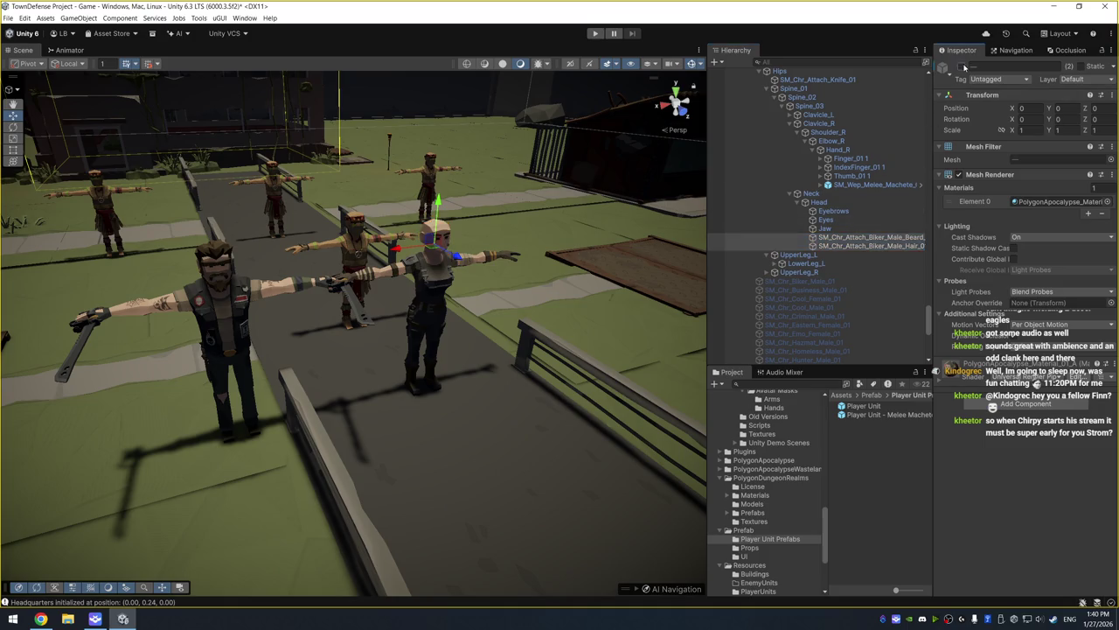
{"action": "key", "text": "f"}
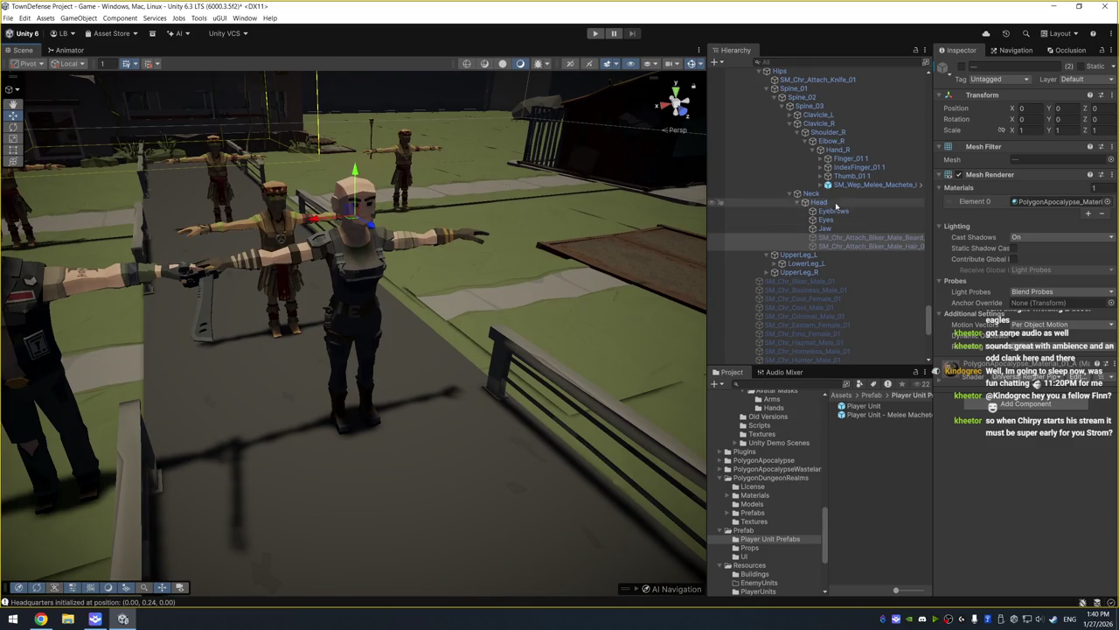
Delete the SM_Chr_Biker_Male_01 character root from the copy
{"action": "scroll", "coordinate": [791, 175], "scroll_direction": "up", "scroll_amount": 5}
{"action": "left_click", "coordinate": [788, 155]}
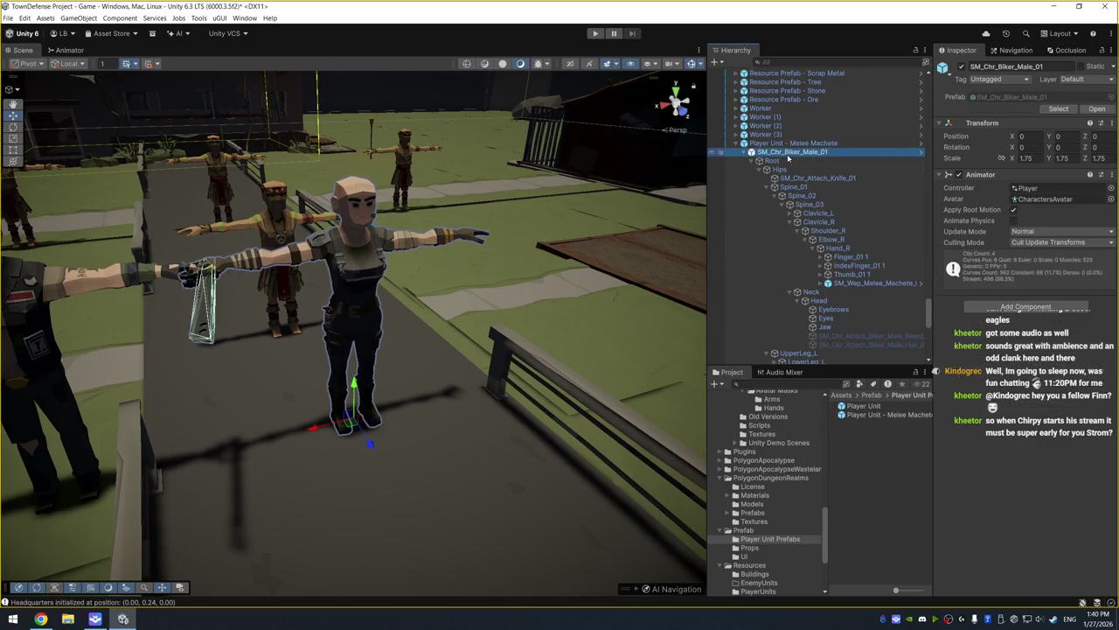
{"action": "key", "text": "Delete"}
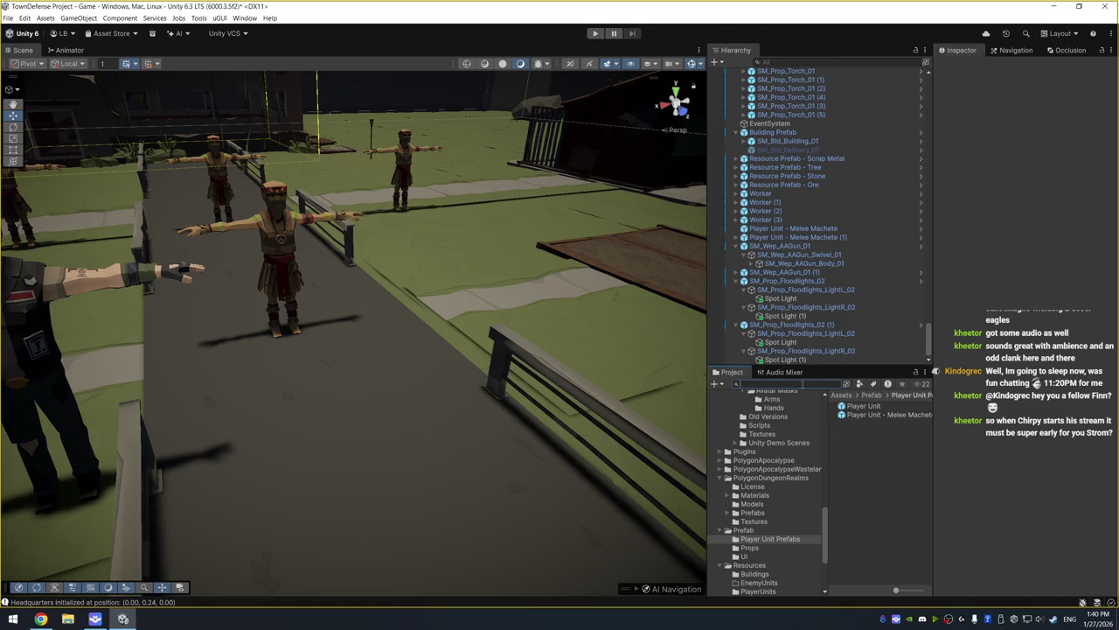
{"action": "type", "text": "SM_"}
Search the project for '_Char' assets limited to prefabs, then return to Assets
{"action": "key", "text": "BackSpace"}
{"action": "key", "text": "BackSpace"}
{"action": "type", "text": "_Cha"}
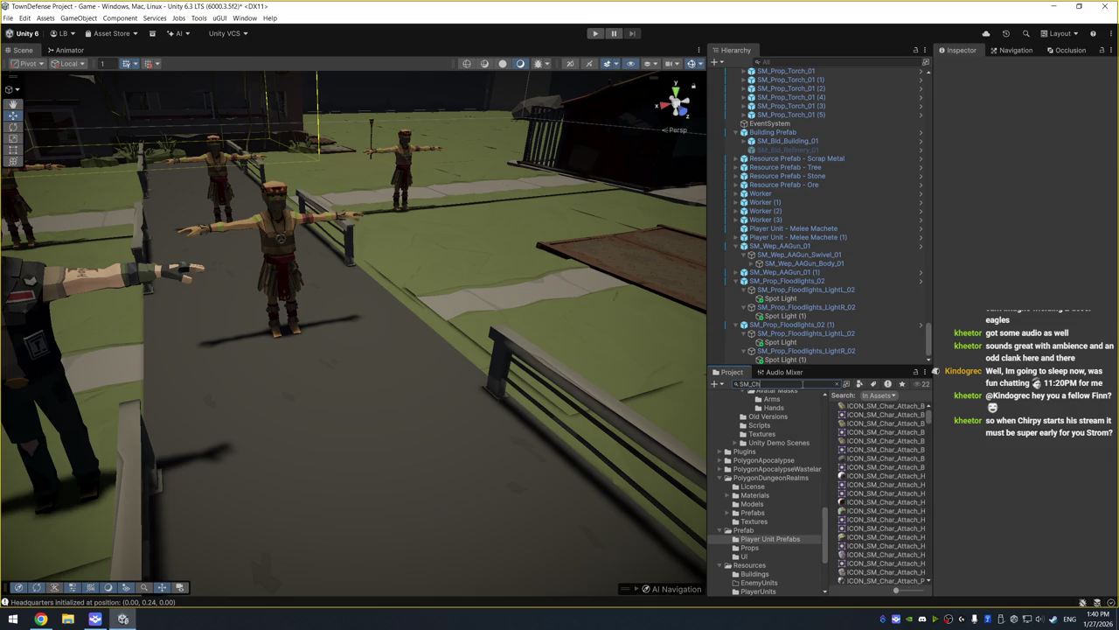
{"action": "type", "text": "r"}
{"action": "left_click", "coordinate": [860, 383]}
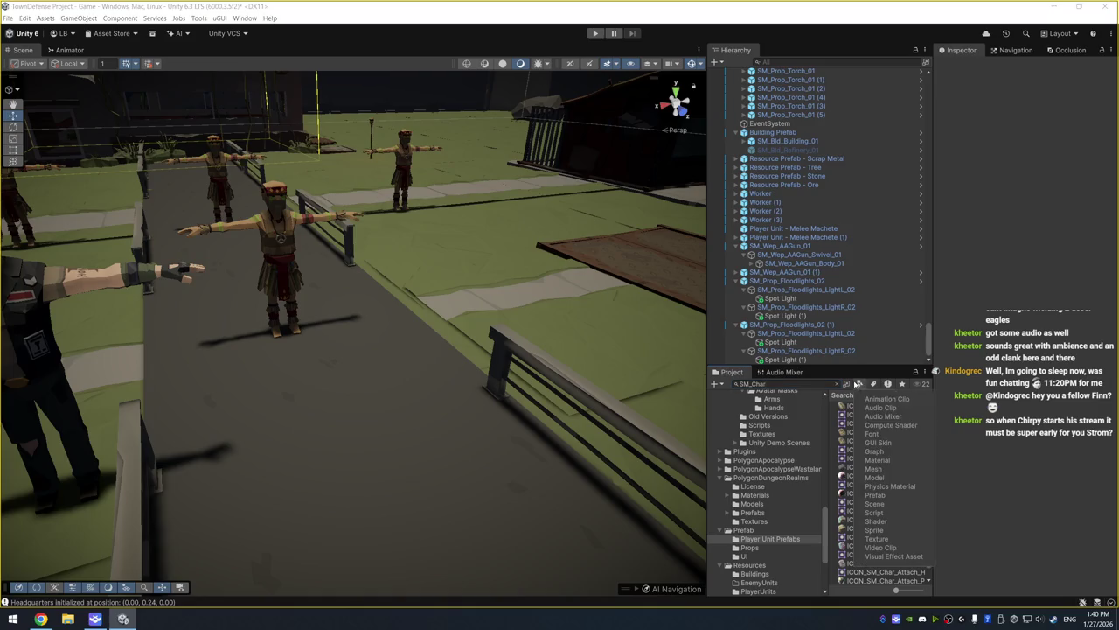
{"action": "left_click", "coordinate": [874, 495]}
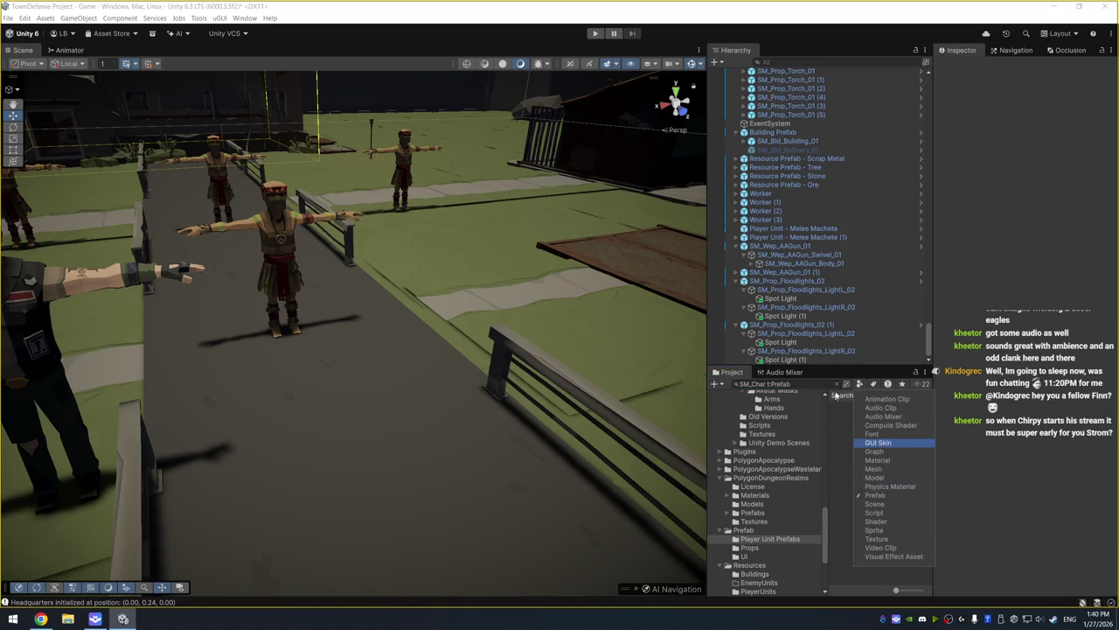
{"action": "left_click", "coordinate": [769, 385]}
{"action": "left_click", "coordinate": [761, 385]}
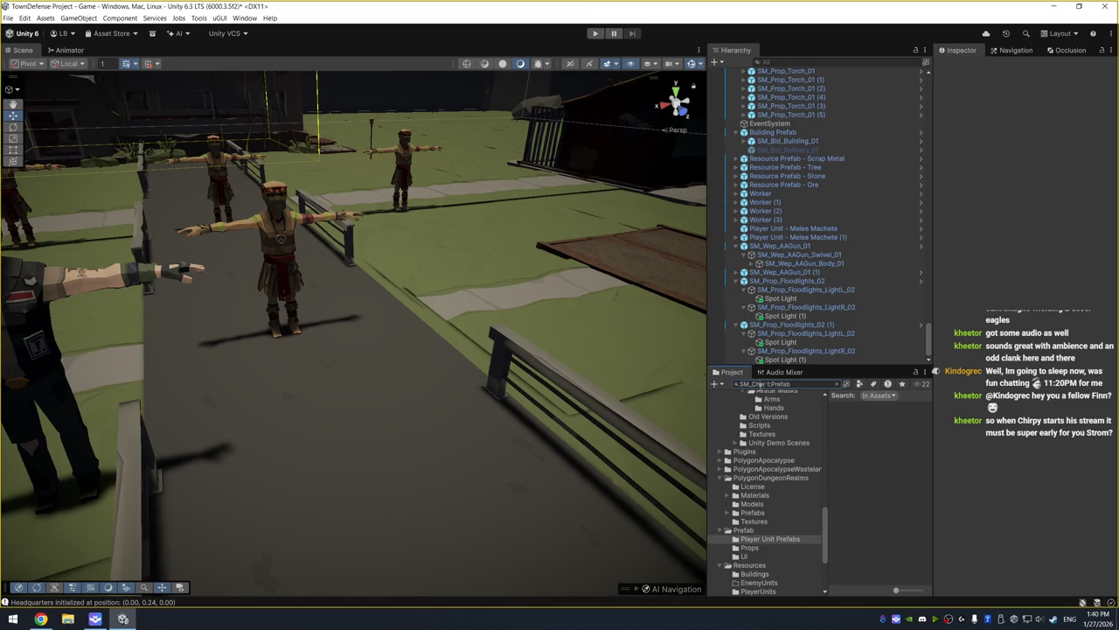
{"action": "key", "text": "BackSpace"}
{"action": "key", "text": "BackSpace"}
{"action": "key", "text": "BackSpace"}
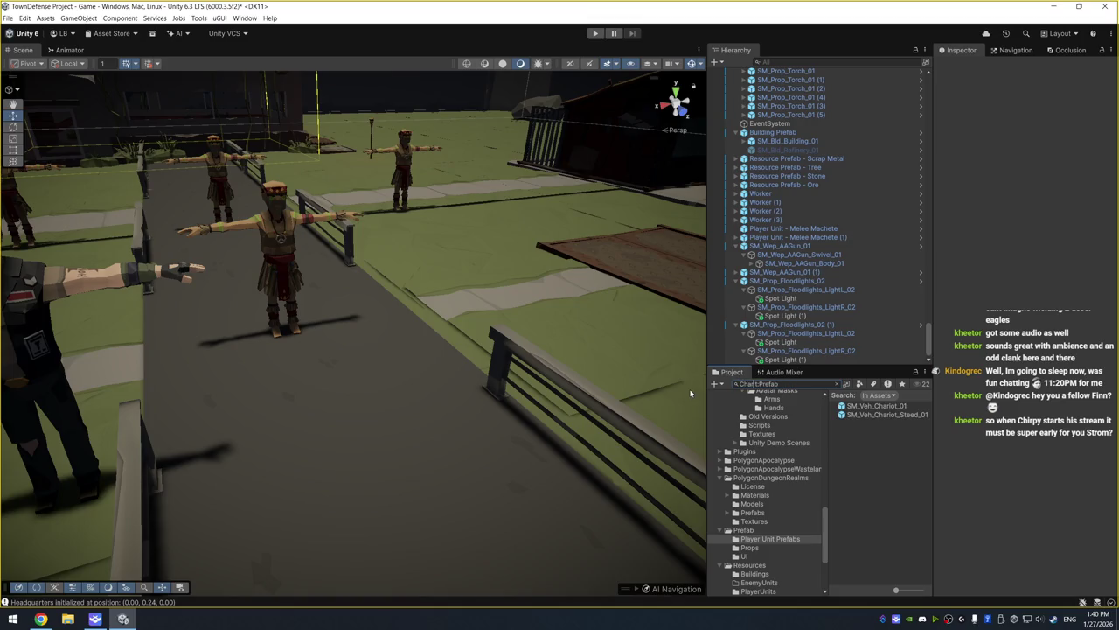
{"action": "scroll", "coordinate": [765, 507], "scroll_direction": "up", "scroll_amount": 10}
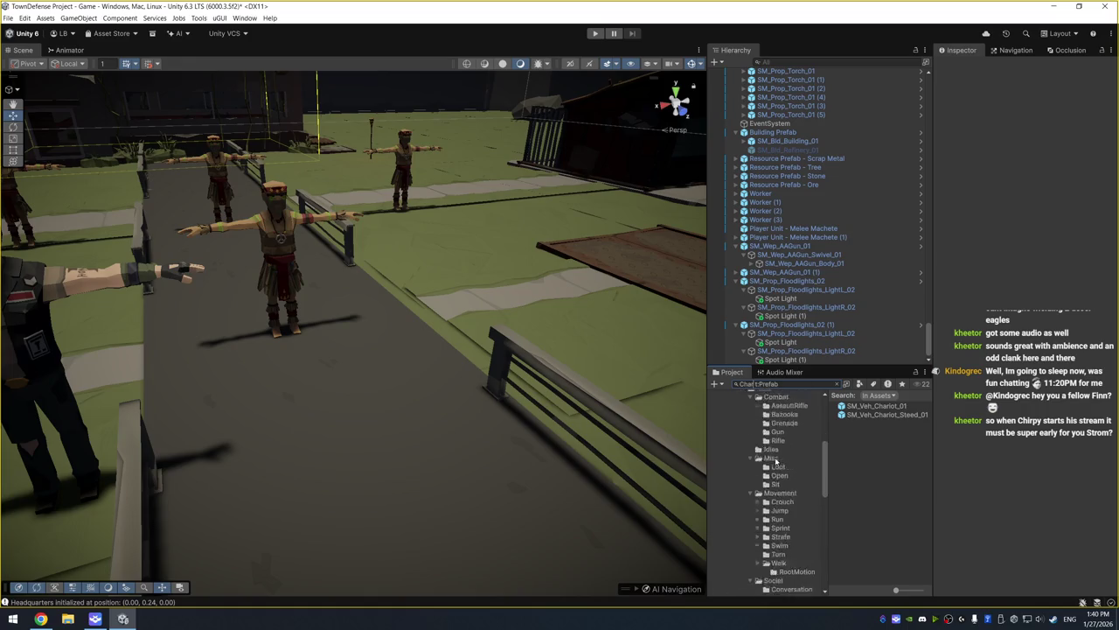
{"action": "left_click", "coordinate": [737, 473]}
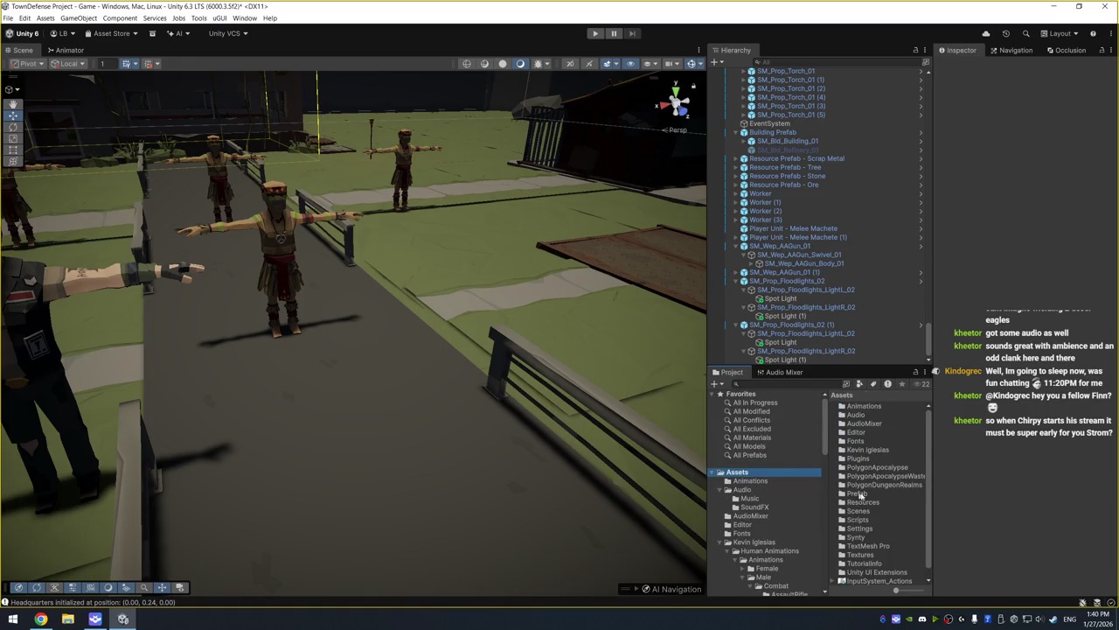
Open the PolygonApocalypseWasteland Prefabs > Characters folder
{"action": "left_click", "coordinate": [784, 383]}
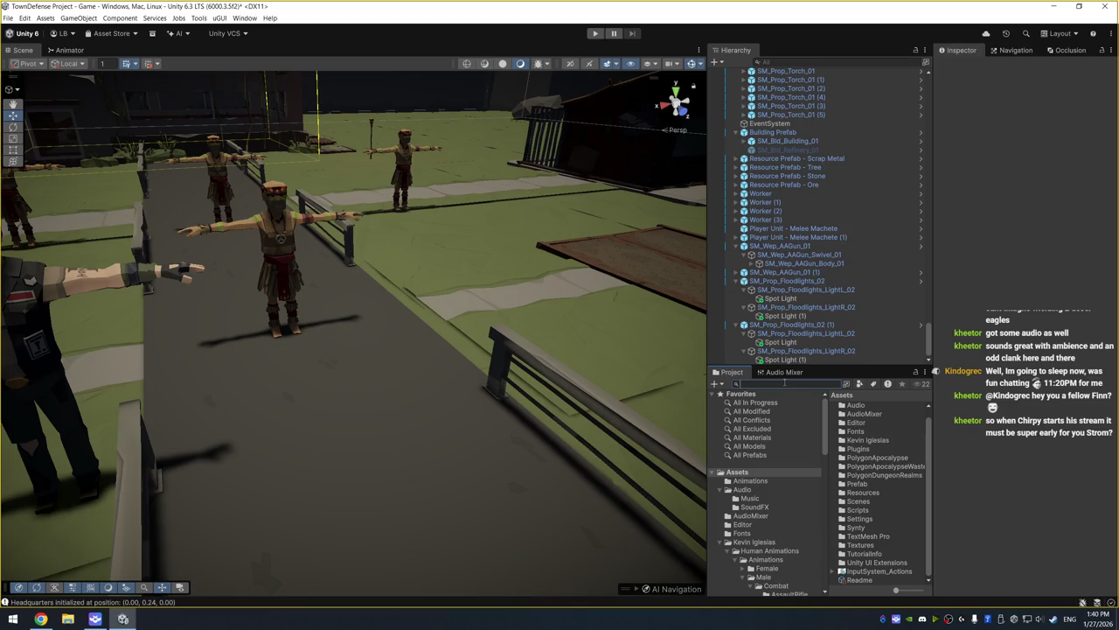
{"action": "type", "text": "Char"}
{"action": "scroll", "coordinate": [865, 542], "scroll_direction": "down", "scroll_amount": 10}
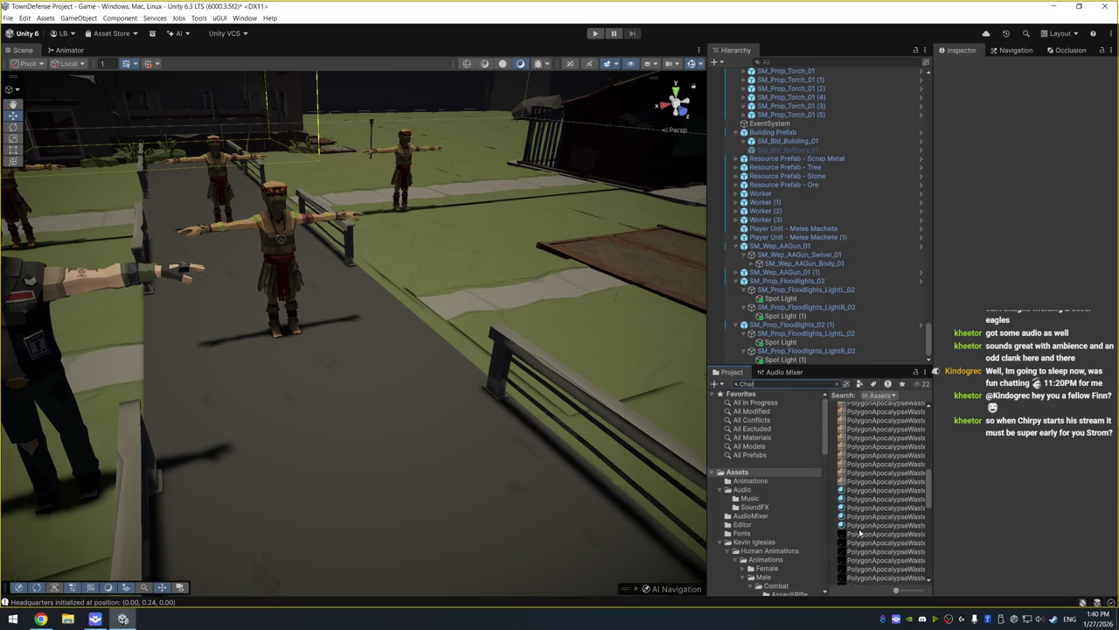
{"action": "scroll", "coordinate": [883, 511], "scroll_direction": "down", "scroll_amount": 4}
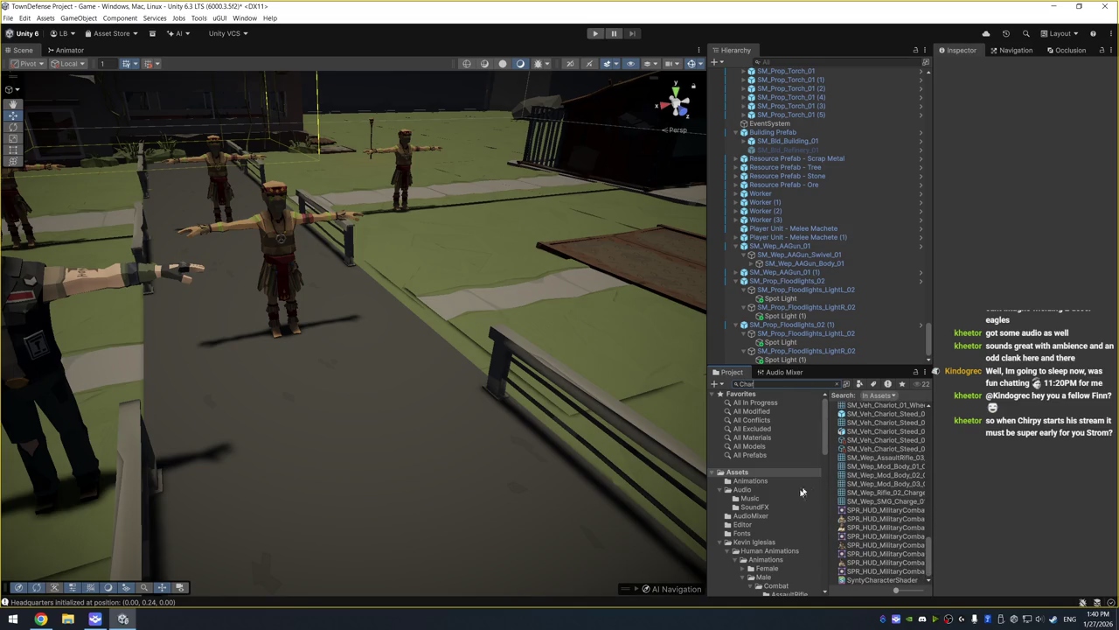
{"action": "scroll", "coordinate": [805, 490], "scroll_direction": "down", "scroll_amount": 10}
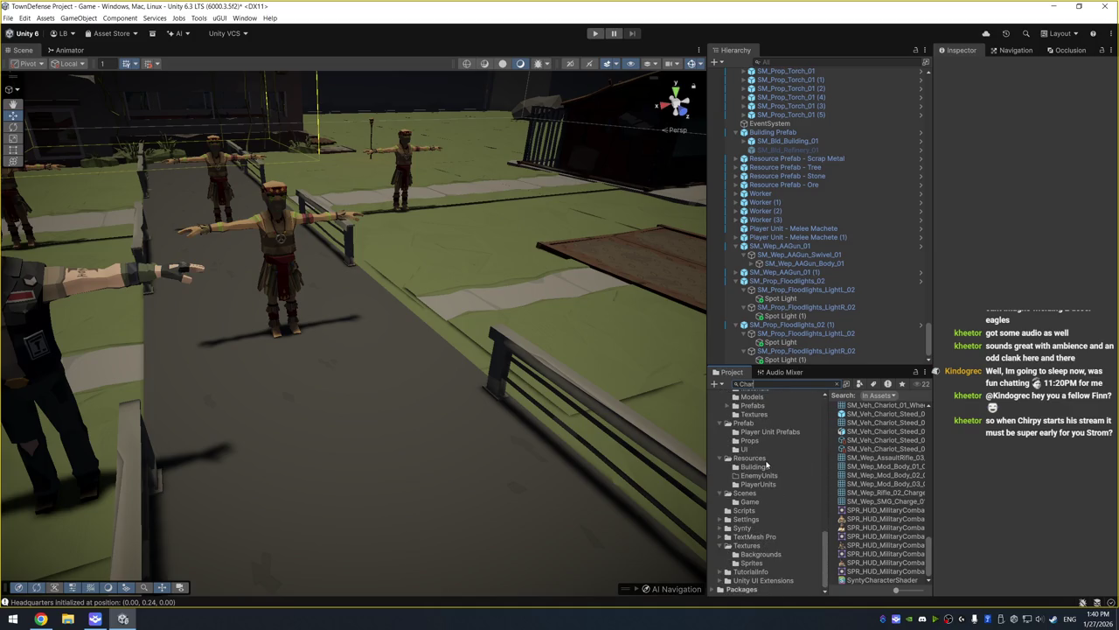
{"action": "scroll", "coordinate": [766, 464], "scroll_direction": "up", "scroll_amount": 5}
{"action": "left_click", "coordinate": [778, 493]}
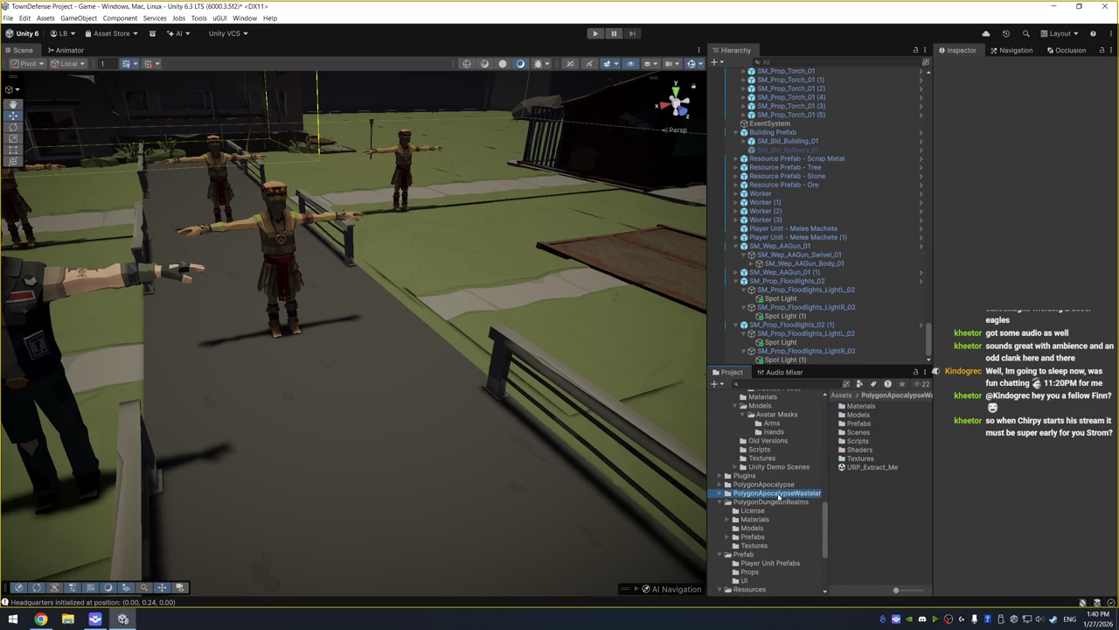
{"action": "double_click", "coordinate": [866, 423]}
{"action": "double_click", "coordinate": [868, 416]}
Preview the Wasteland character prefabs from Leader Male through Villager Male 02
{"action": "left_click", "coordinate": [869, 415]}
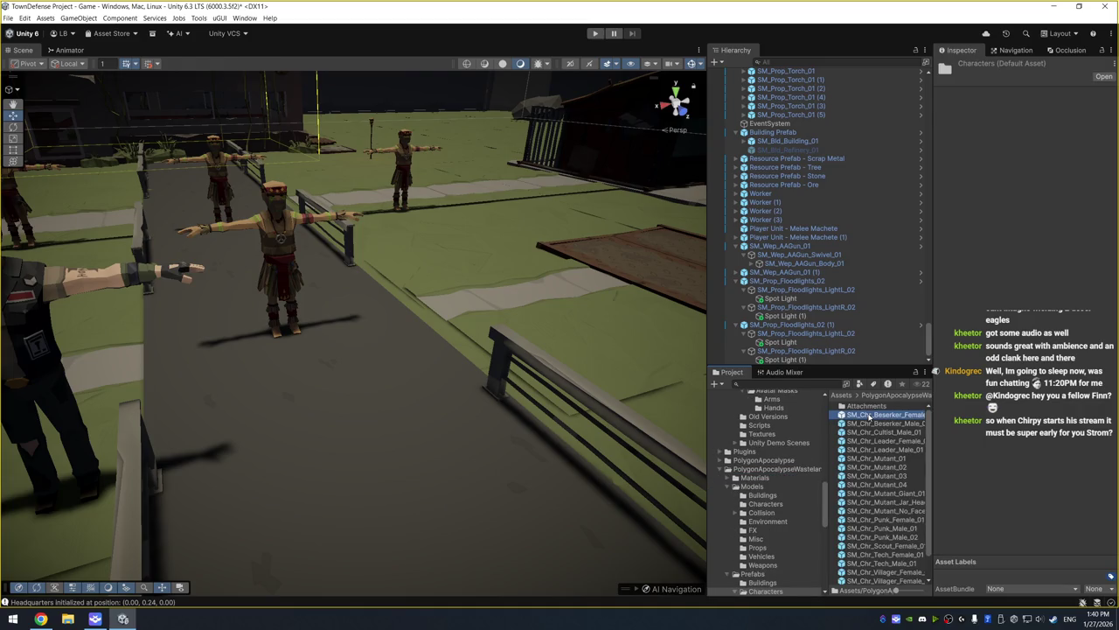
{"action": "key", "text": "Down"}
{"action": "key", "text": "Down"}
{"action": "key", "text": "Down"}
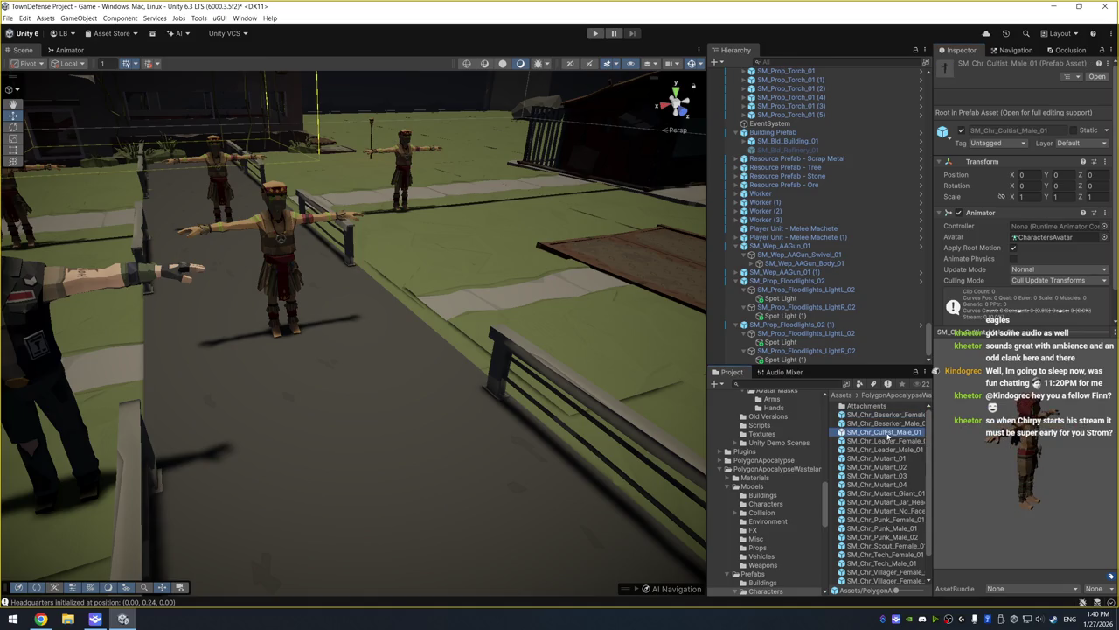
{"action": "key", "text": "Down"}
{"action": "key", "text": "Down"}
{"action": "key", "text": "Down"}
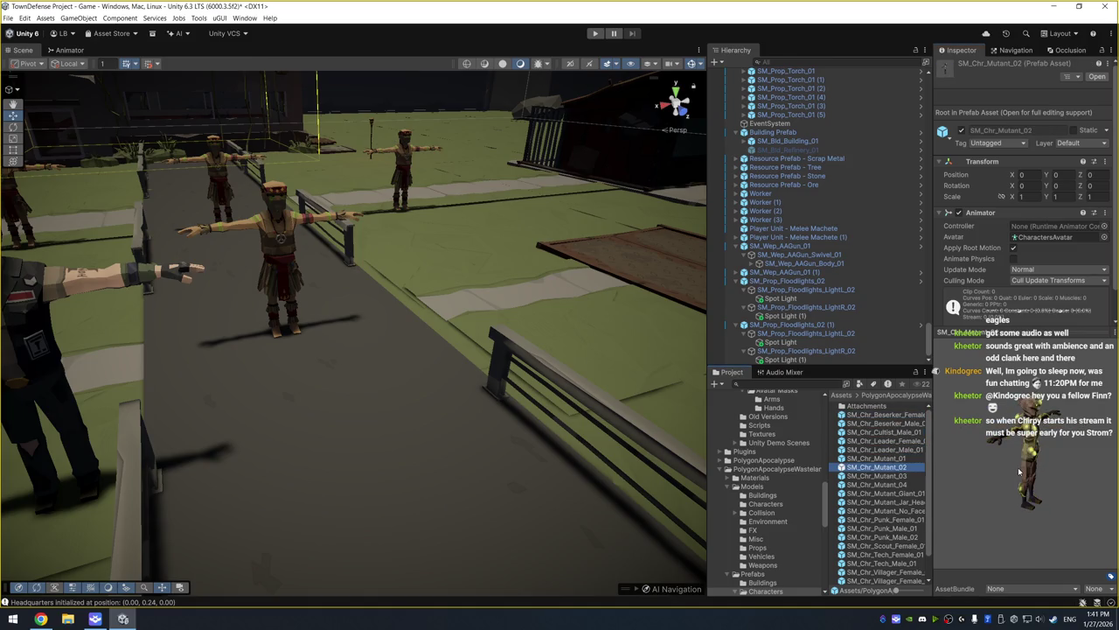
{"action": "key", "text": "Down"}
{"action": "key", "text": "Down"}
{"action": "key", "text": "Down"}
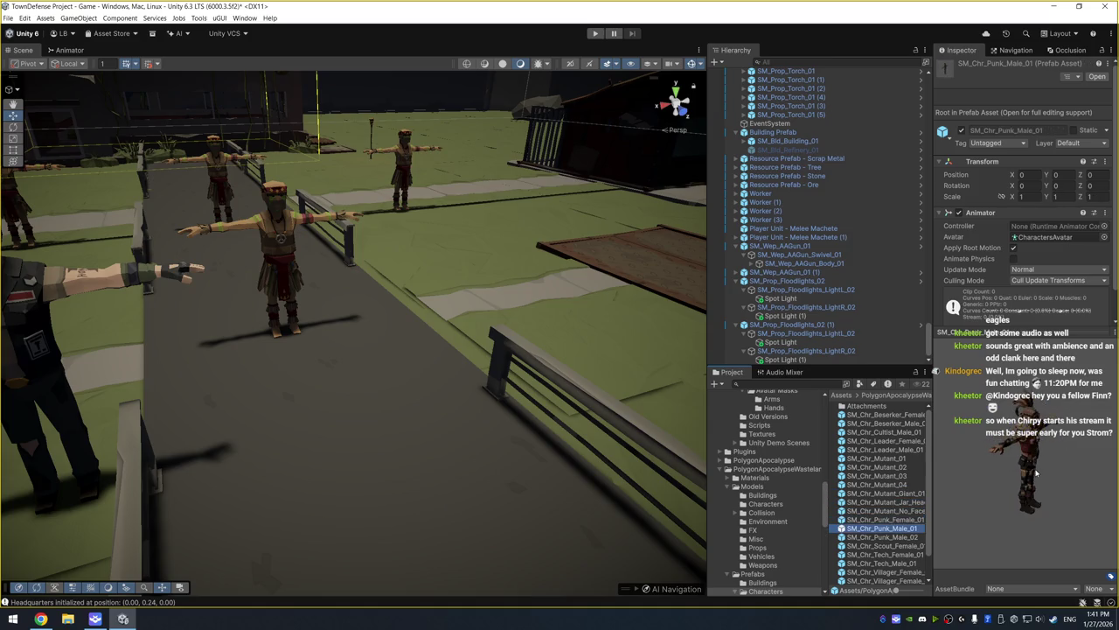
{"action": "key", "text": "Up"}
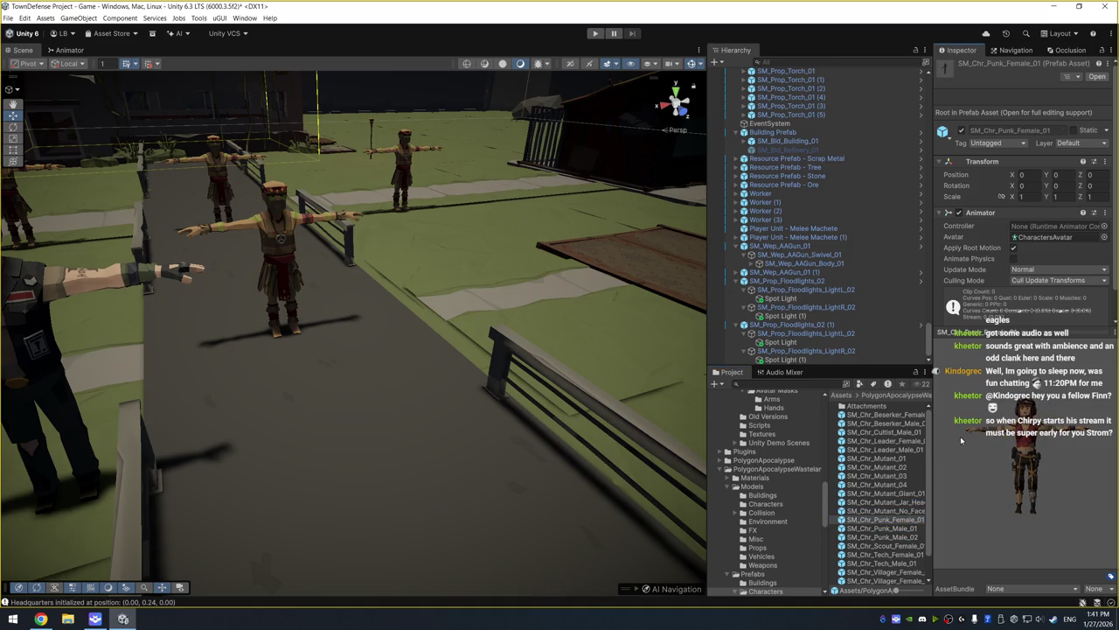
{"action": "left_click", "coordinate": [894, 528]}
{"action": "left_click", "coordinate": [894, 546]}
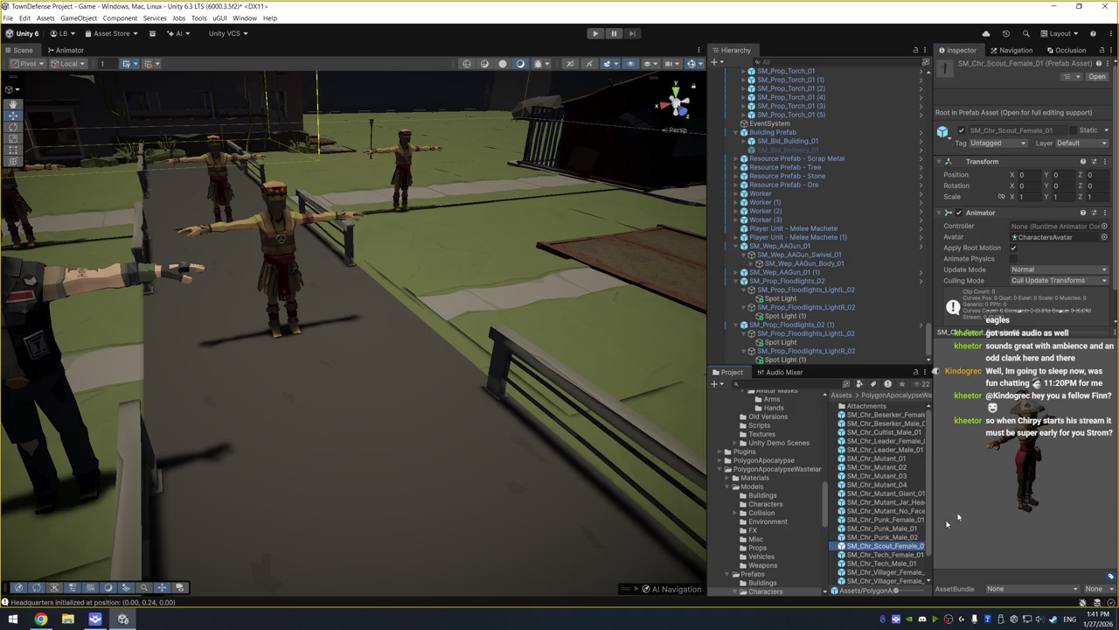
{"action": "key", "text": "Down"}
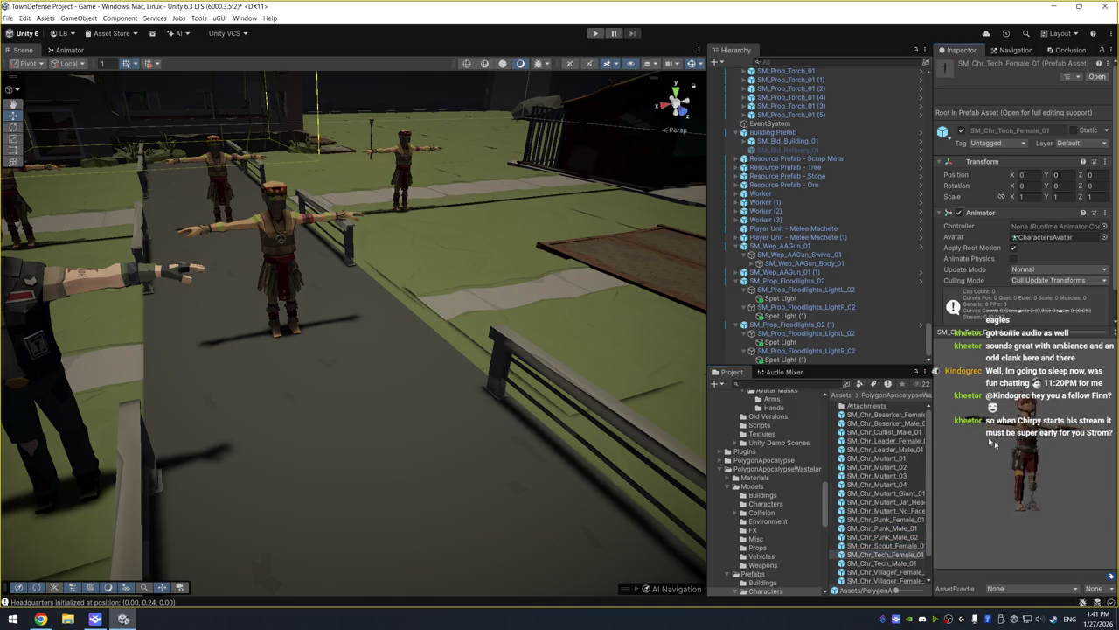
{"action": "left_click", "coordinate": [900, 564]}
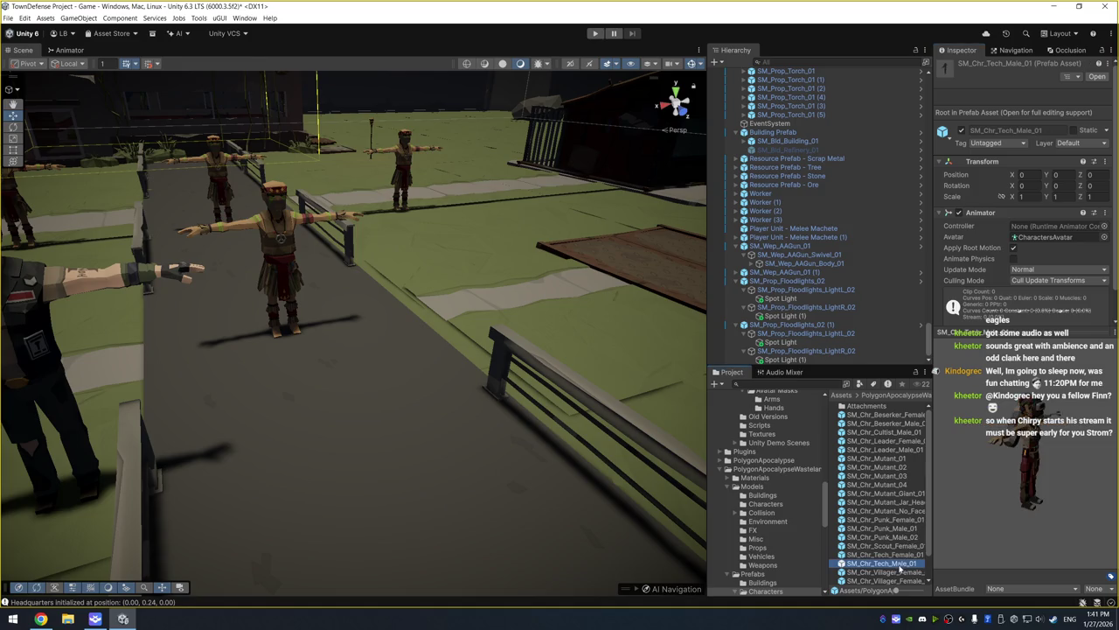
{"action": "key", "text": "Down"}
{"action": "key", "text": "Down"}
{"action": "key", "text": "Down"}
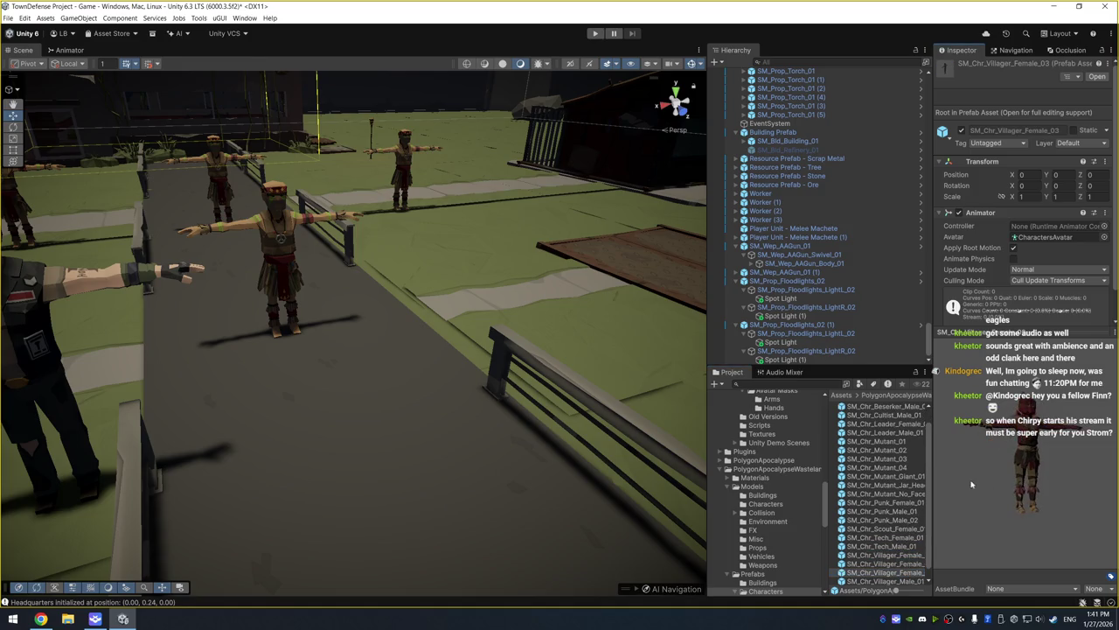
{"action": "left_click", "coordinate": [912, 572]}
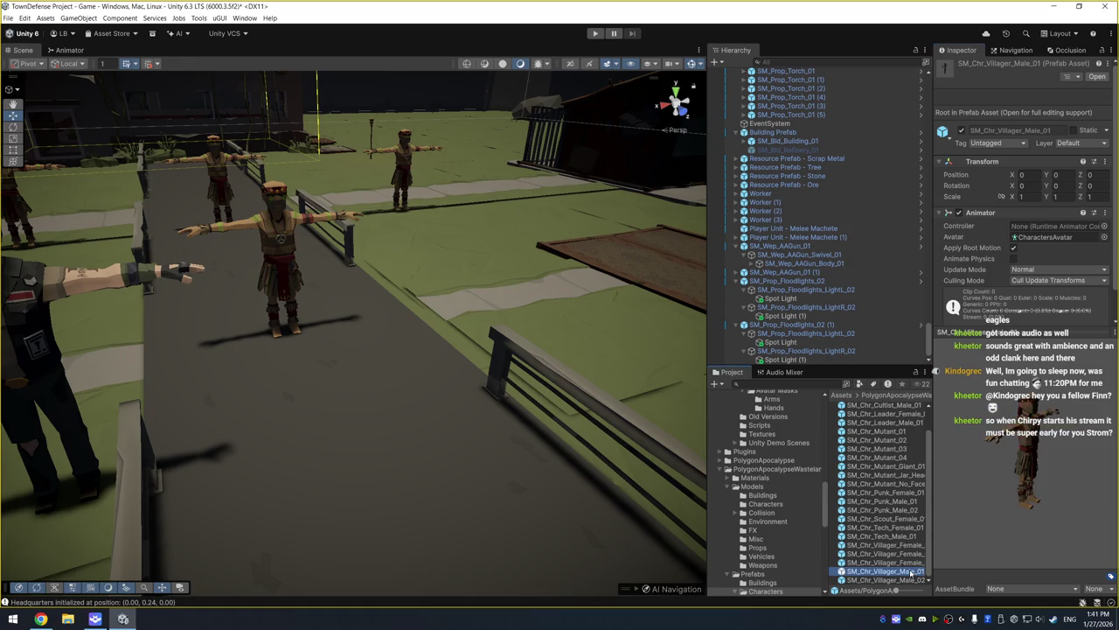
{"action": "key", "text": "Down"}
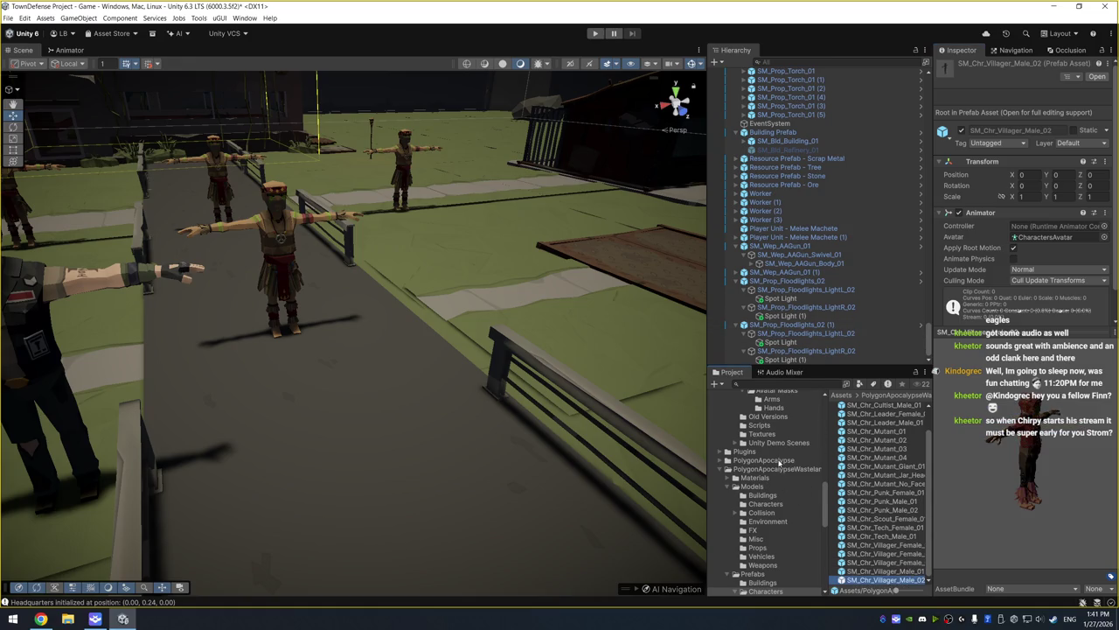
Expand the PolygonApocalypse pack and select its Materials folder
{"action": "left_click", "coordinate": [763, 460]}
{"action": "key", "text": "Right"}
{"action": "key", "text": "Down"}
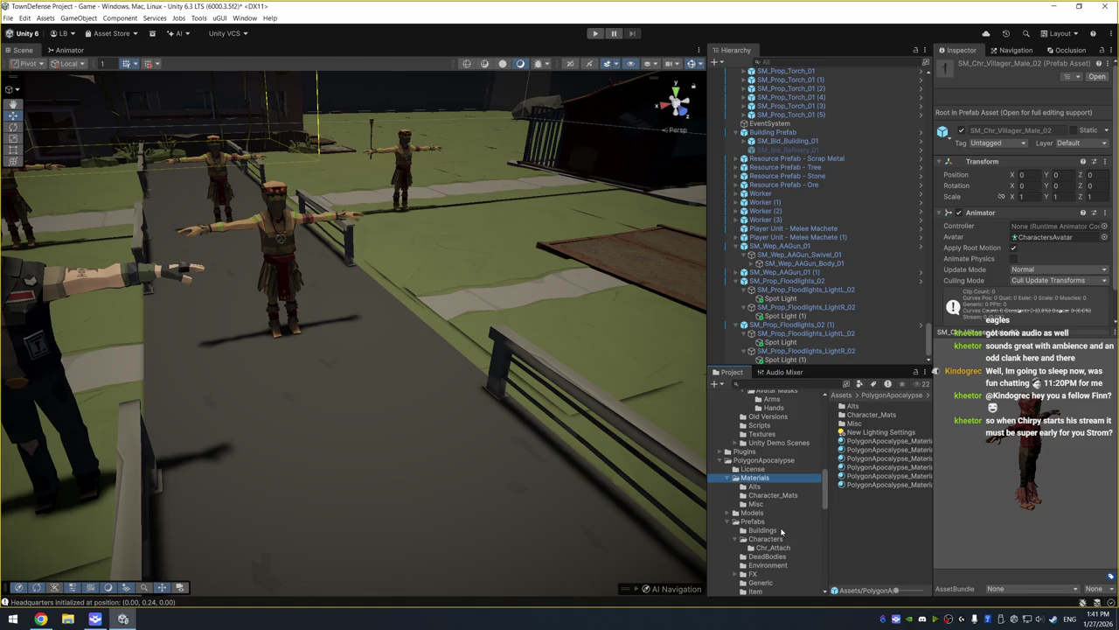
Preview PolygonApocalypse characters from Business Male through Mechanic Female
{"action": "left_click", "coordinate": [785, 540]}
{"action": "left_click", "coordinate": [903, 424]}
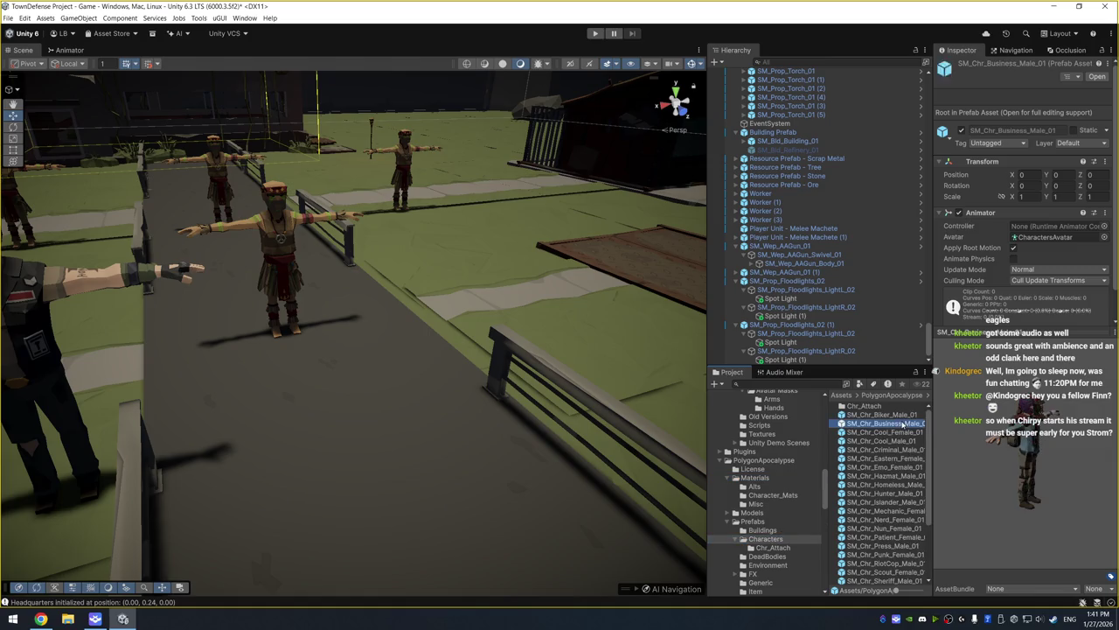
{"action": "key", "text": "Down"}
{"action": "key", "text": "Down"}
{"action": "key", "text": "Down"}
{"action": "key", "text": "Down"}
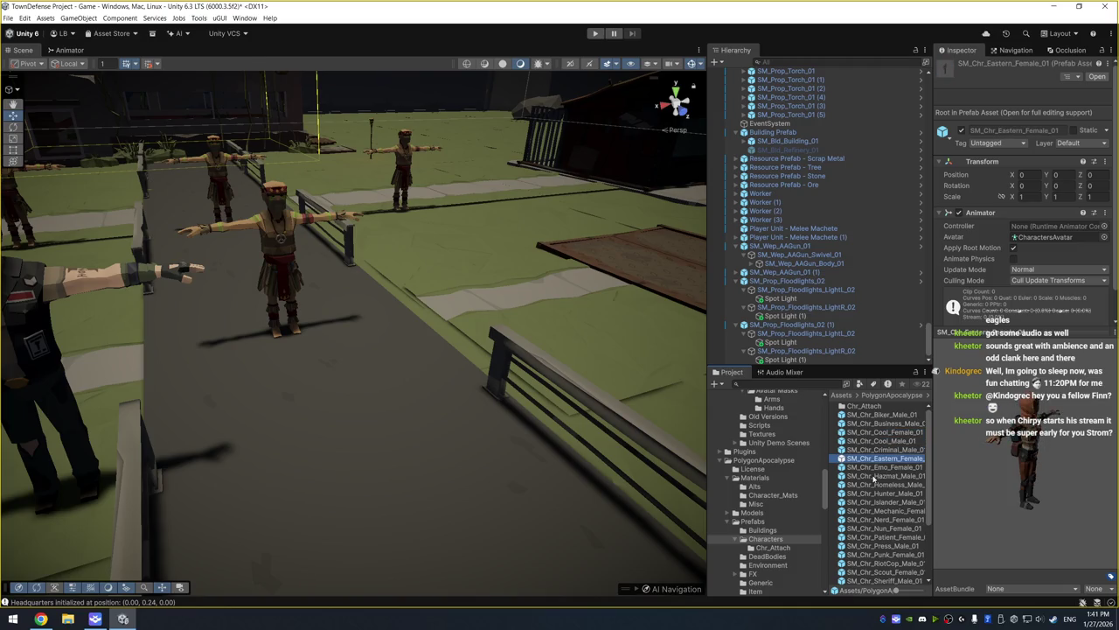
{"action": "key", "text": "Down"}
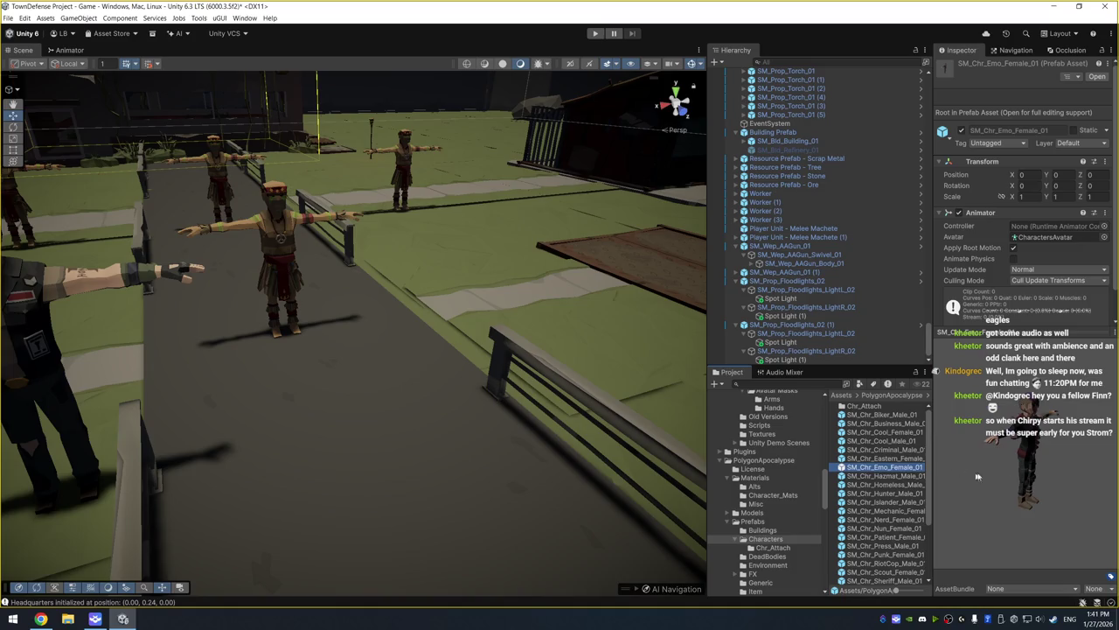
{"action": "left_click", "coordinate": [897, 477]}
{"action": "left_click", "coordinate": [898, 484]}
{"action": "left_click", "coordinate": [892, 502]}
{"action": "left_click", "coordinate": [894, 512]}
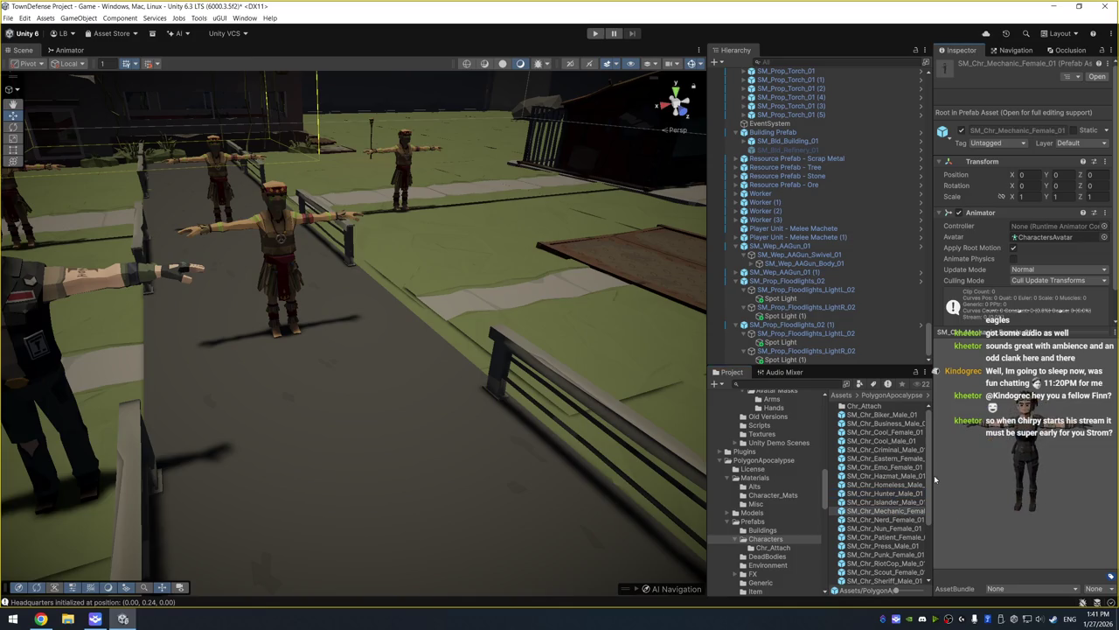
Preview the Nerd, Nun, Patient, Press, Punk and Scout Female character prefabs
{"action": "left_click", "coordinate": [899, 521]}
{"action": "left_click", "coordinate": [900, 528]}
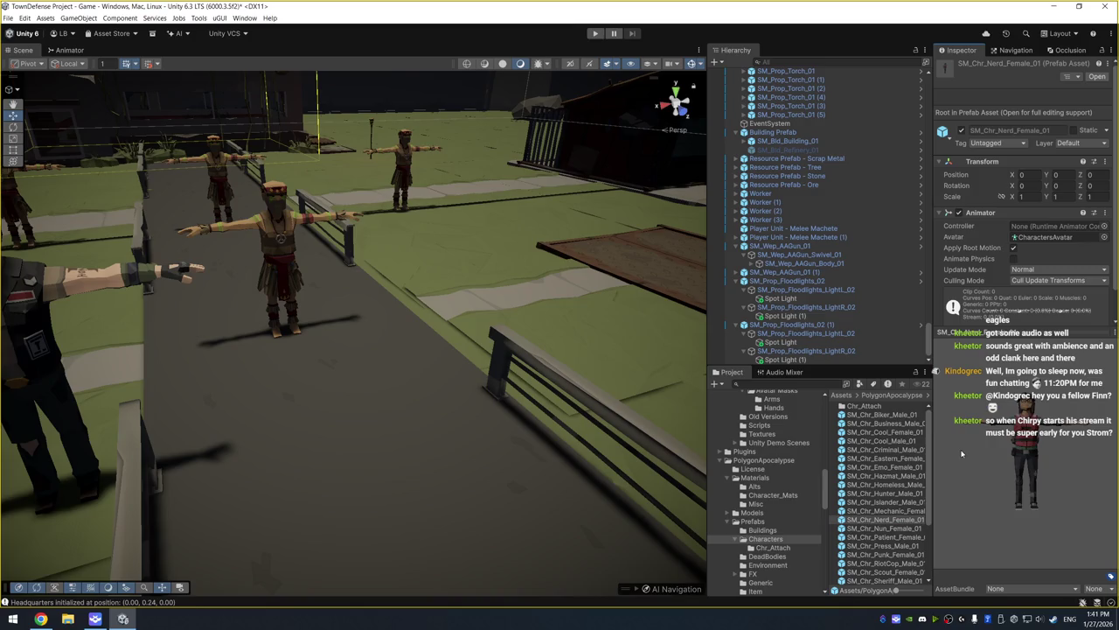
{"action": "left_click", "coordinate": [895, 537]}
{"action": "left_click", "coordinate": [899, 545]}
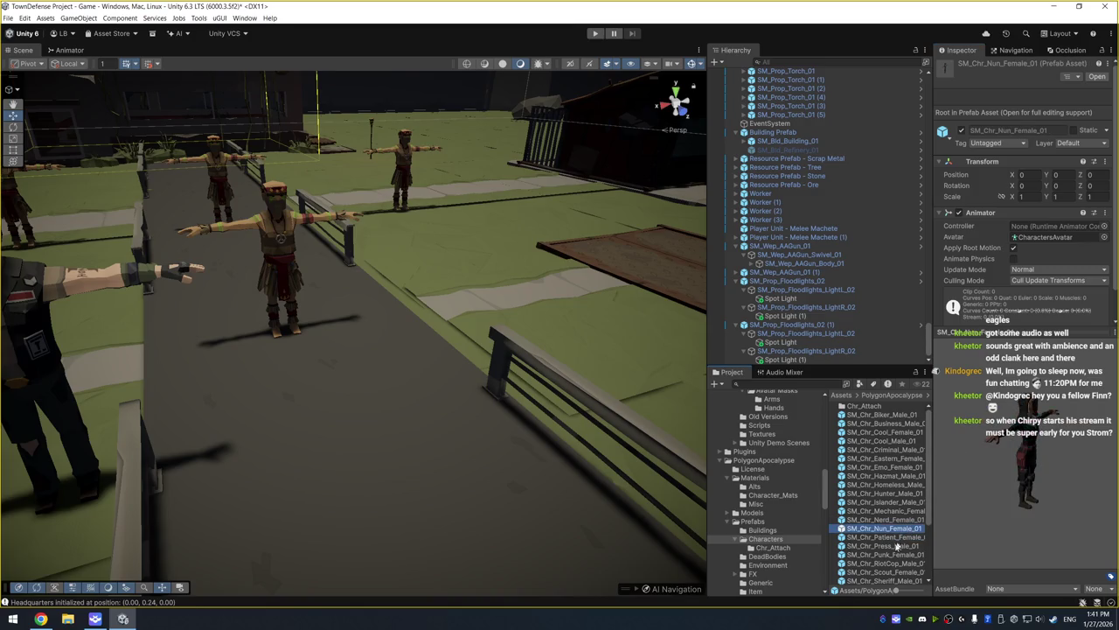
{"action": "left_click", "coordinate": [894, 554]}
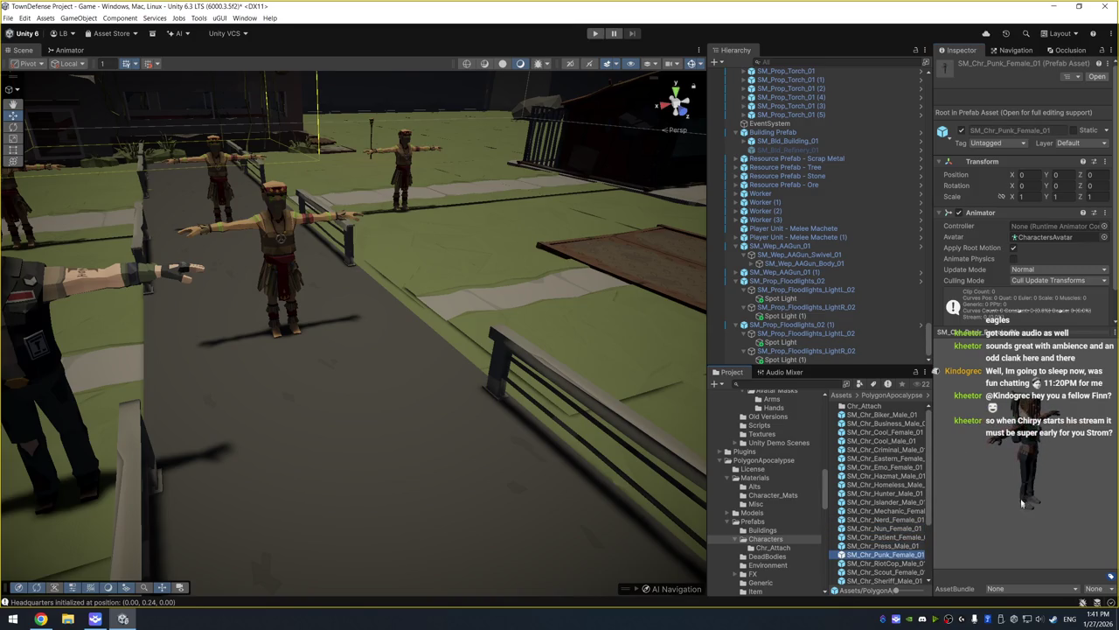
{"action": "scroll", "coordinate": [913, 521], "scroll_direction": "down", "scroll_amount": 3}
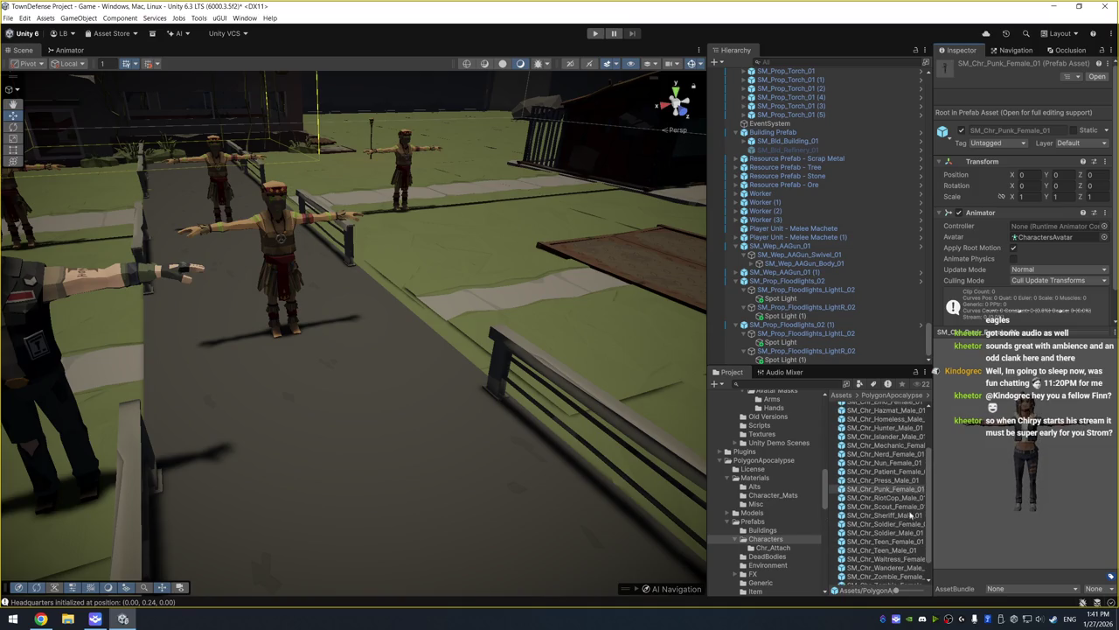
{"action": "left_click", "coordinate": [898, 506]}
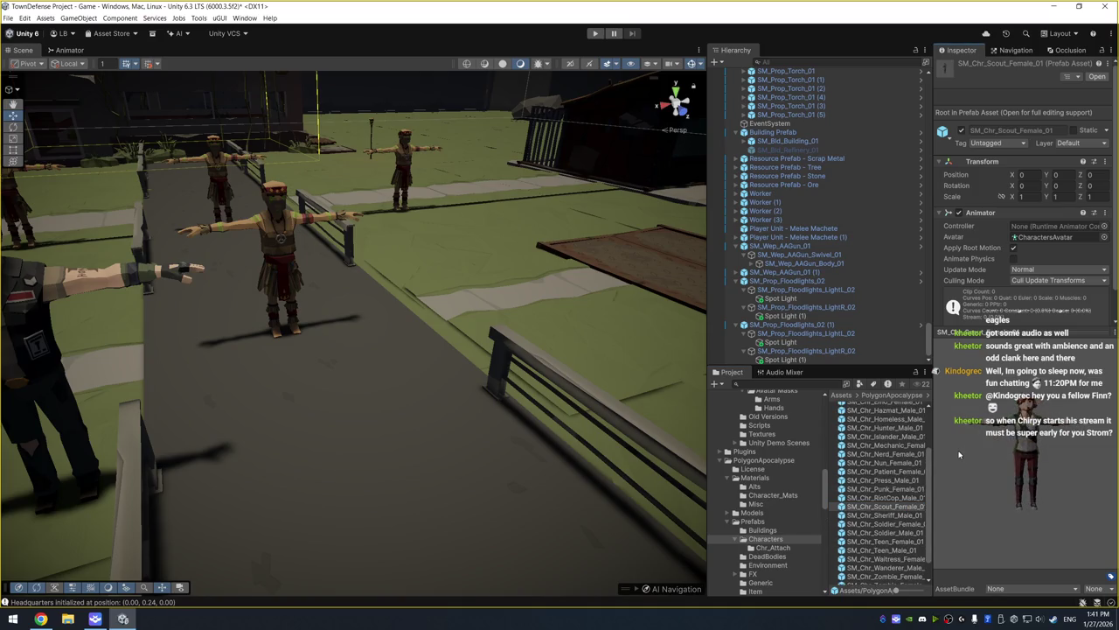
Show the Audio Mixer list and drag a scene object up in the Hierarchy
{"action": "scroll", "coordinate": [770, 411], "scroll_direction": "up", "scroll_amount": 1}
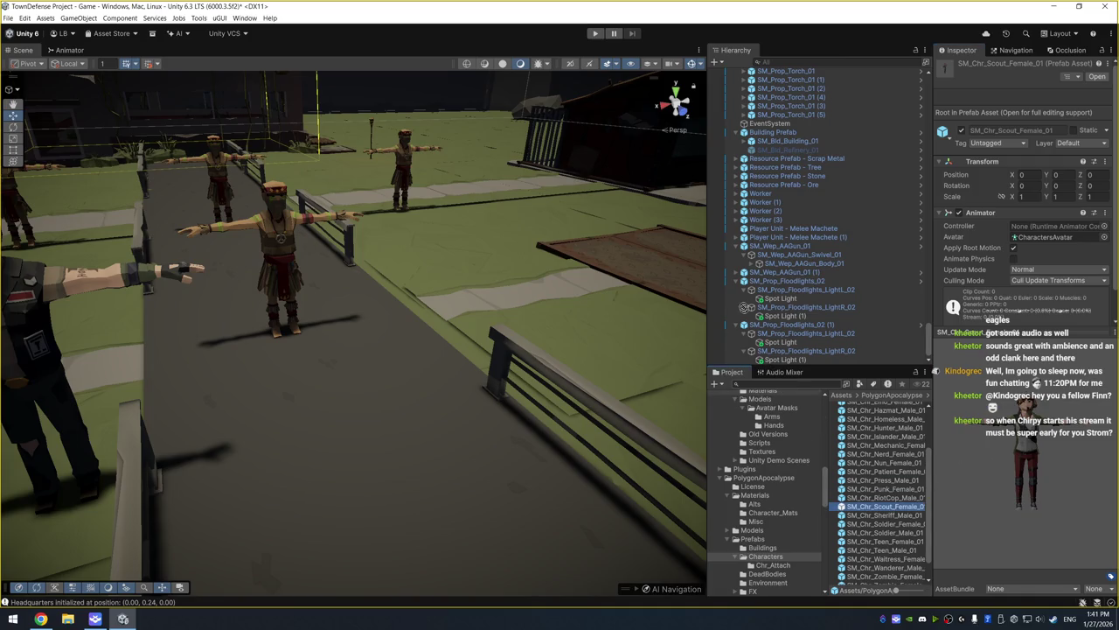
{"action": "left_click", "coordinate": [773, 374]}
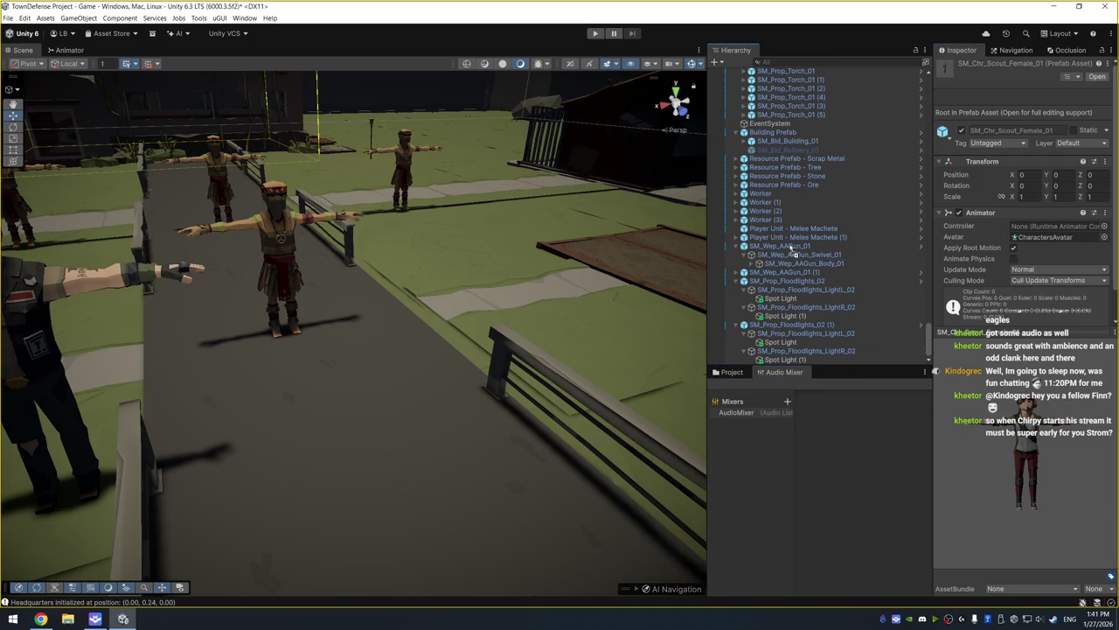
{"action": "mouse_move", "coordinate": [739, 335]}
{"action": "left_mouse_down"}
{"action": "mouse_move", "coordinate": [730, 367]}
{"action": "mouse_move", "coordinate": [795, 250]}
{"action": "mouse_move", "coordinate": [774, 253]}
{"action": "mouse_move", "coordinate": [785, 229]}
{"action": "mouse_move", "coordinate": [799, 244]}
{"action": "left_mouse_up"}
Delete the original Melee Machete unit and the copy's SM_Chr_Biker_Male_01 model
{"action": "left_click", "coordinate": [811, 230]}
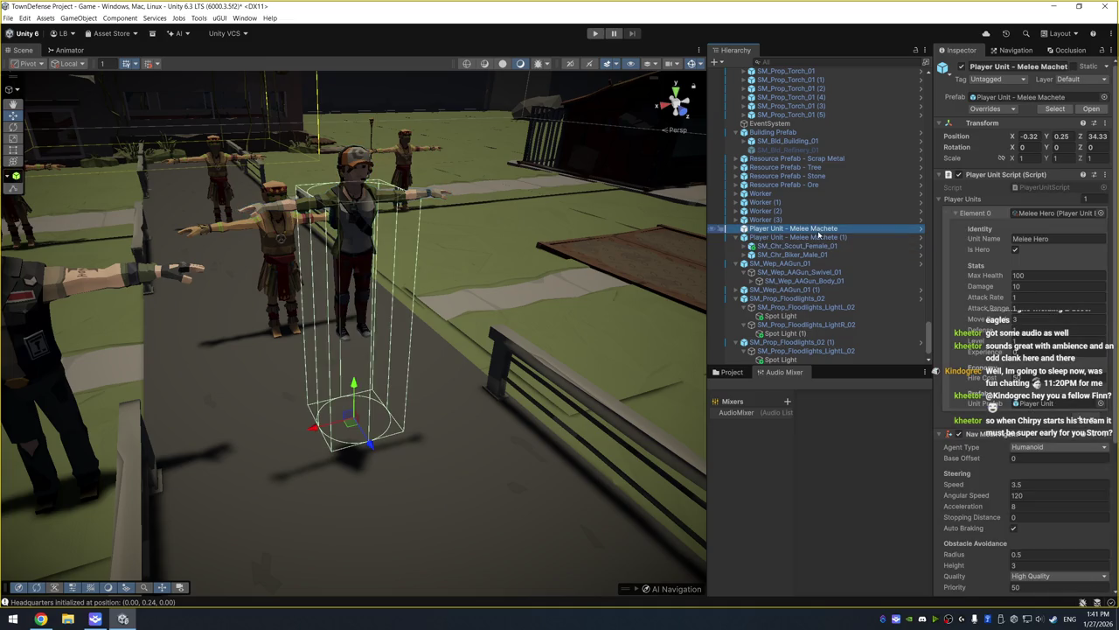
{"action": "left_click", "coordinate": [732, 372]}
{"action": "left_click", "coordinate": [809, 230]}
{"action": "key", "text": "Delete"}
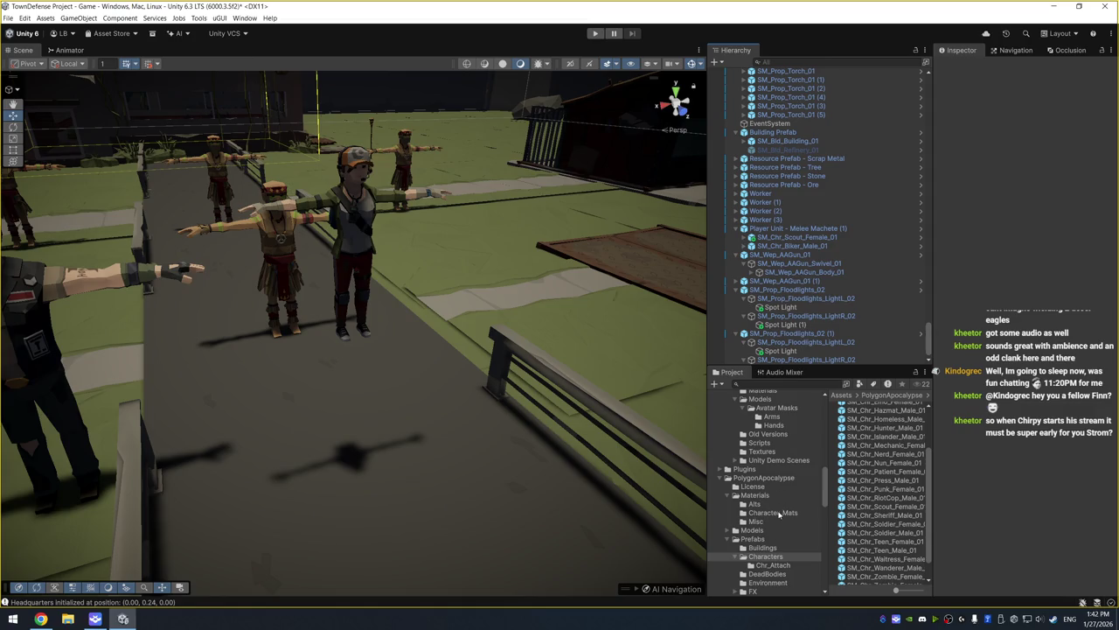
{"action": "left_click", "coordinate": [808, 247]}
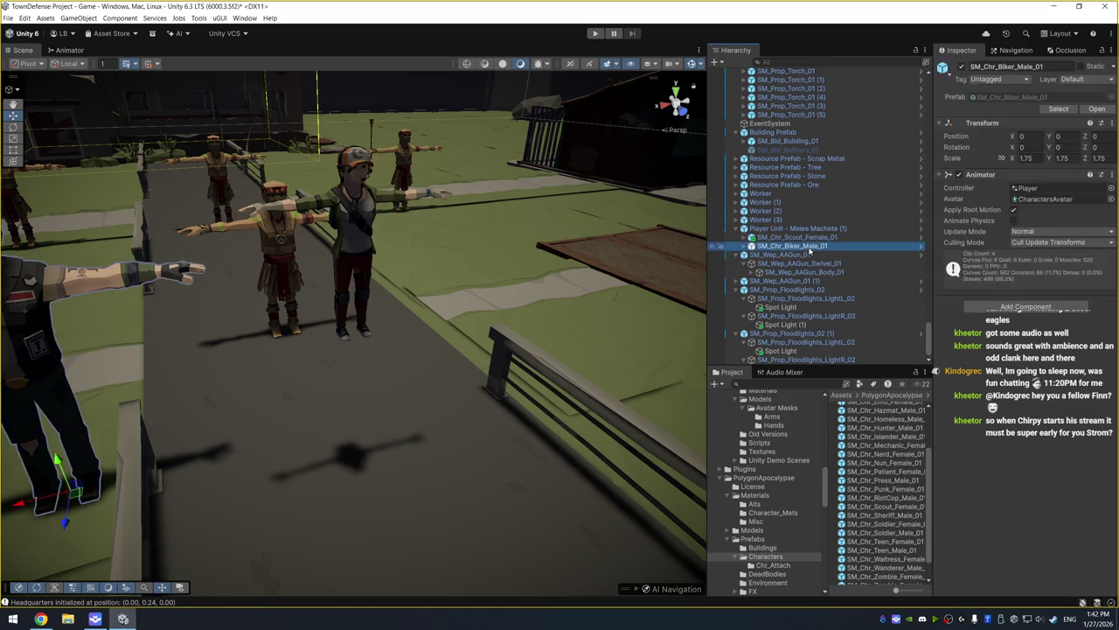
{"action": "key", "text": "Delete"}
Set SM_Chr_Scout_Female_01's position to 0, 0, 0
{"action": "left_click", "coordinate": [812, 238]}
{"action": "left_click", "coordinate": [1035, 137]}
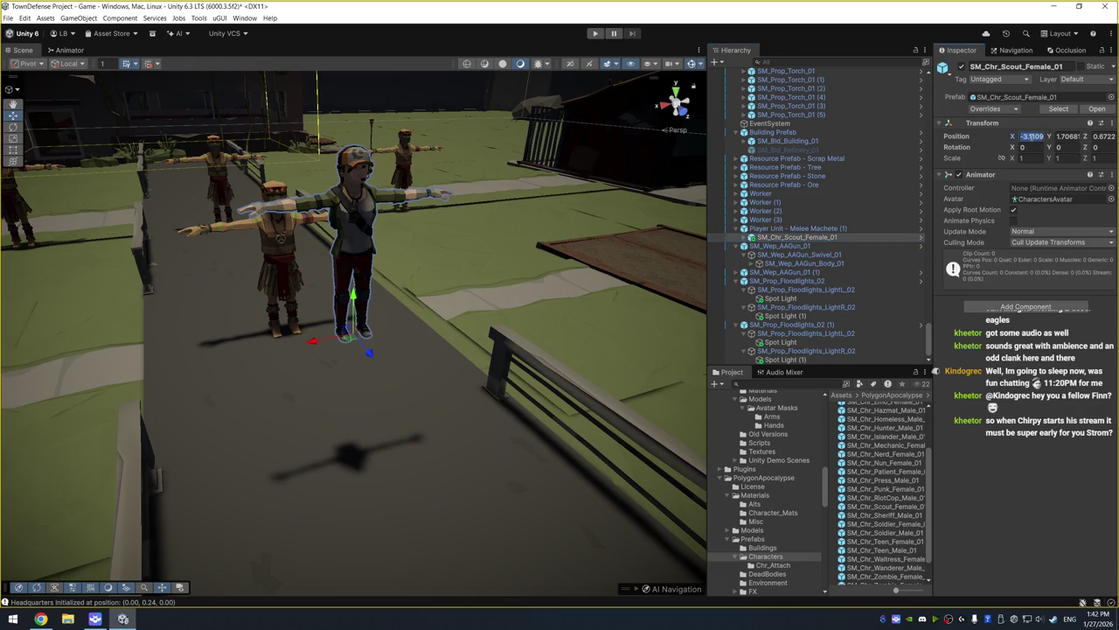
{"action": "type", "text": "0"}
{"action": "key", "text": "Tab"}
{"action": "type", "text": "0"}
{"action": "key", "text": "Tab"}
{"action": "type", "text": "0"}
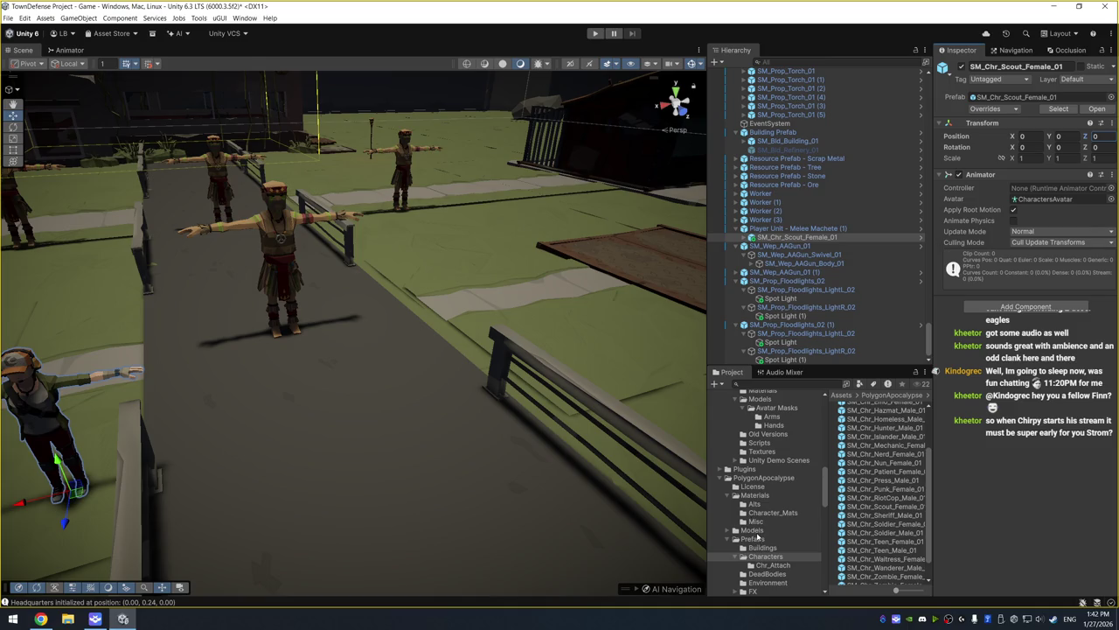
{"action": "scroll", "coordinate": [758, 536], "scroll_direction": "down", "scroll_amount": 2}
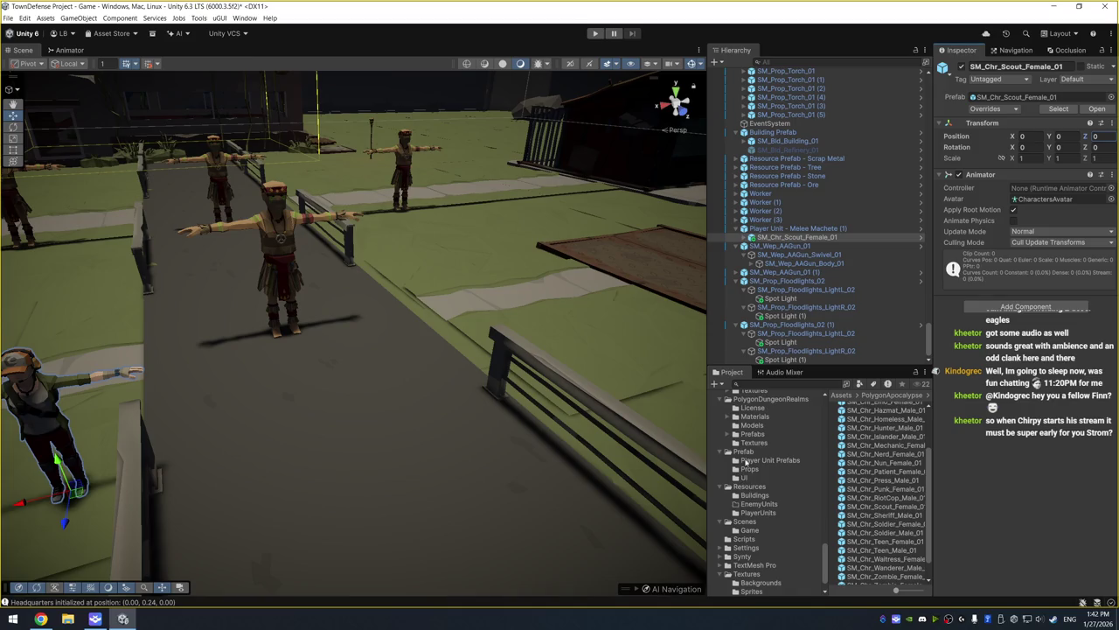
Place a new Melee Machete unit from Player Unit Prefabs into the scene
{"action": "left_click", "coordinate": [746, 464]}
{"action": "mouse_move", "coordinate": [881, 416]}
{"action": "left_mouse_down"}
{"action": "mouse_move", "coordinate": [445, 387]}
{"action": "mouse_move", "coordinate": [343, 437]}
{"action": "mouse_move", "coordinate": [341, 426]}
{"action": "left_mouse_up"}
{"action": "scroll", "coordinate": [287, 490], "scroll_direction": "down", "scroll_amount": 5}
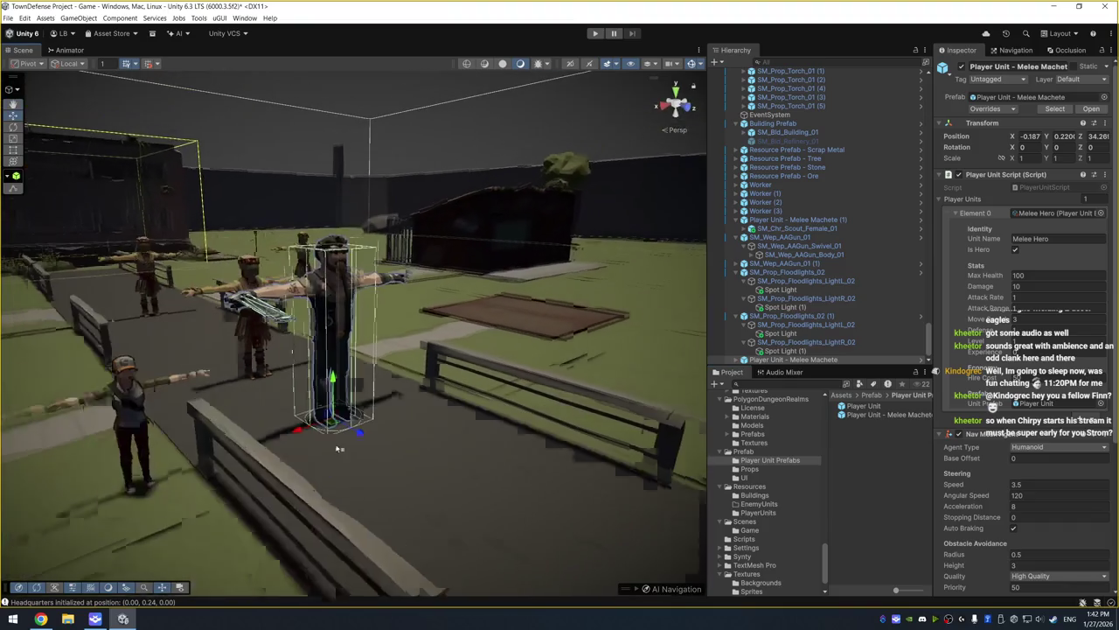
{"action": "left_click", "coordinate": [773, 220]}
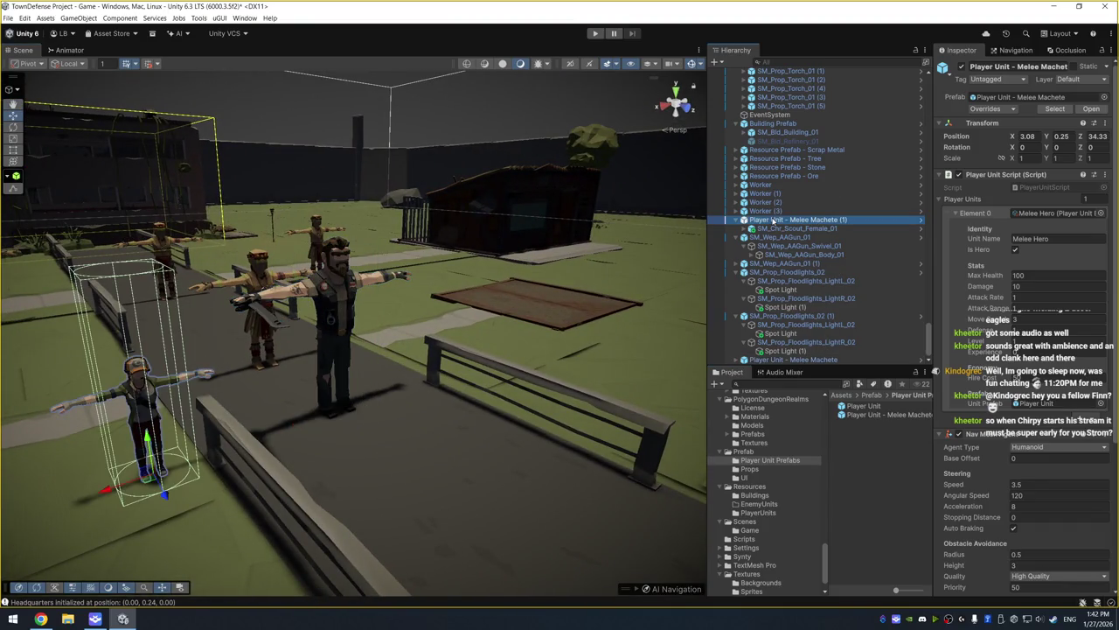
Move both Floodlights_02 objects up beside the bunker floor pieces in the Hierarchy
{"action": "left_click", "coordinate": [802, 273]}
{"action": "left_click", "coordinate": [800, 316]}
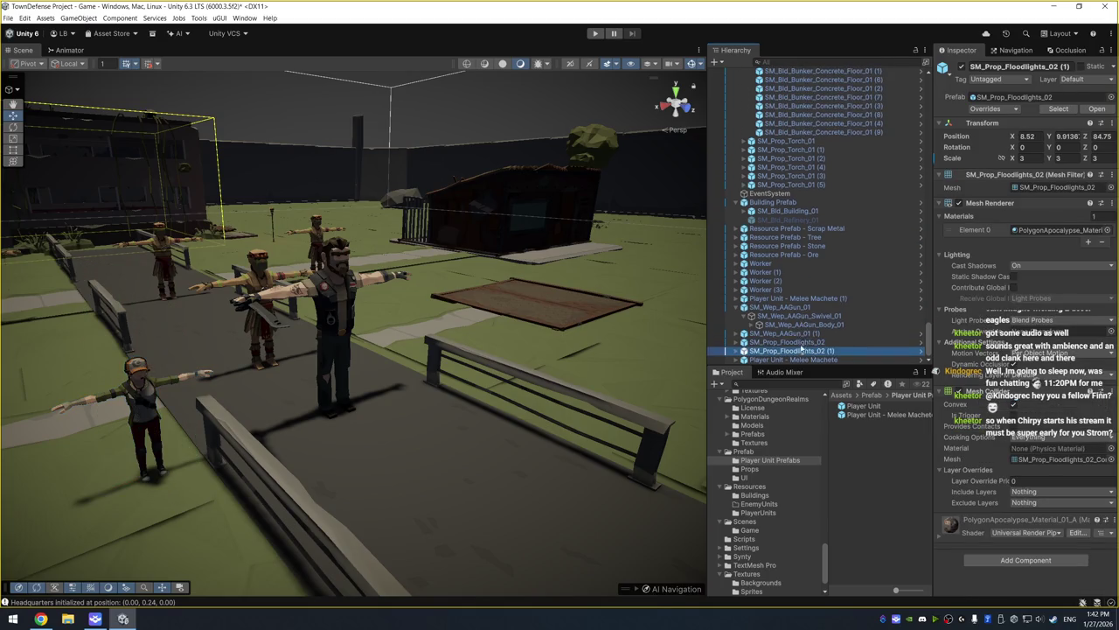
{"action": "left_click", "coordinate": [803, 342]}
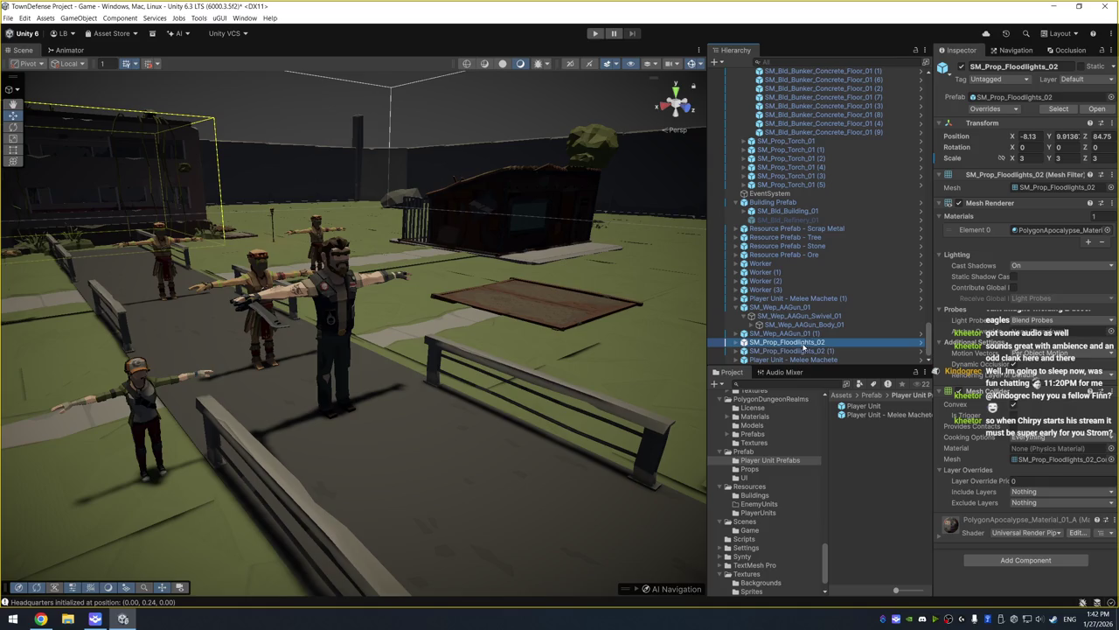
{"action": "left_click", "coordinate": [806, 351], "text": "ctrl"}
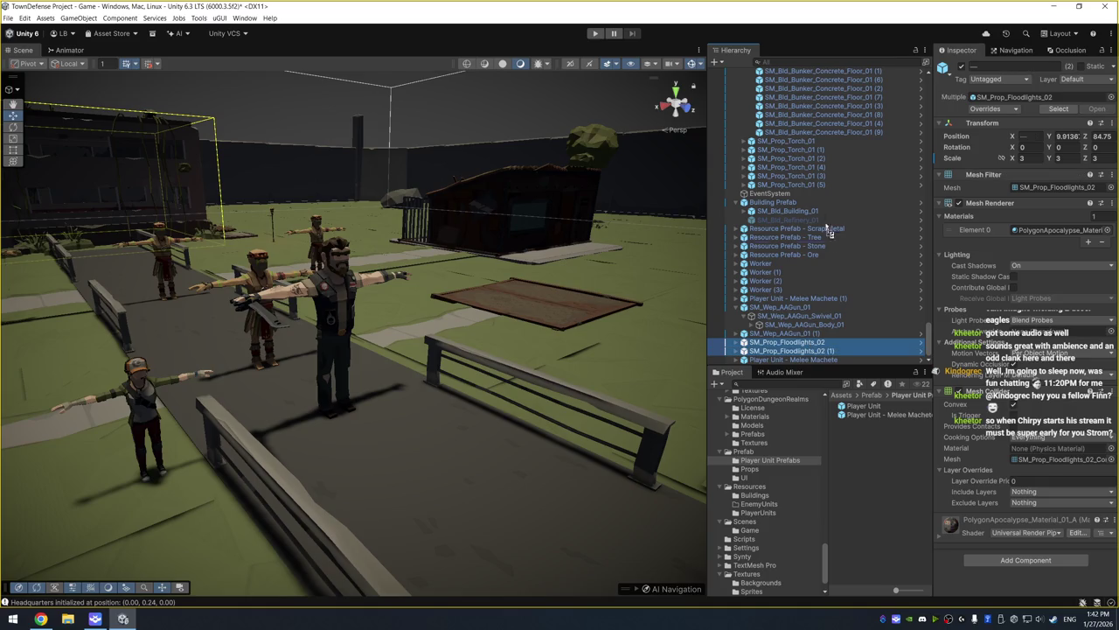
{"action": "left_click_drag", "start_coordinate": [833, 140], "coordinate": [833, 138]}
Move both AA gun objects up just below the floodlights
{"action": "left_click", "coordinate": [826, 160]}
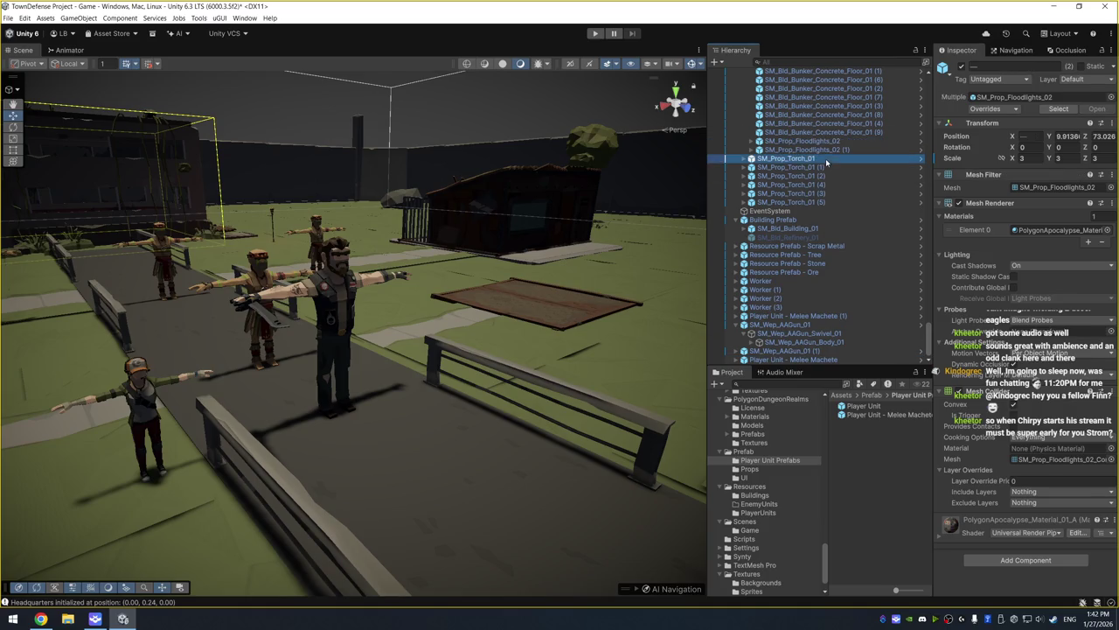
{"action": "left_click", "coordinate": [809, 325]}
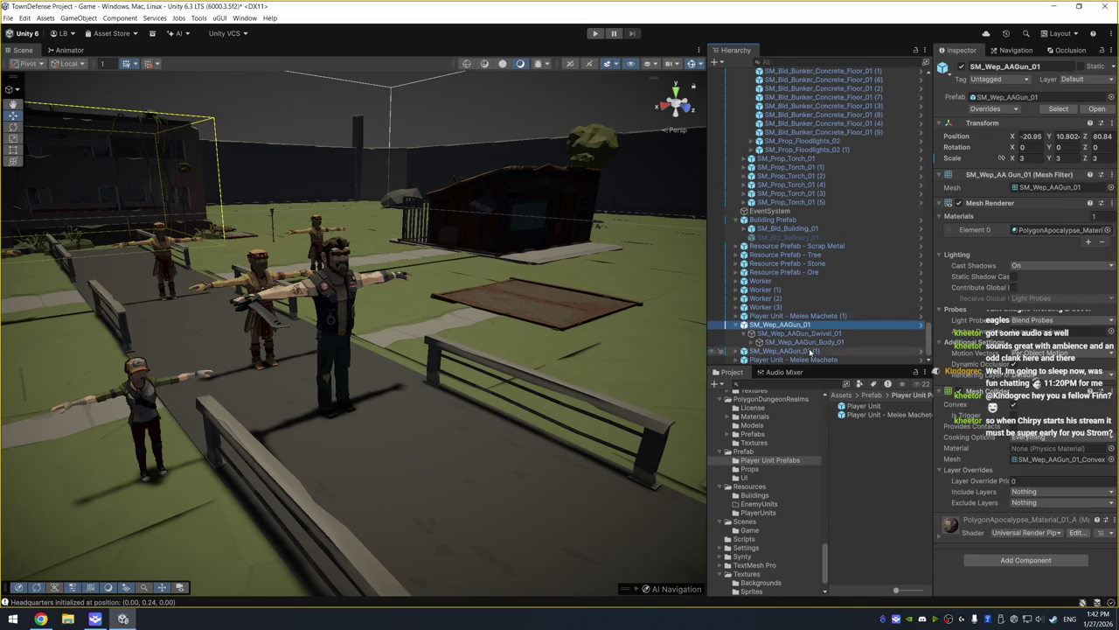
{"action": "key", "text": "Left"}
{"action": "left_click", "coordinate": [809, 354], "text": "ctrl"}
{"action": "left_click_drag", "start_coordinate": [809, 354], "coordinate": [831, 178]}
{"action": "left_click", "coordinate": [819, 352]}
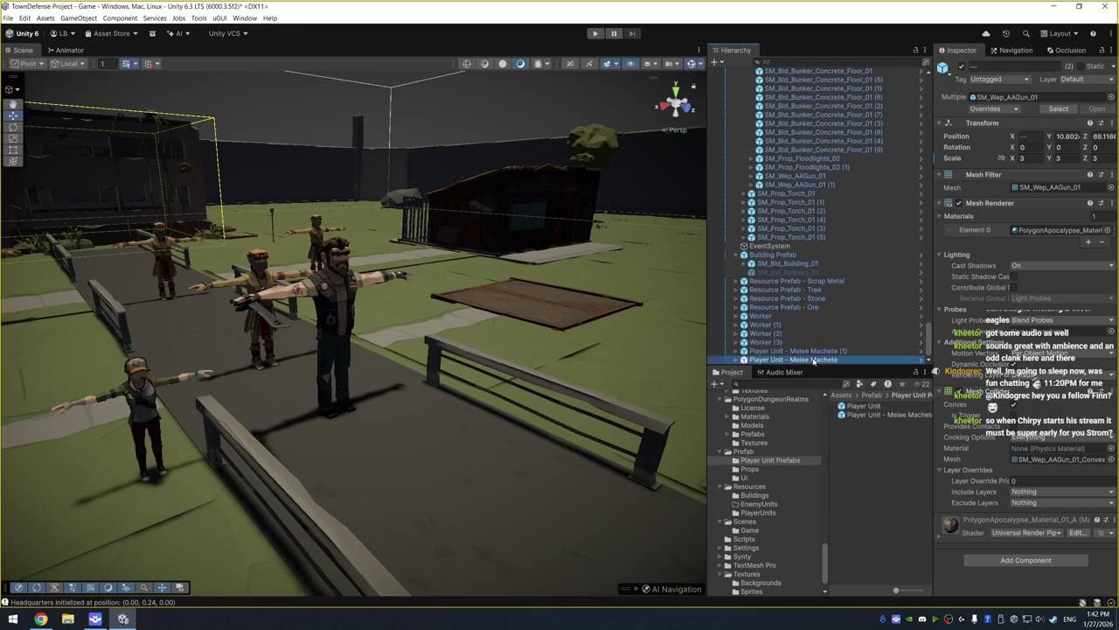
{"action": "key", "text": "F2"}
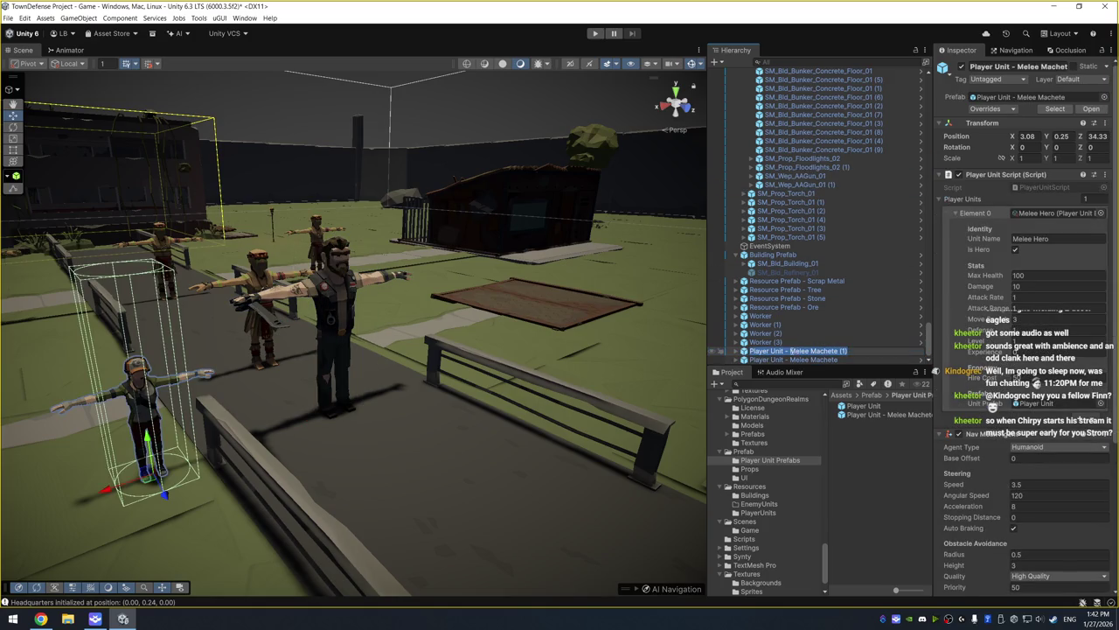
Rename the copy 'Player Unit - Ranged Rifle' and set its unit base to Ranged Hero - Rifle
{"action": "type", "text": "Ranged Rifle"}
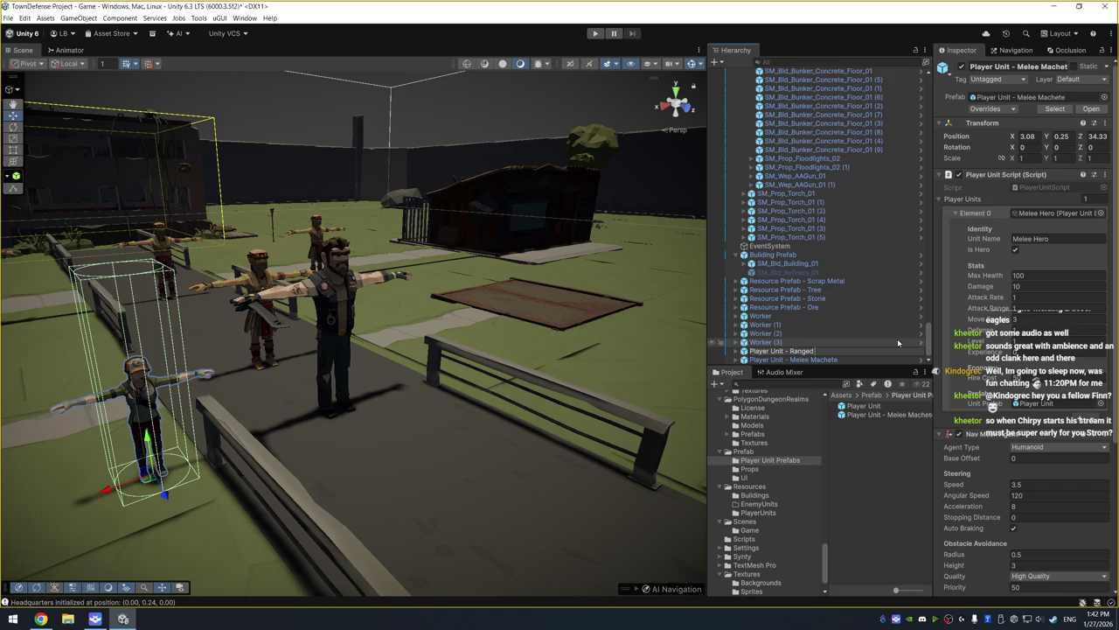
{"action": "key", "text": "Return"}
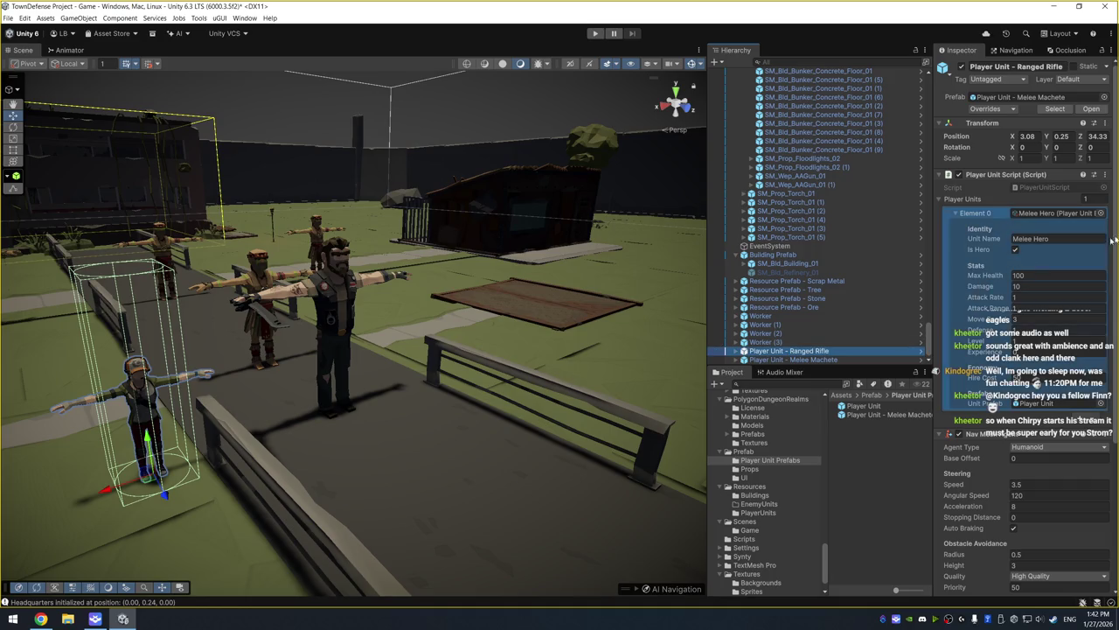
{"action": "left_click", "coordinate": [1101, 213]}
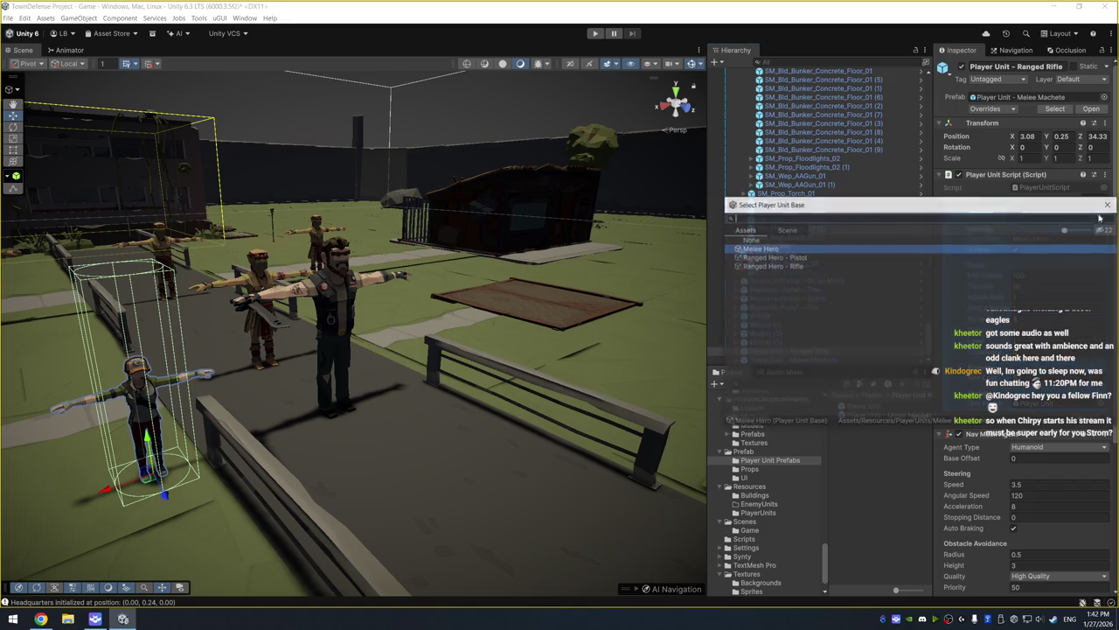
{"action": "double_click", "coordinate": [800, 265]}
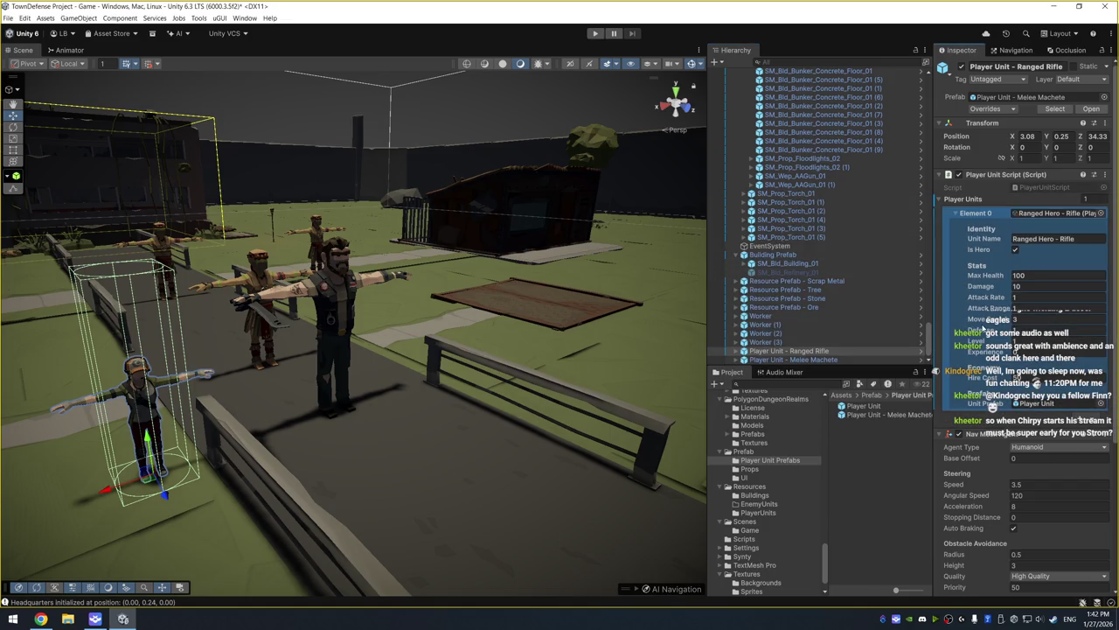
{"action": "mouse_move", "coordinate": [898, 417]}
{"action": "left_mouse_down"}
{"action": "mouse_move", "coordinate": [804, 351]}
{"action": "mouse_move", "coordinate": [808, 362]}
{"action": "left_mouse_up"}
{"action": "key", "text": "ctrl+z"}
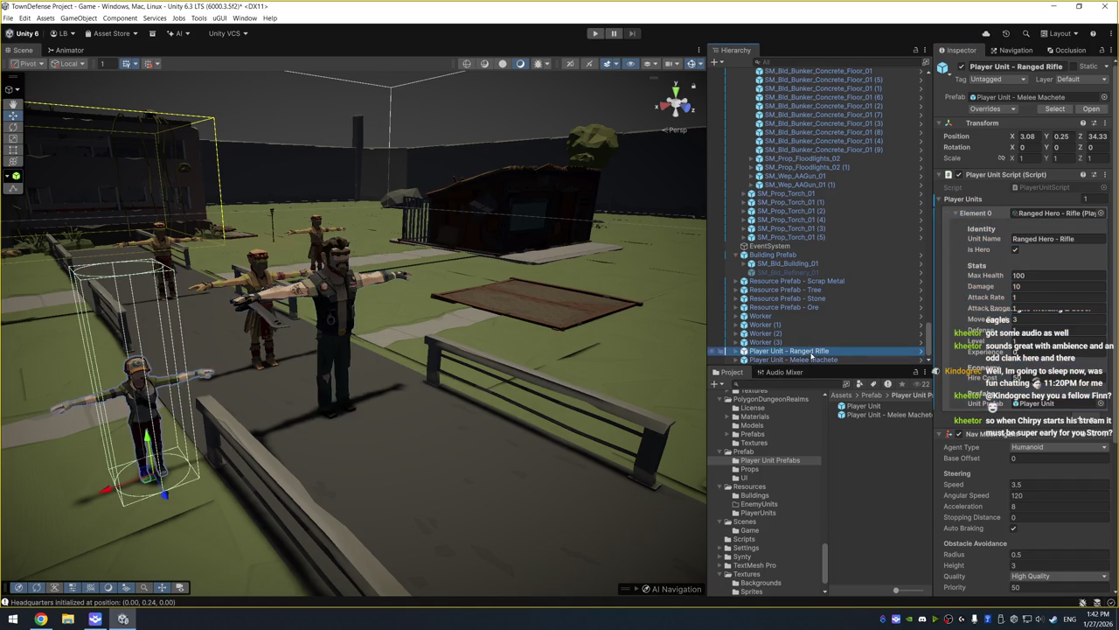
{"action": "left_click", "coordinate": [812, 359]}
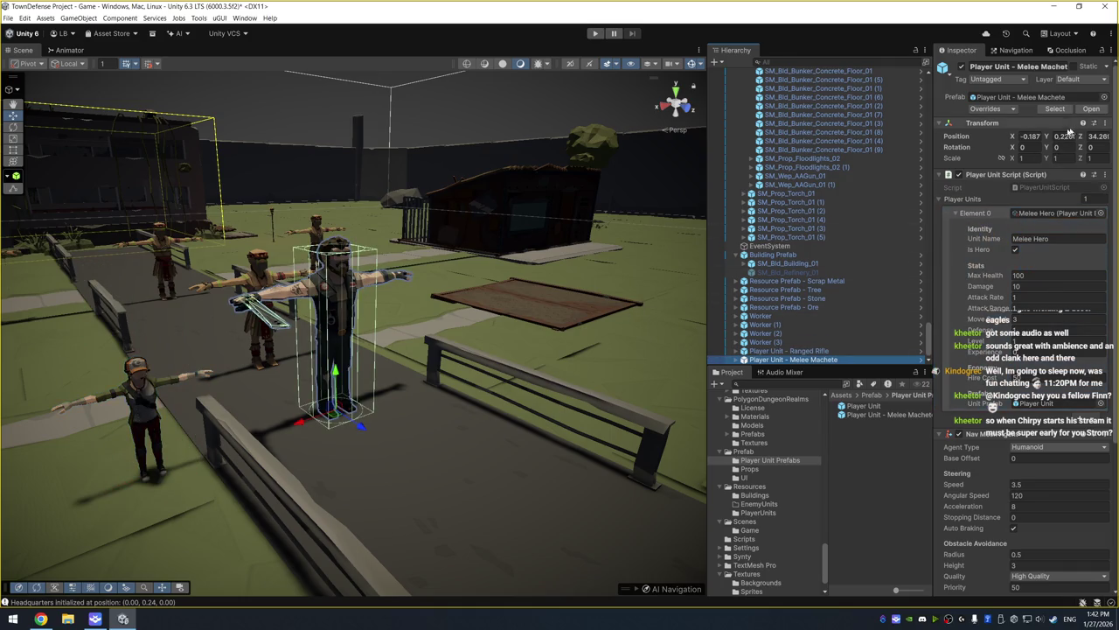
Set the Melee Machete unit's Position X to 0, keeping its original Z
{"action": "left_click", "coordinate": [1030, 137]}
{"action": "type", "text": "0"}
{"action": "key", "text": "Tab"}
{"action": "key", "text": "Tab"}
{"action": "type", "text": "0"}
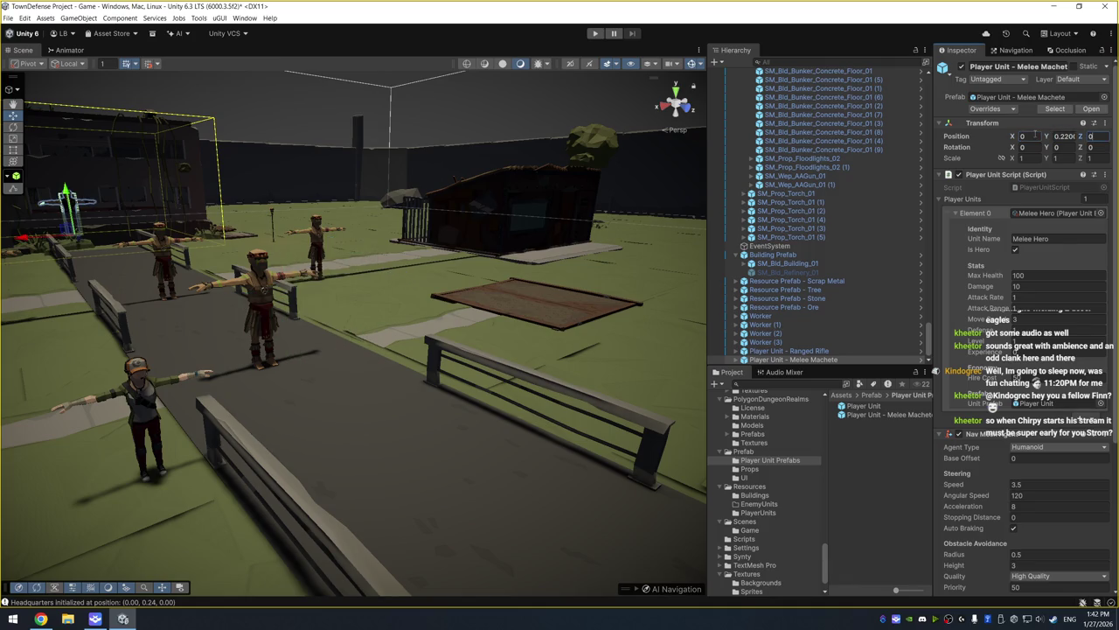
{"action": "key", "text": "ctrl+z"}
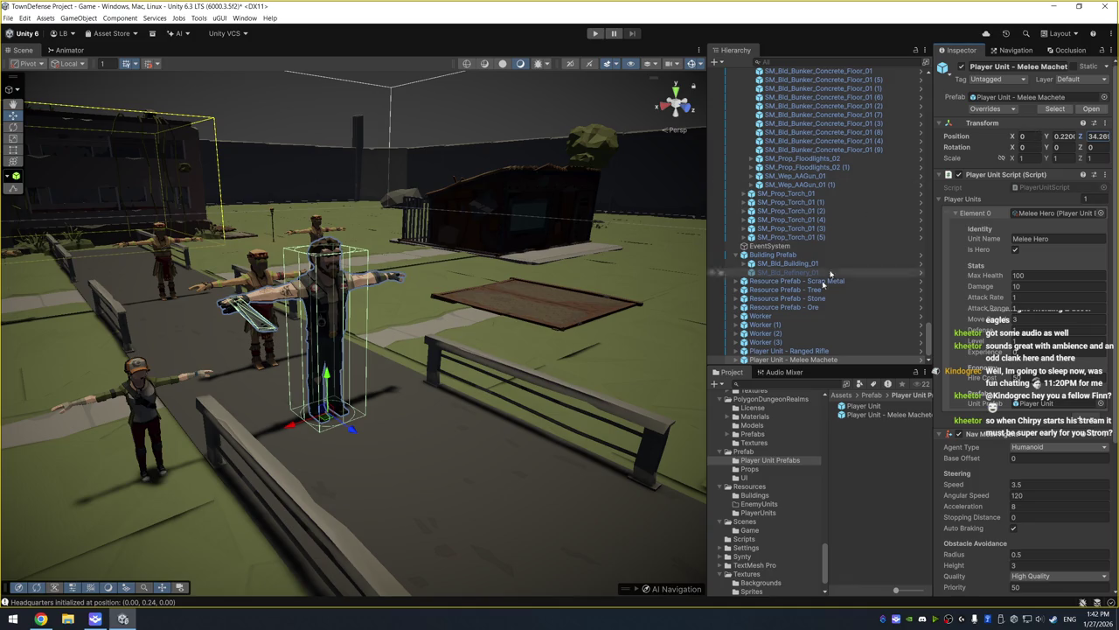
Save Player Unit - Ranged Rifle as a new prefab in the Player Unit Prefabs folder
{"action": "left_click", "coordinate": [822, 350]}
{"action": "scroll", "coordinate": [821, 346], "scroll_direction": "down", "scroll_amount": 1}
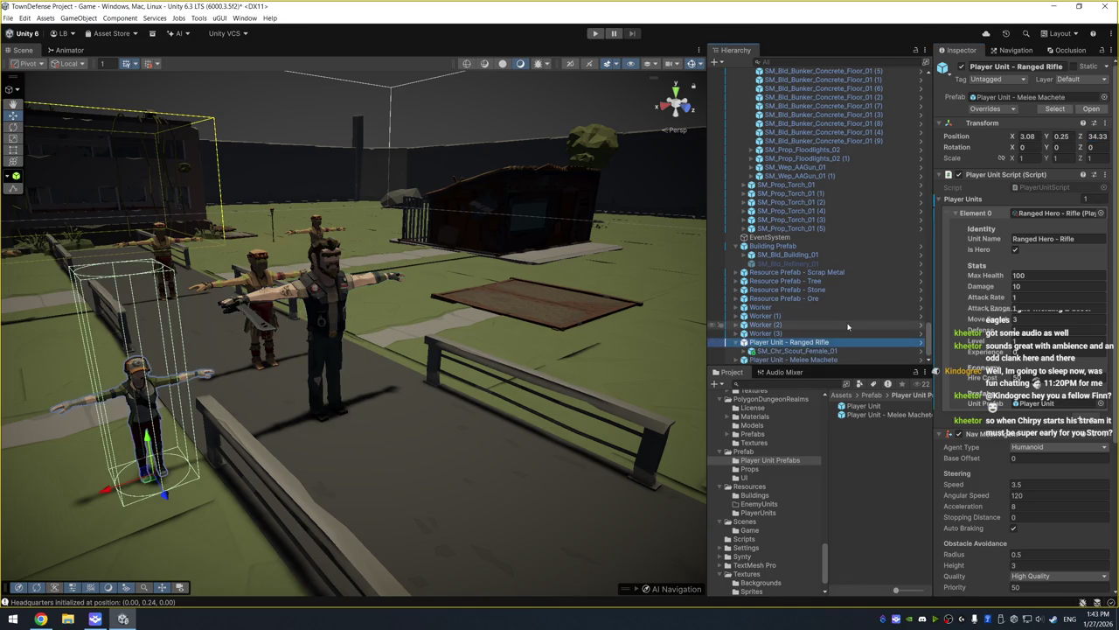
{"action": "left_click", "coordinate": [826, 351]}
{"action": "right_click", "coordinate": [837, 350]}
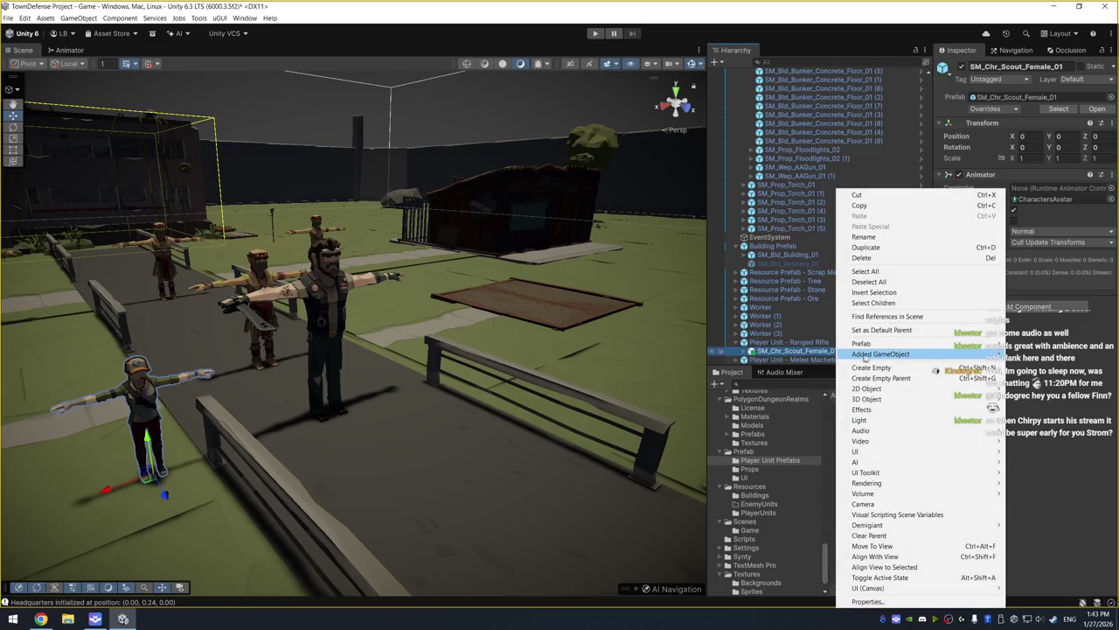
{"action": "mouse_move", "coordinate": [865, 358]}
{"action": "key", "text": "Escape"}
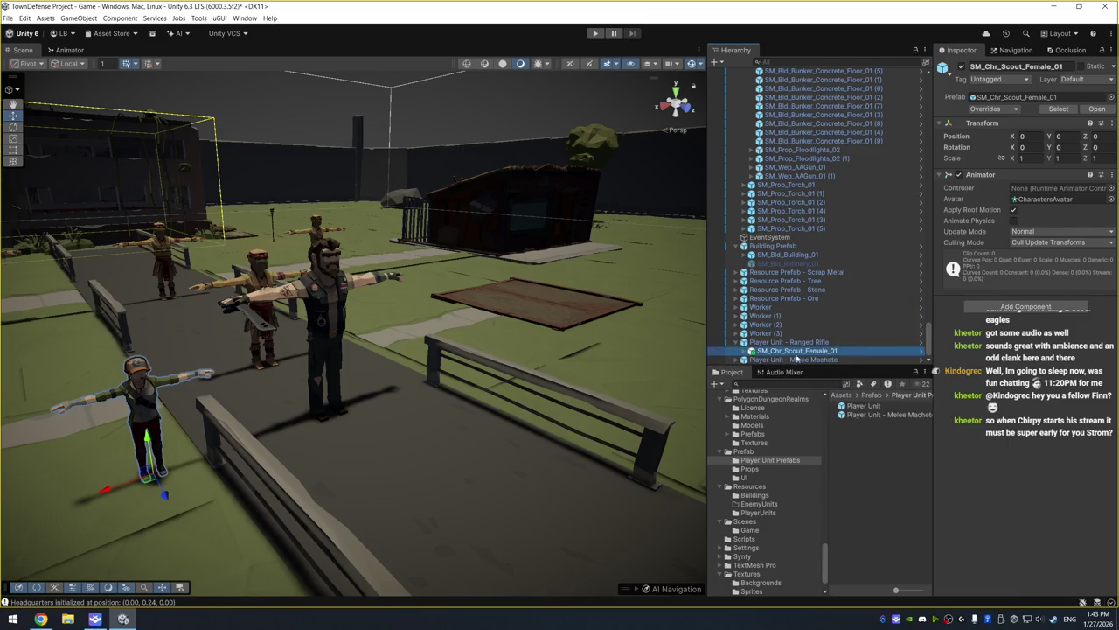
{"action": "left_click_drag", "start_coordinate": [795, 350], "coordinate": [870, 448]}
{"action": "left_click", "coordinate": [524, 325]}
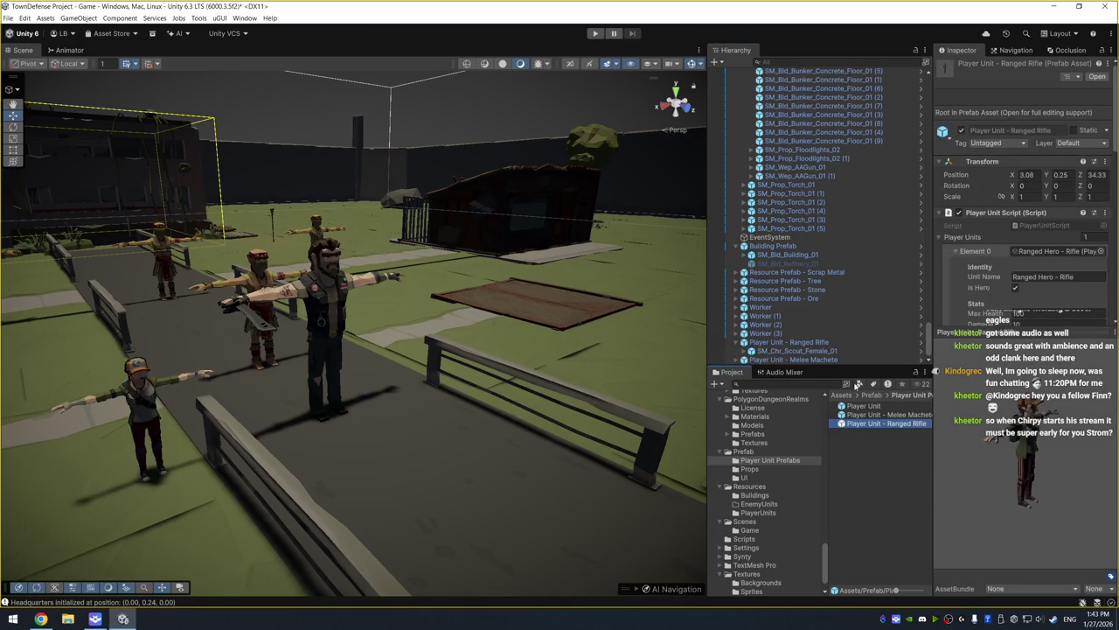
{"action": "left_click", "coordinate": [825, 360]}
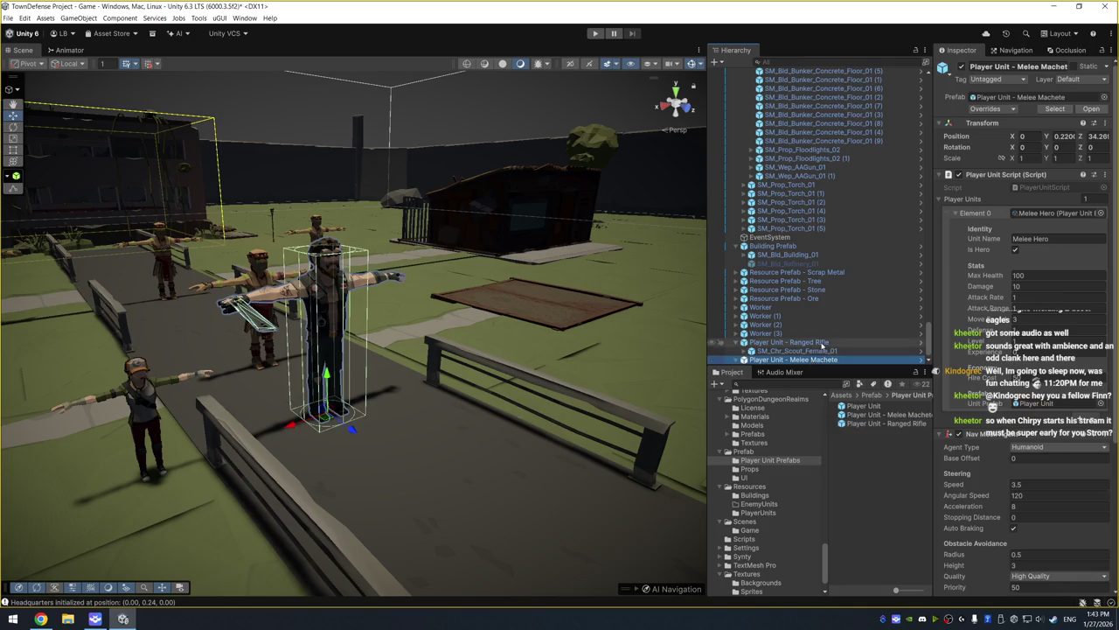
{"action": "left_click", "coordinate": [826, 360]}
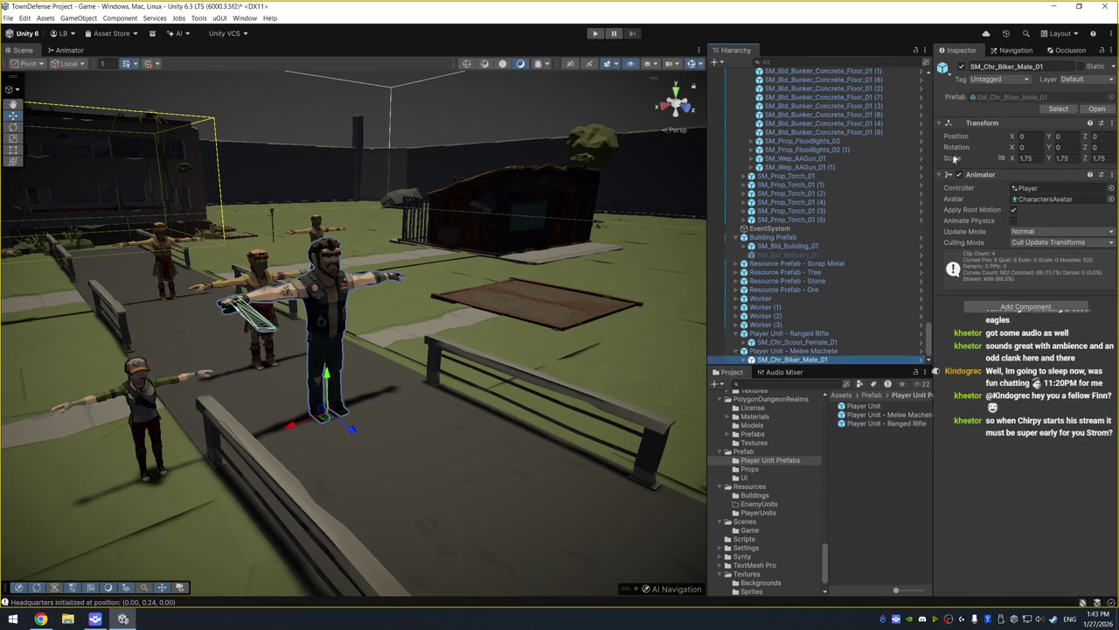
Copy the biker's Transform and paste its scale onto the scout model
{"action": "right_click", "coordinate": [982, 121]}
{"action": "mouse_move", "coordinate": [1017, 198]}
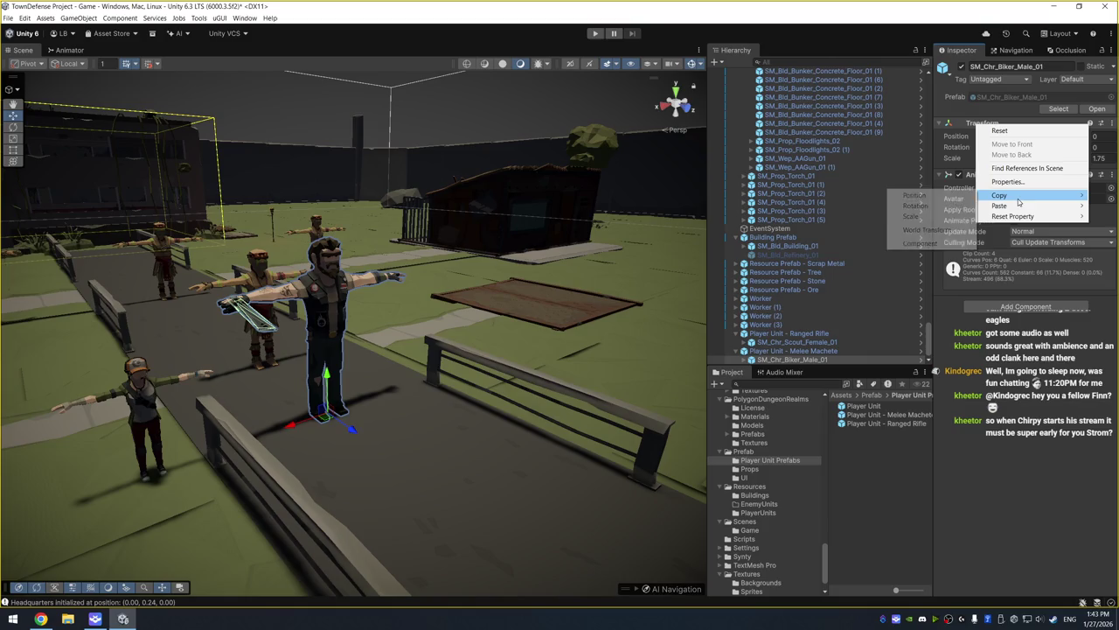
{"action": "left_click", "coordinate": [914, 230]}
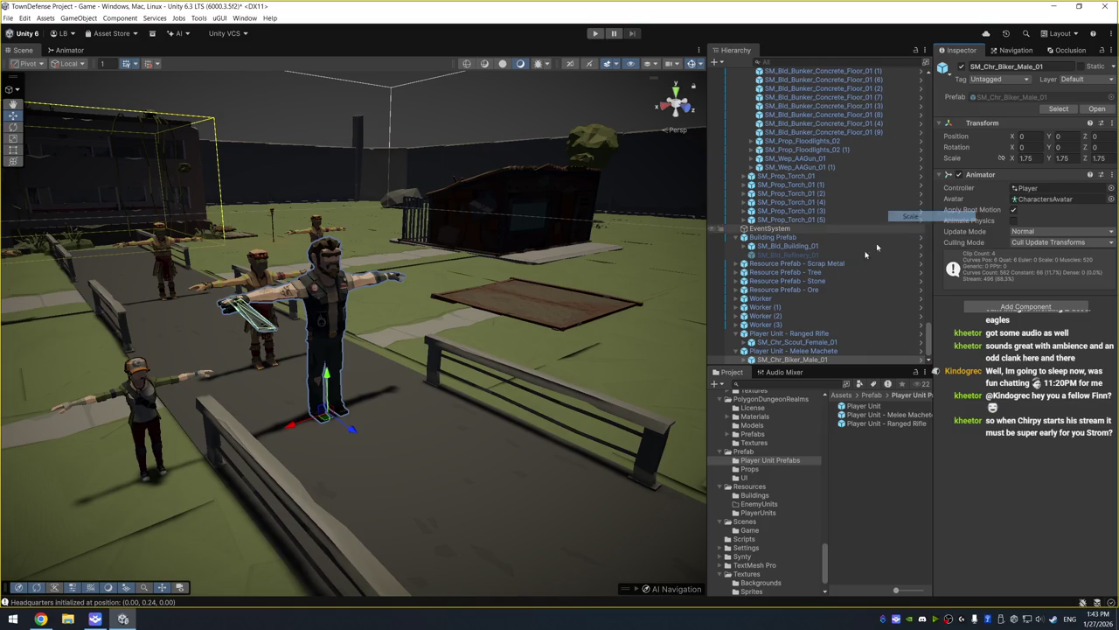
{"action": "left_click", "coordinate": [795, 343]}
{"action": "right_click", "coordinate": [982, 123]}
{"action": "mouse_move", "coordinate": [999, 208]}
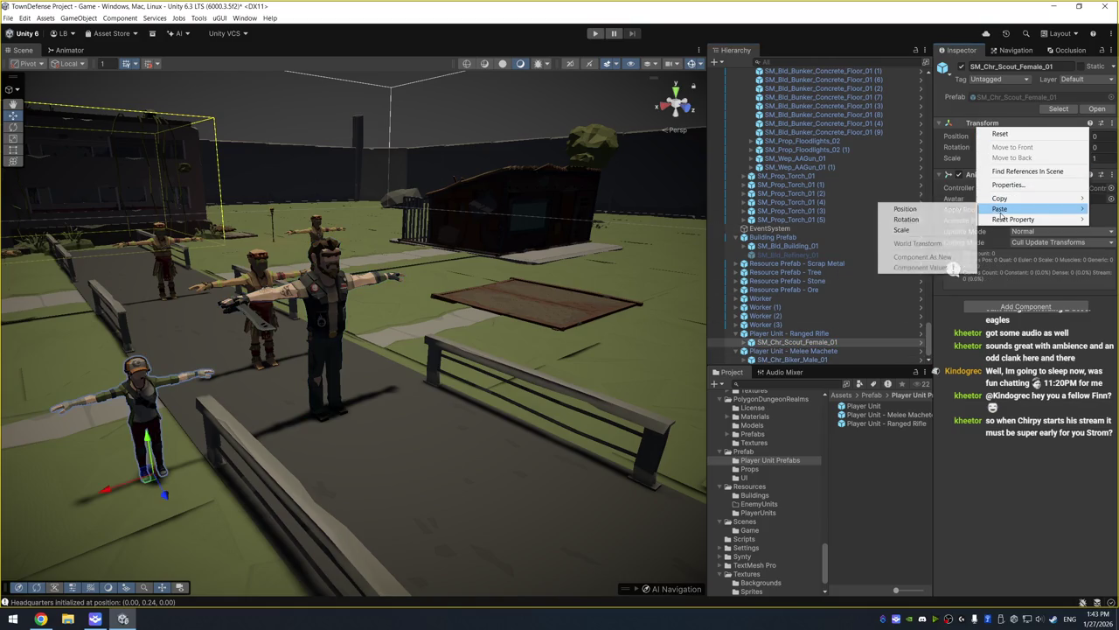
{"action": "left_click", "coordinate": [901, 229]}
Scale the scout to 1.5 on X, Y and Z
{"action": "left_click_drag", "start_coordinate": [368, 297], "coordinate": [249, 307]}
{"action": "left_click", "coordinate": [1026, 157]}
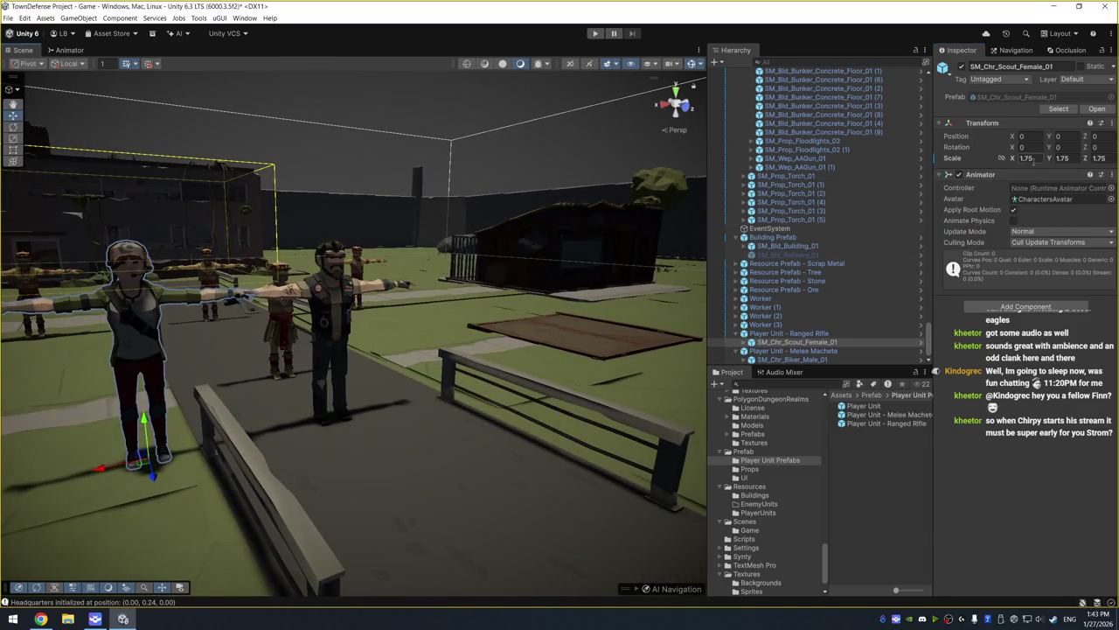
{"action": "type", "text": "1.5"}
{"action": "key", "text": "Tab"}
{"action": "type", "text": "1.5"}
{"action": "key", "text": "Tab"}
{"action": "type", "text": "1.5"}
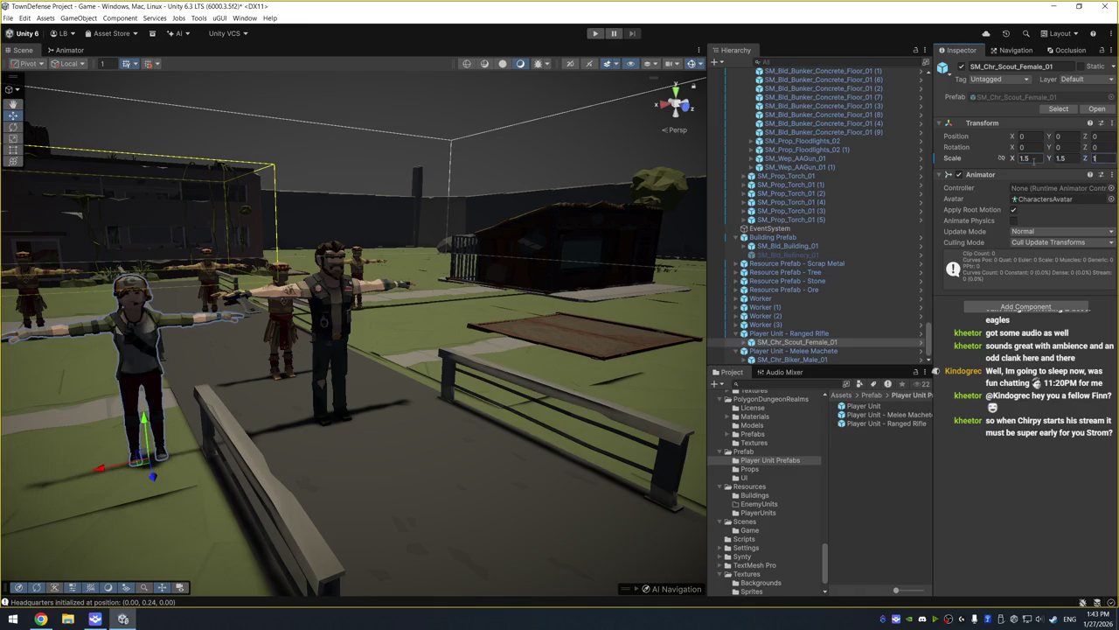
{"action": "left_click_drag", "start_coordinate": [367, 349], "coordinate": [612, 297]}
Raise the scout's scale to 1.6 on all three axes
{"action": "left_click", "coordinate": [1026, 157]}
{"action": "type", "text": "1.6"}
{"action": "key", "text": "Tab"}
{"action": "type", "text": "1.6"}
{"action": "key", "text": "Tab"}
{"action": "type", "text": "1.6"}
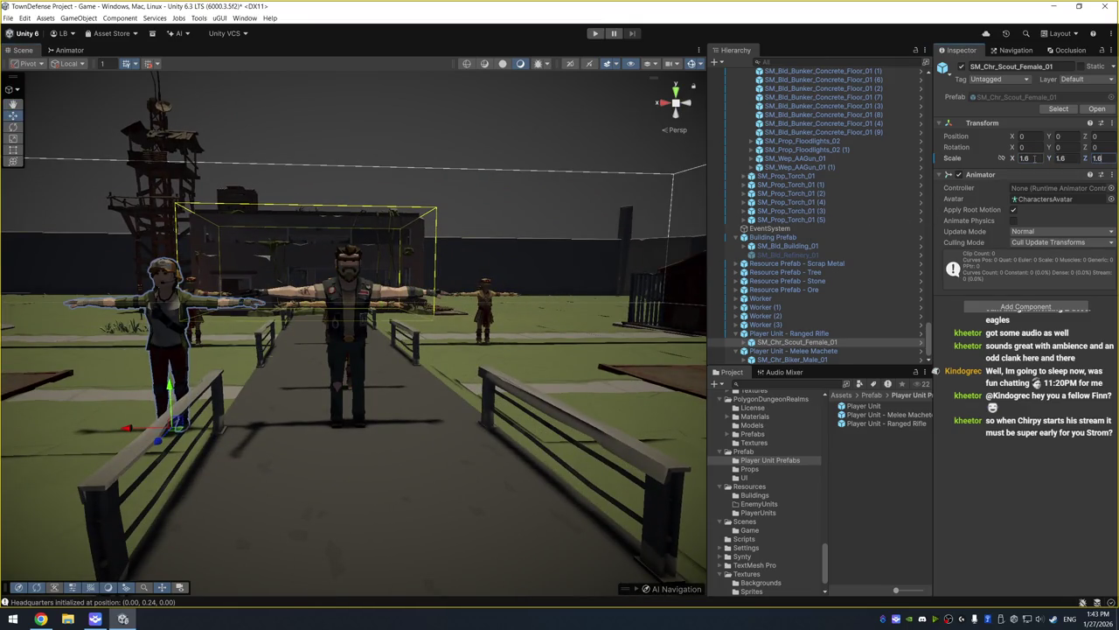
{"action": "left_click", "coordinate": [786, 333]}
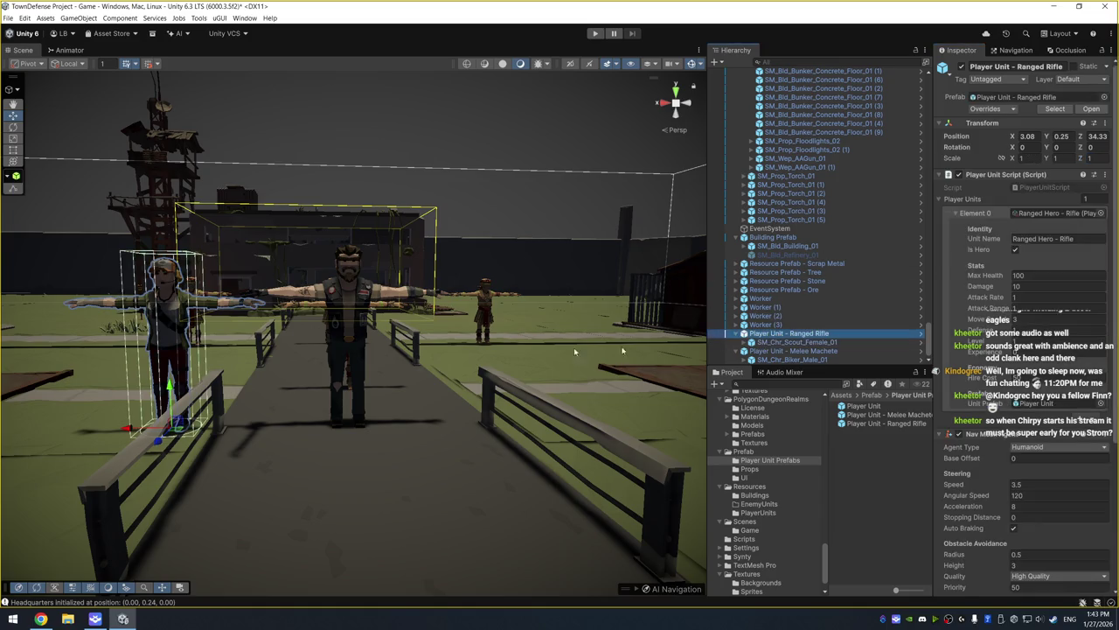
Slide the Ranged Rifle unit to the path centre and scale the scout to 1.55 on X/Y/Z
{"action": "left_click_drag", "start_coordinate": [143, 428], "coordinate": [337, 427]}
{"action": "scroll", "coordinate": [480, 308], "scroll_direction": "up", "scroll_amount": 3}
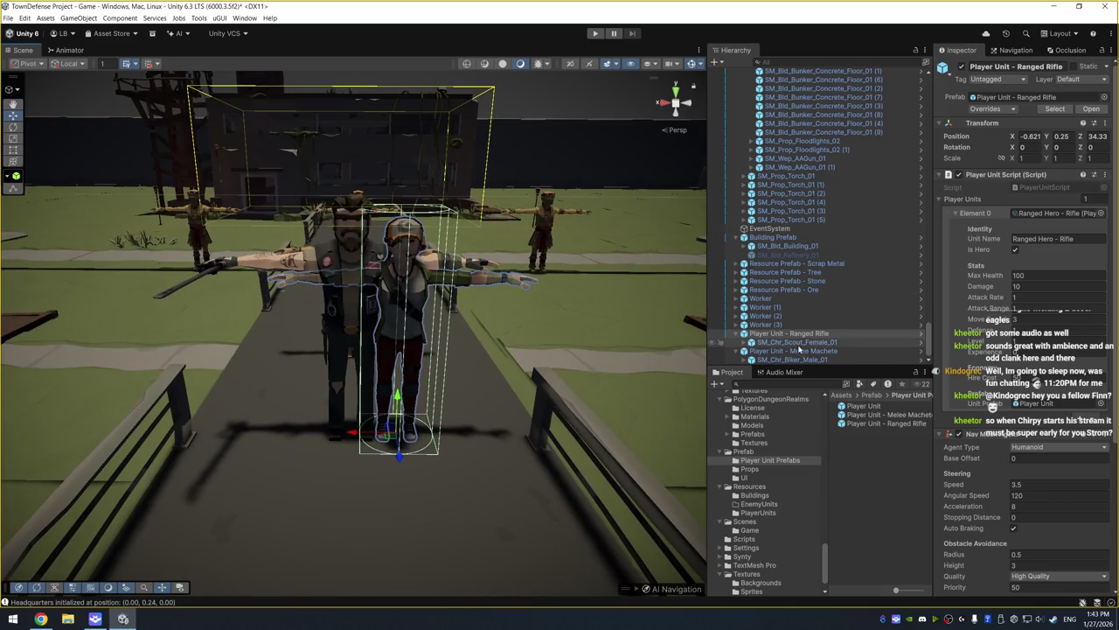
{"action": "left_click", "coordinate": [802, 341]}
{"action": "left_click", "coordinate": [1023, 158]}
{"action": "type", "text": "1.55"}
{"action": "key", "text": "Tab"}
{"action": "type", "text": "1.55"}
{"action": "key", "text": "Tab"}
{"action": "type", "text": "1.55"}
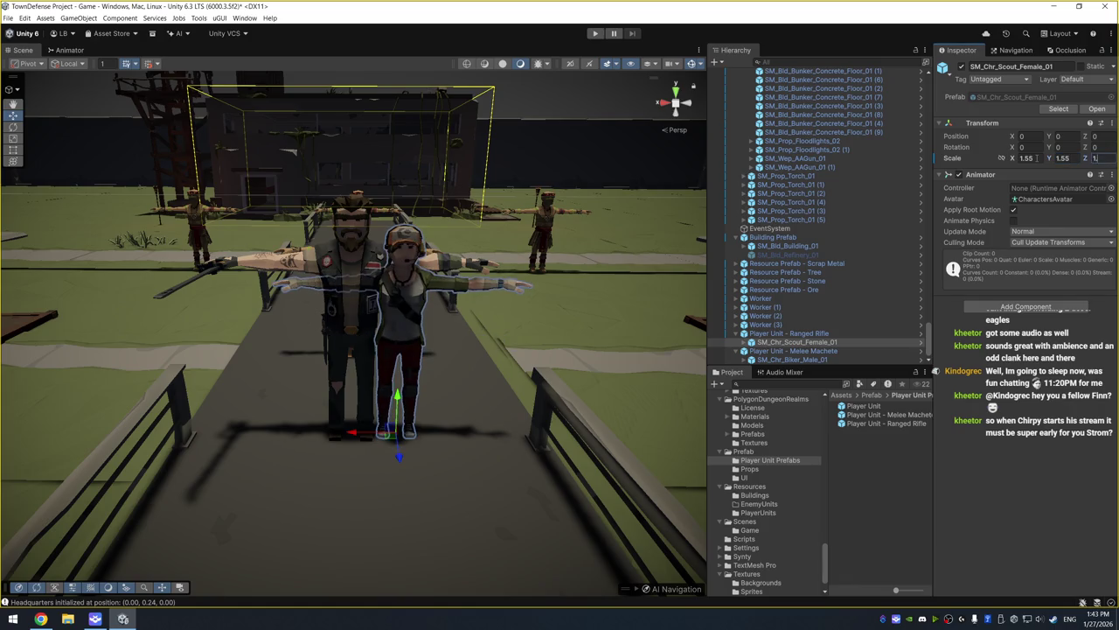
Frame both characters and move the Ranged Rifle unit right of the biker, X about -1.58
{"action": "left_click_drag", "start_coordinate": [481, 316], "coordinate": [180, 345]}
{"action": "left_click", "coordinate": [347, 394]}
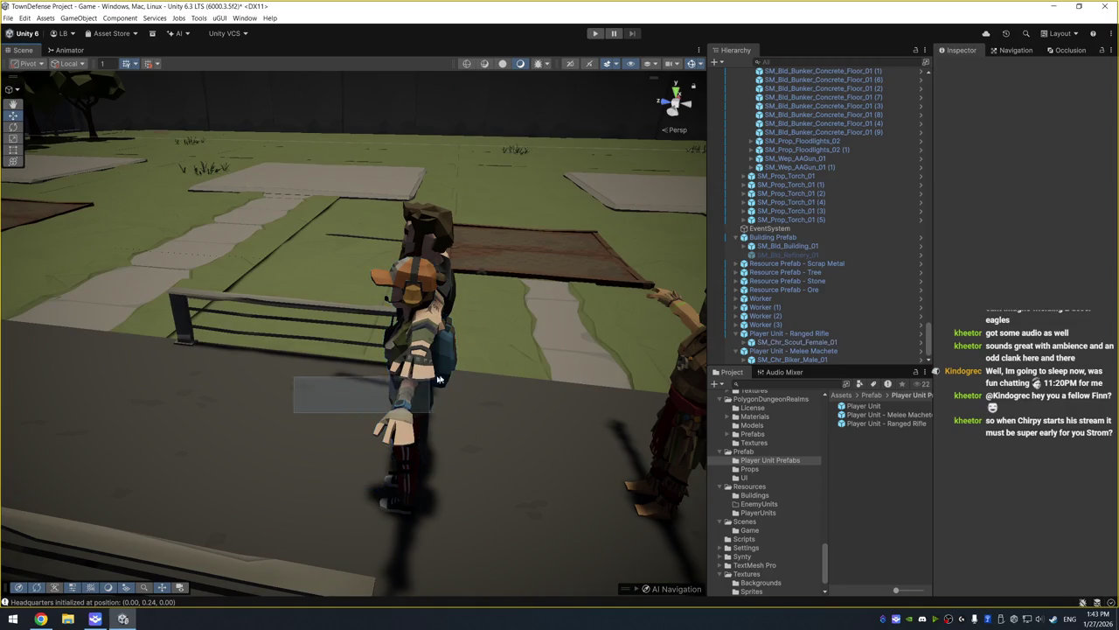
{"action": "left_click_drag", "start_coordinate": [252, 409], "coordinate": [452, 365]}
{"action": "key", "text": "f"}
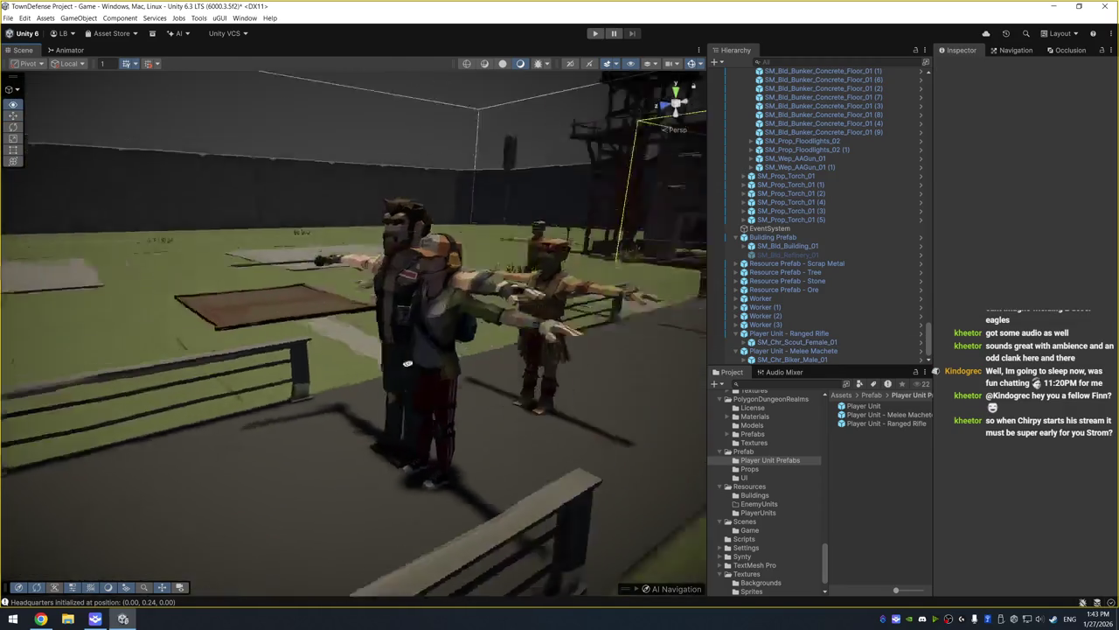
{"action": "left_click", "coordinate": [805, 336]}
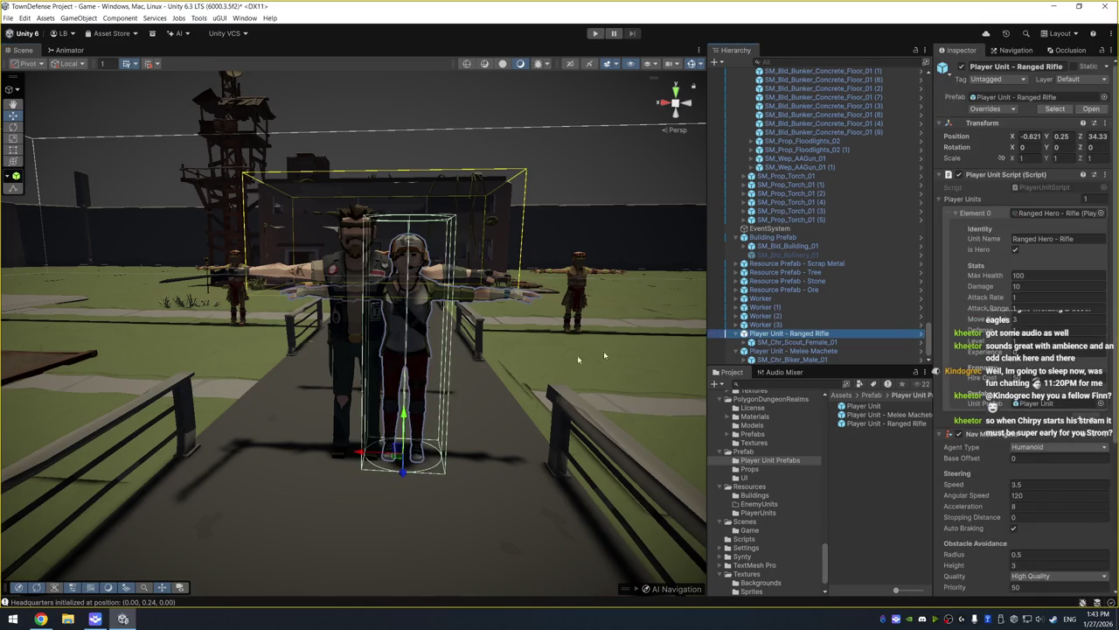
{"action": "left_click_drag", "start_coordinate": [360, 452], "coordinate": [442, 446]}
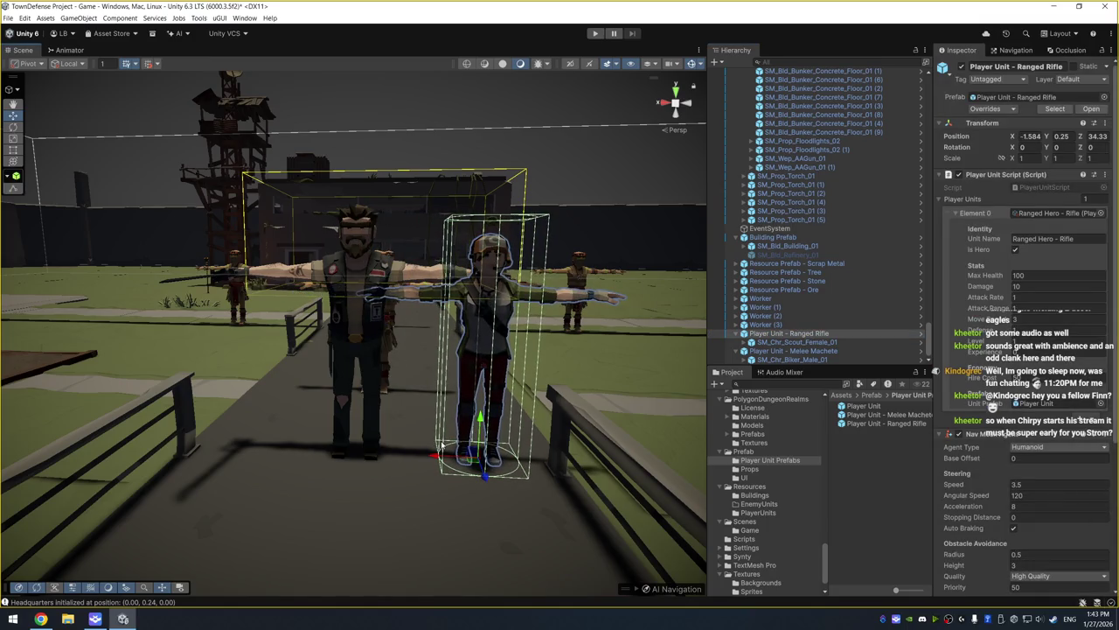
Select the scout and begin a Project asset search for the rifle
{"action": "left_click", "coordinate": [835, 342]}
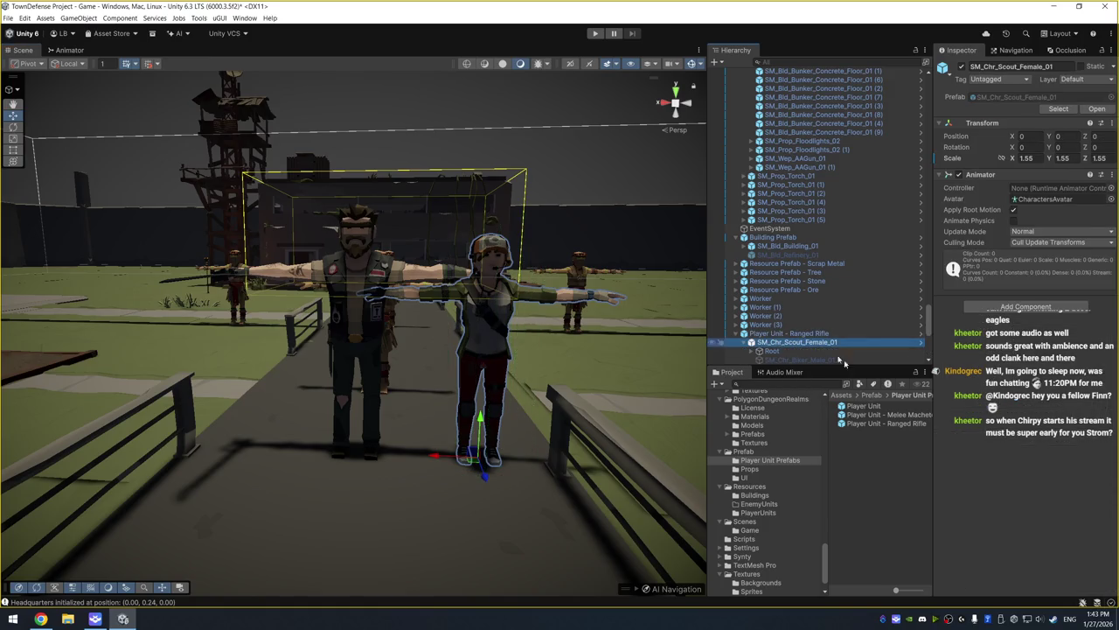
{"action": "left_click", "coordinate": [797, 381]}
{"action": "type", "text": "le"}
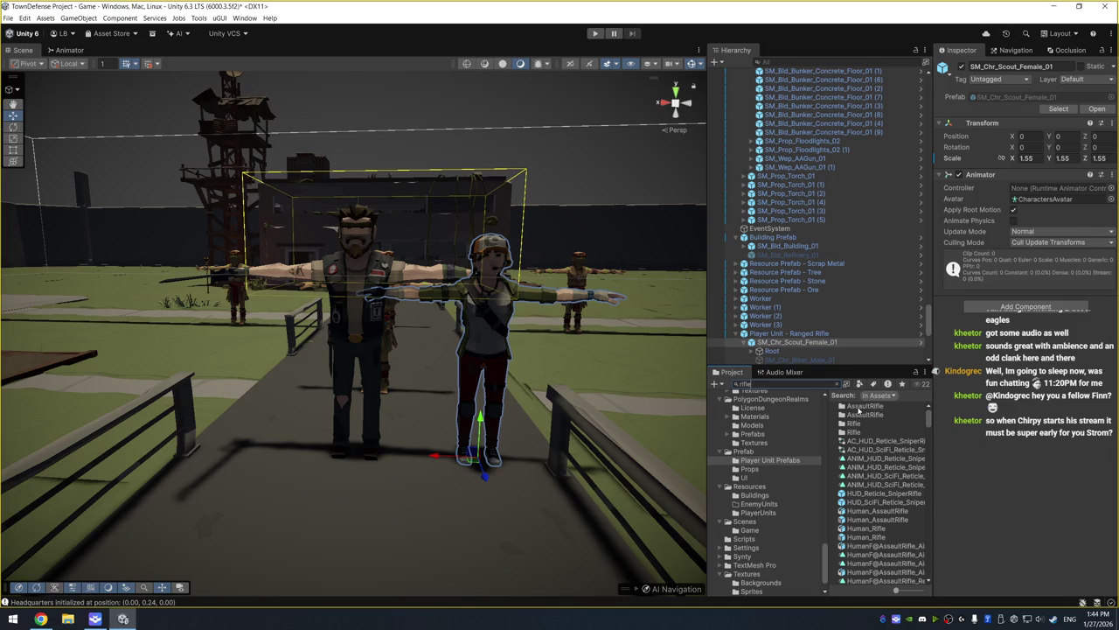
Filter the rifle search results to Prefab and preview the SM_Wep_AssaultRifle_01 and _03 models
{"action": "scroll", "coordinate": [901, 494], "scroll_direction": "down", "scroll_amount": 5}
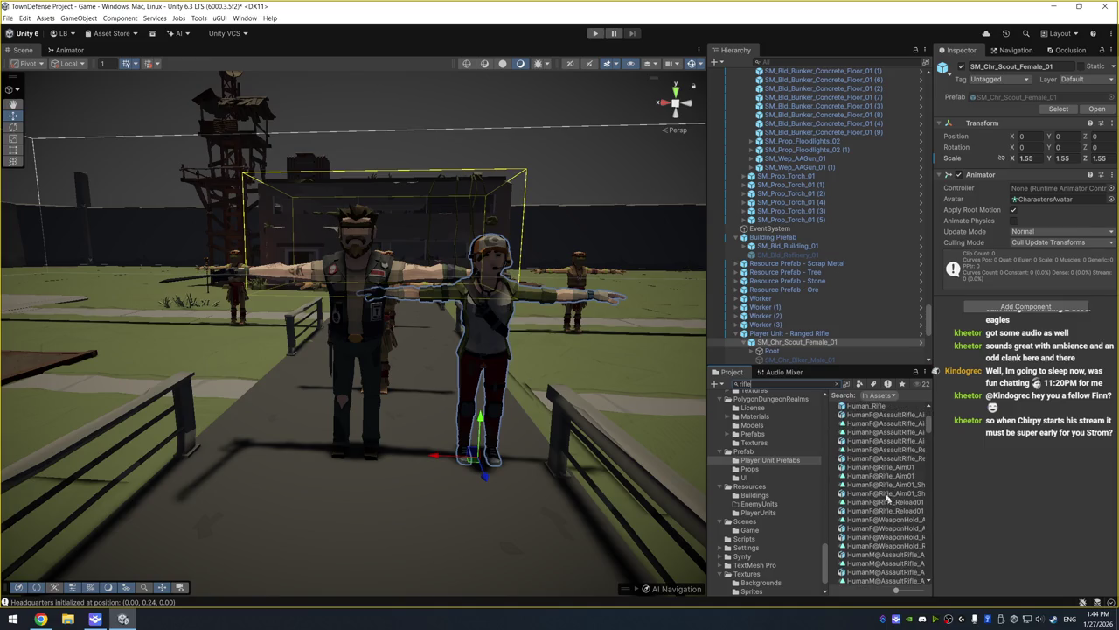
{"action": "left_click", "coordinate": [862, 384]}
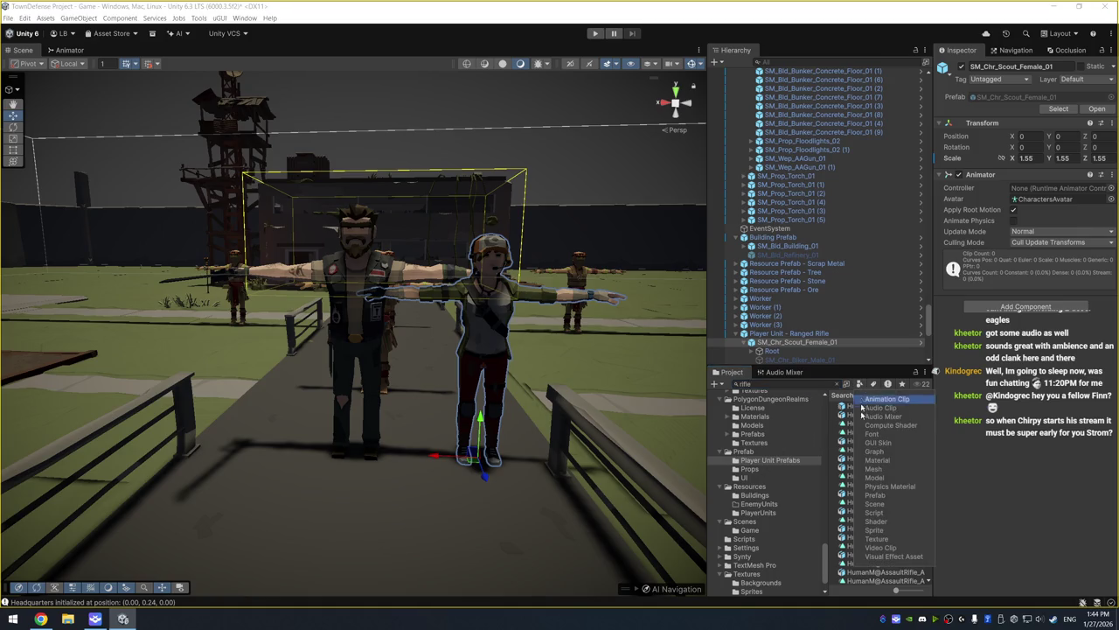
{"action": "left_click", "coordinate": [880, 431]}
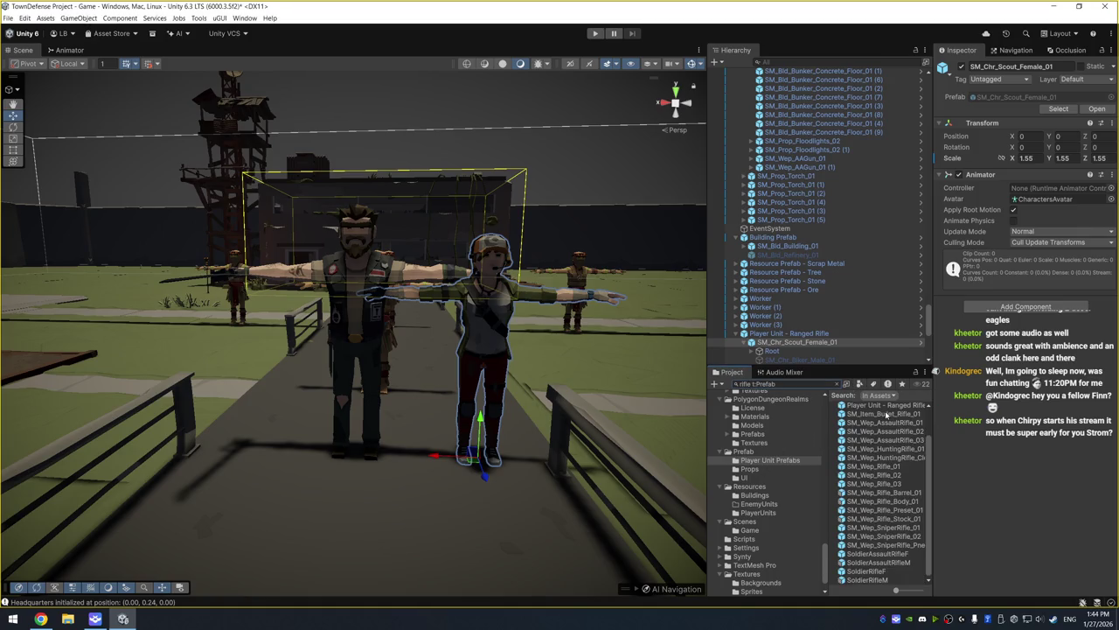
{"action": "left_click", "coordinate": [886, 415]}
{"action": "key", "text": "Up"}
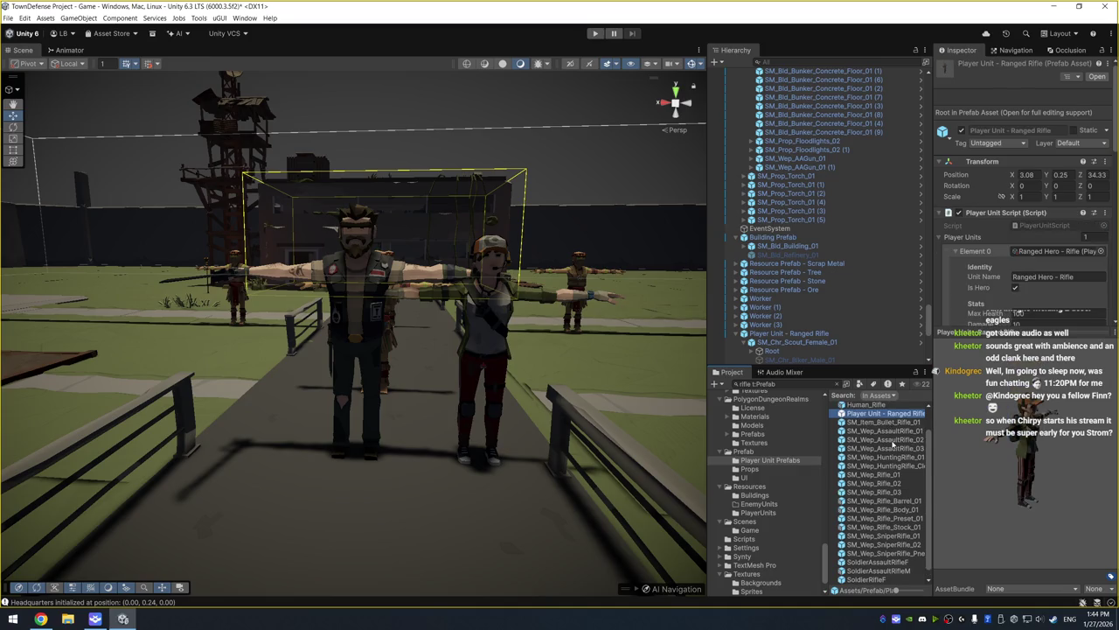
{"action": "key", "text": "Up"}
{"action": "key", "text": "Up"}
{"action": "key", "text": "Up"}
{"action": "key", "text": "Down"}
{"action": "key", "text": "Down"}
{"action": "key", "text": "Down"}
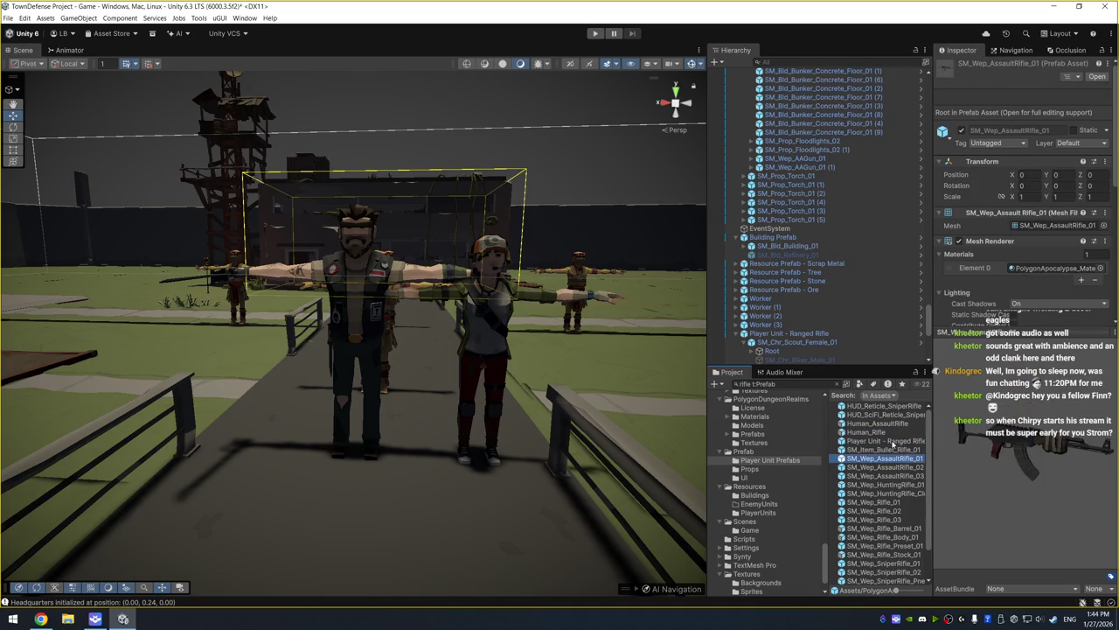
{"action": "key", "text": "Down"}
{"action": "key", "text": "Down"}
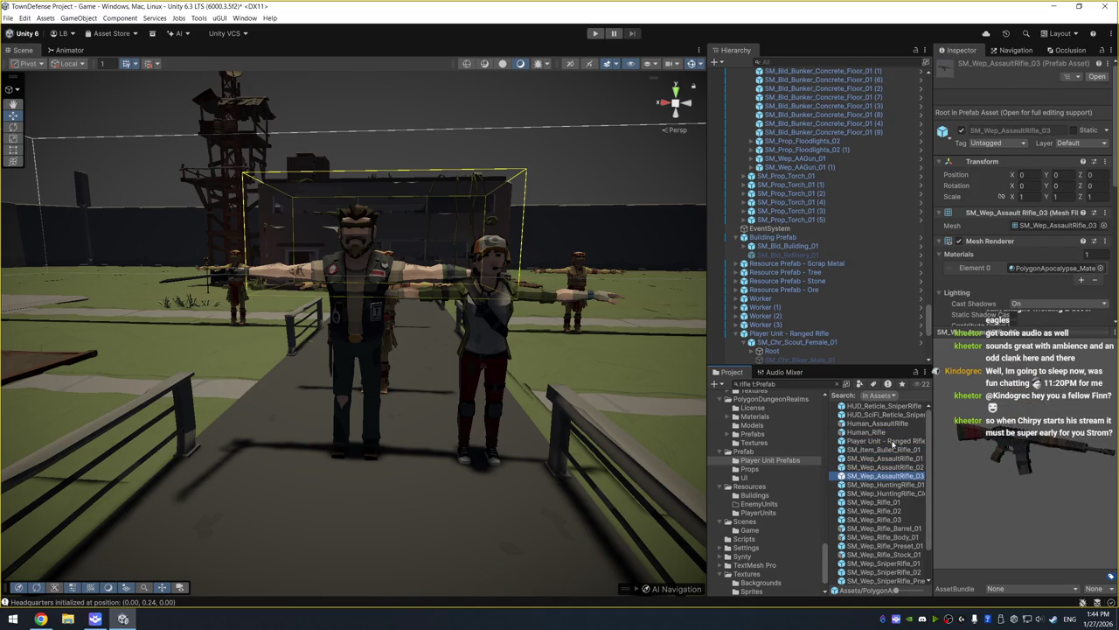
Keep previewing rifle models such as SM_Wep_Rifle_02, SM_Wep_Rifle_03 and SM_Wep_Rifle_Body_01
{"action": "key", "text": "Up"}
{"action": "key", "text": "Down"}
{"action": "key", "text": "Down"}
{"action": "key", "text": "Up"}
{"action": "key", "text": "Down"}
{"action": "key", "text": "Down"}
{"action": "key", "text": "Up"}
{"action": "key", "text": "Up"}
{"action": "key", "text": "Down"}
{"action": "key", "text": "Down"}
{"action": "key", "text": "Down"}
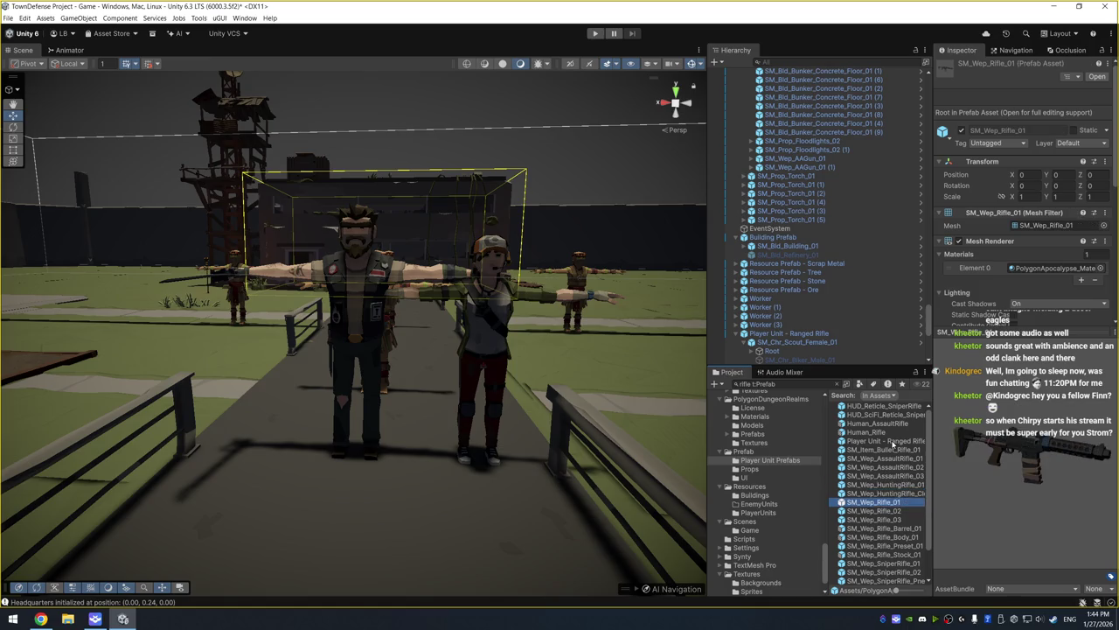
{"action": "key", "text": "Up"}
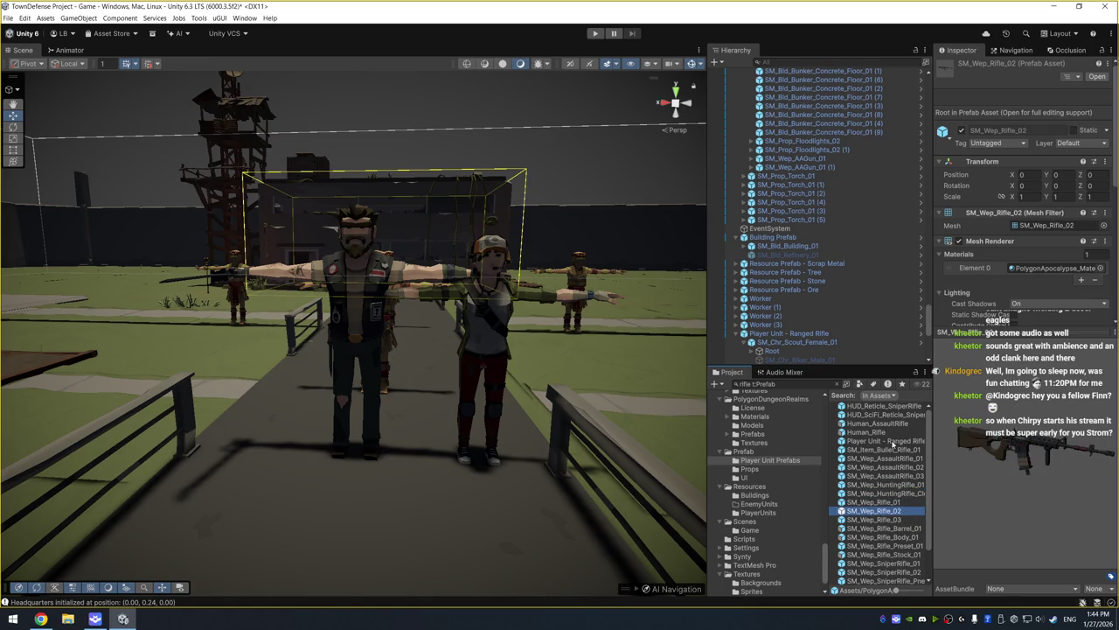
{"action": "key", "text": "Down"}
{"action": "key", "text": "Down"}
{"action": "key", "text": "Down"}
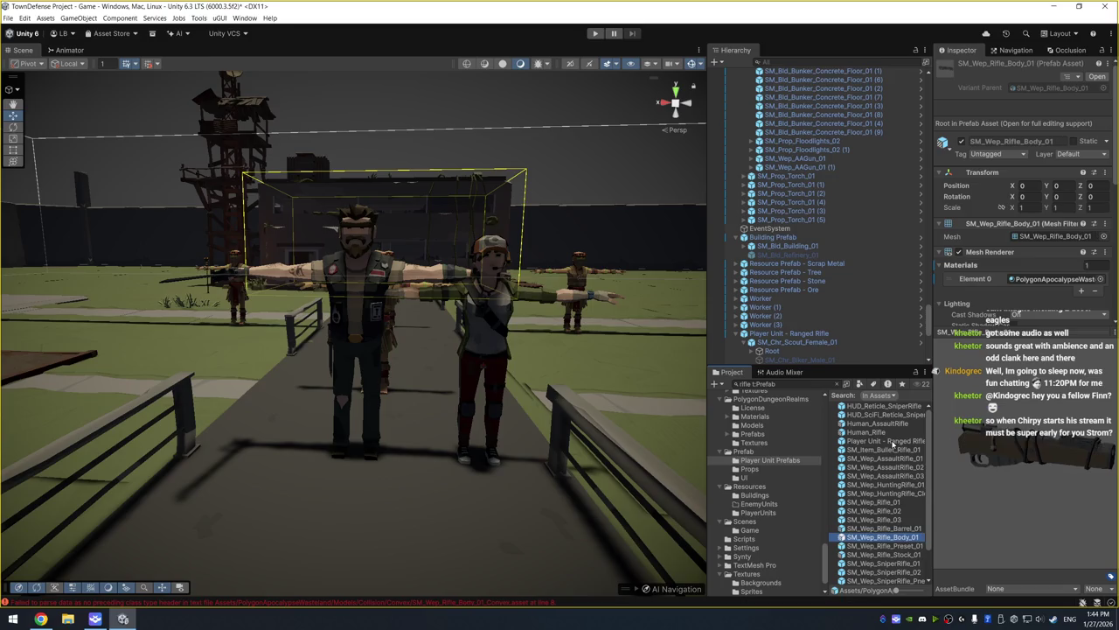
{"action": "key", "text": "Down"}
{"action": "key", "text": "Down"}
{"action": "key", "text": "Down"}
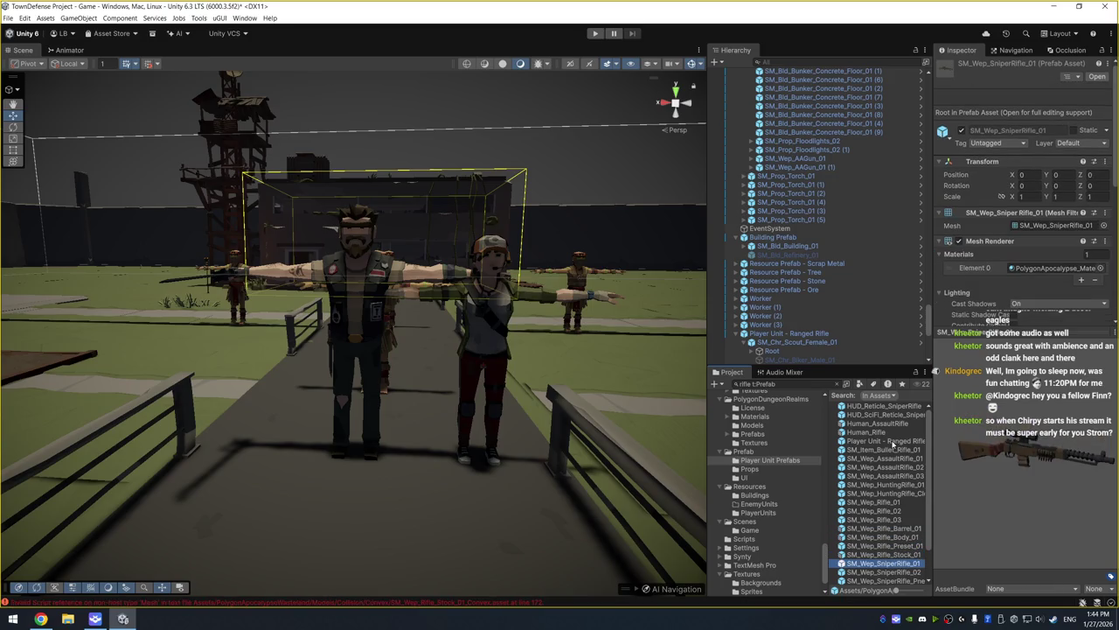
{"action": "left_click", "coordinate": [894, 444]}
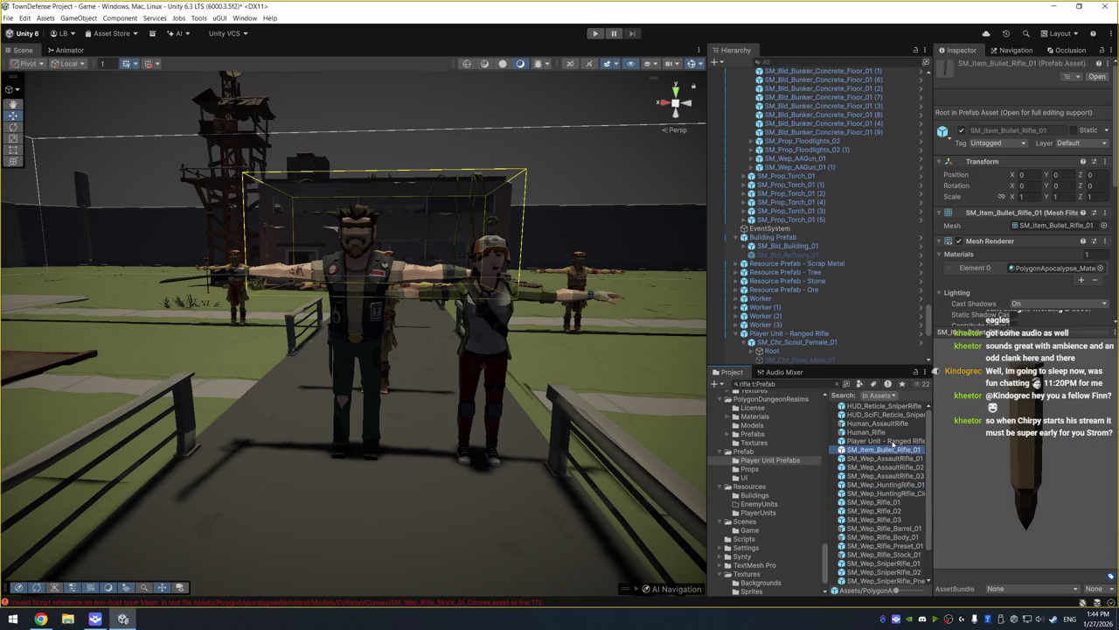
{"action": "key", "text": "Down"}
{"action": "key", "text": "Down"}
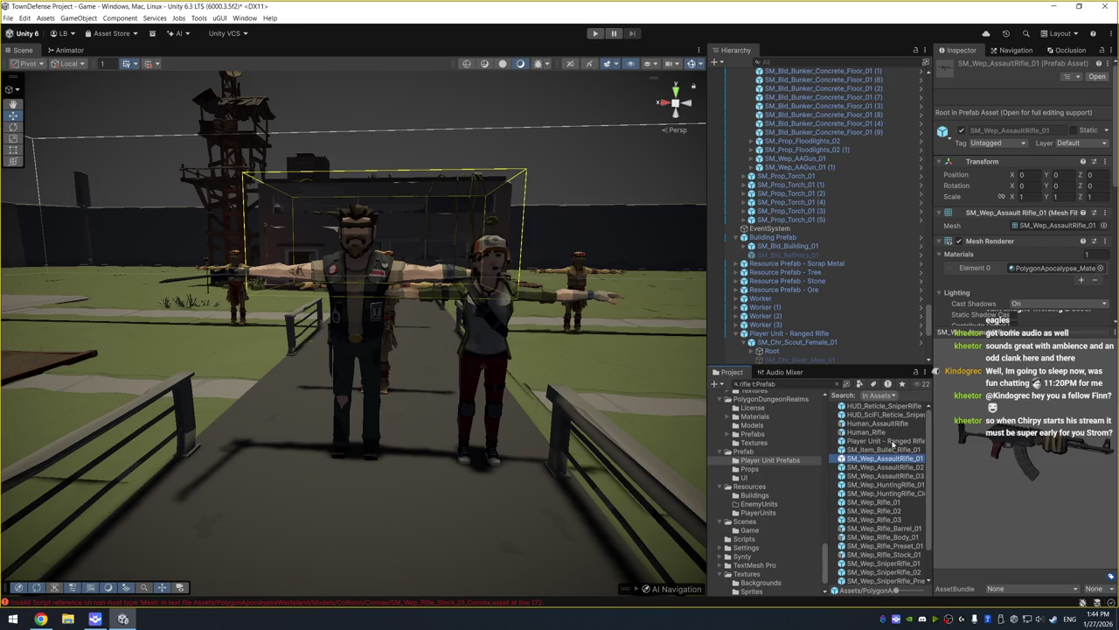
{"action": "mouse_move", "coordinate": [893, 461]}
{"action": "left_mouse_down"}
{"action": "mouse_move", "coordinate": [809, 324]}
{"action": "mouse_move", "coordinate": [896, 445]}
{"action": "mouse_move", "coordinate": [893, 461]}
{"action": "left_mouse_up"}
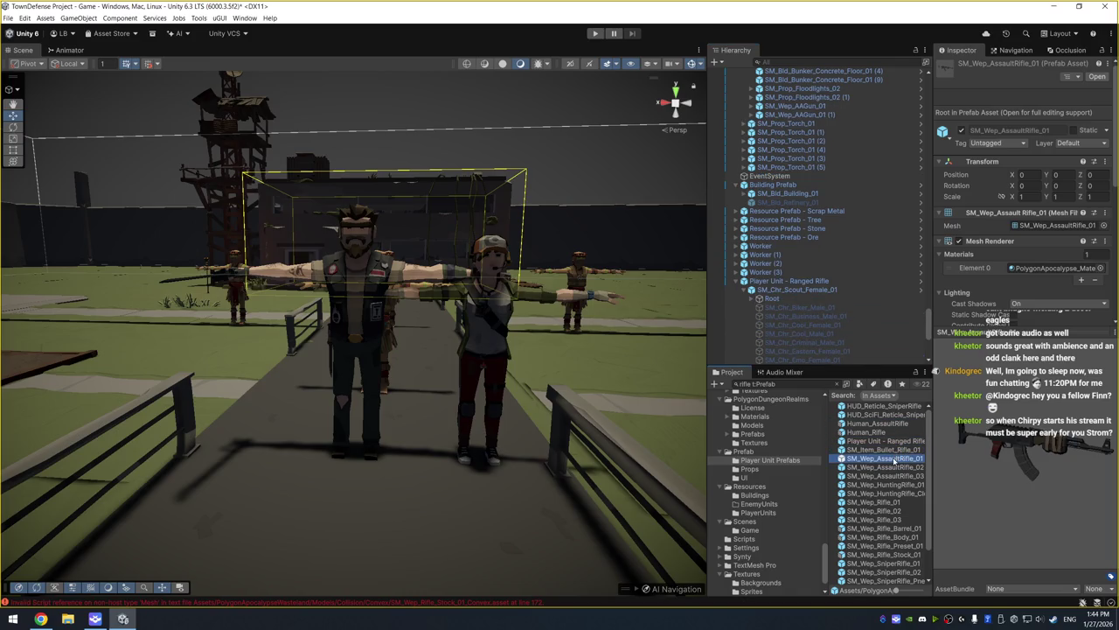
Add SM_Wep_HuntingRifle_Clean_01 under the scout and expand her skeleton bones
{"action": "left_click", "coordinate": [905, 487]}
{"action": "left_click", "coordinate": [904, 494]}
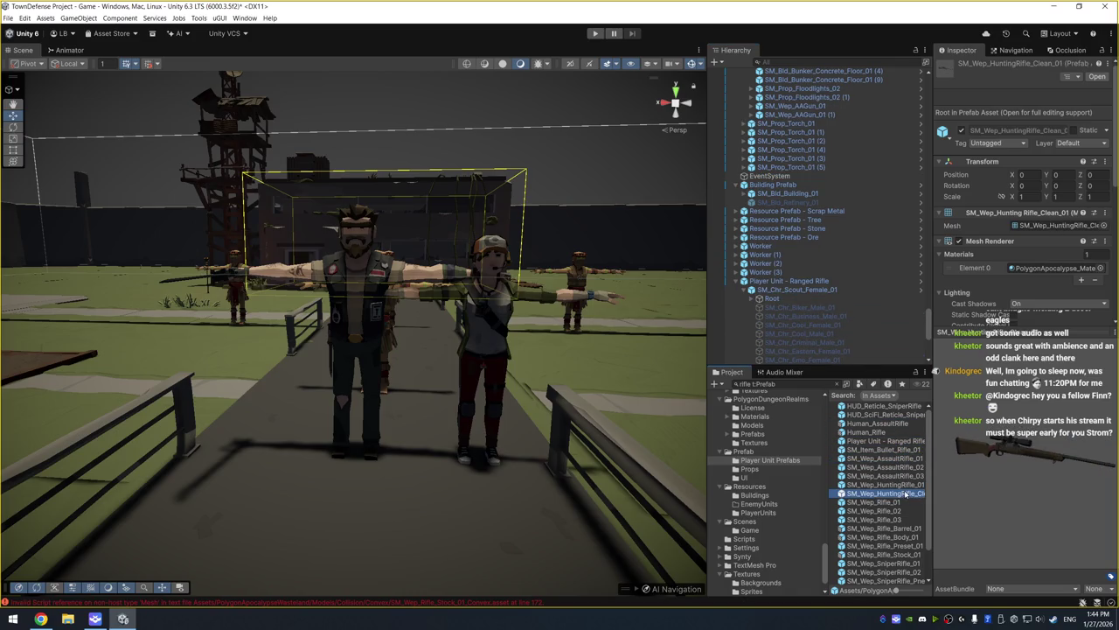
{"action": "left_click_drag", "start_coordinate": [905, 496], "coordinate": [801, 284]}
{"action": "left_click", "coordinate": [786, 290]}
{"action": "key", "text": "Right"}
{"action": "key", "text": "Right"}
{"action": "key", "text": "Right"}
{"action": "left_click", "coordinate": [811, 335]}
{"action": "key", "text": "Right"}
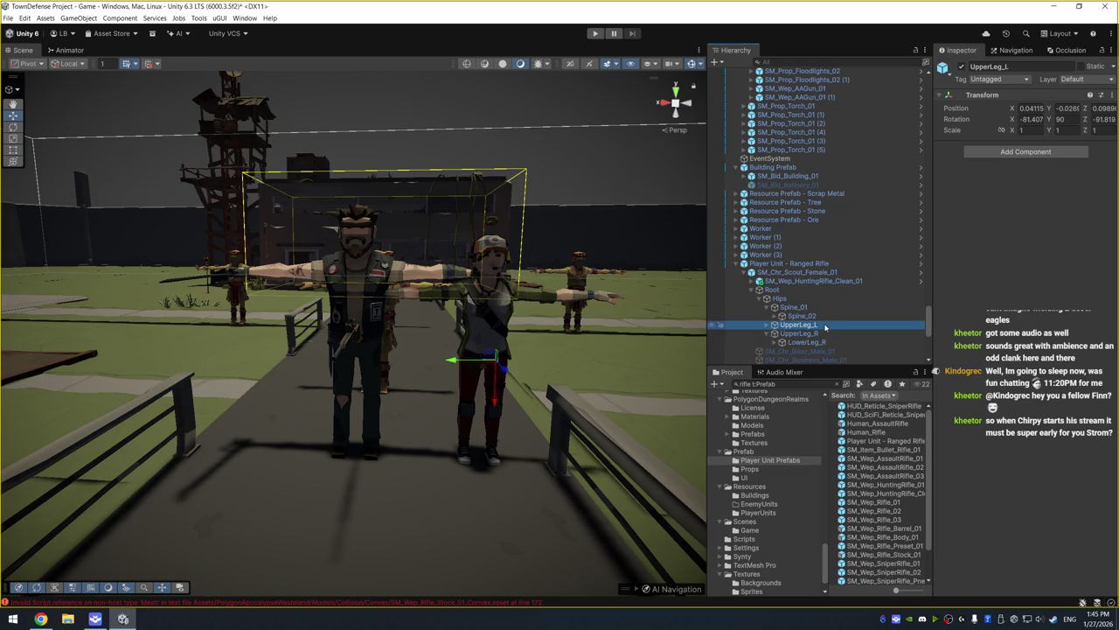
{"action": "scroll", "coordinate": [855, 322], "scroll_direction": "down", "scroll_amount": 3}
{"action": "key", "text": "Down"}
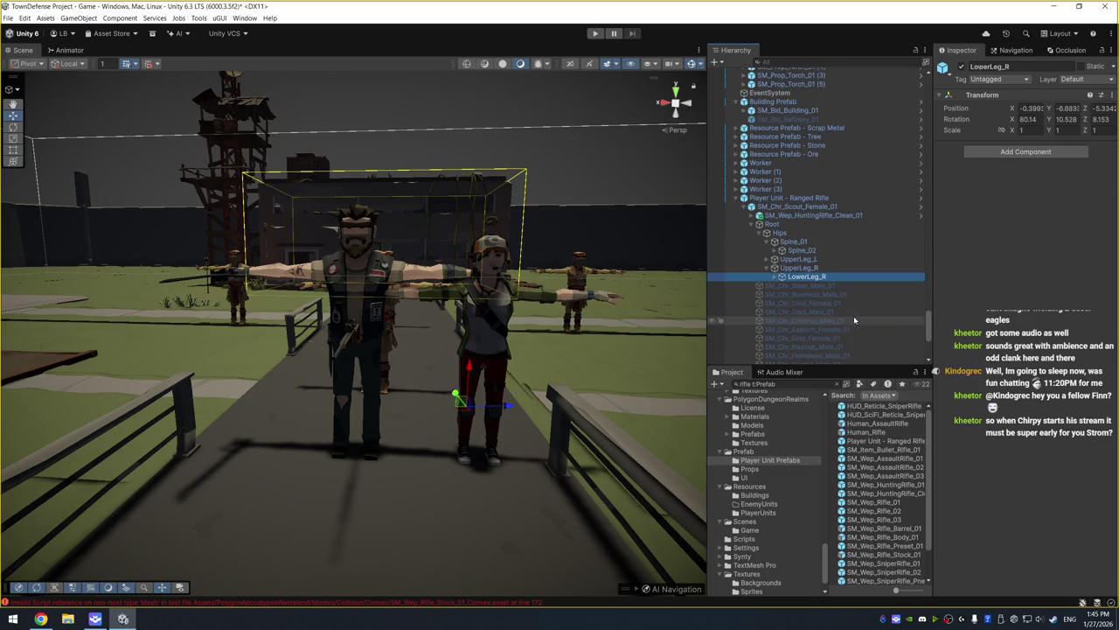
Expand the spine and right arm bones down to Hand_R and parent the rifle to it
{"action": "left_click", "coordinate": [833, 258]}
{"action": "key", "text": "Left"}
{"action": "key", "text": "Down"}
{"action": "key", "text": "Down"}
{"action": "key", "text": "Right"}
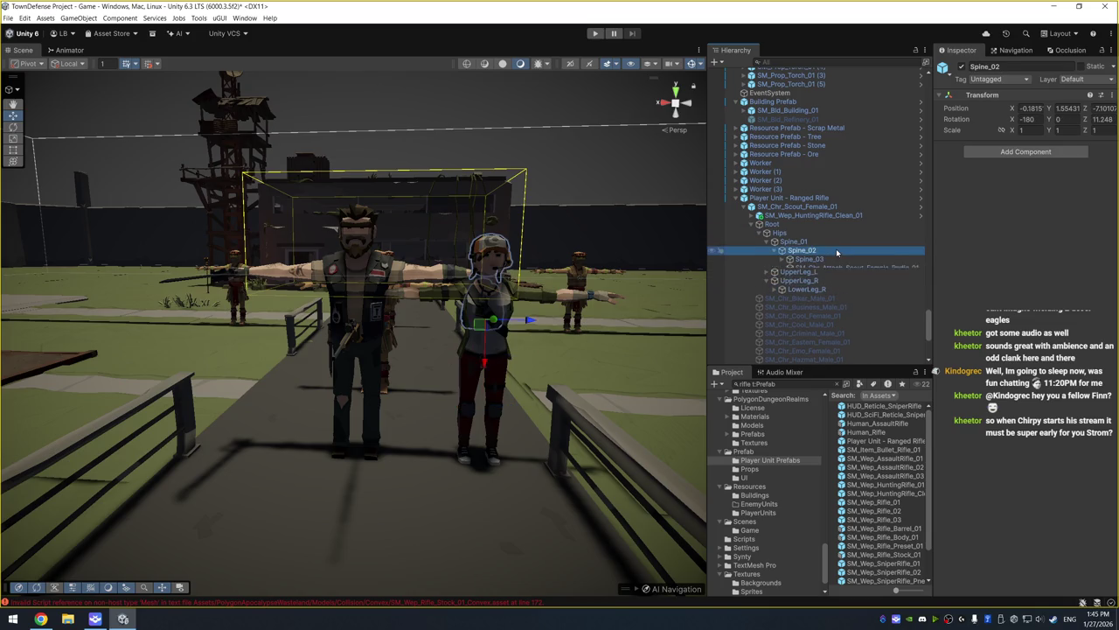
{"action": "left_click", "coordinate": [841, 259]}
{"action": "key", "text": "Right"}
{"action": "key", "text": "Down"}
{"action": "left_click", "coordinate": [843, 276]}
{"action": "key", "text": "Right"}
{"action": "key", "text": "Down"}
{"action": "key", "text": "Right"}
{"action": "key", "text": "Down"}
{"action": "key", "text": "Right"}
{"action": "key", "text": "Down"}
{"action": "key", "text": "Right"}
{"action": "left_click_drag", "start_coordinate": [813, 215], "coordinate": [860, 336]}
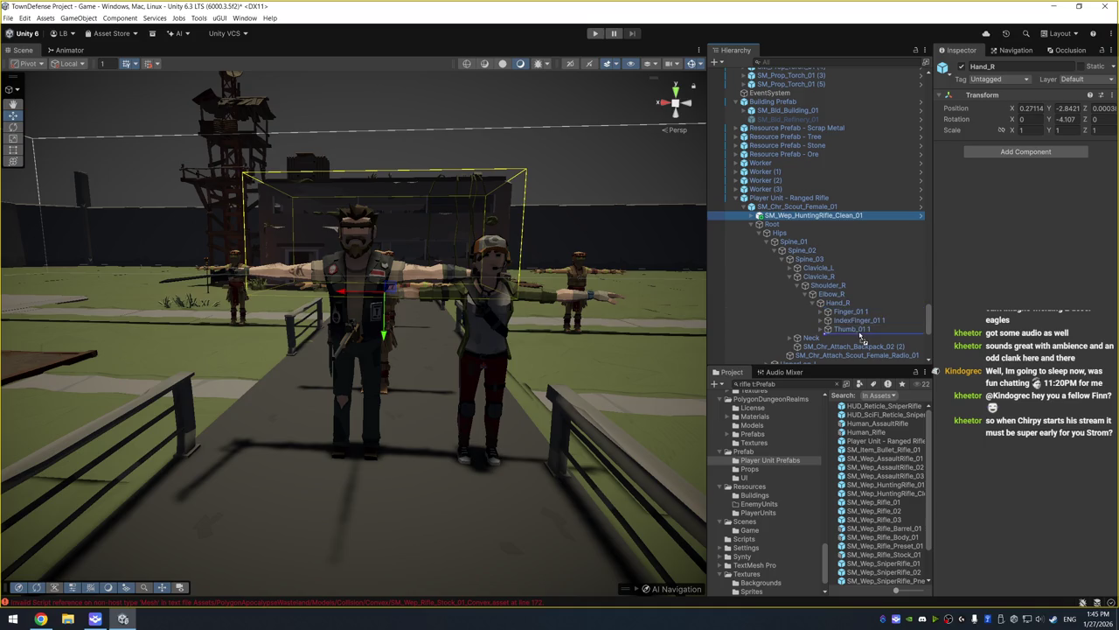
Frame the hunting rifle and zero its Position coordinates
{"action": "left_click", "coordinate": [853, 330]}
{"action": "key", "text": "f"}
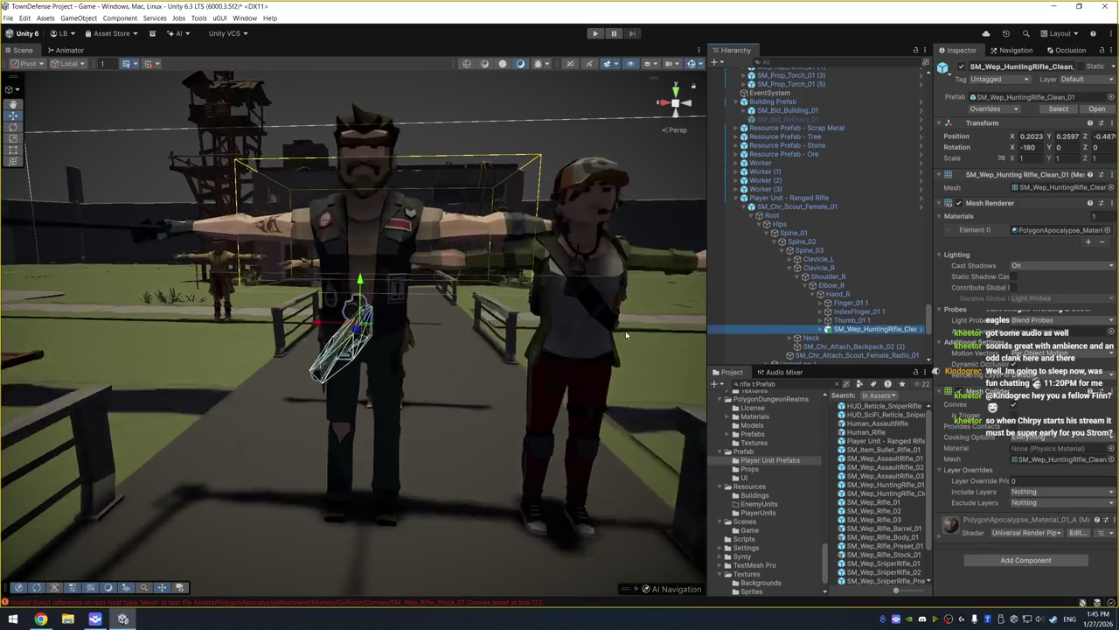
{"action": "left_click", "coordinate": [1032, 137]}
{"action": "type", "text": "0"}
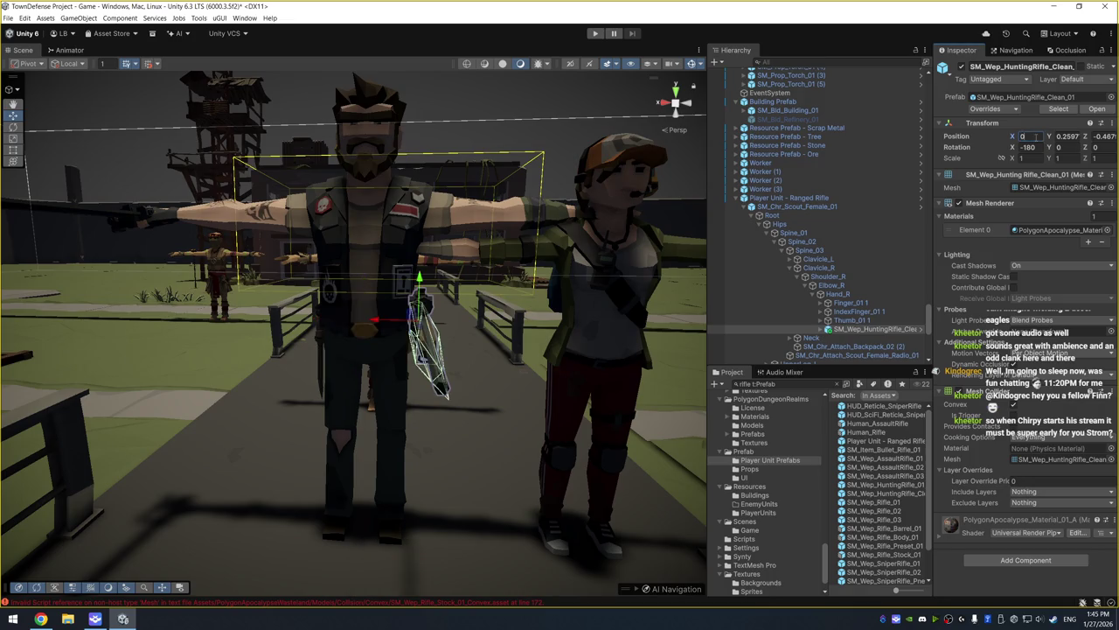
{"action": "key", "text": "Tab"}
{"action": "type", "text": "0"}
{"action": "key", "text": "Tab"}
{"action": "type", "text": "0"}
{"action": "key", "text": "Return"}
{"action": "mouse_move", "coordinate": [394, 341]}
{"action": "left_mouse_down"}
{"action": "mouse_move", "coordinate": [438, 378]}
{"action": "mouse_move", "coordinate": [490, 358]}
{"action": "left_mouse_up"}
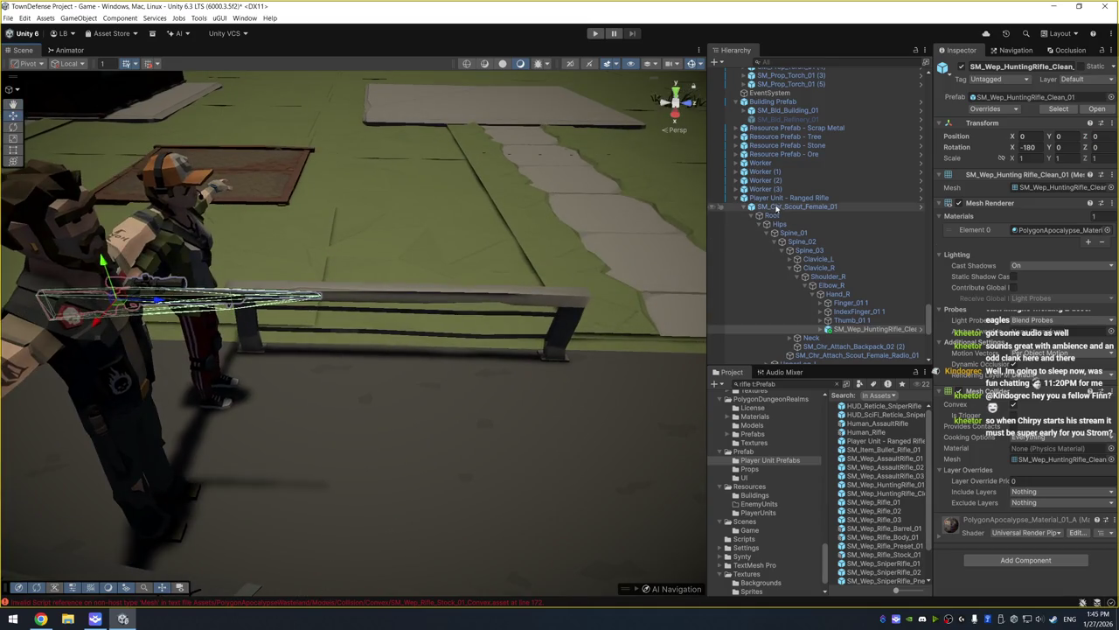
Shift the unit along Z, tilt the rifle about 59° on Z into the grip, and open the Animator
{"action": "left_click", "coordinate": [782, 199]}
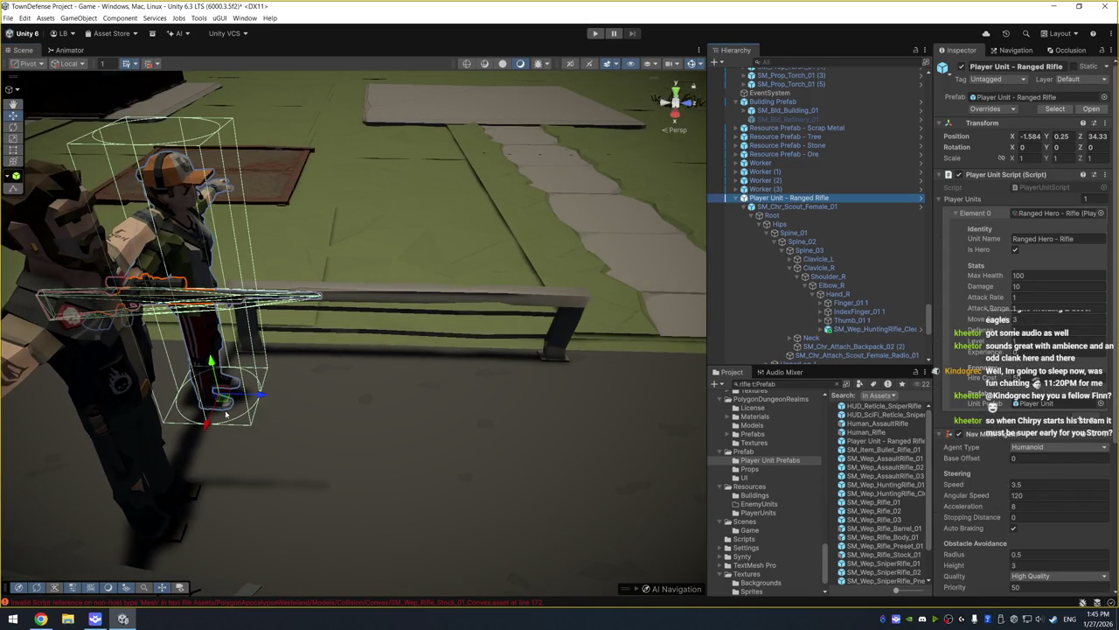
{"action": "left_click_drag", "start_coordinate": [260, 398], "coordinate": [398, 407]}
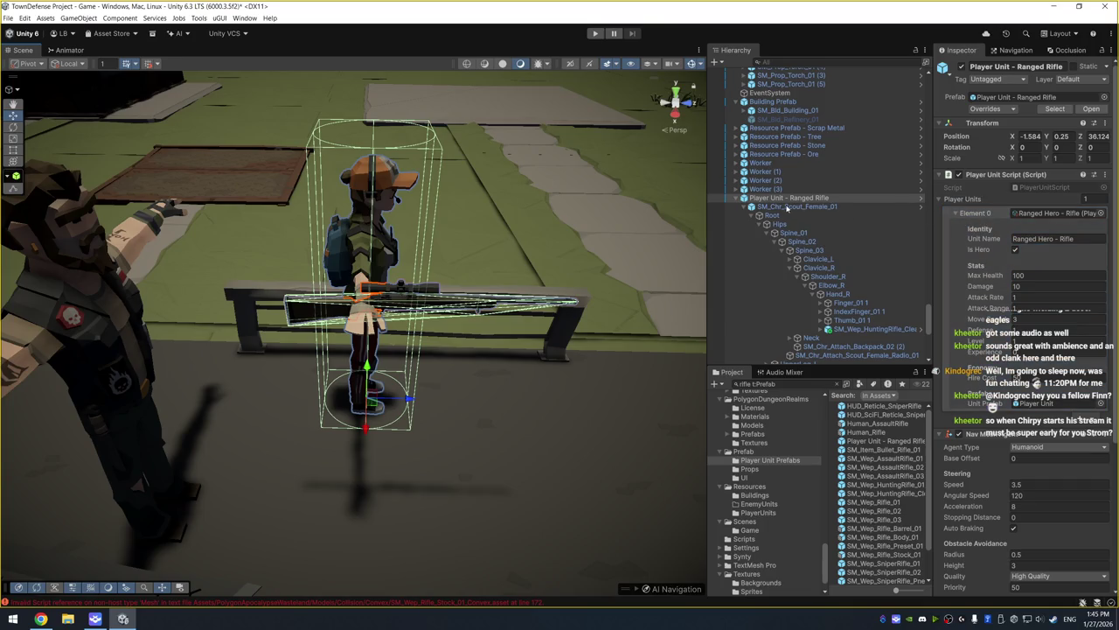
{"action": "left_click", "coordinate": [865, 329]}
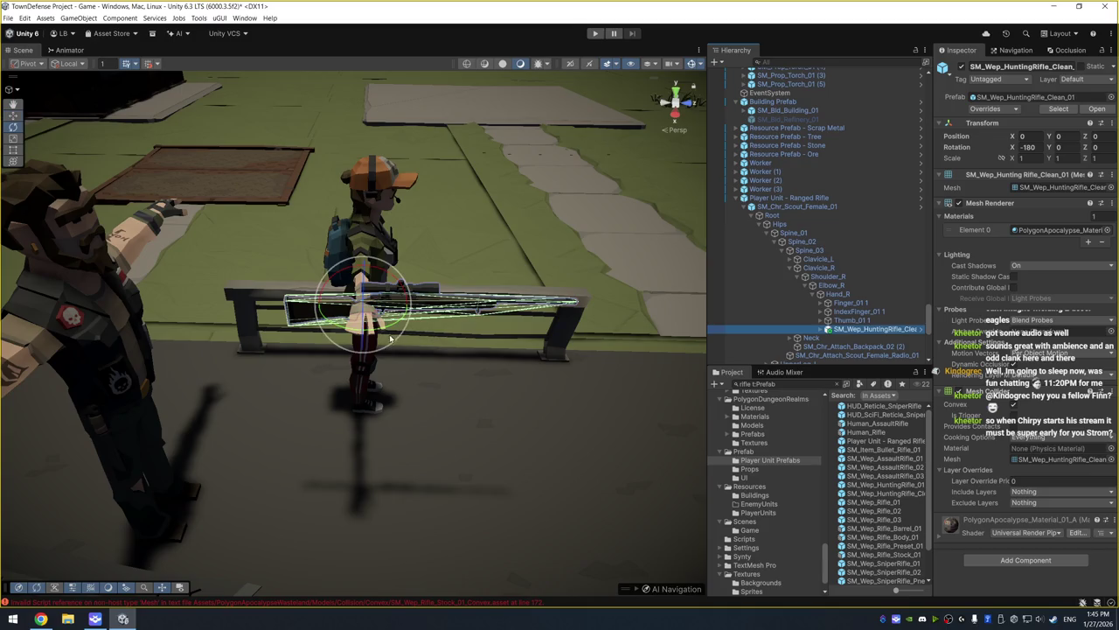
{"action": "left_click_drag", "start_coordinate": [364, 309], "coordinate": [382, 238]}
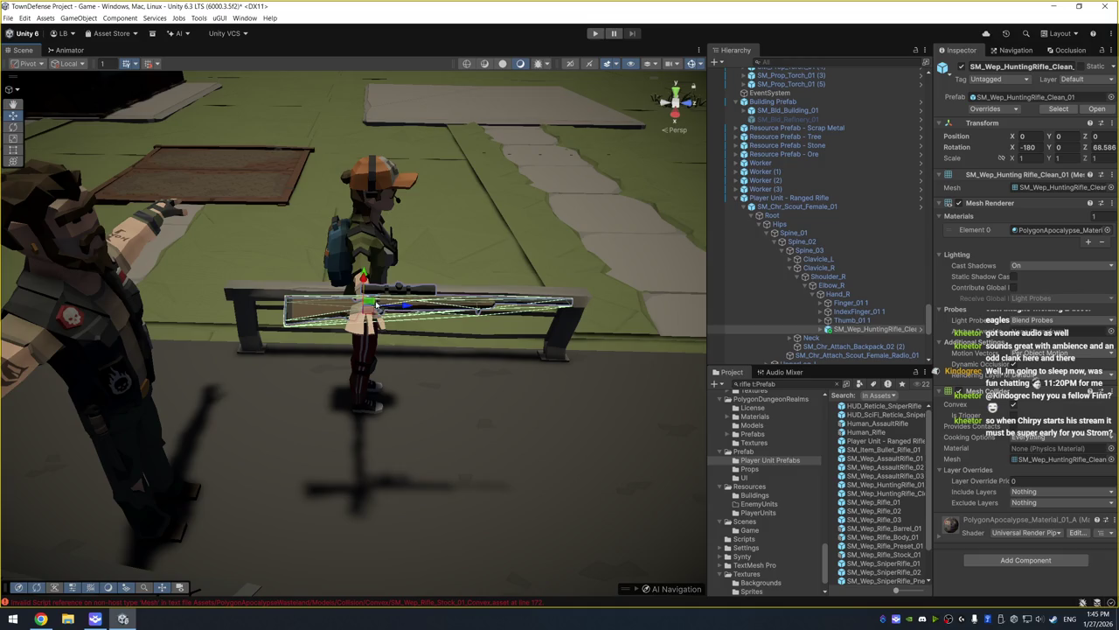
{"action": "left_click_drag", "start_coordinate": [367, 308], "coordinate": [374, 325]}
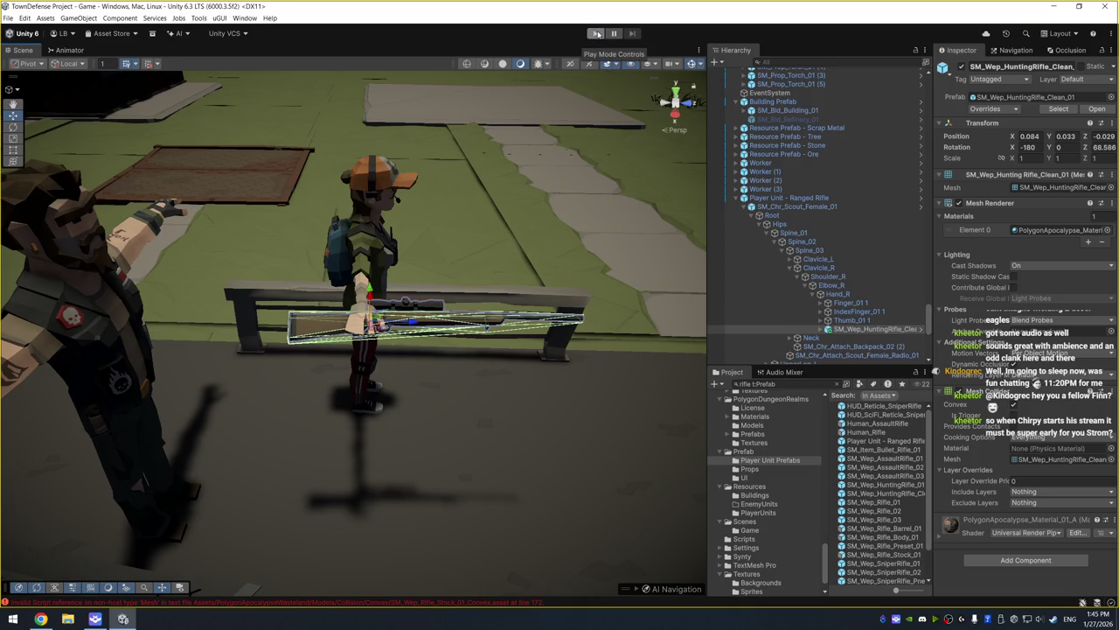
{"action": "left_click", "coordinate": [69, 51]}
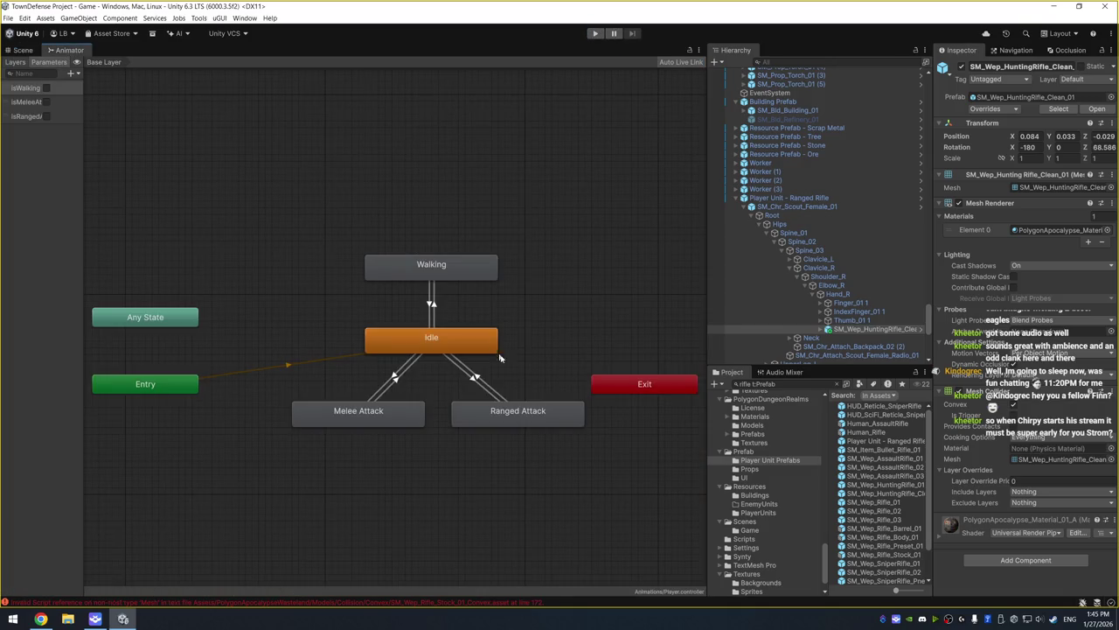
Inspect the Idle to Ranged Attack transition alongside the scout's animator settings
{"action": "left_click", "coordinate": [536, 417]}
{"action": "left_click", "coordinate": [472, 379]}
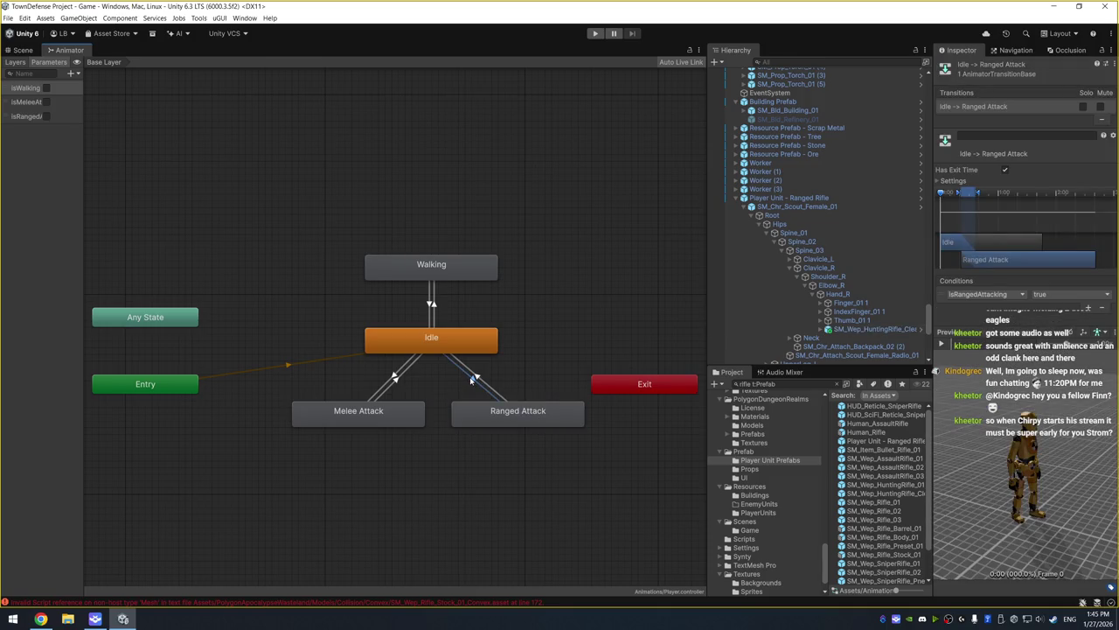
{"action": "left_click_drag", "start_coordinate": [981, 468], "coordinate": [975, 431]}
{"action": "scroll", "coordinate": [1017, 433], "scroll_direction": "up", "scroll_amount": 3}
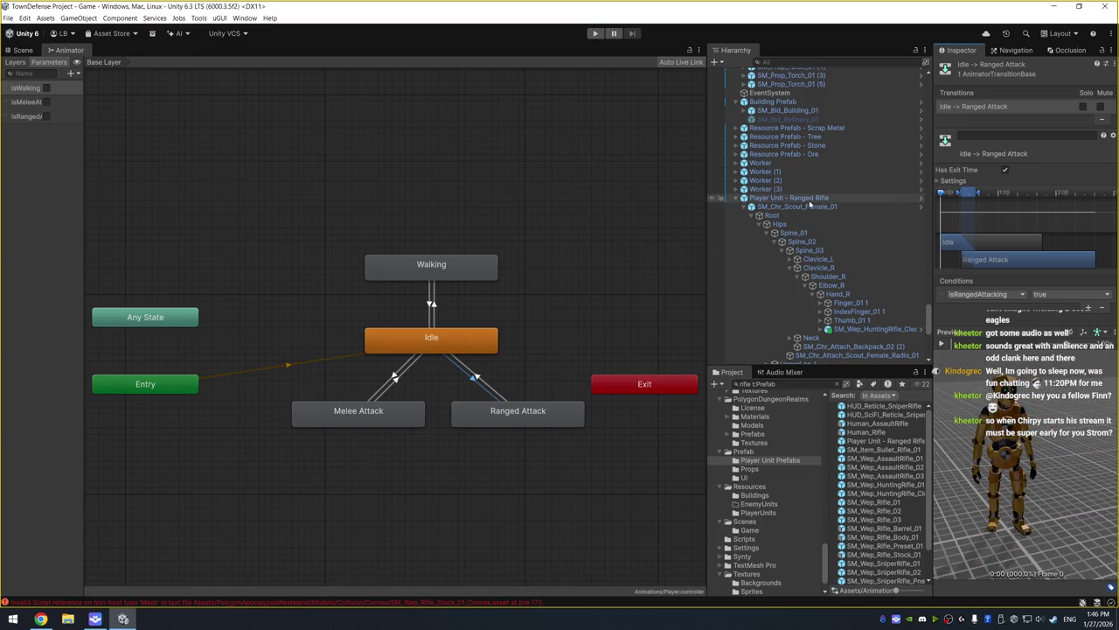
{"action": "left_click", "coordinate": [809, 202]}
{"action": "left_click", "coordinate": [811, 207]}
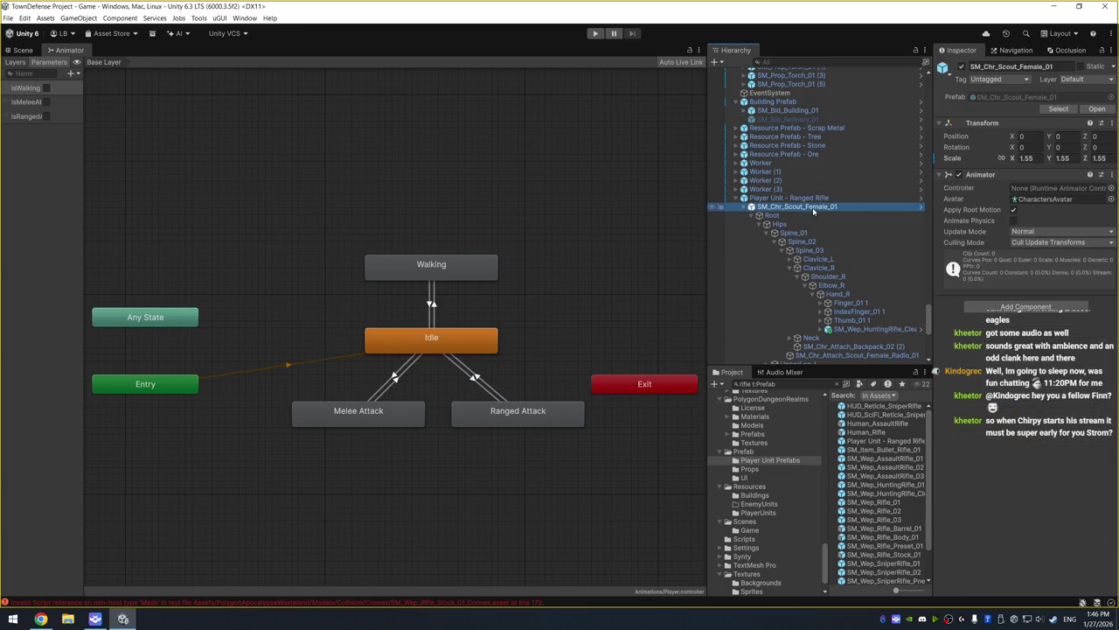
{"action": "left_click", "coordinate": [473, 379]}
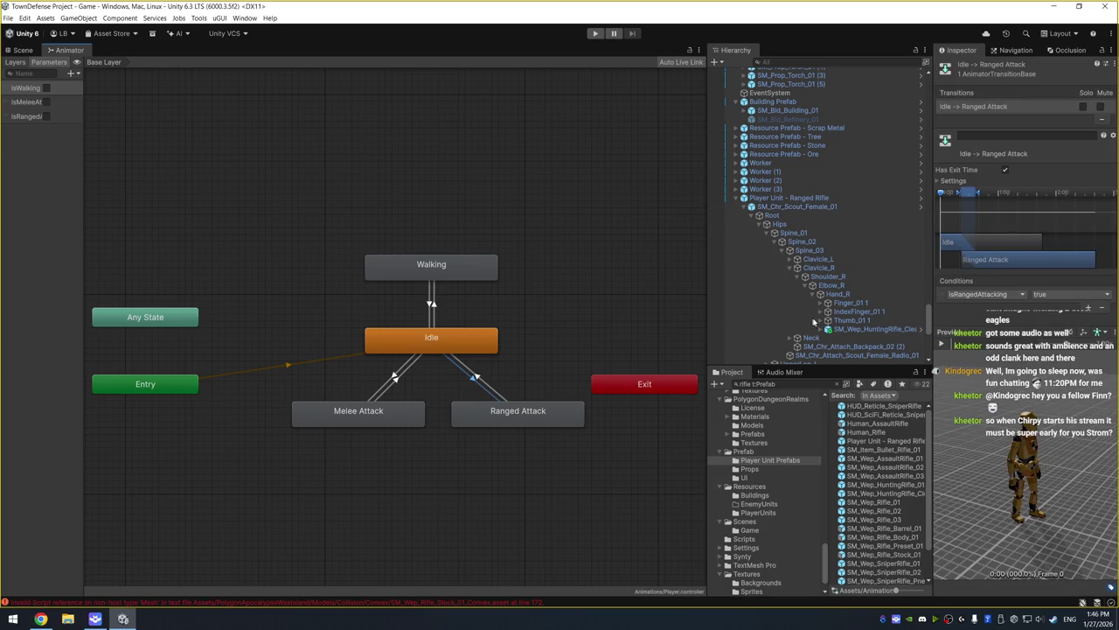
{"action": "left_click", "coordinate": [878, 329]}
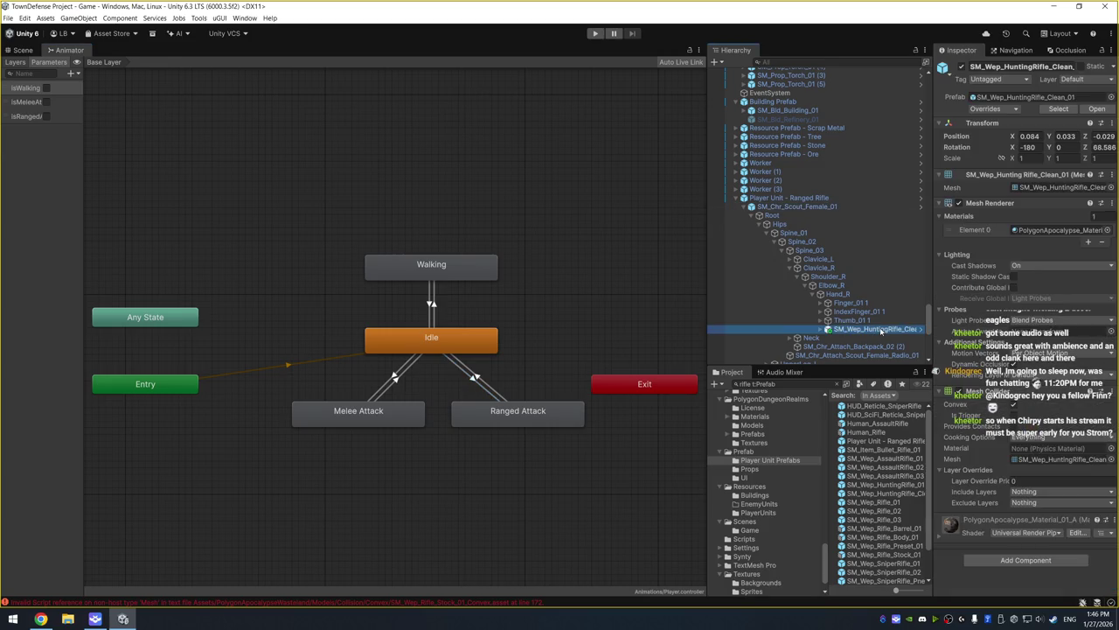
{"action": "left_click", "coordinate": [471, 379]}
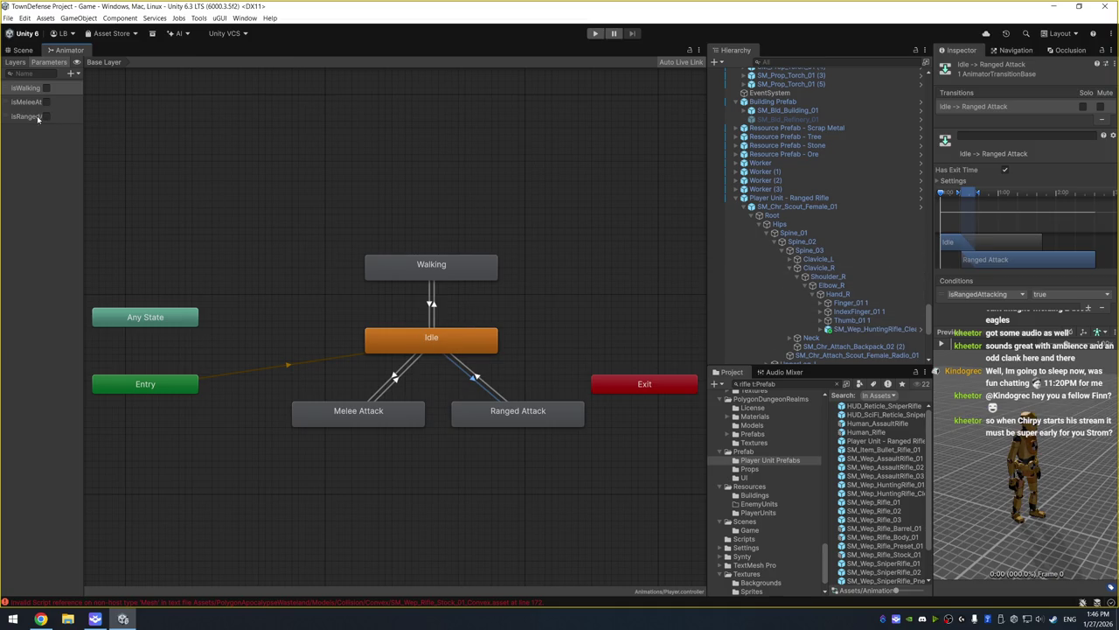
Return to the Scene view and do a short Play test run
{"action": "left_click", "coordinate": [21, 50]}
{"action": "left_click", "coordinate": [595, 33]}
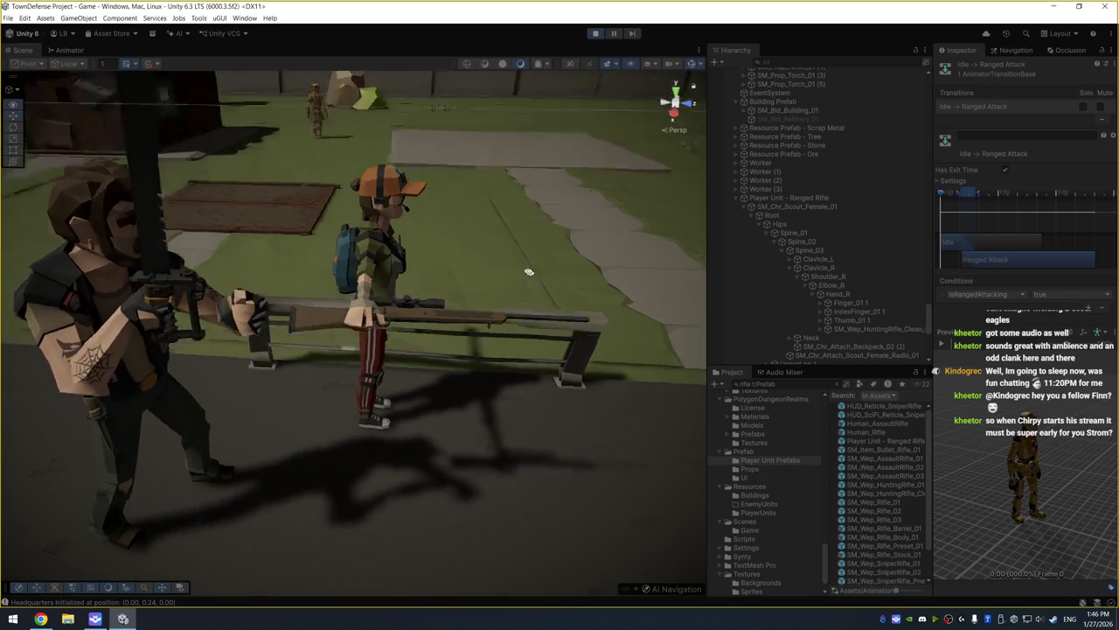
{"action": "left_click", "coordinate": [596, 34]}
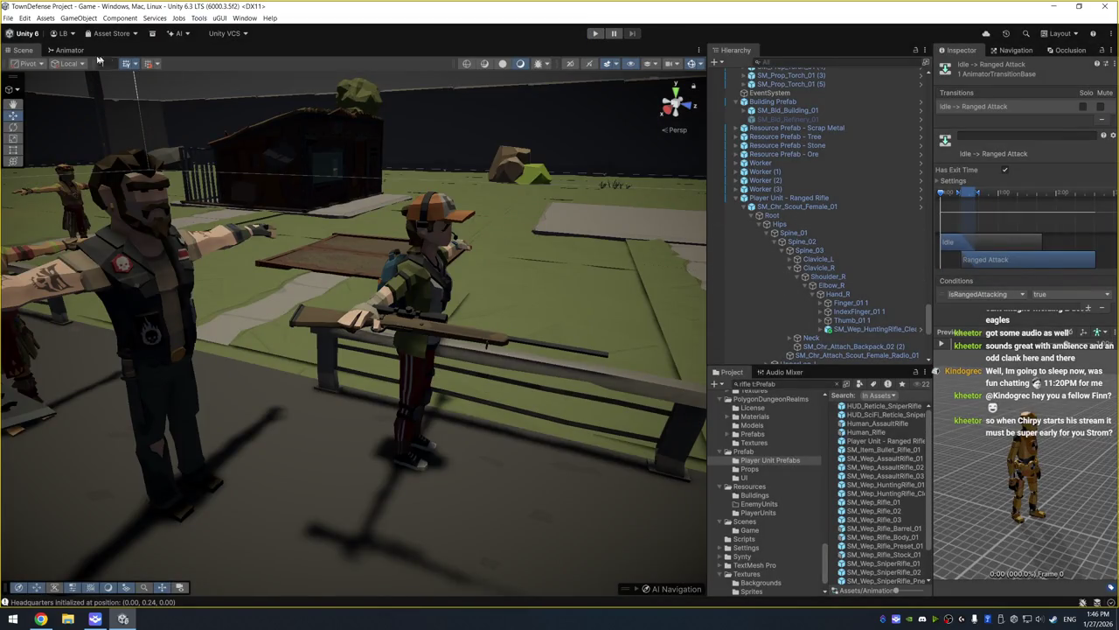
Check the Idle state and the Player controller in Animations, then return to the Scene view
{"action": "left_click", "coordinate": [70, 50]}
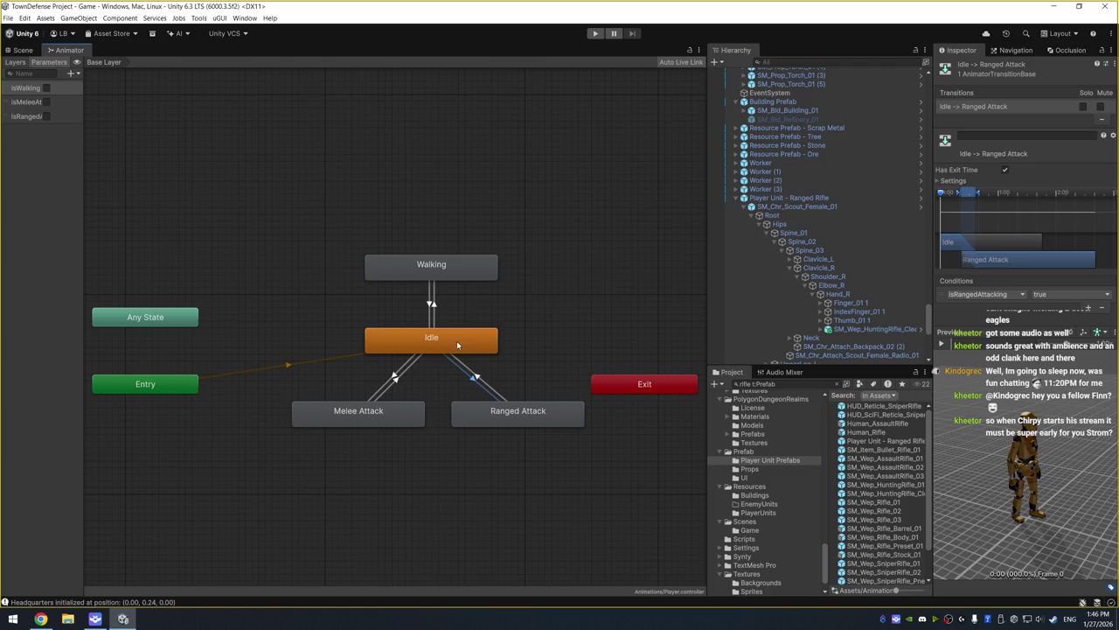
{"action": "left_click", "coordinate": [461, 356]}
{"action": "left_click", "coordinate": [466, 348]}
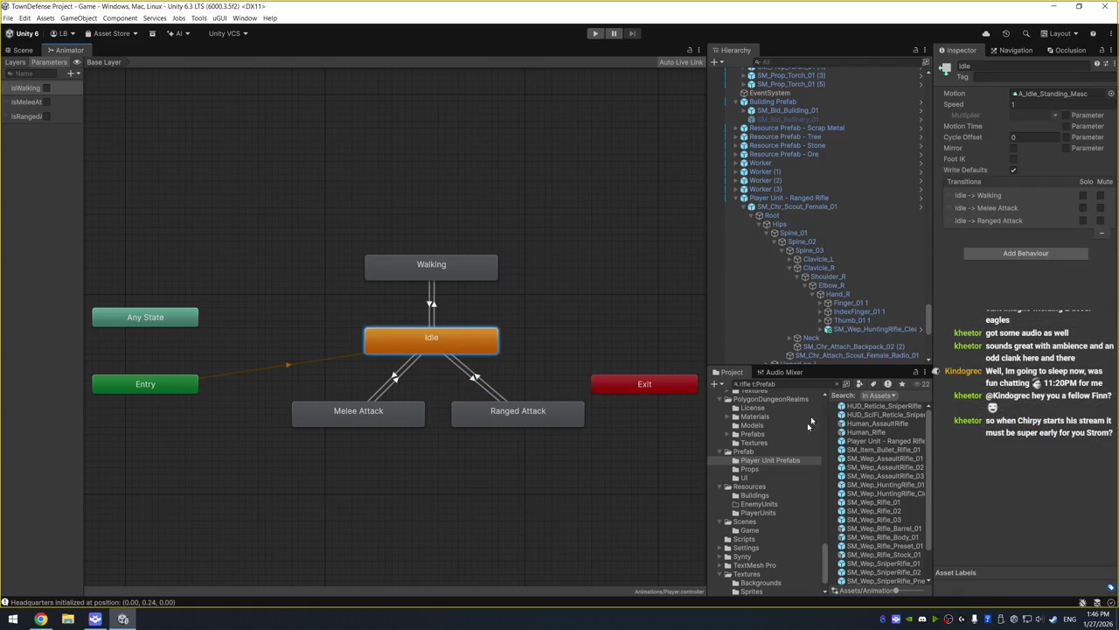
{"action": "scroll", "coordinate": [799, 466], "scroll_direction": "down", "scroll_amount": 2}
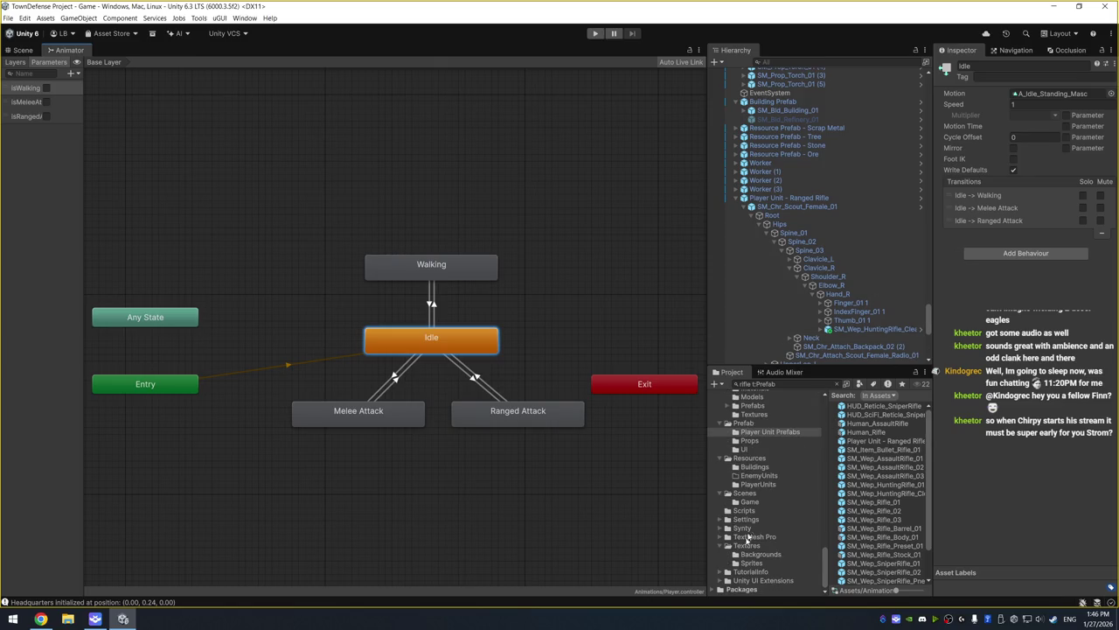
{"action": "scroll", "coordinate": [761, 525], "scroll_direction": "up", "scroll_amount": 10}
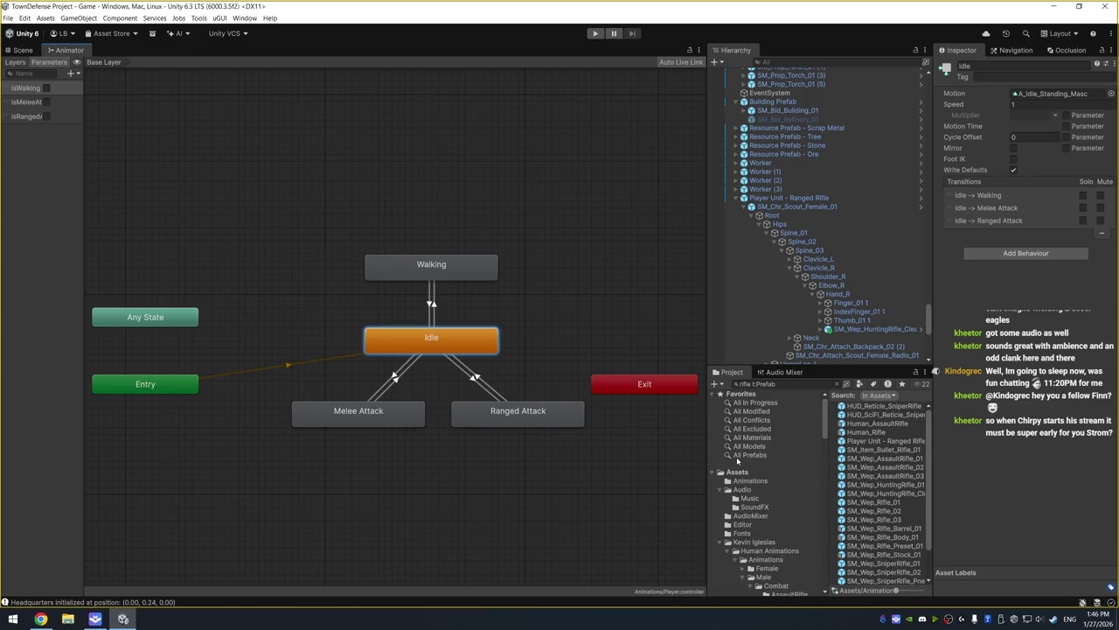
{"action": "left_click", "coordinate": [752, 480]}
{"action": "left_click", "coordinate": [856, 406]}
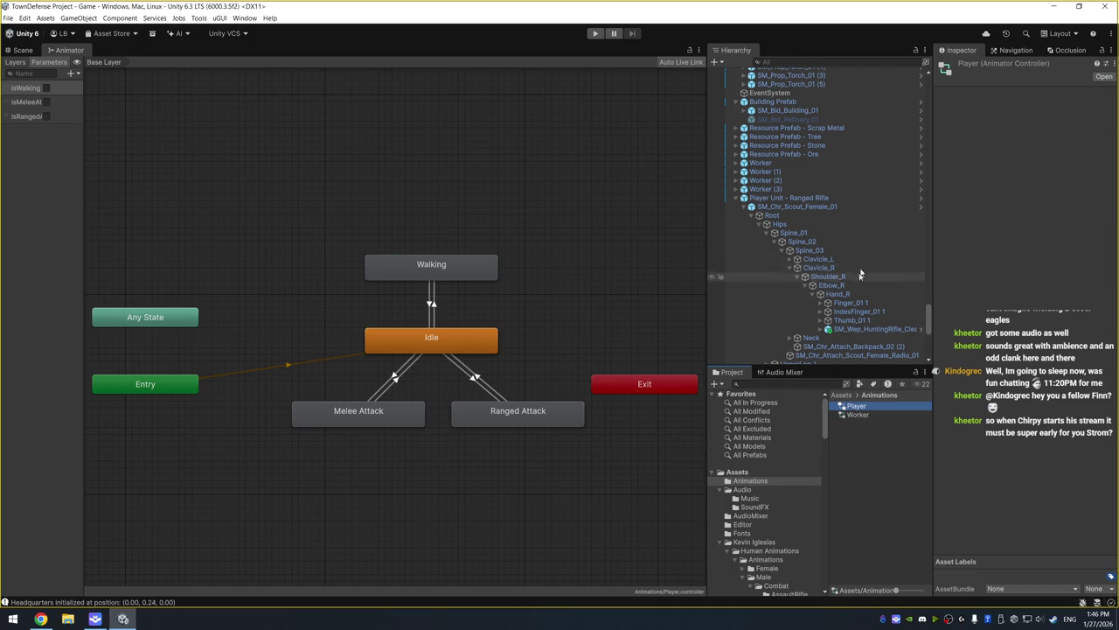
{"action": "left_click", "coordinate": [864, 198]}
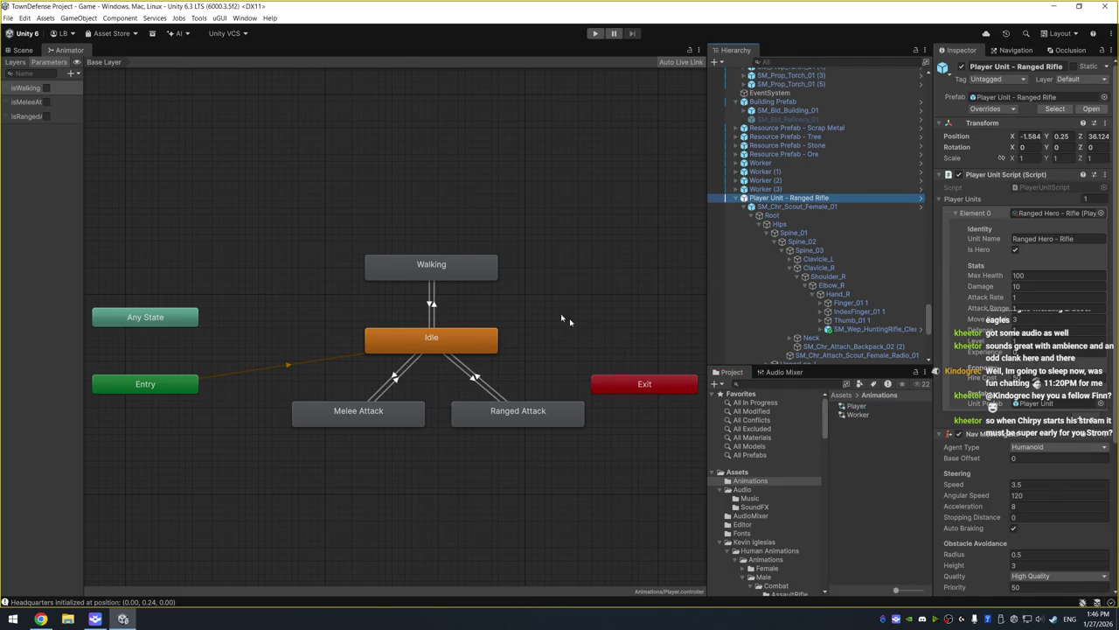
{"action": "left_click", "coordinate": [22, 51]}
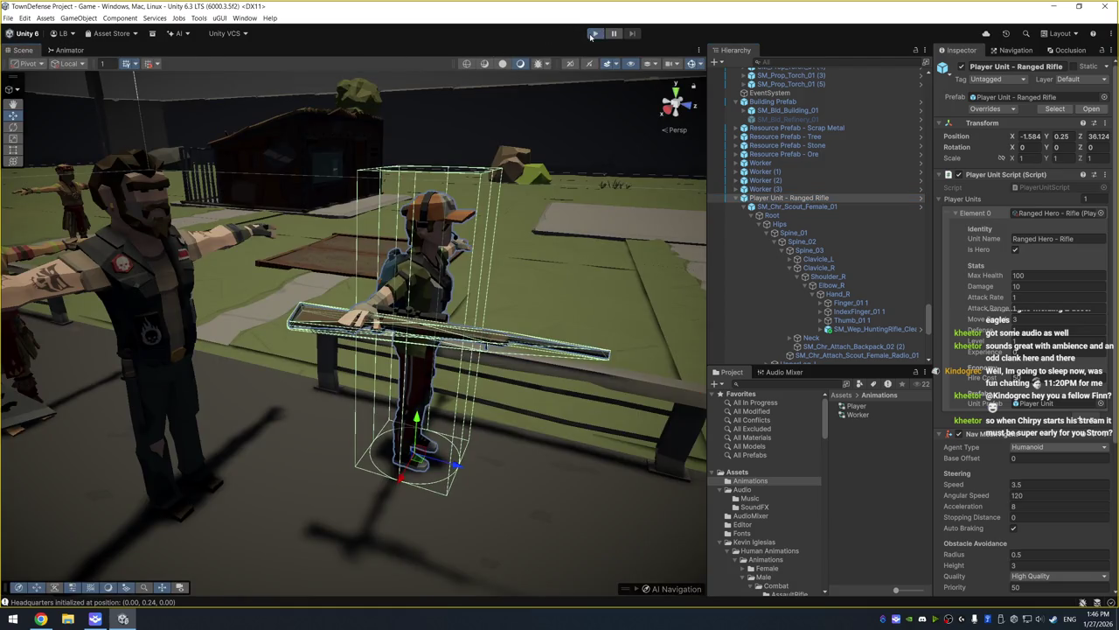
During a test run, assign the Player animator controller to SM_Chr_Scout_Female_01 and check its state graph
{"action": "left_click", "coordinate": [594, 34]}
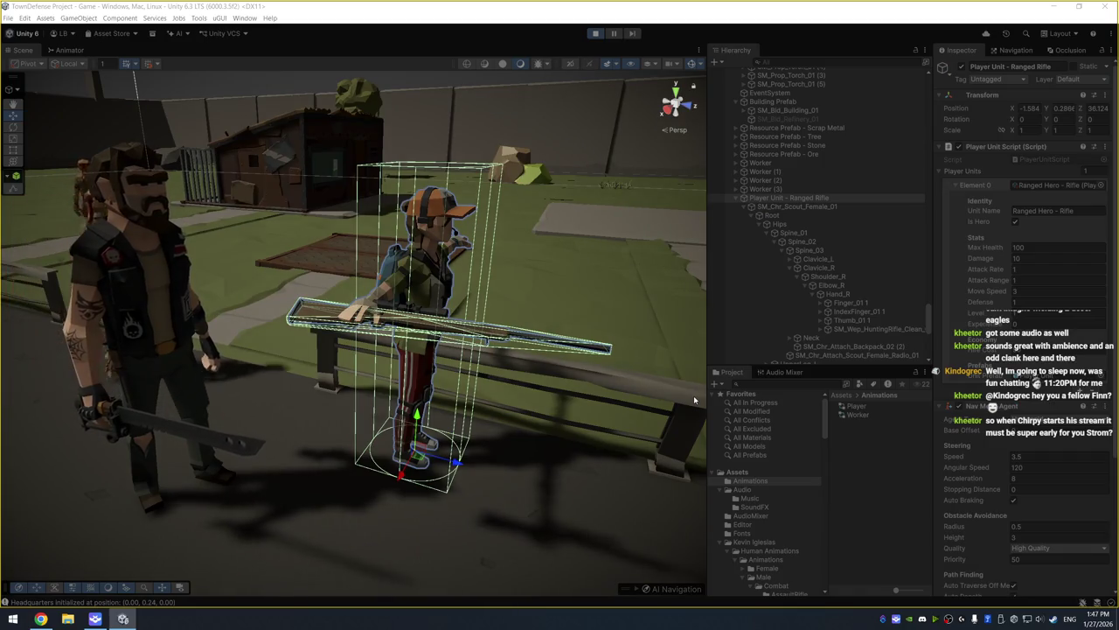
{"action": "left_click", "coordinate": [818, 207]}
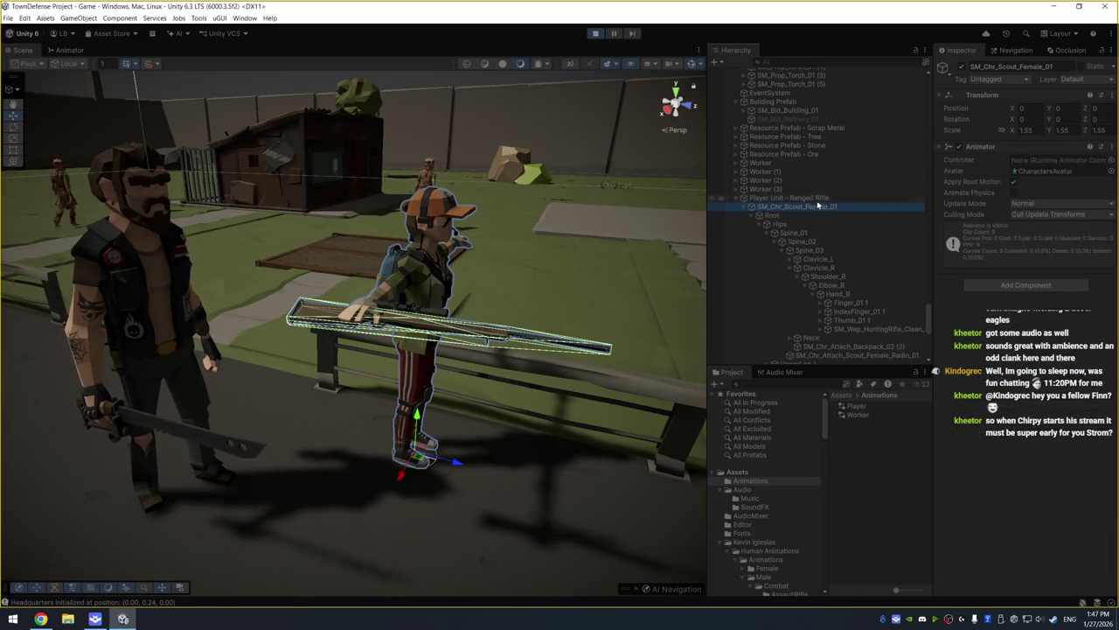
{"action": "left_click", "coordinate": [1112, 161]}
{"action": "type", "text": "player"}
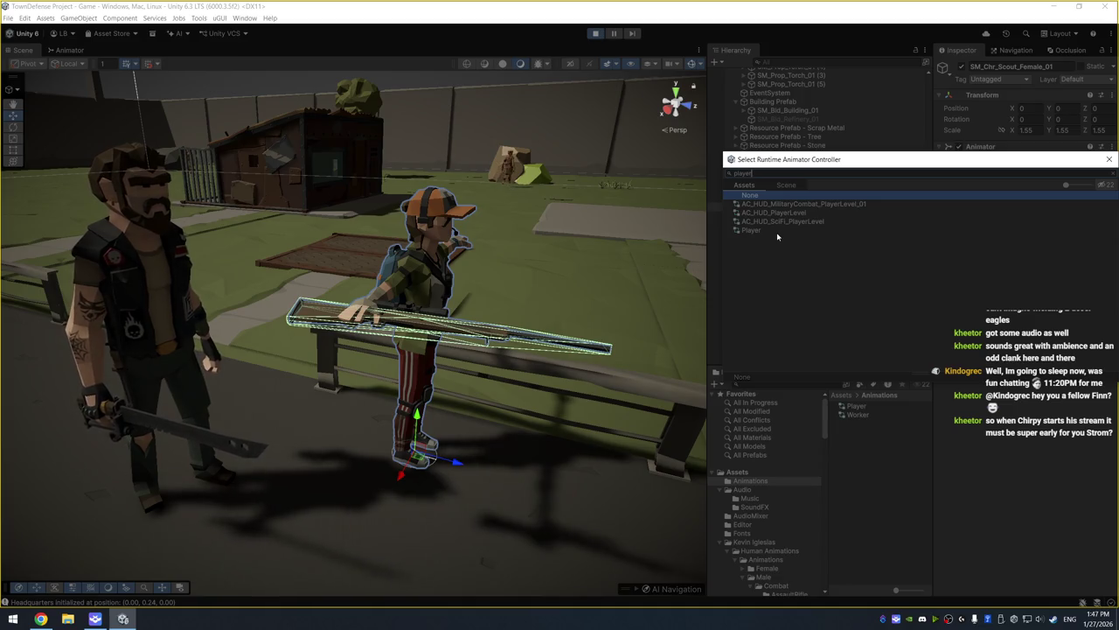
{"action": "double_click", "coordinate": [777, 232]}
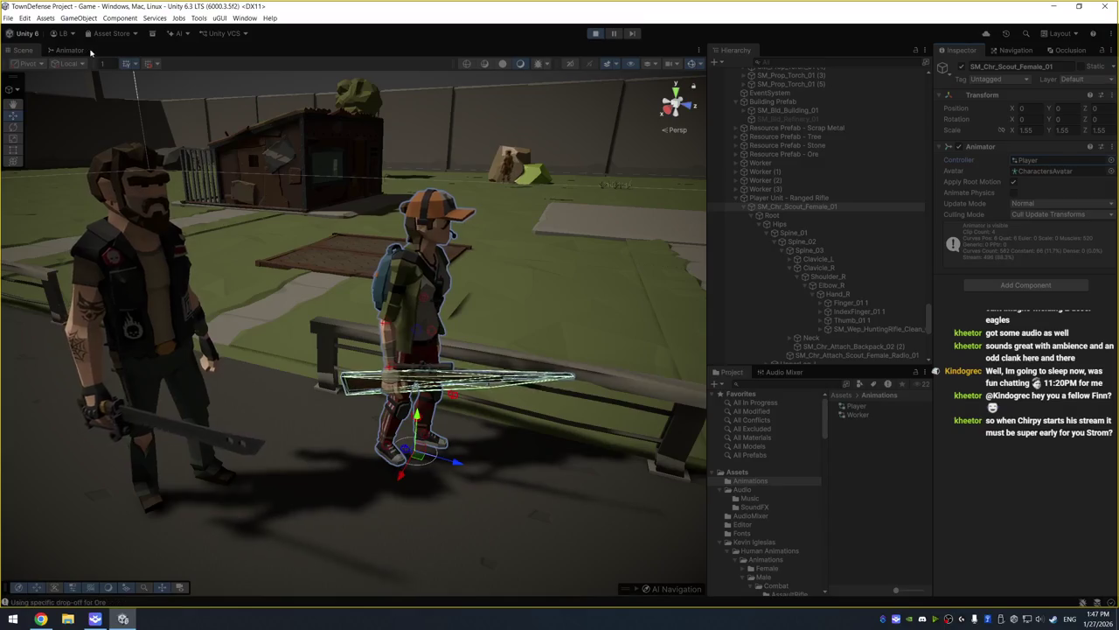
{"action": "left_click", "coordinate": [74, 50]}
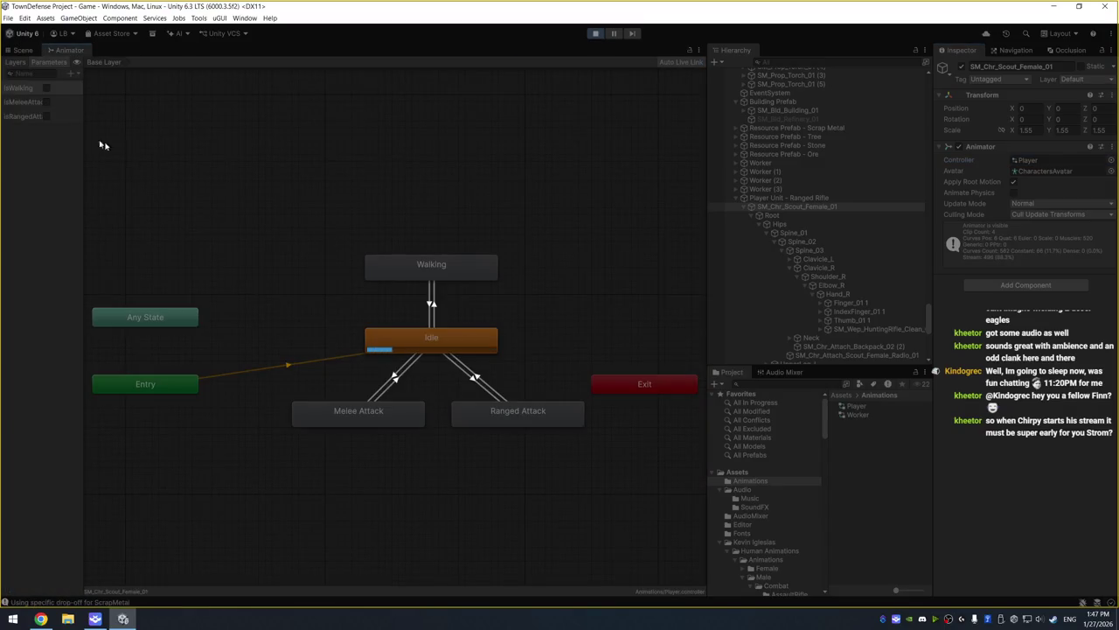
{"action": "left_click", "coordinate": [23, 50]}
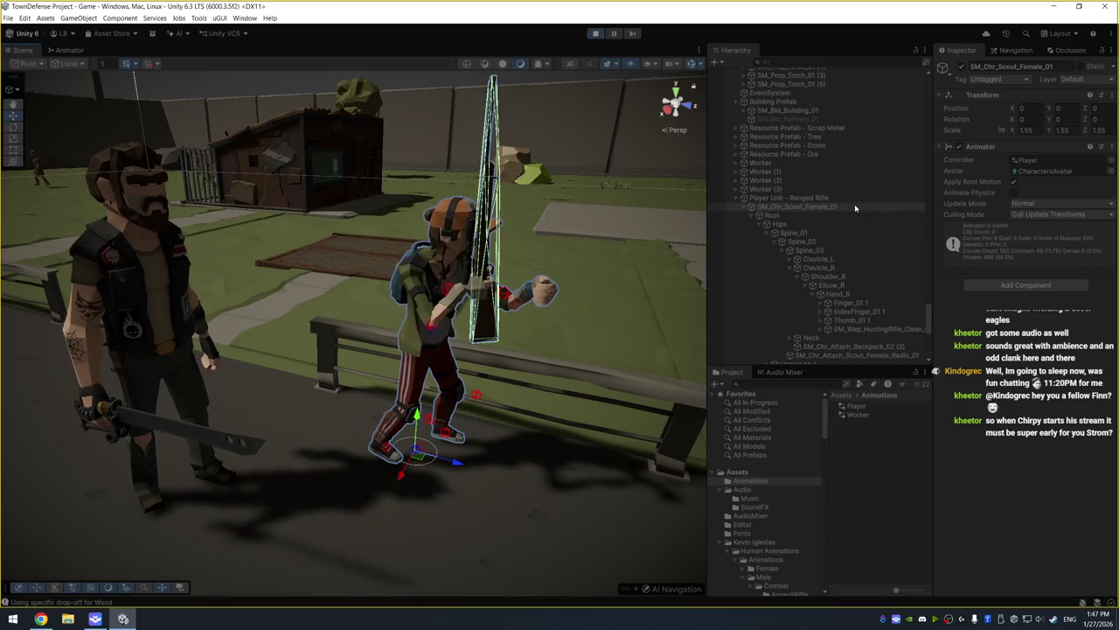
Select the hunting rifle under Hand_R and rotate it toward horizontal in the scout's hands
{"action": "left_click", "coordinate": [875, 329]}
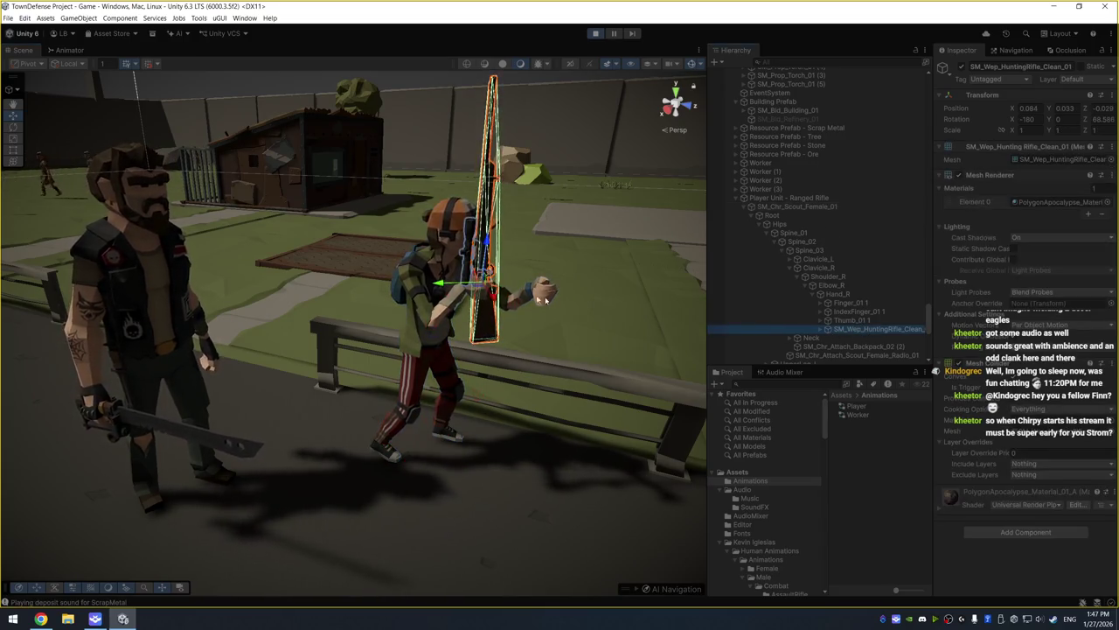
{"action": "key", "text": "e"}
{"action": "mouse_move", "coordinate": [508, 249]}
{"action": "left_mouse_down"}
{"action": "mouse_move", "coordinate": [614, 291]}
{"action": "mouse_move", "coordinate": [473, 300]}
{"action": "mouse_move", "coordinate": [525, 254]}
{"action": "left_mouse_up"}
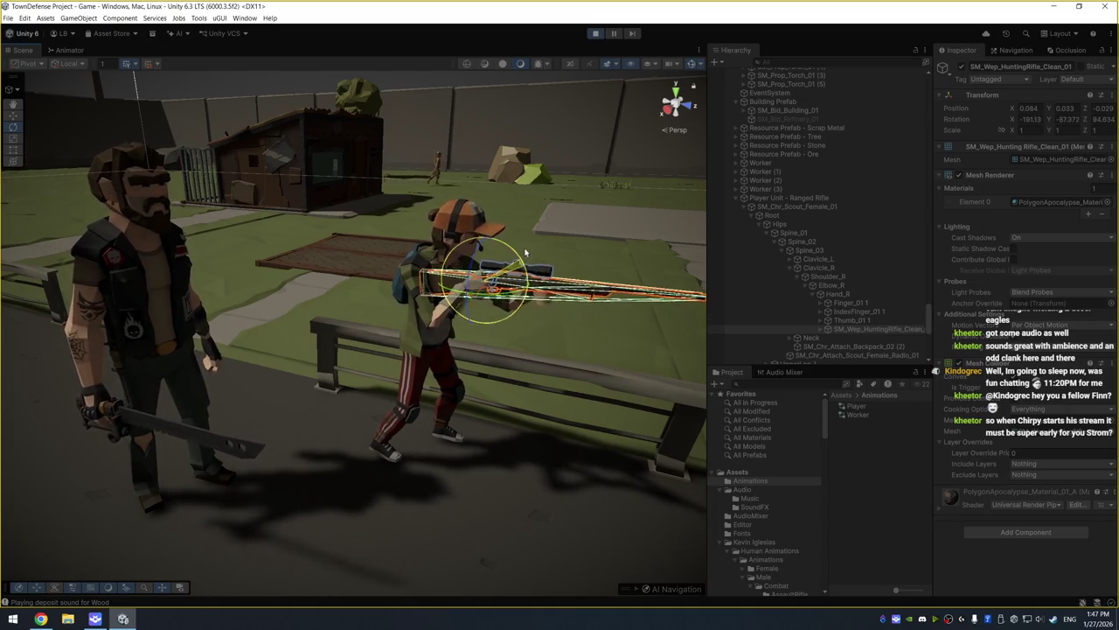
{"action": "left_click", "coordinate": [581, 231]}
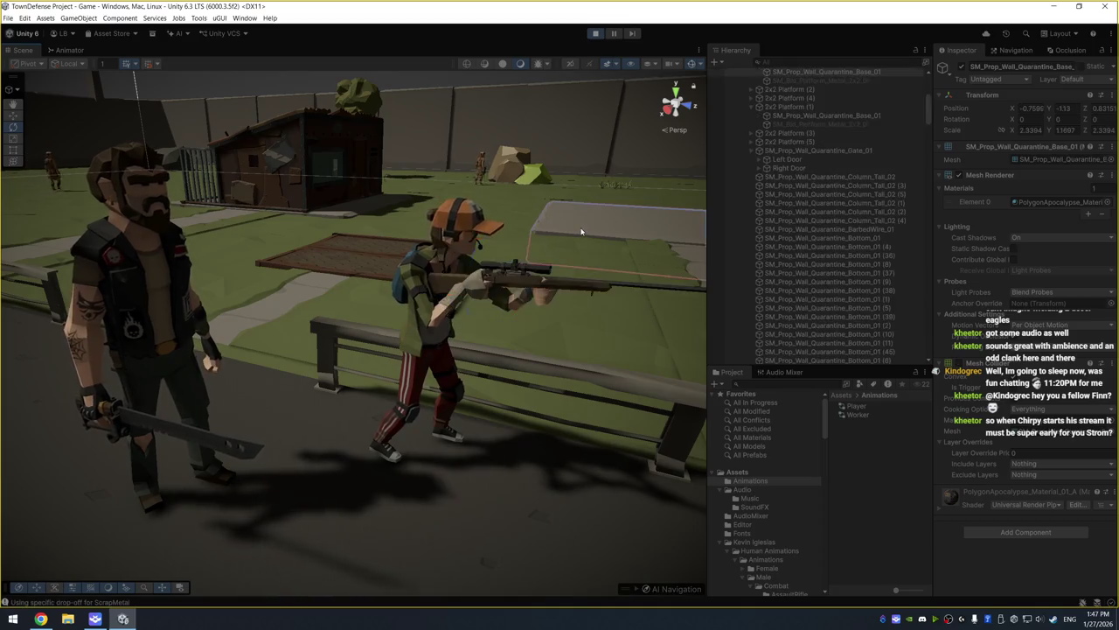
{"action": "key", "text": "f"}
{"action": "left_click_drag", "start_coordinate": [328, 168], "coordinate": [284, 196]}
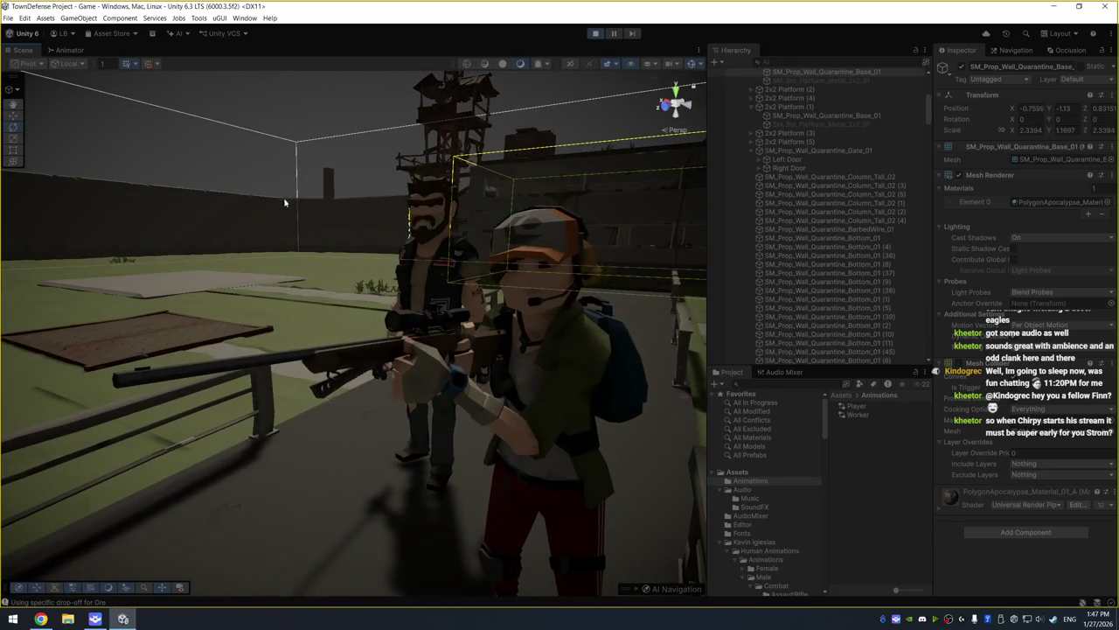
{"action": "left_click", "coordinate": [447, 340]}
{"action": "left_click_drag", "start_coordinate": [443, 325], "coordinate": [453, 351]}
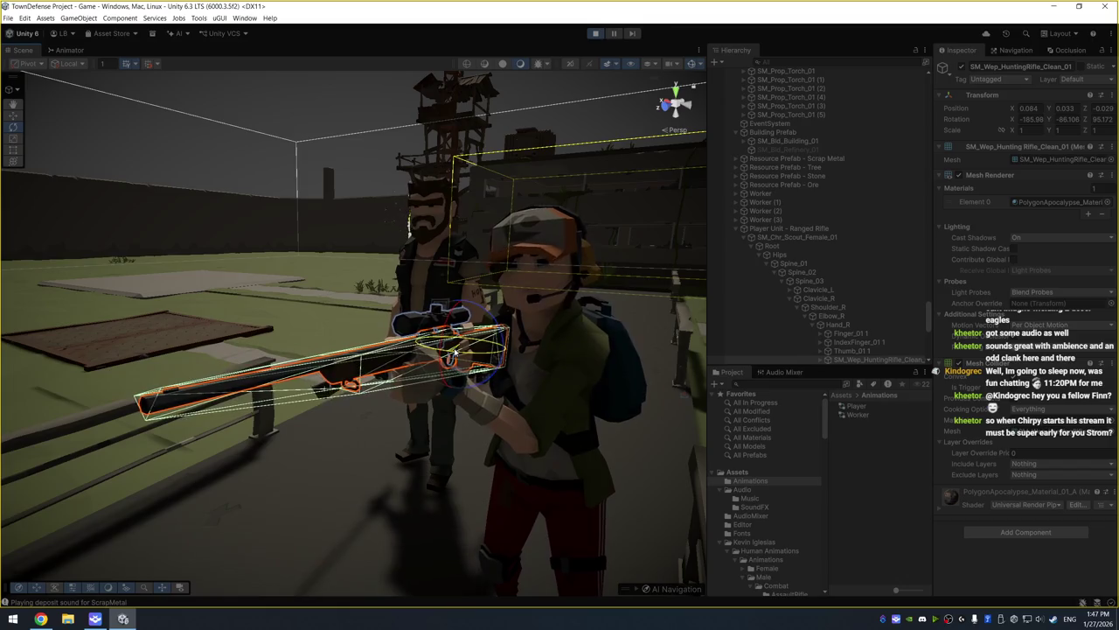
{"action": "left_click", "coordinate": [355, 262]}
{"action": "mouse_move", "coordinate": [356, 262]}
{"action": "left_mouse_down"}
{"action": "mouse_move", "coordinate": [509, 307]}
{"action": "mouse_move", "coordinate": [535, 237]}
{"action": "mouse_move", "coordinate": [515, 255]}
{"action": "mouse_move", "coordinate": [592, 277]}
{"action": "mouse_move", "coordinate": [568, 235]}
{"action": "mouse_move", "coordinate": [613, 242]}
{"action": "mouse_move", "coordinate": [639, 195]}
{"action": "mouse_move", "coordinate": [587, 210]}
{"action": "left_mouse_up"}
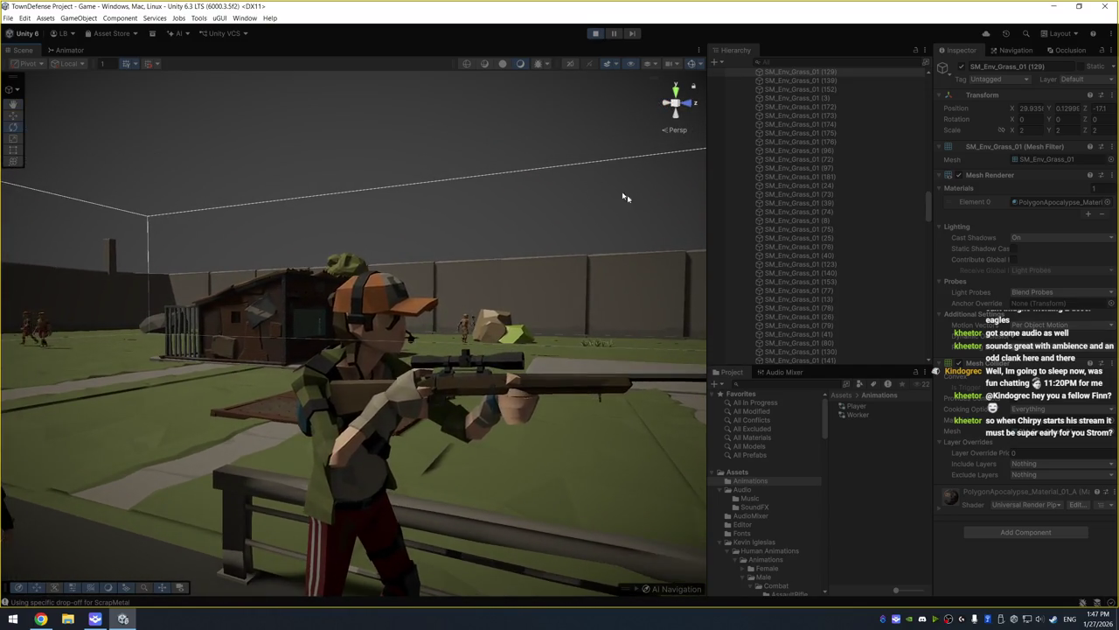
Refine the rifle's aim with further rotations, checking the pose from below and above
{"action": "left_click", "coordinate": [403, 374]}
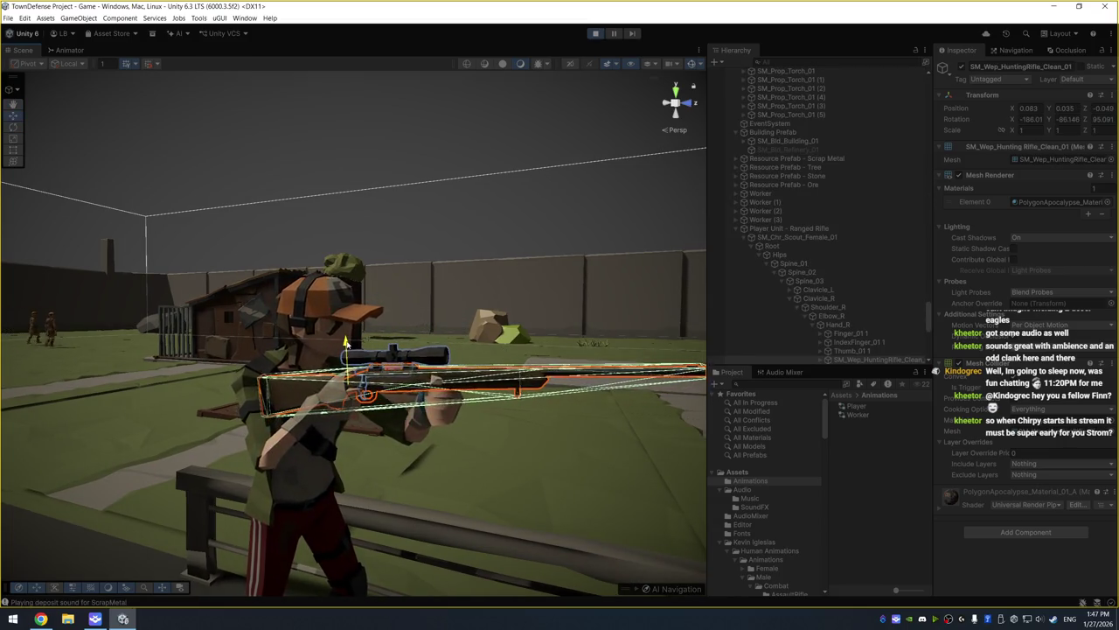
{"action": "left_click", "coordinate": [415, 302]}
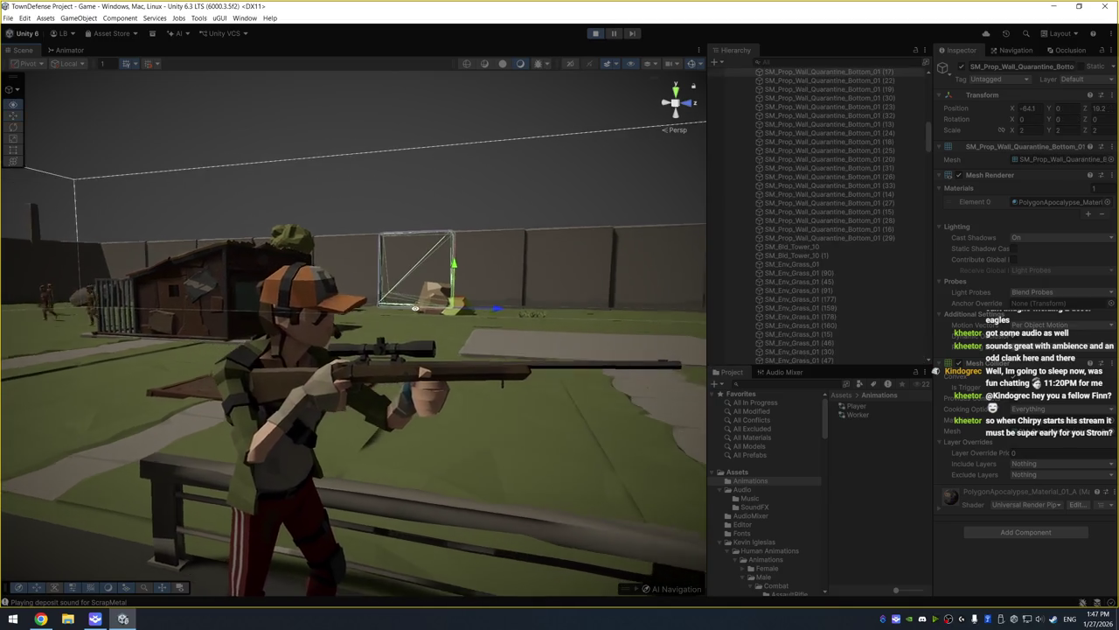
{"action": "left_click", "coordinate": [464, 372]}
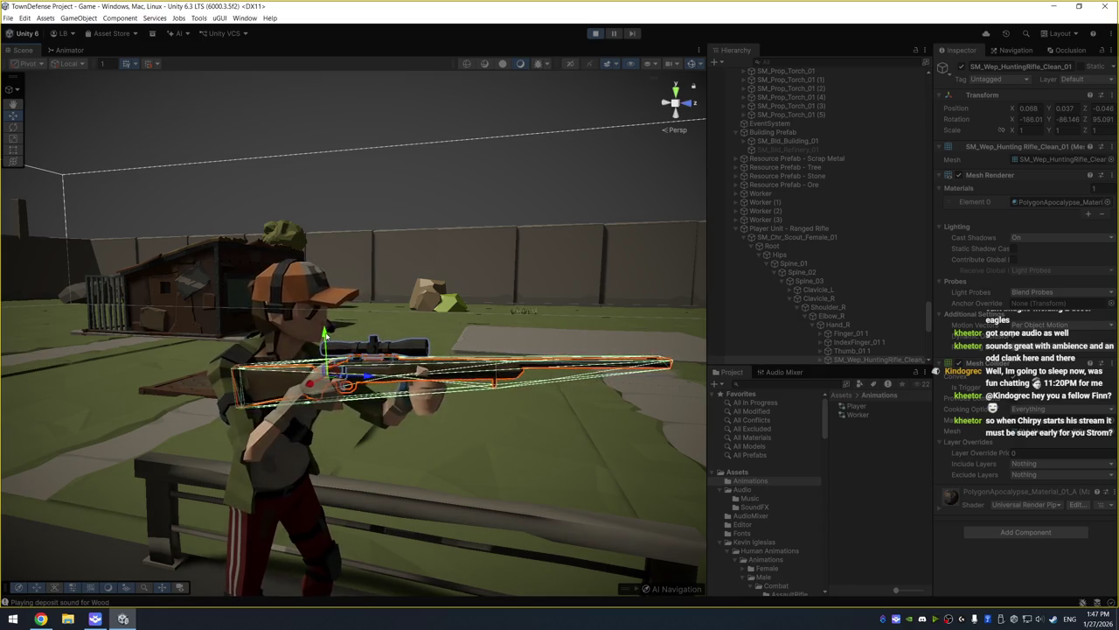
{"action": "left_click", "coordinate": [502, 297]}
{"action": "mouse_move", "coordinate": [502, 297]}
{"action": "left_mouse_down"}
{"action": "mouse_move", "coordinate": [392, 169]}
{"action": "mouse_move", "coordinate": [268, 149]}
{"action": "mouse_move", "coordinate": [598, 252]}
{"action": "mouse_move", "coordinate": [517, 327]}
{"action": "mouse_move", "coordinate": [560, 318]}
{"action": "mouse_move", "coordinate": [456, 272]}
{"action": "mouse_move", "coordinate": [420, 297]}
{"action": "left_mouse_up"}
{"action": "left_click", "coordinate": [352, 344]}
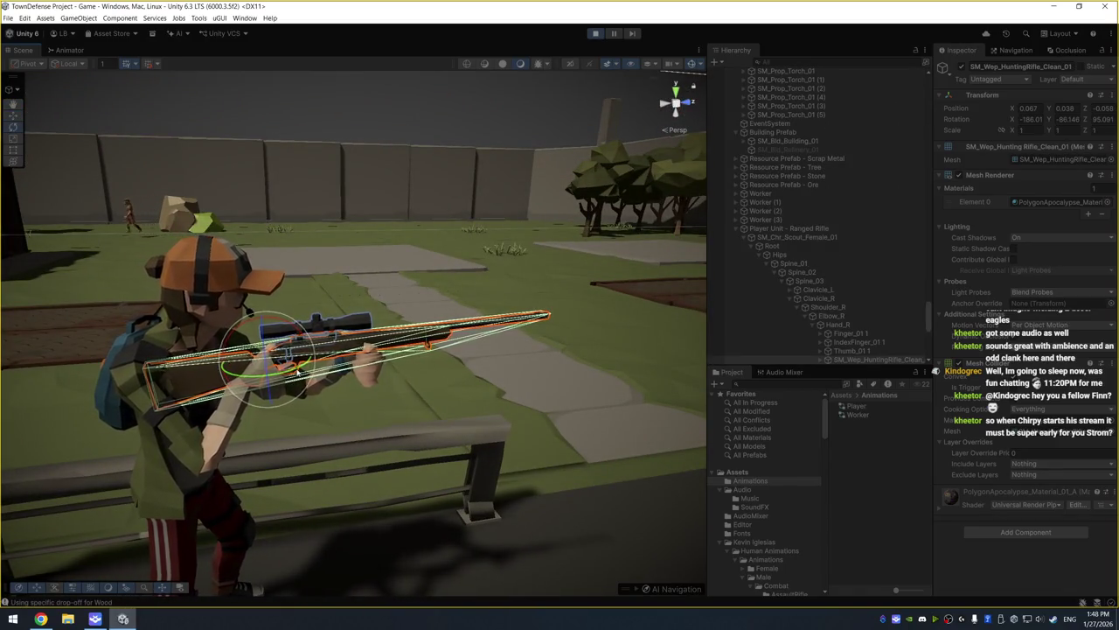
{"action": "left_click_drag", "start_coordinate": [294, 368], "coordinate": [280, 376]}
{"action": "left_click_drag", "start_coordinate": [350, 332], "coordinate": [573, 205]}
{"action": "scroll", "coordinate": [573, 205], "scroll_direction": "down", "scroll_amount": 5}
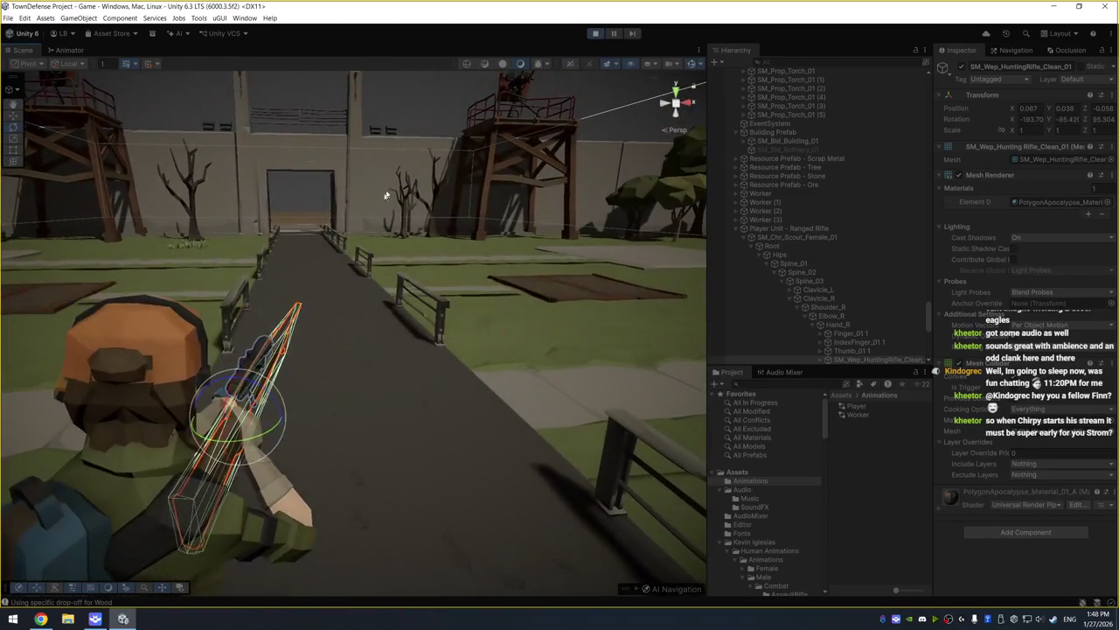
{"action": "left_click", "coordinate": [348, 189]}
{"action": "left_click_drag", "start_coordinate": [378, 258], "coordinate": [390, 393]}
Verify the aimed rifle (rotation -186.01, -86.168, 95.091) from low side views, then reselect it
{"action": "key", "text": "ctrl+z"}
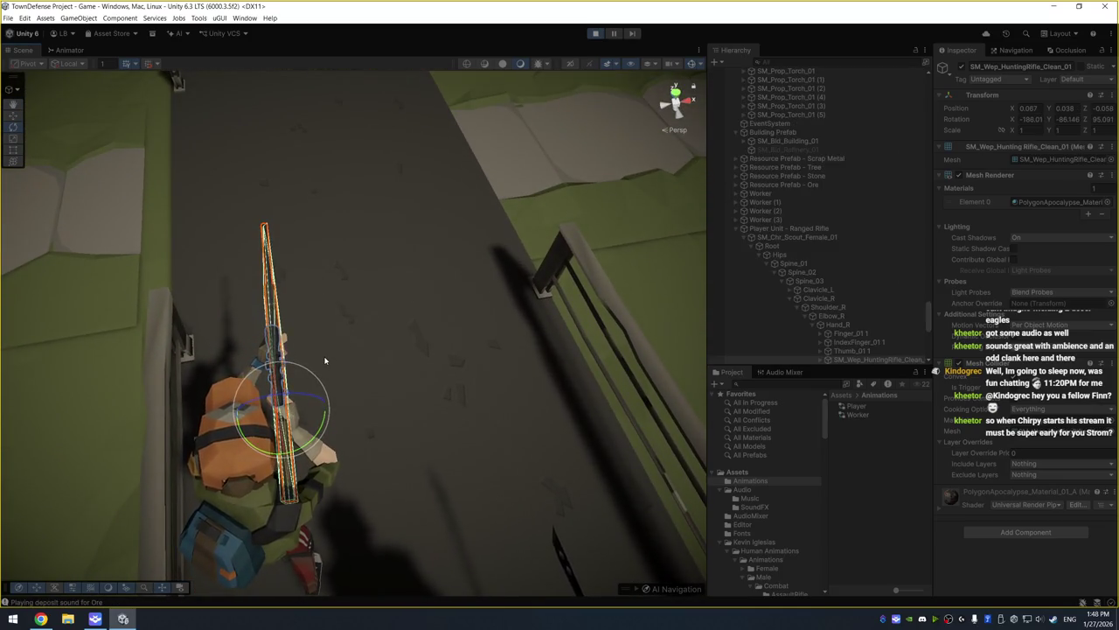
{"action": "left_click", "coordinate": [325, 333]}
{"action": "mouse_move", "coordinate": [367, 324]}
{"action": "left_mouse_down"}
{"action": "mouse_move", "coordinate": [399, 200]}
{"action": "mouse_move", "coordinate": [173, 129]}
{"action": "mouse_move", "coordinate": [119, 77]}
{"action": "left_mouse_up"}
{"action": "mouse_move", "coordinate": [376, 263]}
{"action": "left_mouse_down"}
{"action": "mouse_move", "coordinate": [365, 192]}
{"action": "mouse_move", "coordinate": [362, 232]}
{"action": "mouse_move", "coordinate": [373, 242]}
{"action": "left_mouse_up"}
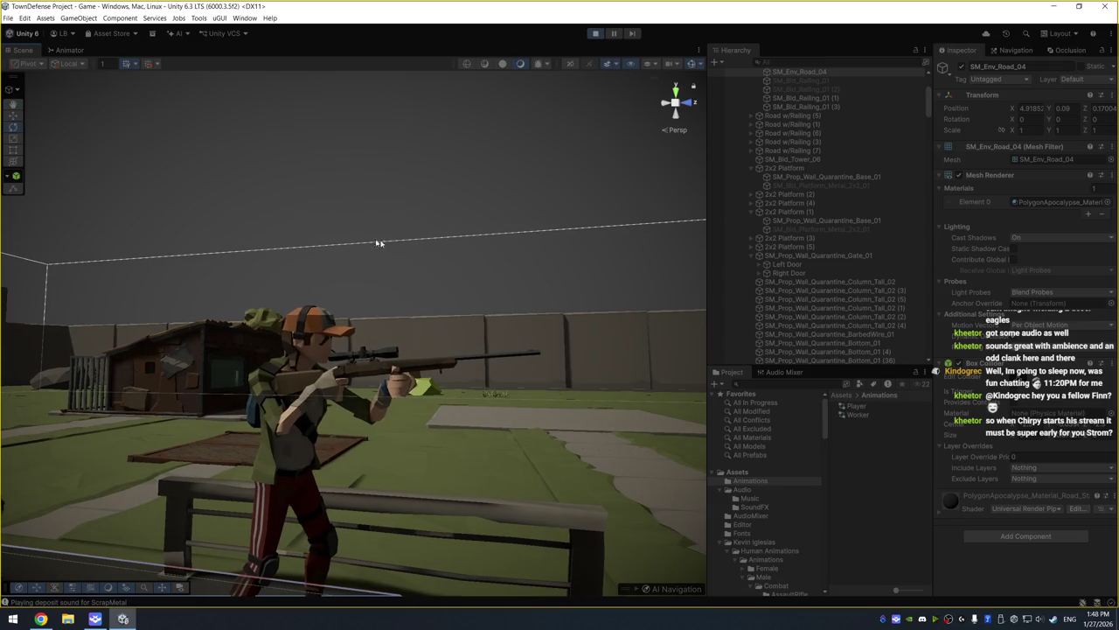
{"action": "scroll", "coordinate": [874, 297], "scroll_direction": "up", "scroll_amount": 3}
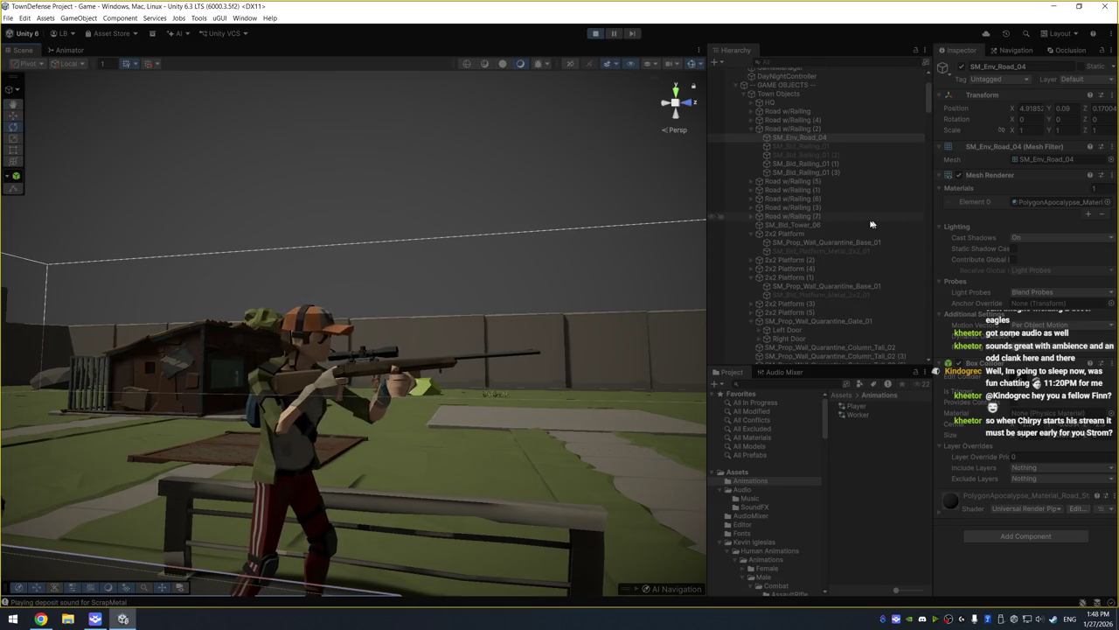
{"action": "scroll", "coordinate": [839, 263], "scroll_direction": "down", "scroll_amount": 10}
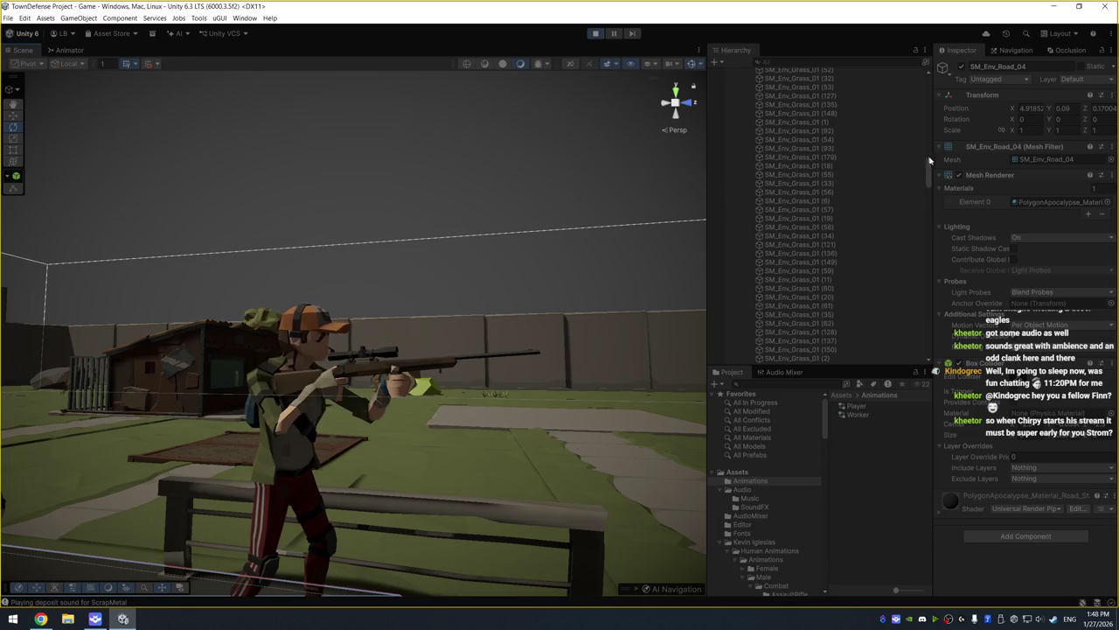
{"action": "mouse_move", "coordinate": [929, 173]}
{"action": "left_mouse_down"}
{"action": "mouse_move", "coordinate": [932, 365]}
{"action": "mouse_move", "coordinate": [931, 325]}
{"action": "left_mouse_up"}
{"action": "left_click", "coordinate": [887, 223]}
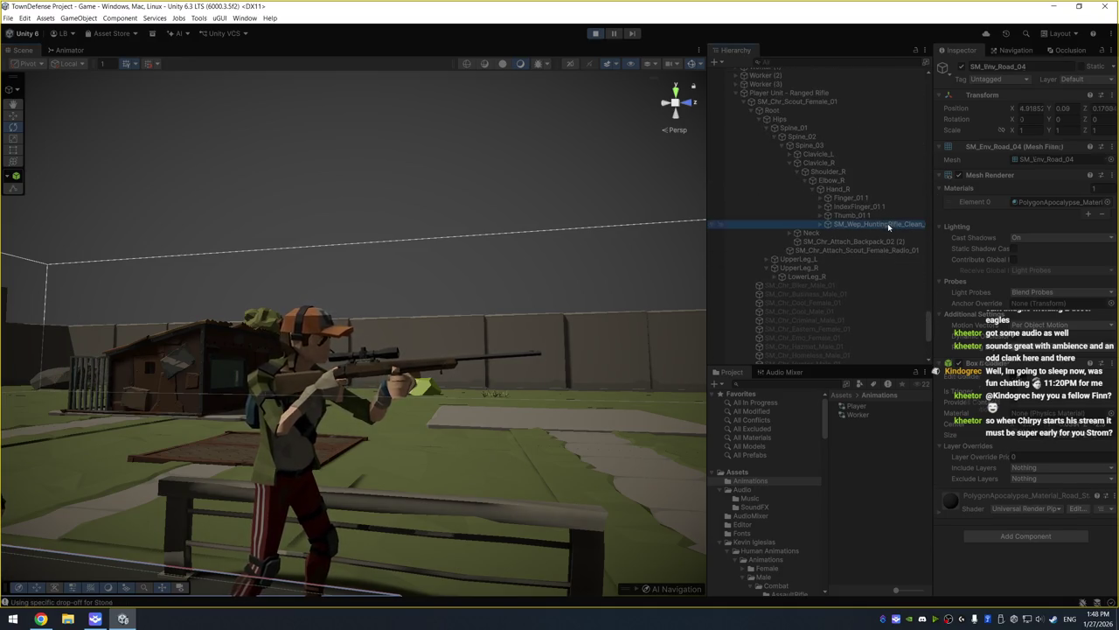
{"action": "right_click", "coordinate": [976, 102]}
Copy the rifle's Transform, exit Play mode, and paste the values to keep rotation -186.01, -86.146, 95.091
{"action": "mouse_move", "coordinate": [988, 169]}
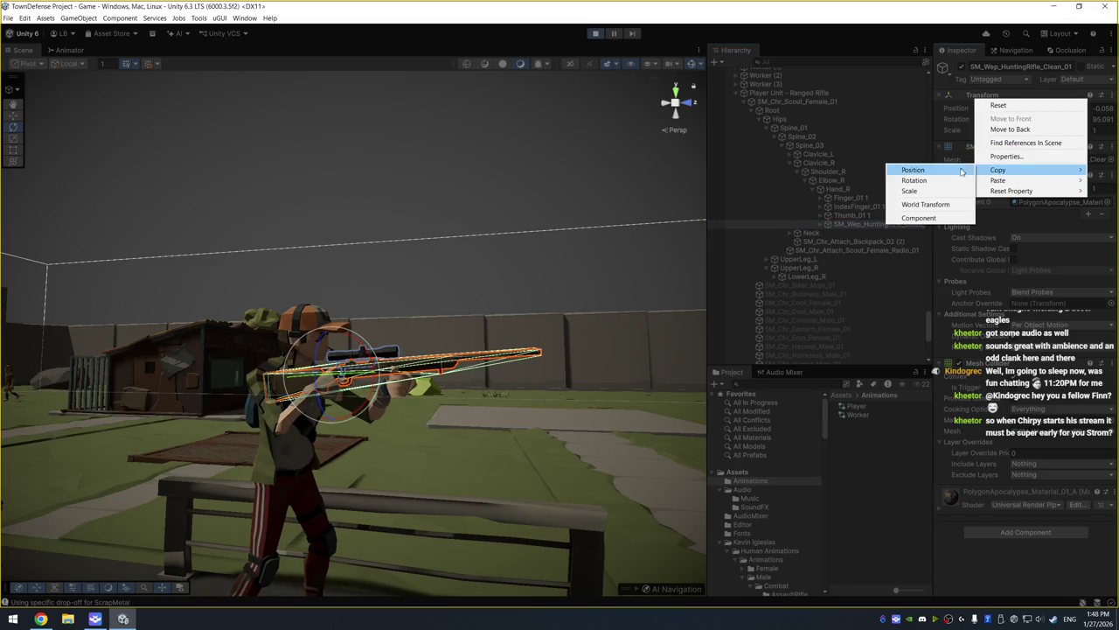
{"action": "left_click", "coordinate": [947, 224]}
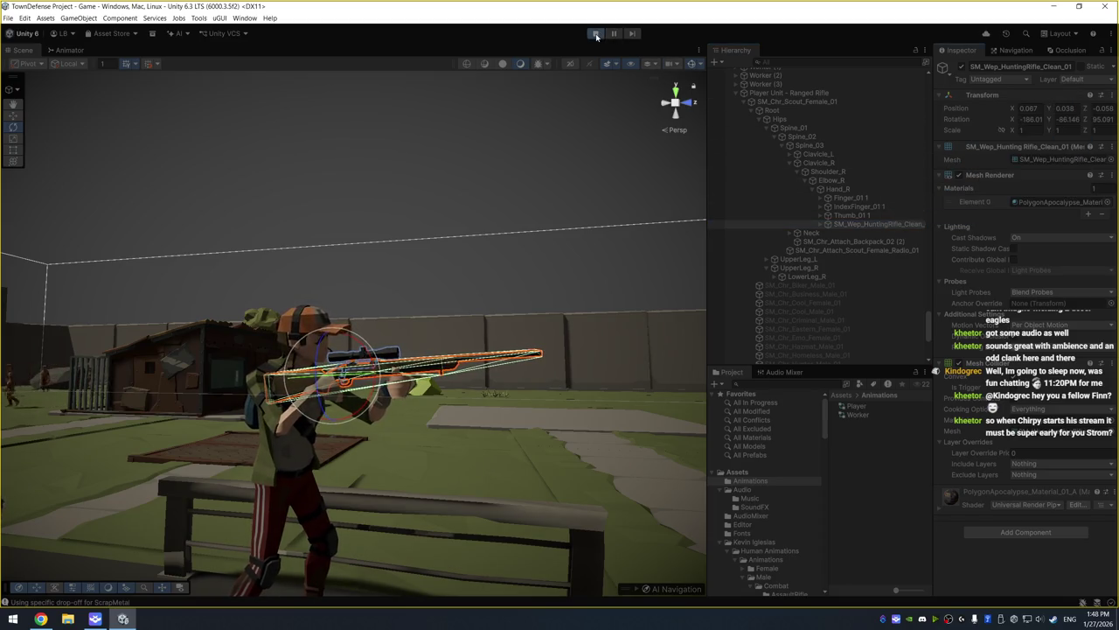
{"action": "left_click", "coordinate": [595, 35]}
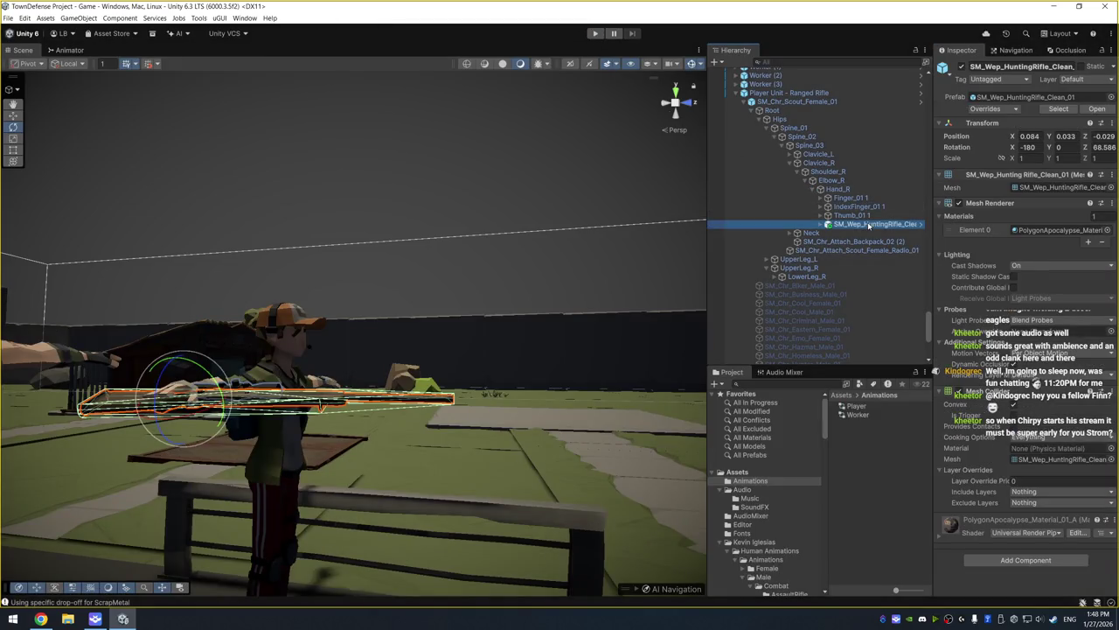
{"action": "right_click", "coordinate": [987, 123]}
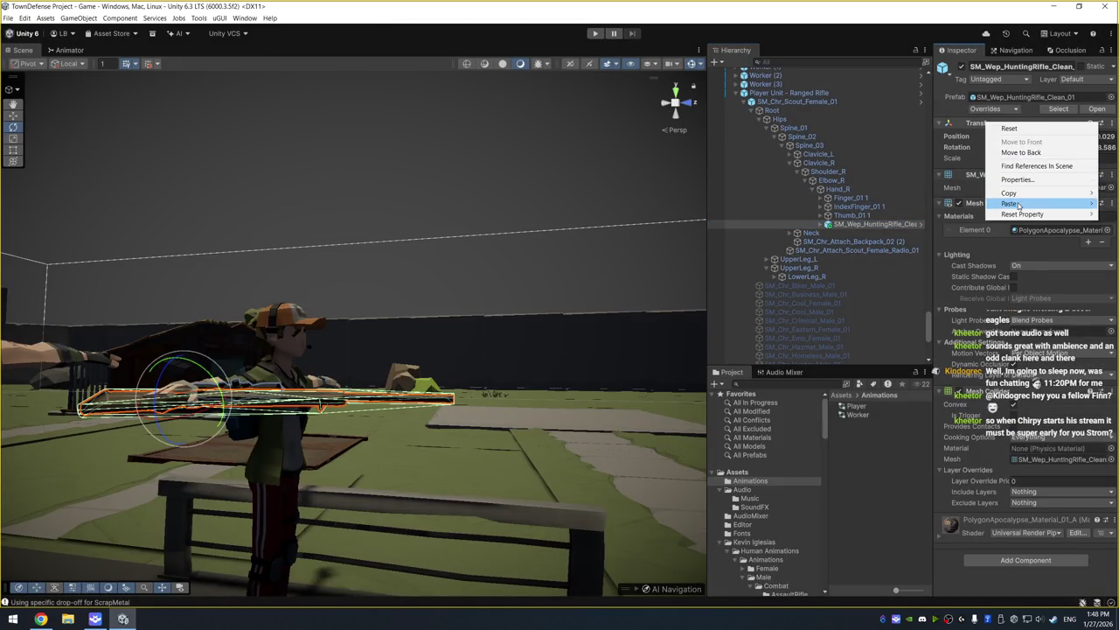
{"action": "mouse_move", "coordinate": [988, 204]}
{"action": "left_click", "coordinate": [930, 262]}
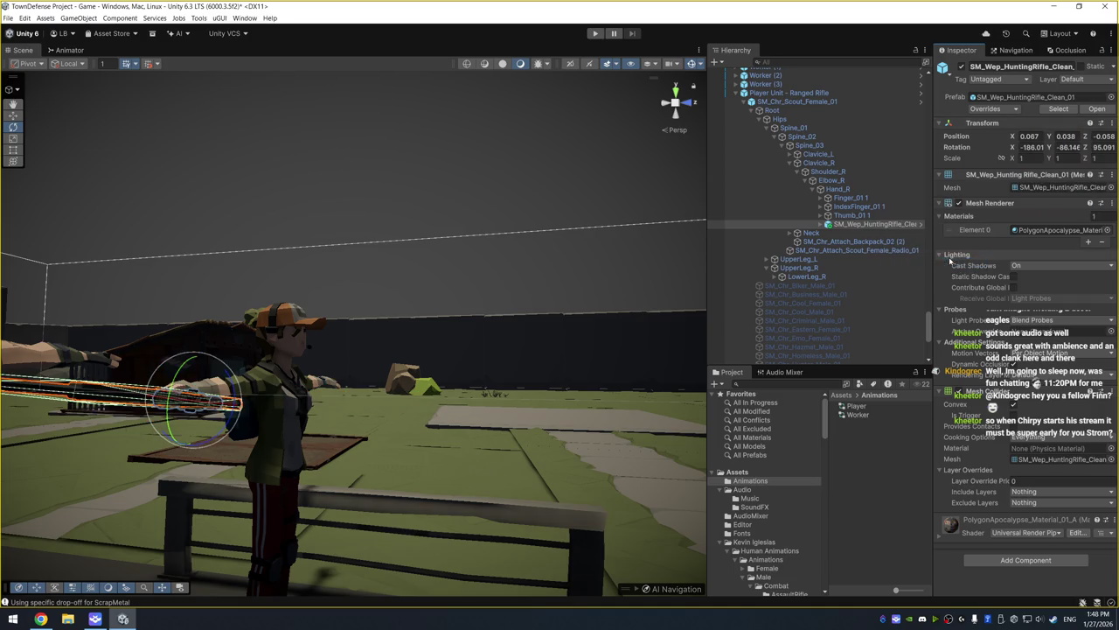
{"action": "left_click_drag", "start_coordinate": [464, 182], "coordinate": [350, 341]}
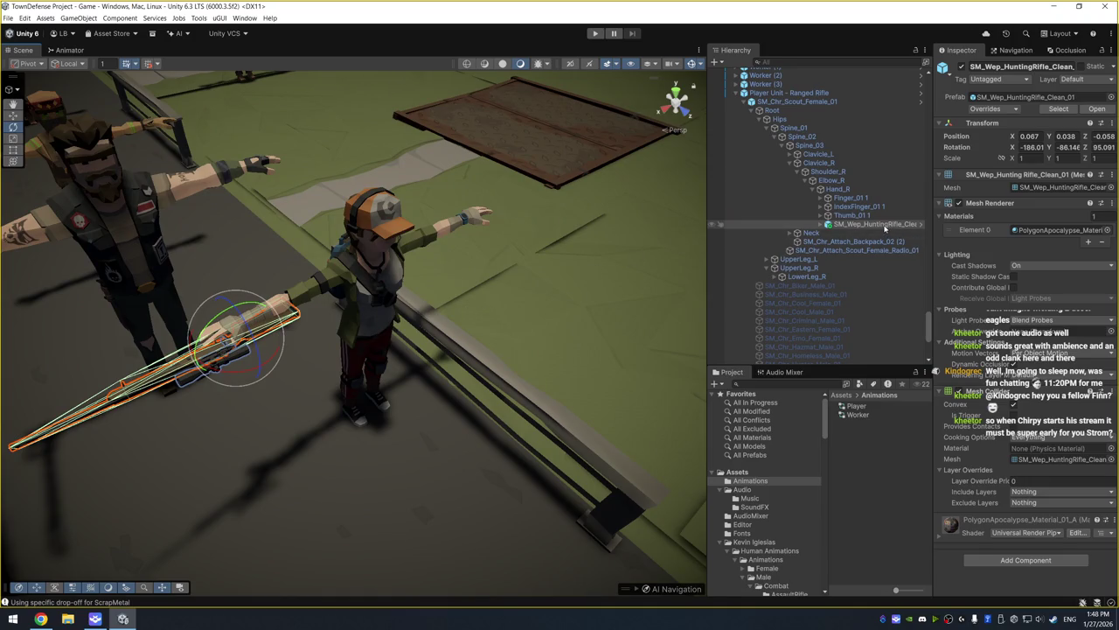
Apply the added rifle as an override to the Player Unit - Ranged Rifle prefab and restart play
{"action": "right_click", "coordinate": [885, 227]}
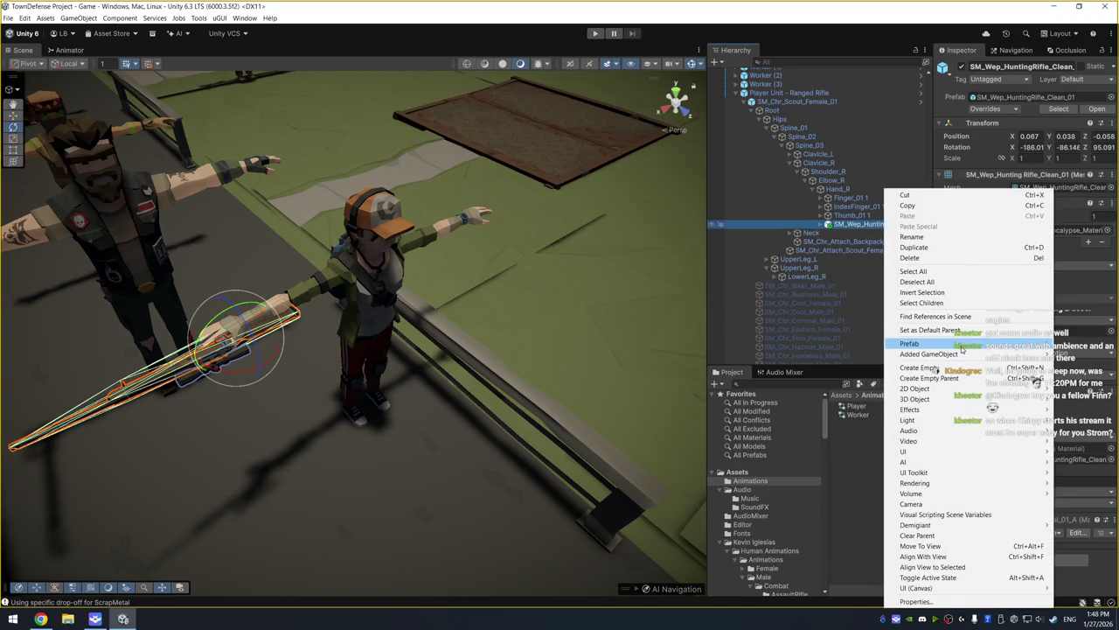
{"action": "mouse_move", "coordinate": [956, 355]}
{"action": "left_click", "coordinate": [835, 354]}
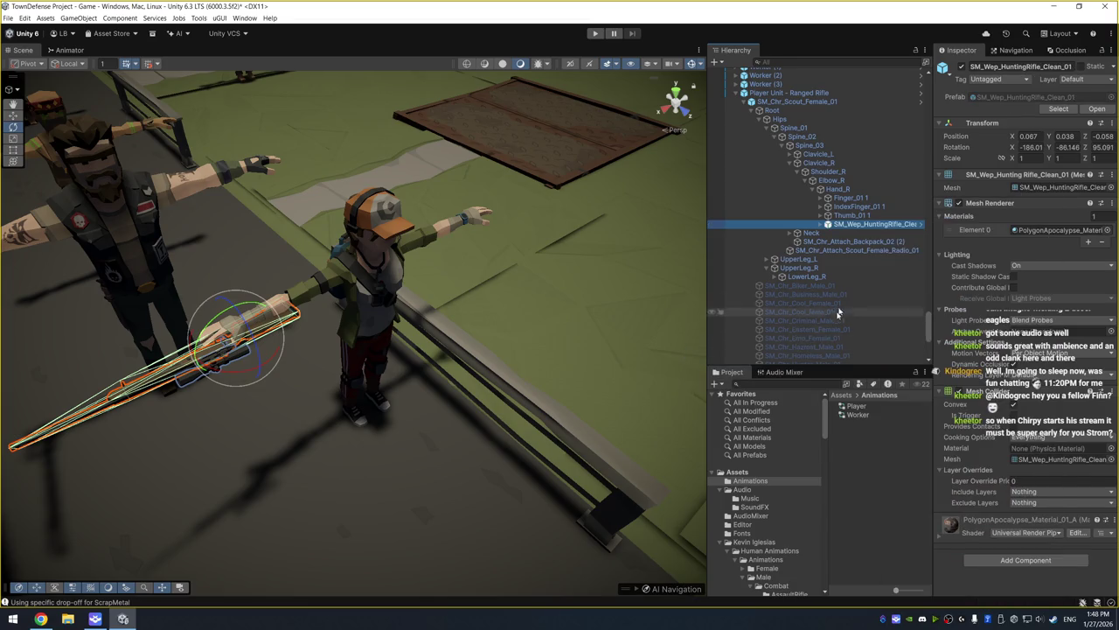
{"action": "left_click", "coordinate": [595, 34]}
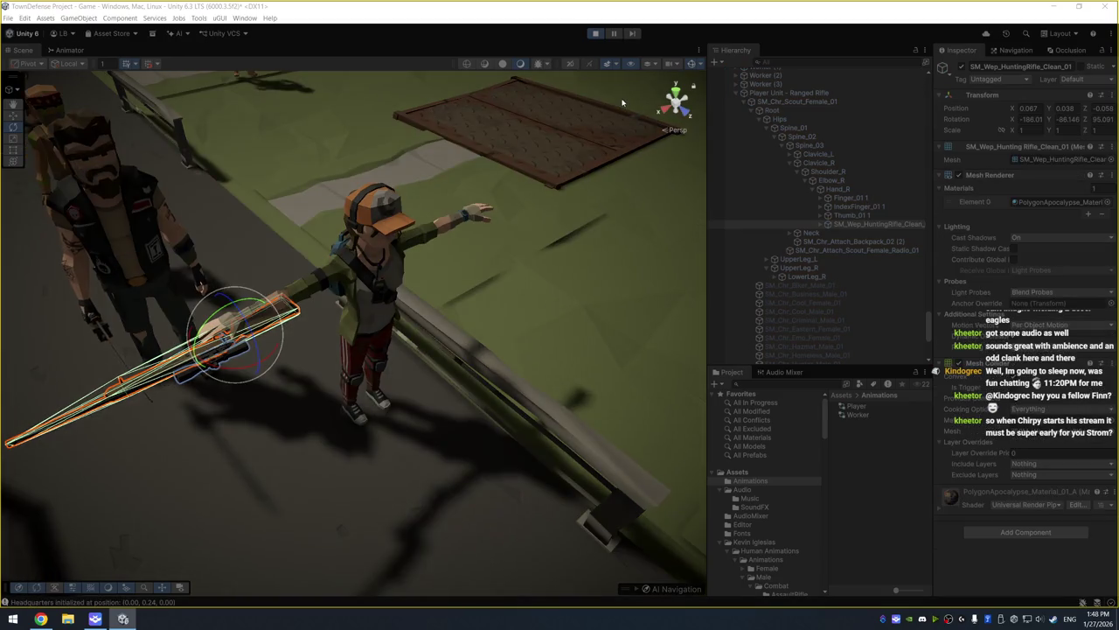
Outside Play mode, set SM_Chr_Scout_Female_01's Animator Controller to Player, then rerun the game
{"action": "left_click", "coordinate": [69, 50]}
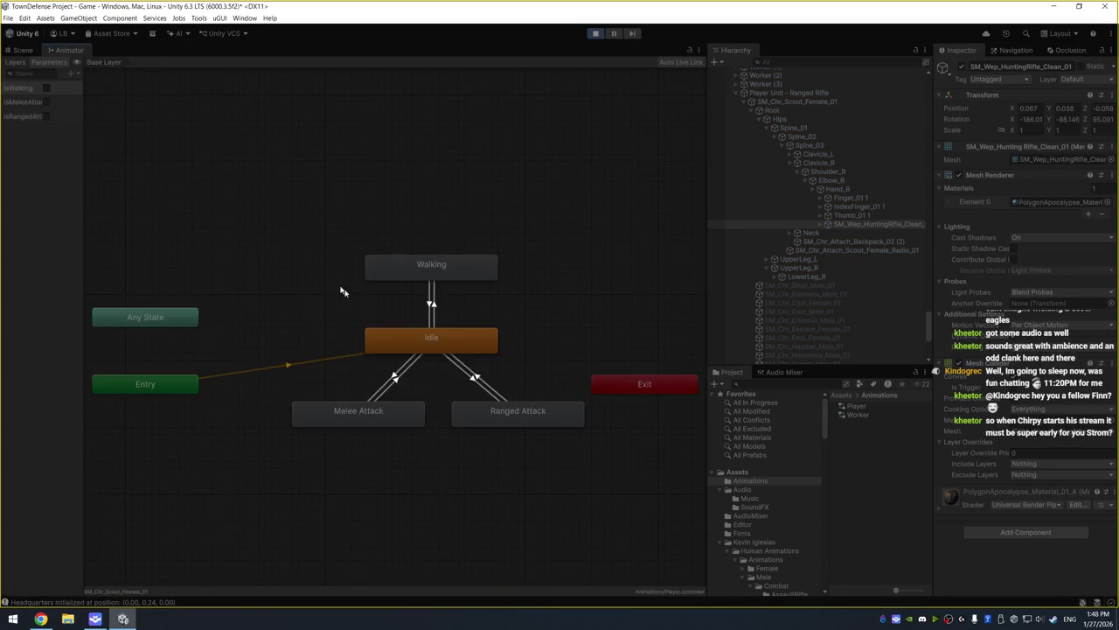
{"action": "left_click", "coordinate": [23, 49]}
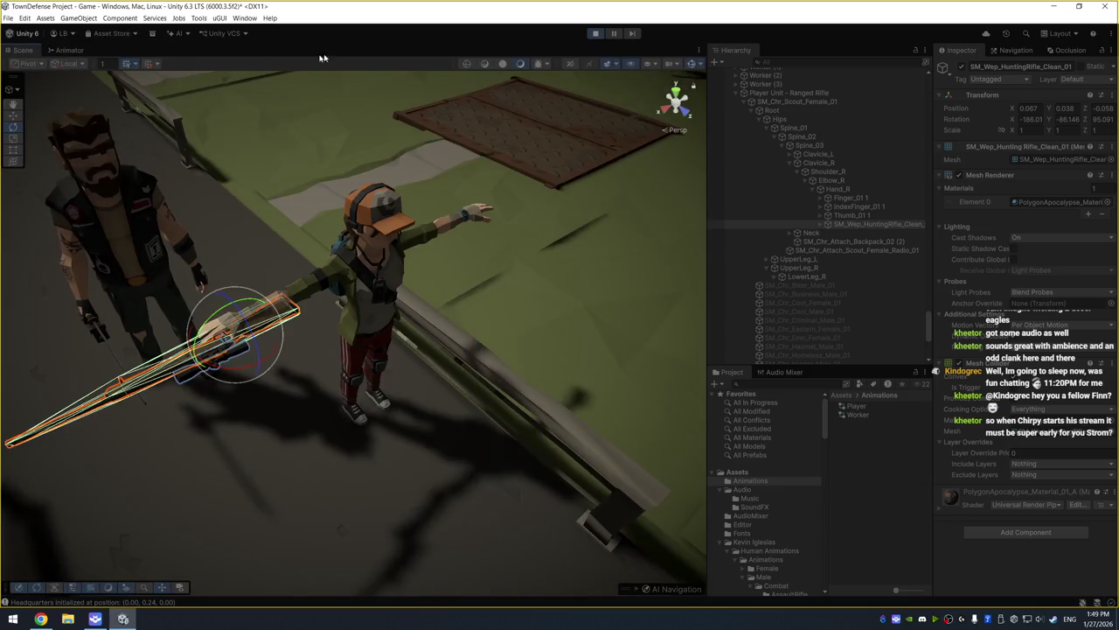
{"action": "left_click", "coordinate": [813, 102]}
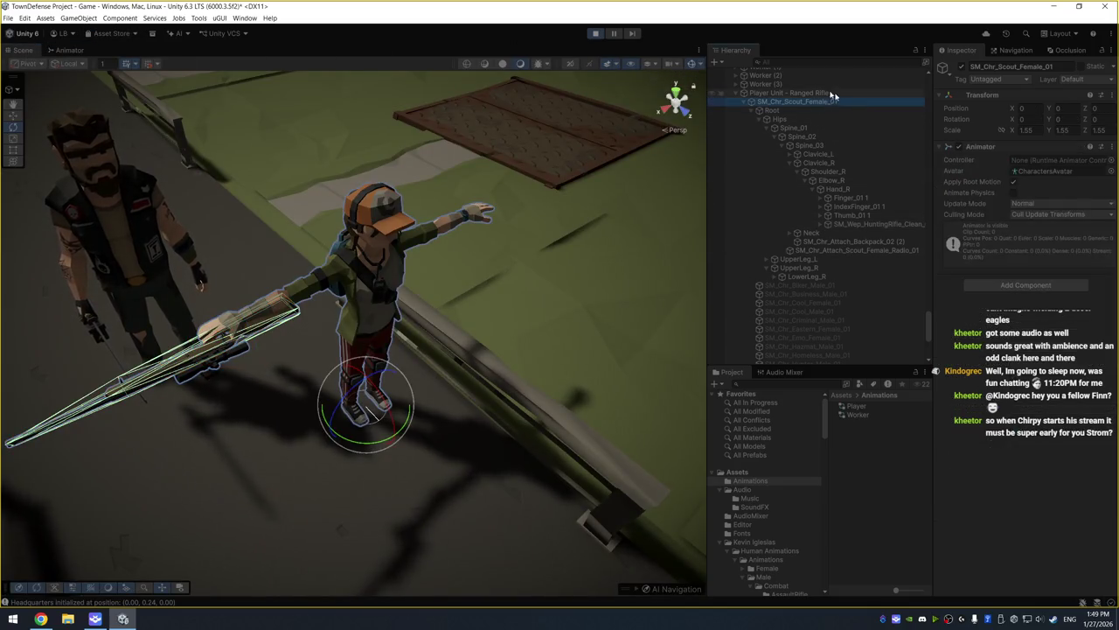
{"action": "left_click", "coordinate": [596, 33]}
{"action": "left_click", "coordinate": [1111, 188]}
{"action": "type", "text": "Player"}
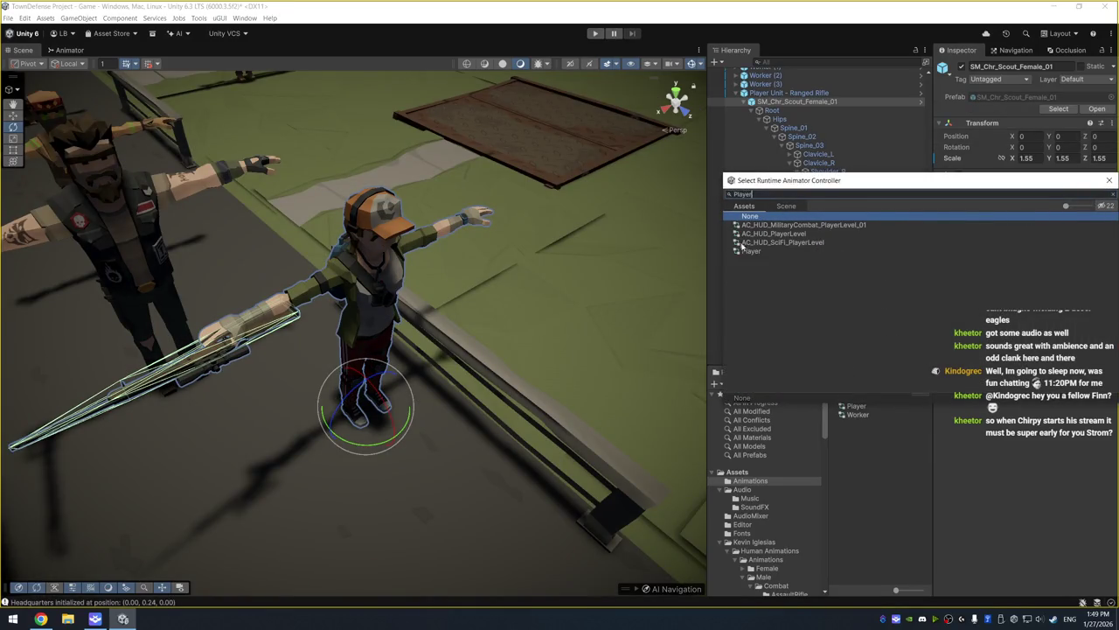
{"action": "double_click", "coordinate": [761, 251]}
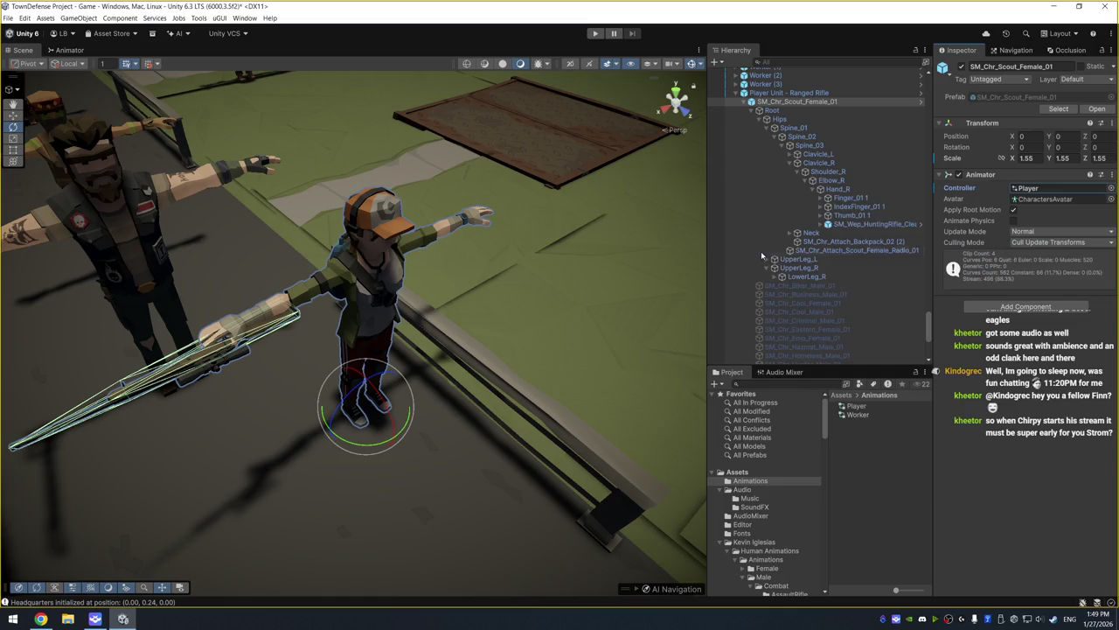
{"action": "left_click", "coordinate": [596, 33]}
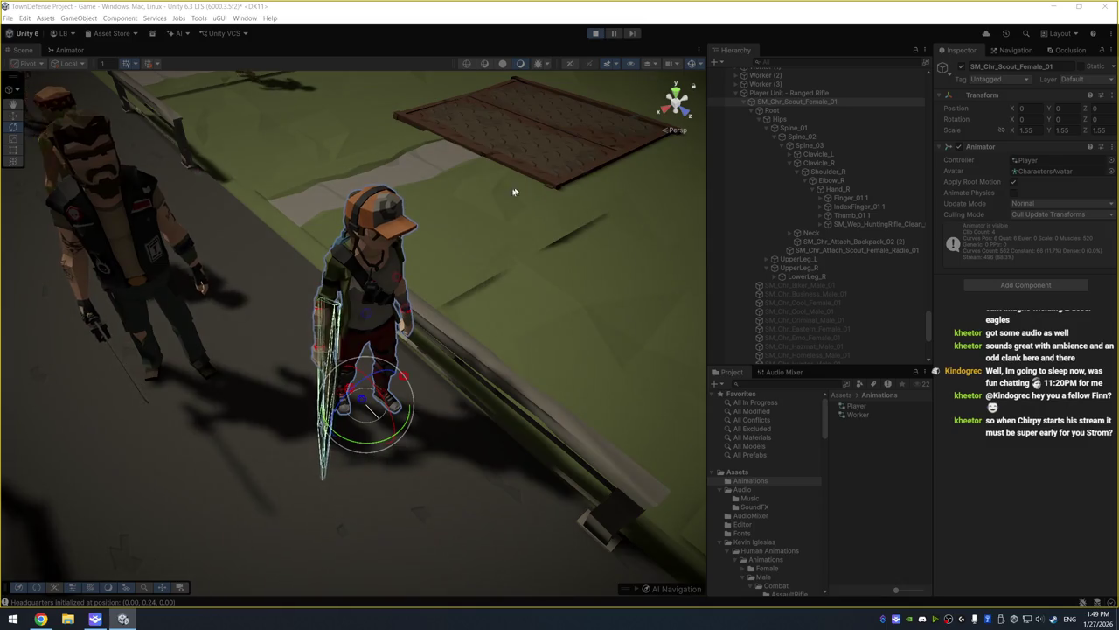
Turn on the isRangedAttack parameter to watch the scout aim her rifle, then stop the game
{"action": "left_click", "coordinate": [427, 229]}
{"action": "key", "text": "f"}
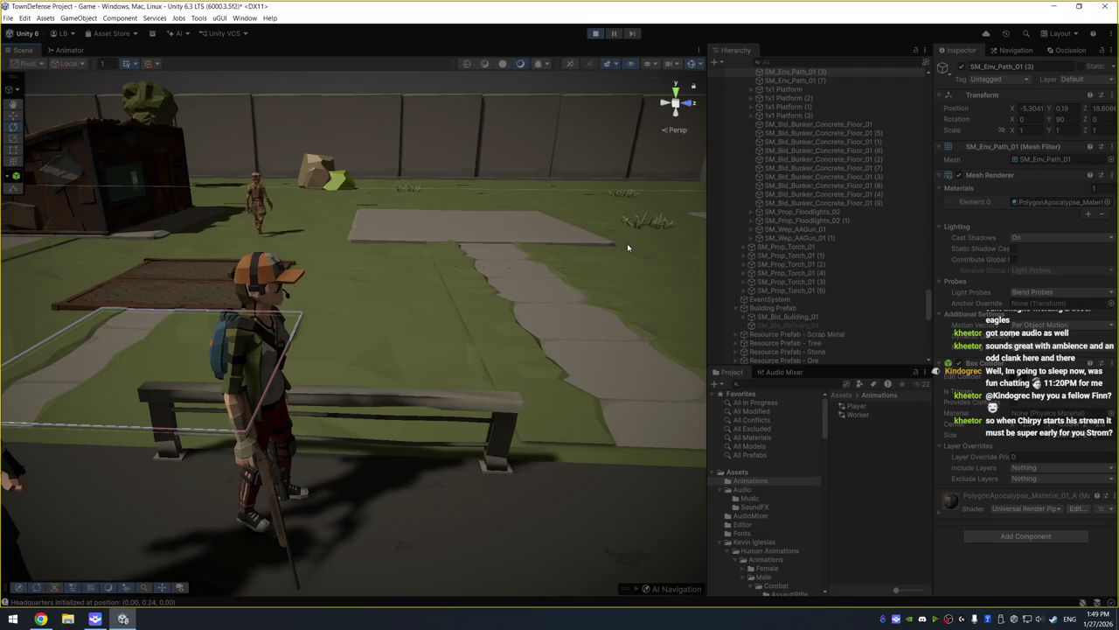
{"action": "left_click", "coordinate": [74, 51]}
{"action": "left_click", "coordinate": [47, 116]}
{"action": "left_click", "coordinate": [23, 50]}
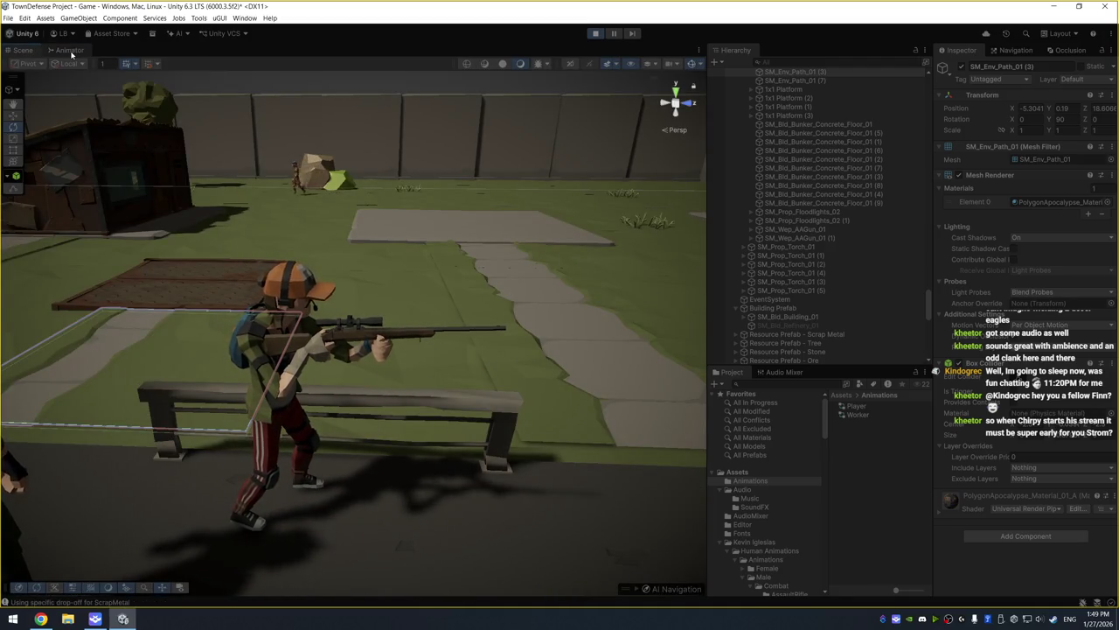
{"action": "left_click", "coordinate": [599, 35]}
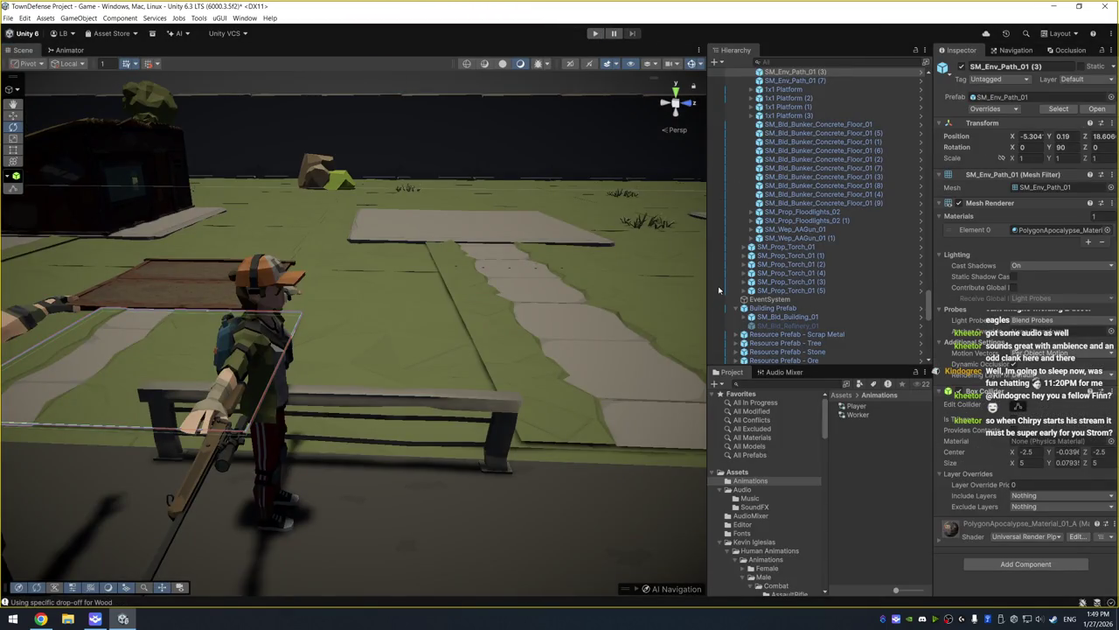
{"action": "mouse_move", "coordinate": [564, 304]}
{"action": "left_mouse_down"}
{"action": "mouse_move", "coordinate": [446, 302]}
{"action": "mouse_move", "coordinate": [490, 239]}
{"action": "left_mouse_up"}
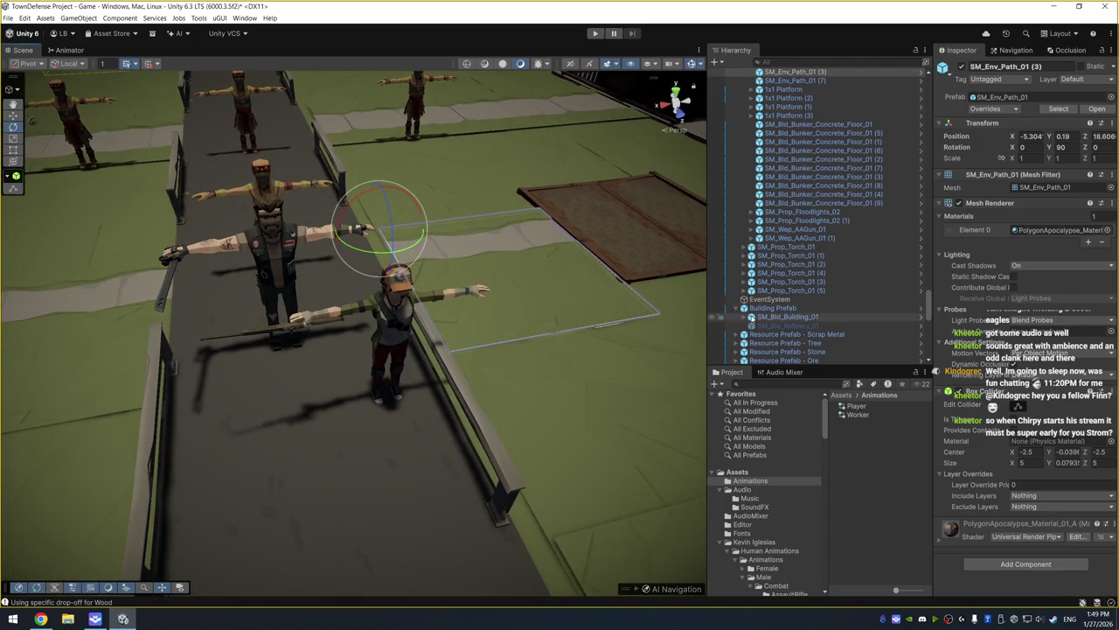
Inspect Player Unit - Ranged Rifle and show the asset pack's Prefab folder in the Project window
{"action": "scroll", "coordinate": [830, 319], "scroll_direction": "down", "scroll_amount": 6}
{"action": "scroll", "coordinate": [832, 256], "scroll_direction": "up", "scroll_amount": 3}
{"action": "left_click", "coordinate": [817, 272]}
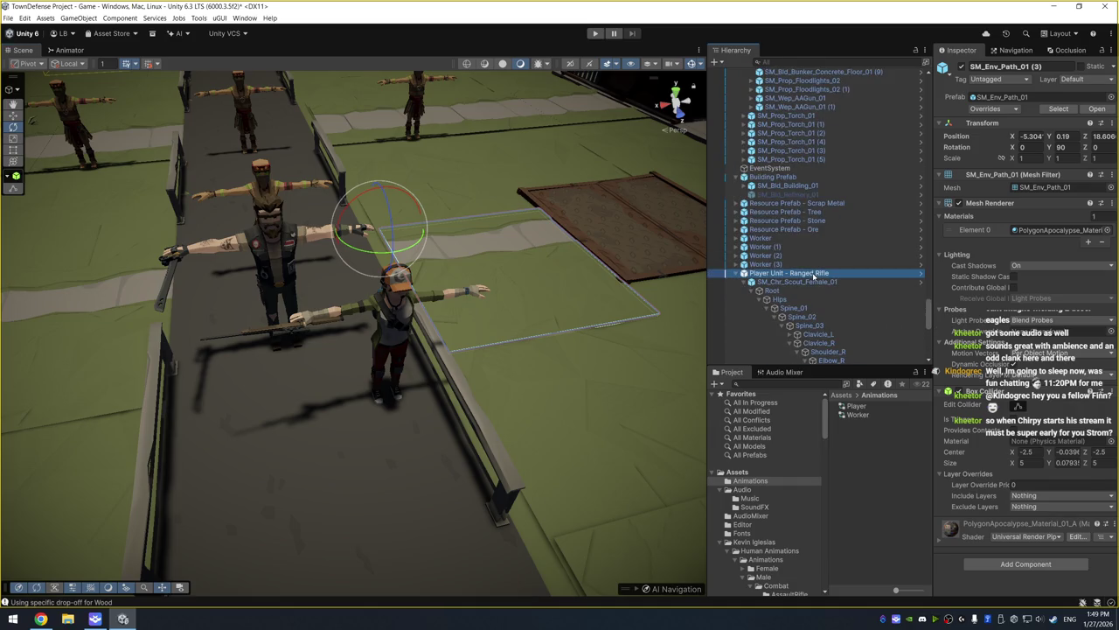
{"action": "key", "text": "Left"}
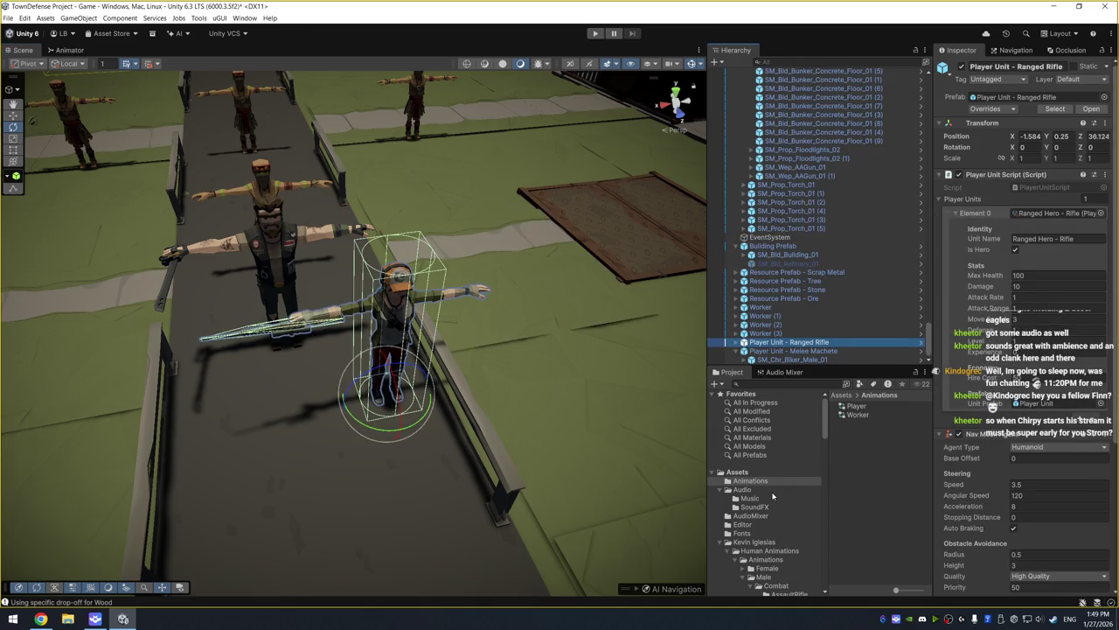
{"action": "left_click", "coordinate": [754, 541]}
{"action": "scroll", "coordinate": [754, 533], "scroll_direction": "down", "scroll_amount": 5}
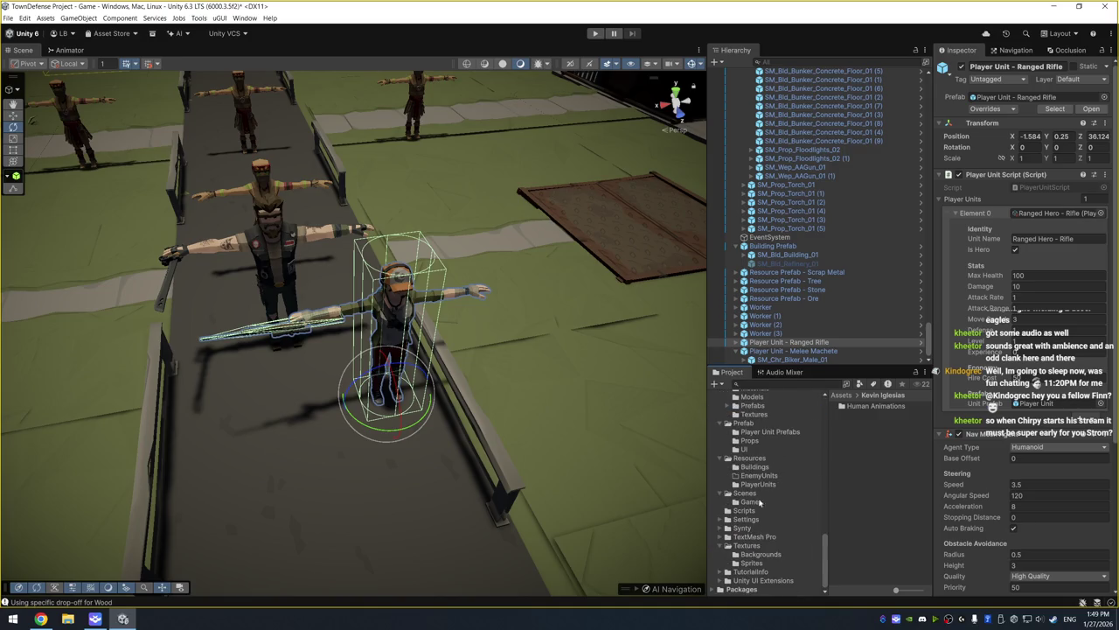
{"action": "left_click", "coordinate": [744, 423]}
Compare the Ranged Rifle and Melee Machete hero units, then select both together
{"action": "left_click", "coordinate": [801, 344]}
{"action": "key", "text": "Down"}
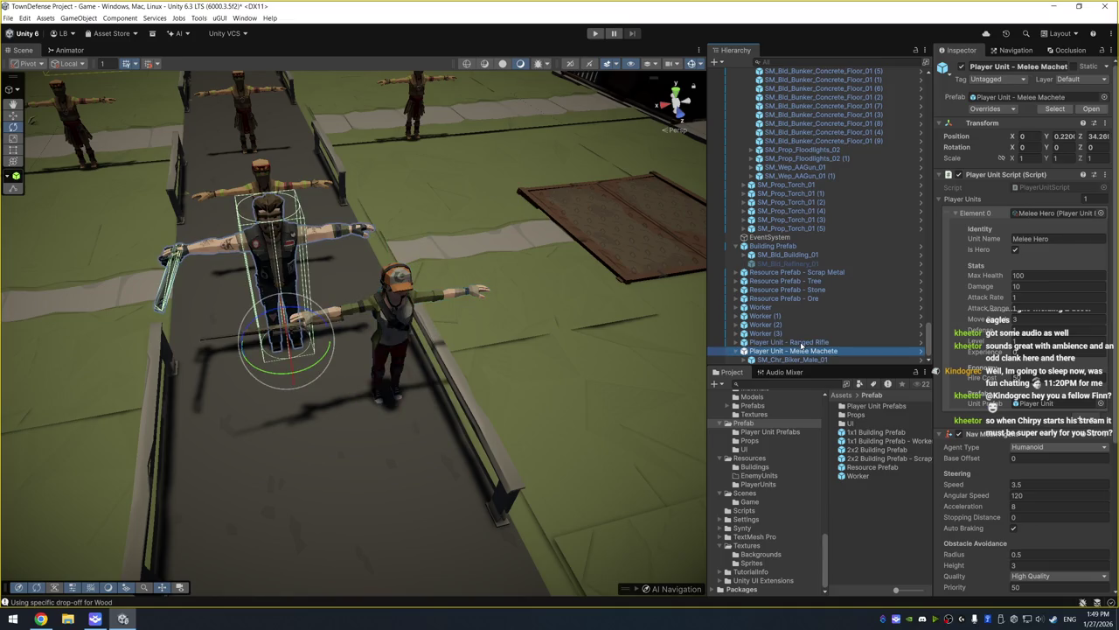
{"action": "key", "text": "Up"}
{"action": "key", "text": "Down"}
{"action": "key", "text": "Up"}
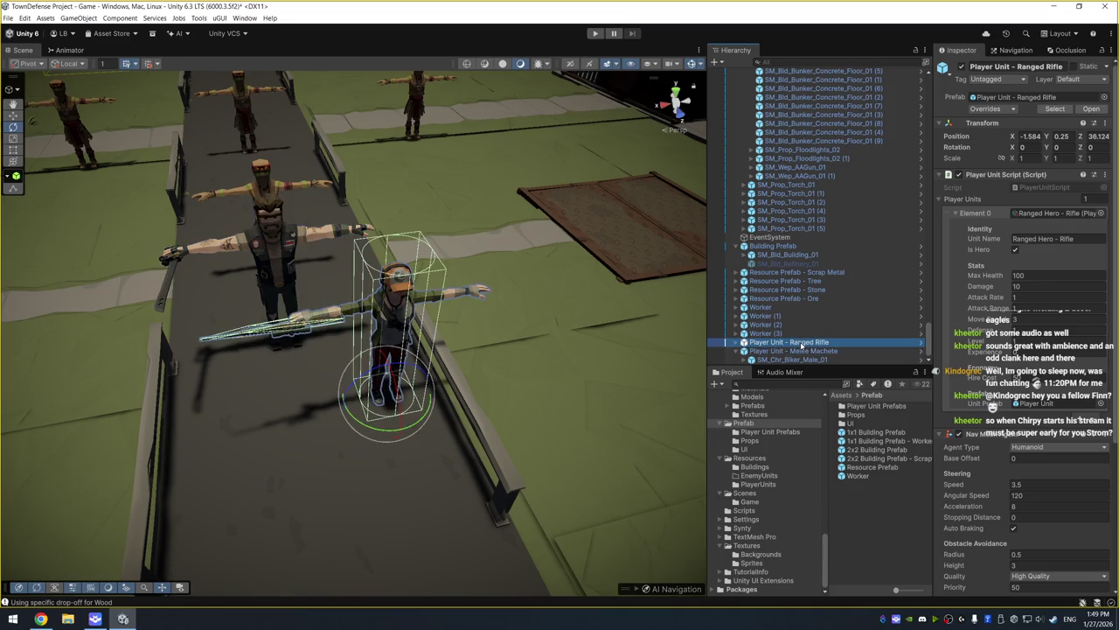
{"action": "key", "text": "Down"}
{"action": "key", "text": "Up"}
{"action": "key", "text": "shift+Down"}
{"action": "left_click", "coordinate": [969, 437]}
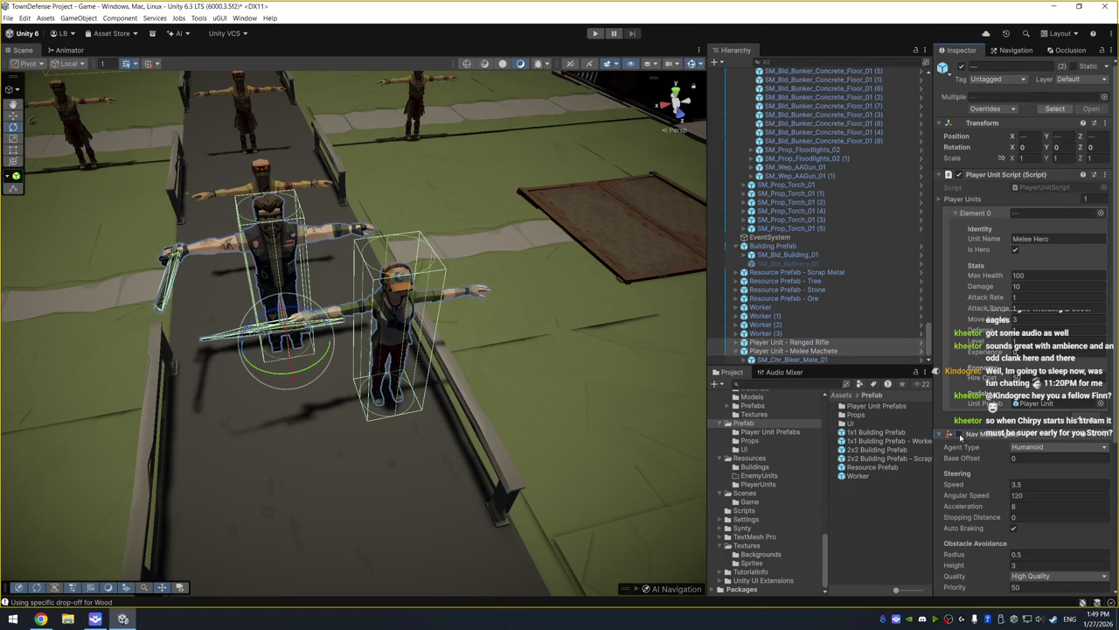
Inspect the platform pad and Melee Machete unit, then check Town Objects' Humanoid NavMesh Surface
{"action": "left_click_drag", "start_coordinate": [625, 295], "coordinate": [659, 262]}
{"action": "left_click", "coordinate": [613, 293]}
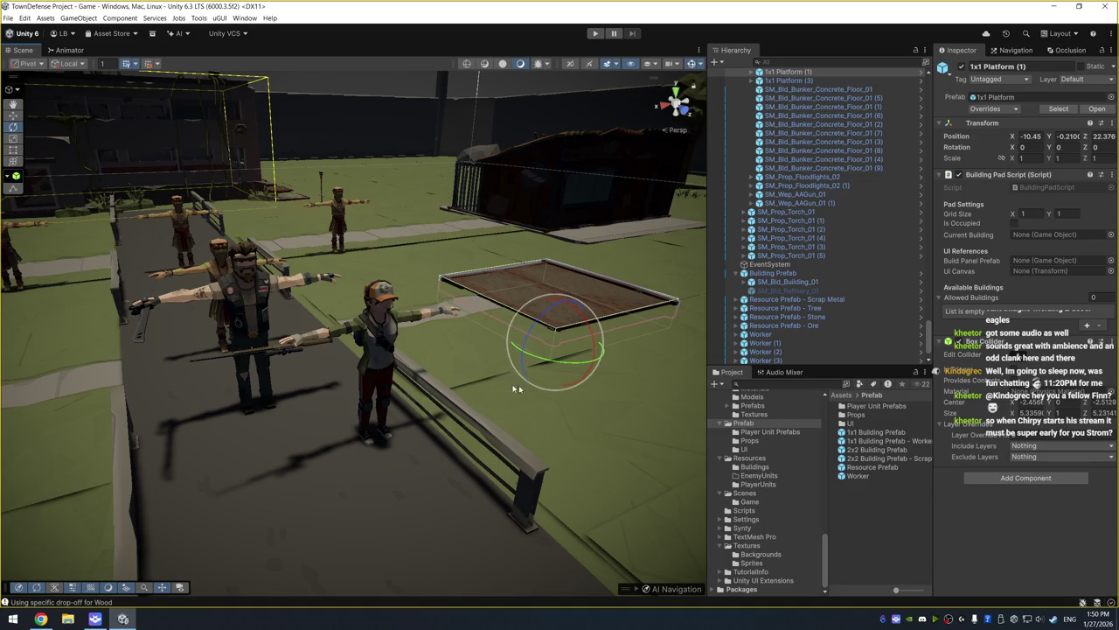
{"action": "left_click_drag", "start_coordinate": [476, 373], "coordinate": [592, 361]}
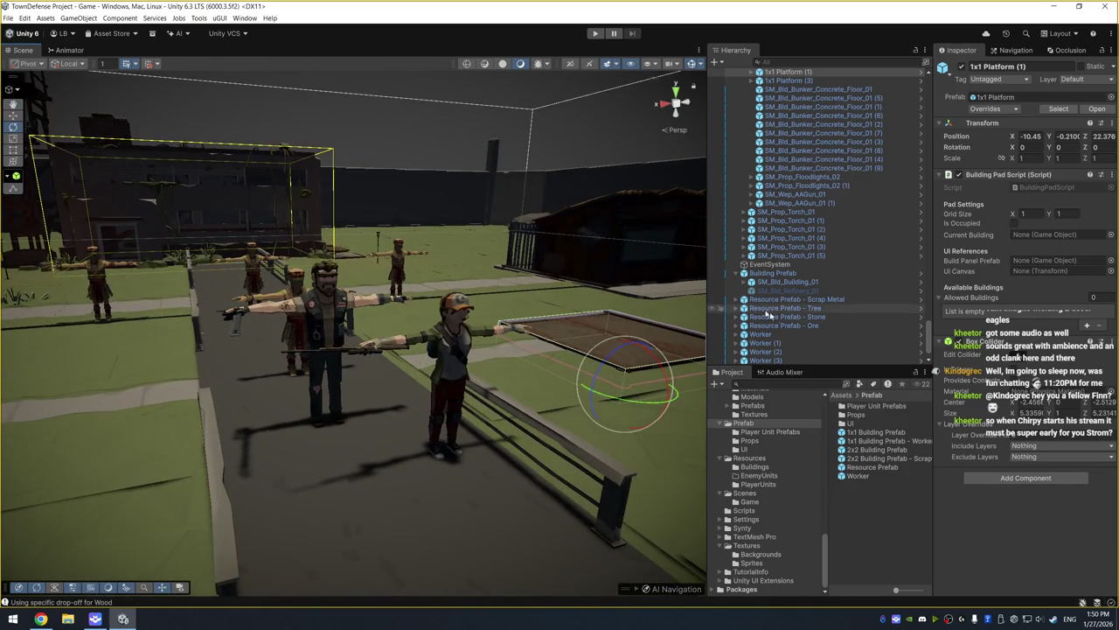
{"action": "scroll", "coordinate": [822, 342], "scroll_direction": "down", "scroll_amount": 1}
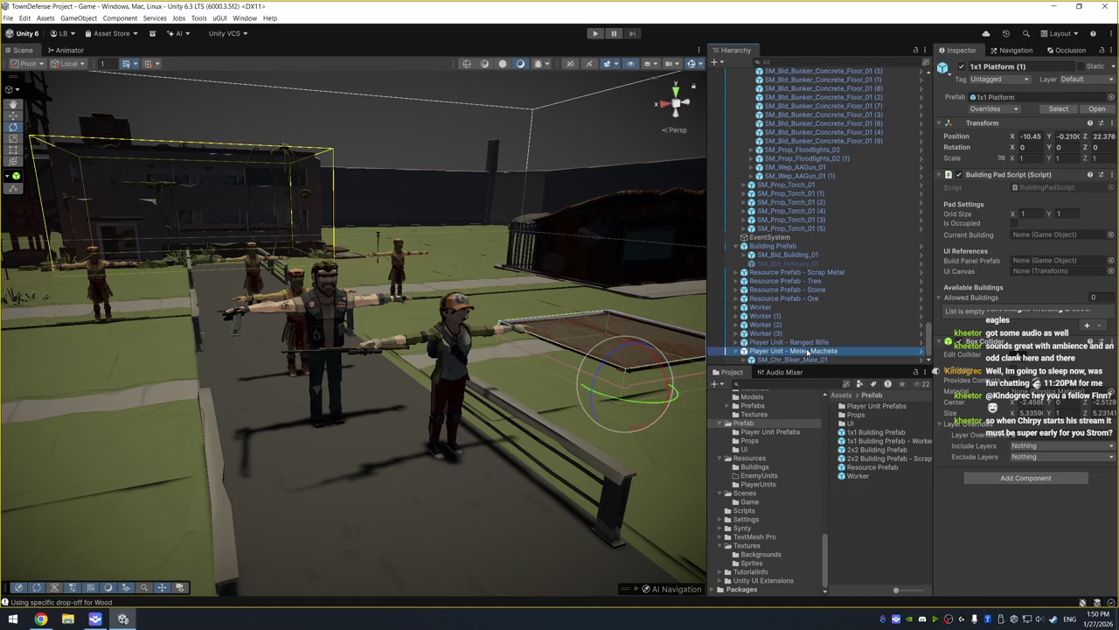
{"action": "left_click", "coordinate": [805, 349]}
{"action": "scroll", "coordinate": [818, 350], "scroll_direction": "up", "scroll_amount": 5}
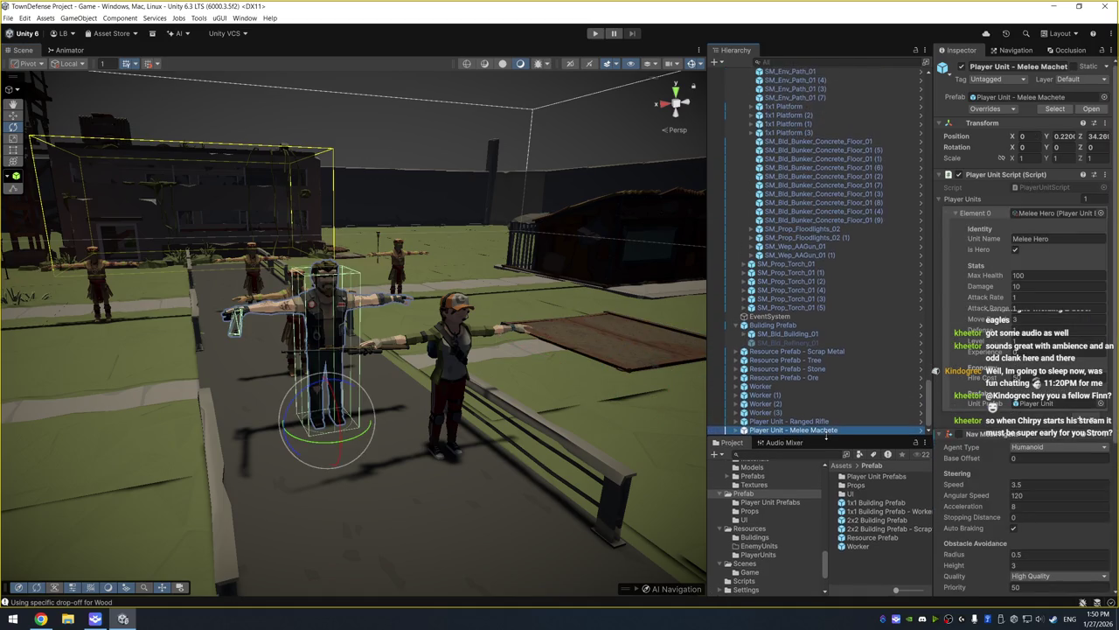
{"action": "left_click", "coordinate": [832, 281]}
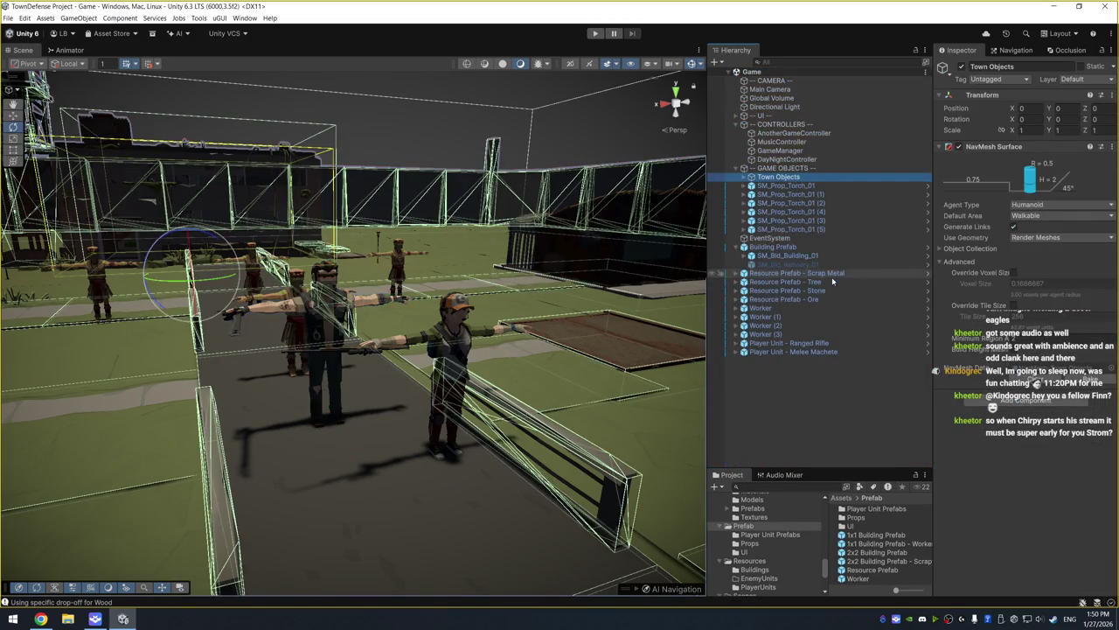
Create an empty object named Enemy Unit and give it a Nav Mesh Agent
{"action": "right_click", "coordinate": [796, 396]}
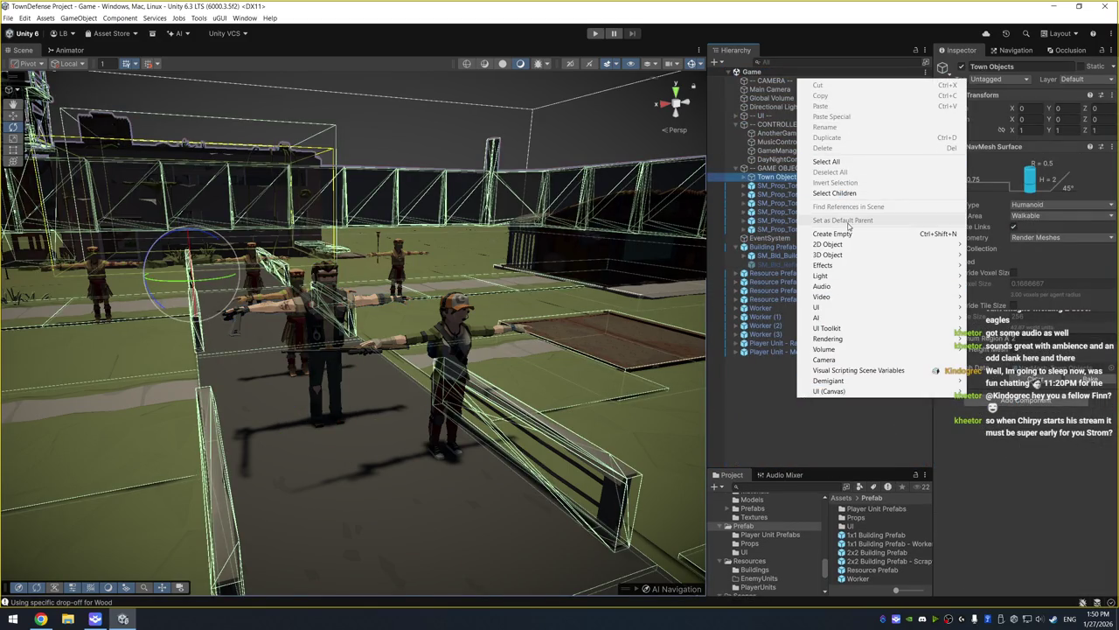
{"action": "left_click", "coordinate": [844, 233]}
{"action": "type", "text": "Enemy Unit"}
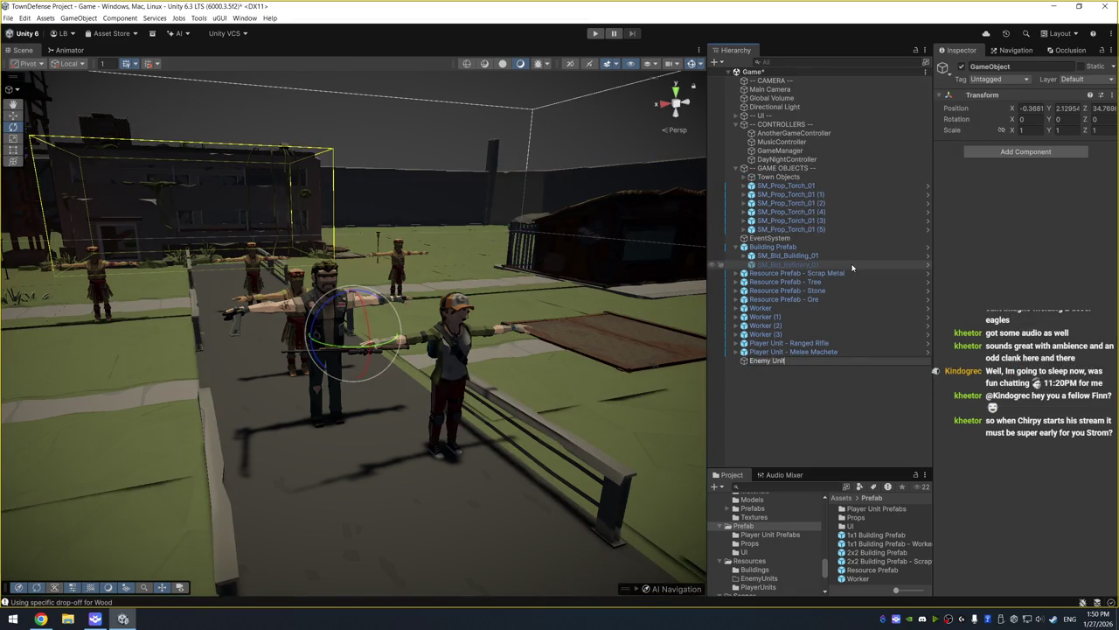
{"action": "key", "text": "Return"}
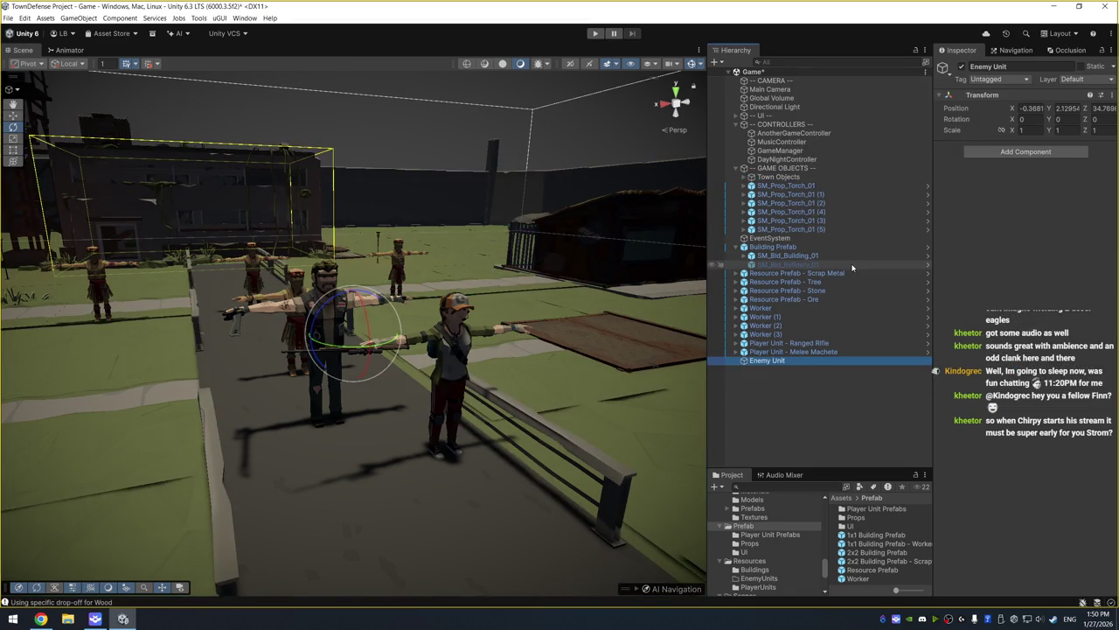
{"action": "left_click", "coordinate": [1027, 153]}
{"action": "type", "text": "Nav"}
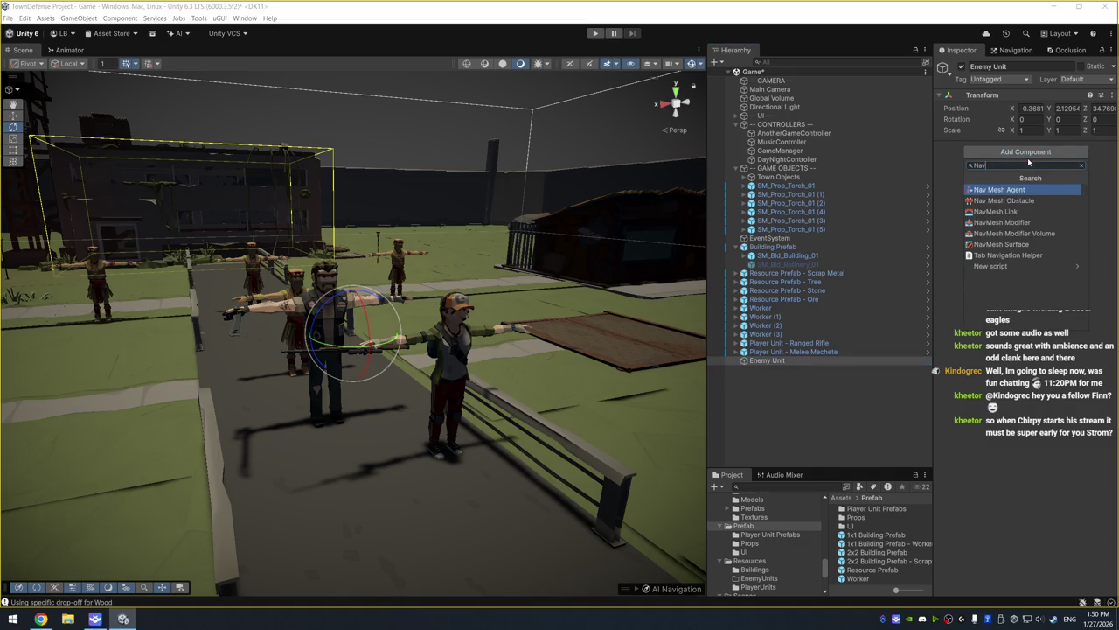
{"action": "key", "text": "Return"}
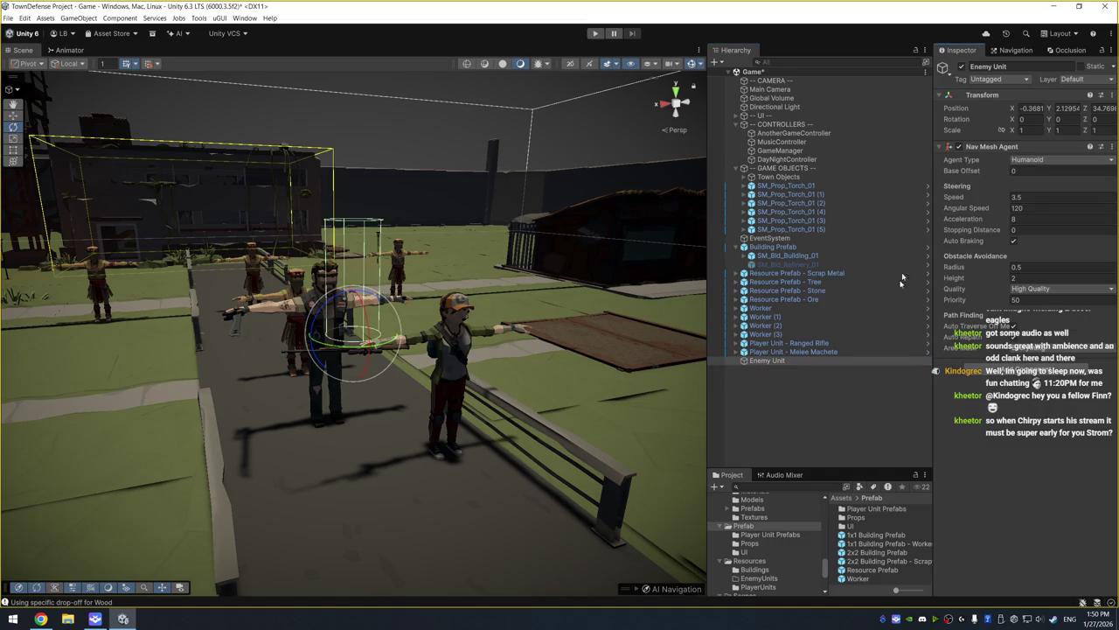
Select GameManager and open PlayerResourcesScript in the code editor
{"action": "scroll", "coordinate": [527, 313], "scroll_direction": "up", "scroll_amount": 5}
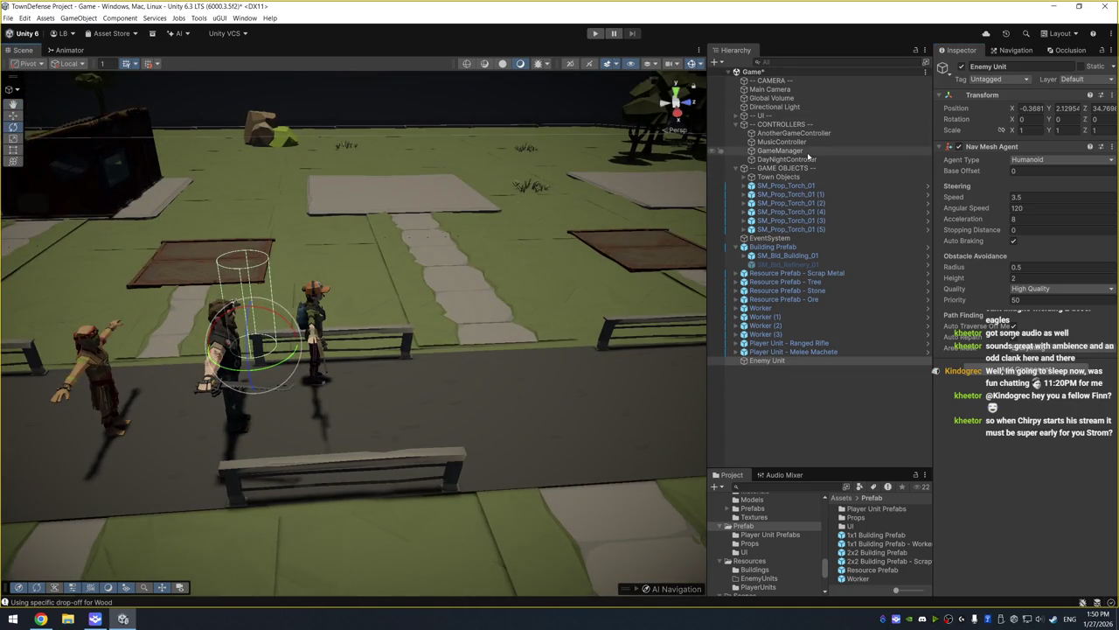
{"action": "left_click", "coordinate": [780, 151]}
{"action": "double_click", "coordinate": [1074, 159]}
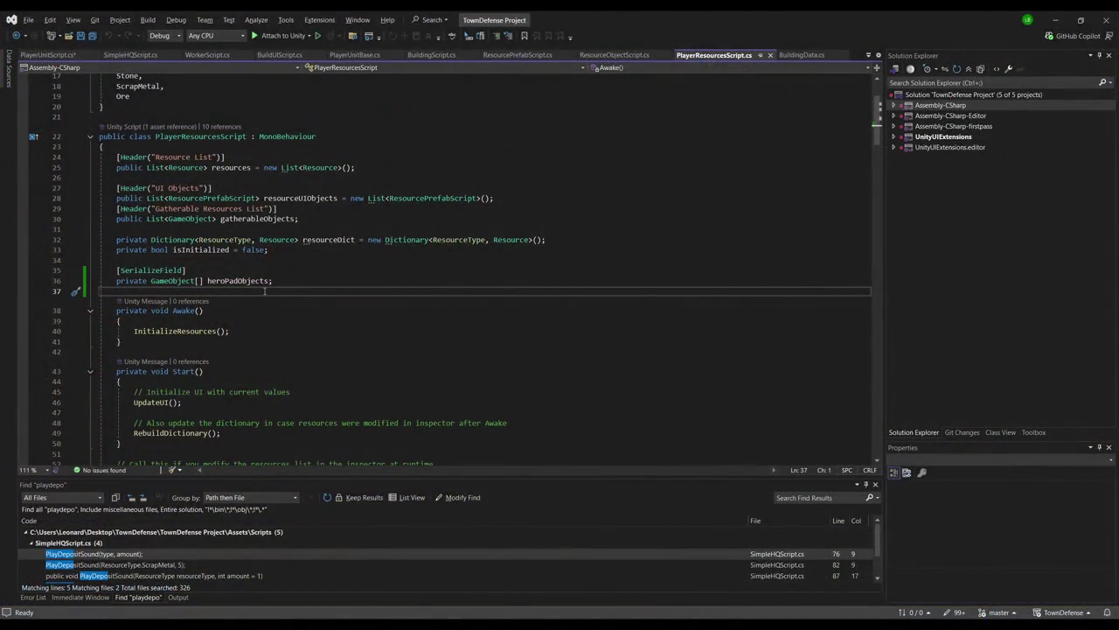
Add '[SerializeField] private GameObject heroUnit;' below heroPadObjects, save, and return to Unity
{"action": "key", "text": "Tab"}
{"action": "key", "text": "Tab"}
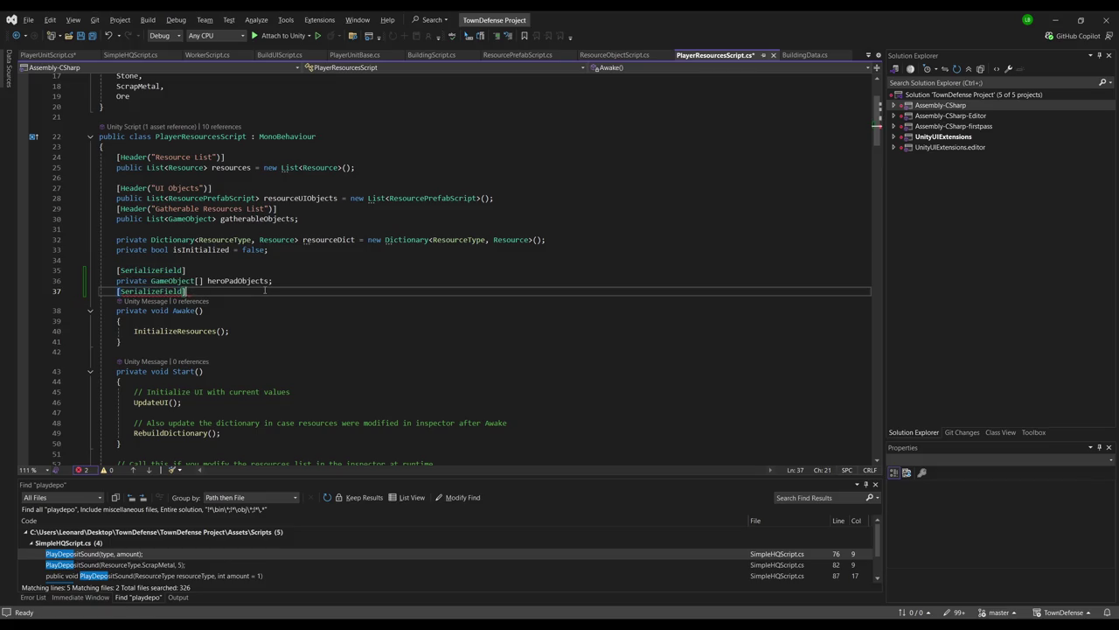
{"action": "key", "text": "Return"}
{"action": "type", "text": "o"}
{"action": "type", "text": "vate "}
{"action": "type", "text": "Object he"}
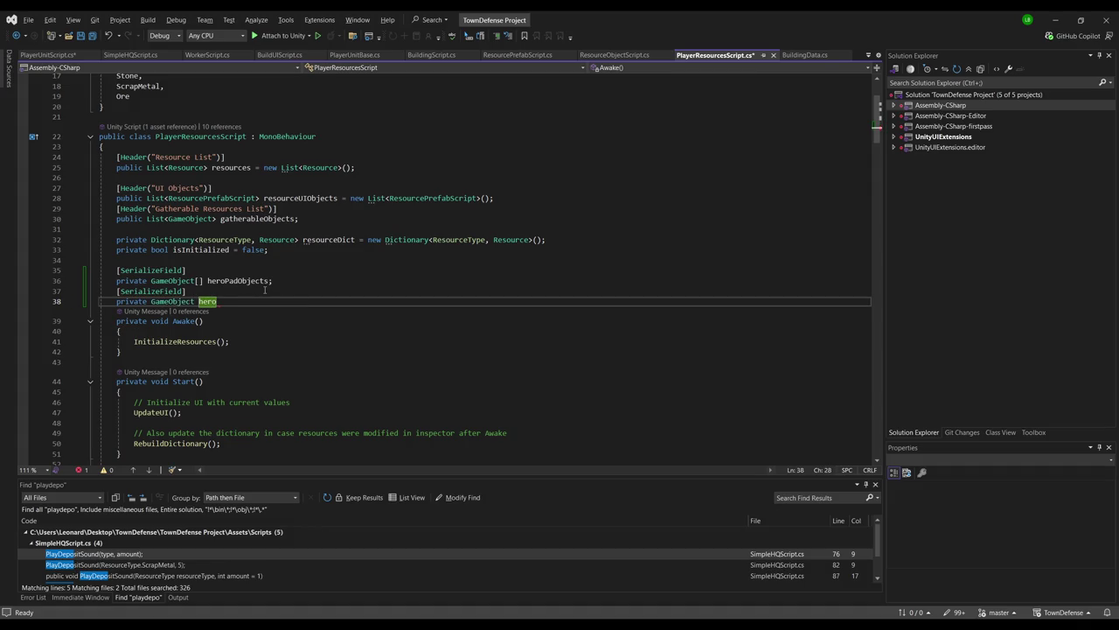
{"action": "type", "text": "Unit;"}
{"action": "key", "text": "Return"}
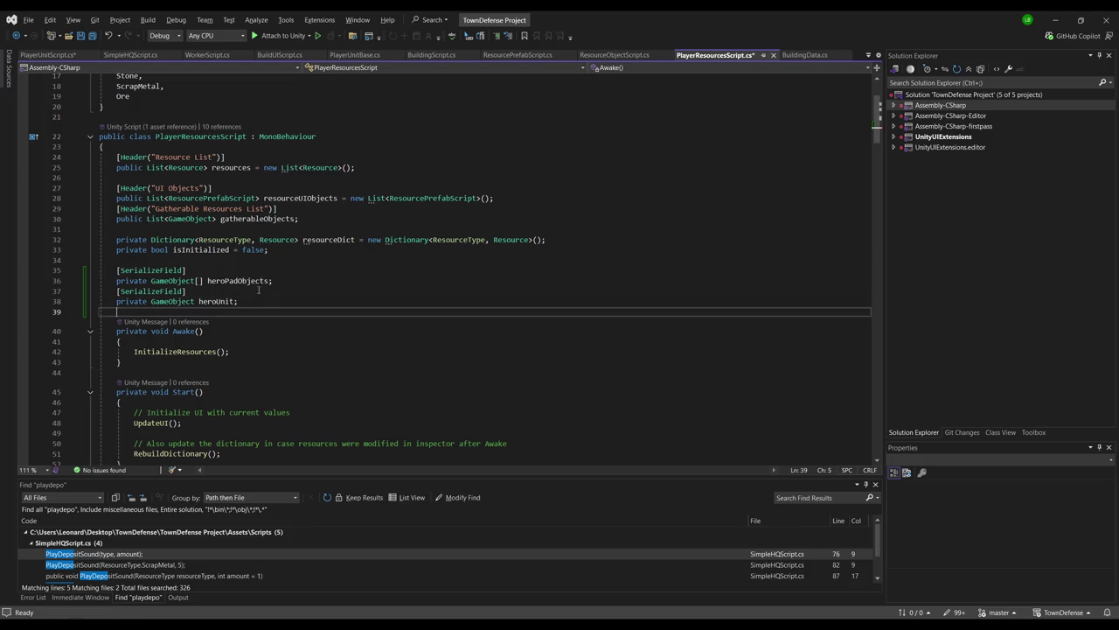
{"action": "key", "text": "ctrl+s"}
{"action": "key", "text": "alt+Tab"}
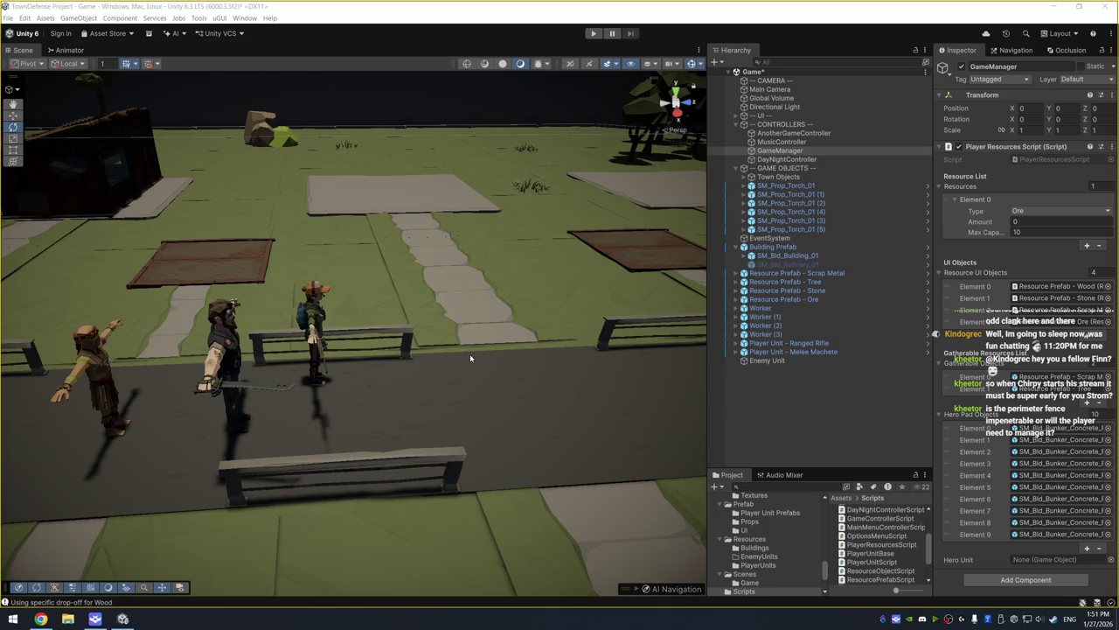
Orbit and pan the Scene view past the gate and towers down onto the concrete pad tiles
{"action": "mouse_move", "coordinate": [400, 243]}
{"action": "left_mouse_down"}
{"action": "mouse_move", "coordinate": [489, 254]}
{"action": "mouse_move", "coordinate": [422, 258]}
{"action": "mouse_move", "coordinate": [407, 230]}
{"action": "left_mouse_up"}
{"action": "scroll", "coordinate": [470, 308], "scroll_direction": "up", "scroll_amount": 3}
{"action": "scroll", "coordinate": [455, 313], "scroll_direction": "down", "scroll_amount": 3}
{"action": "left_click_drag", "start_coordinate": [464, 320], "coordinate": [463, 377]}
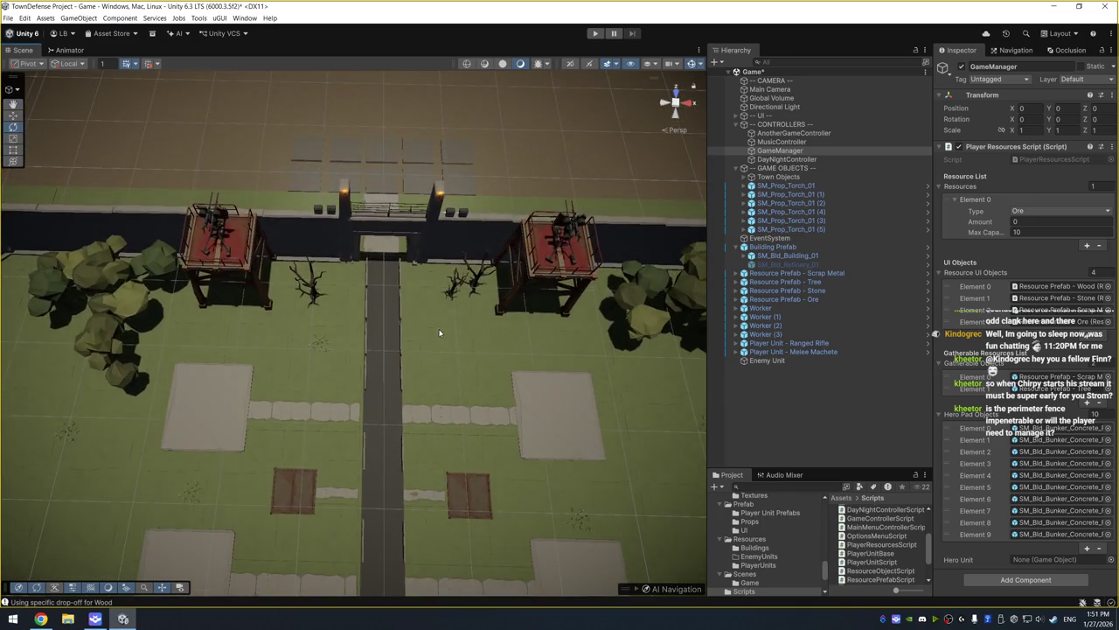
{"action": "left_click_drag", "start_coordinate": [440, 333], "coordinate": [439, 302]}
{"action": "mouse_move", "coordinate": [473, 198]}
{"action": "left_mouse_down"}
{"action": "mouse_move", "coordinate": [459, 368]}
{"action": "mouse_move", "coordinate": [472, 446]}
{"action": "mouse_move", "coordinate": [443, 437]}
{"action": "mouse_move", "coordinate": [444, 423]}
{"action": "left_mouse_up"}
{"action": "left_click_drag", "start_coordinate": [486, 285], "coordinate": [466, 339]}
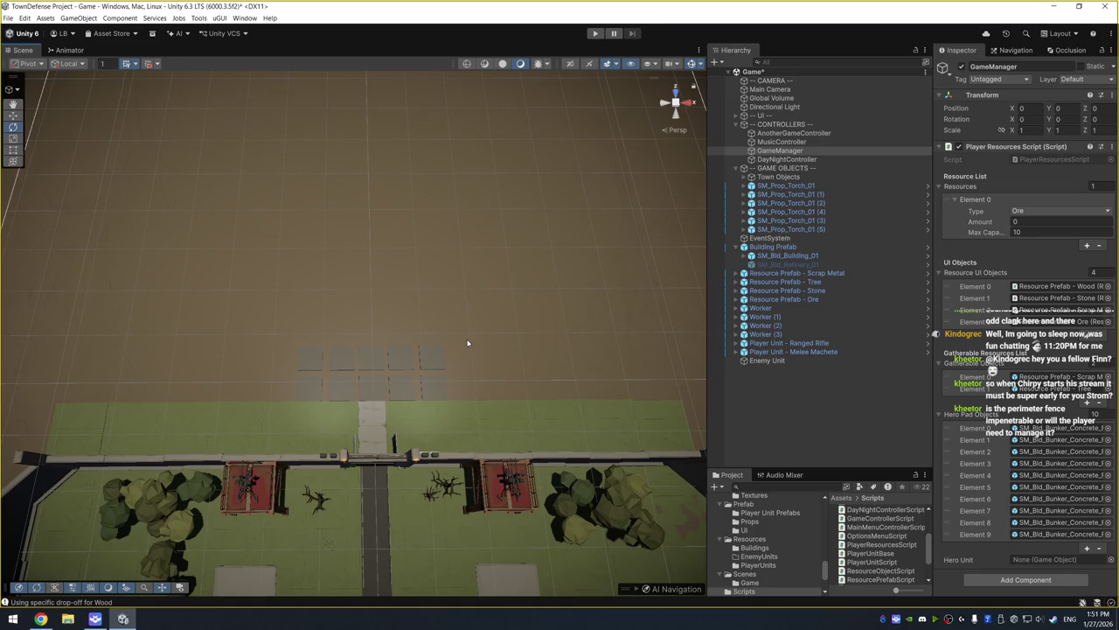
{"action": "left_click_drag", "start_coordinate": [467, 343], "coordinate": [414, 419]}
Select the Melee Machete hero and drag it out past the gate toward the pads
{"action": "left_click", "coordinate": [379, 399]}
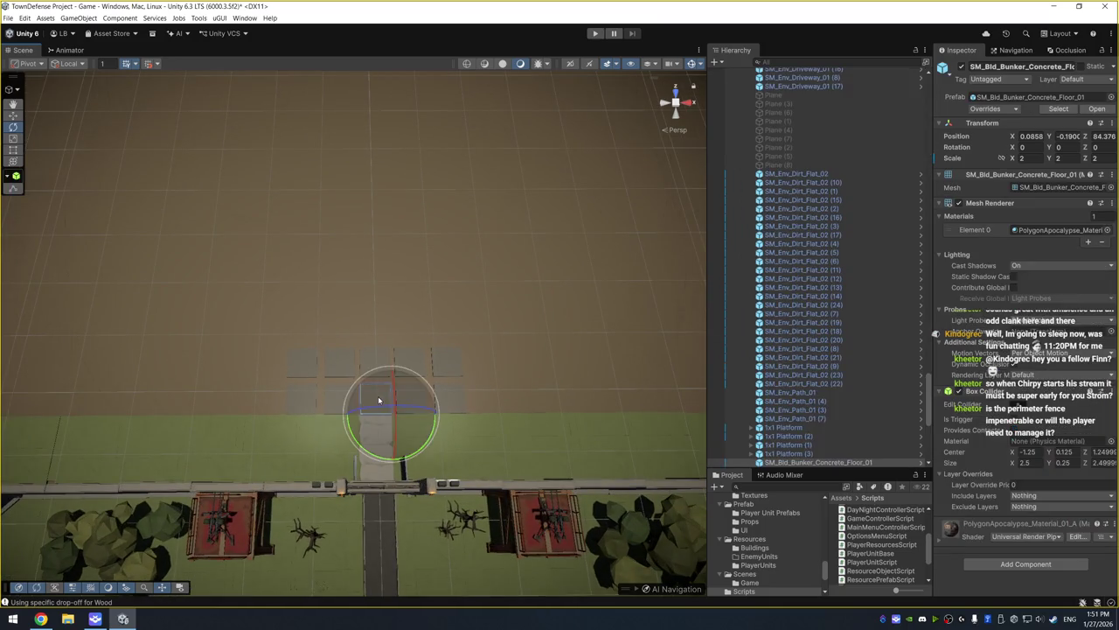
{"action": "left_click_drag", "start_coordinate": [464, 358], "coordinate": [471, 430]}
{"action": "scroll", "coordinate": [470, 431], "scroll_direction": "down", "scroll_amount": 5}
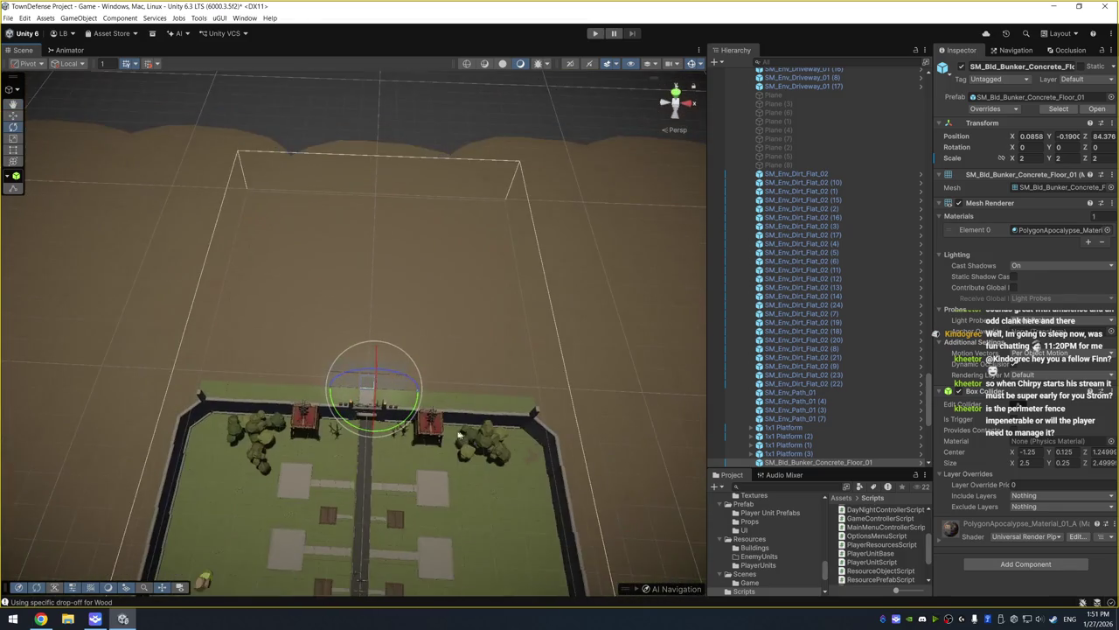
{"action": "left_click_drag", "start_coordinate": [388, 477], "coordinate": [200, 544]}
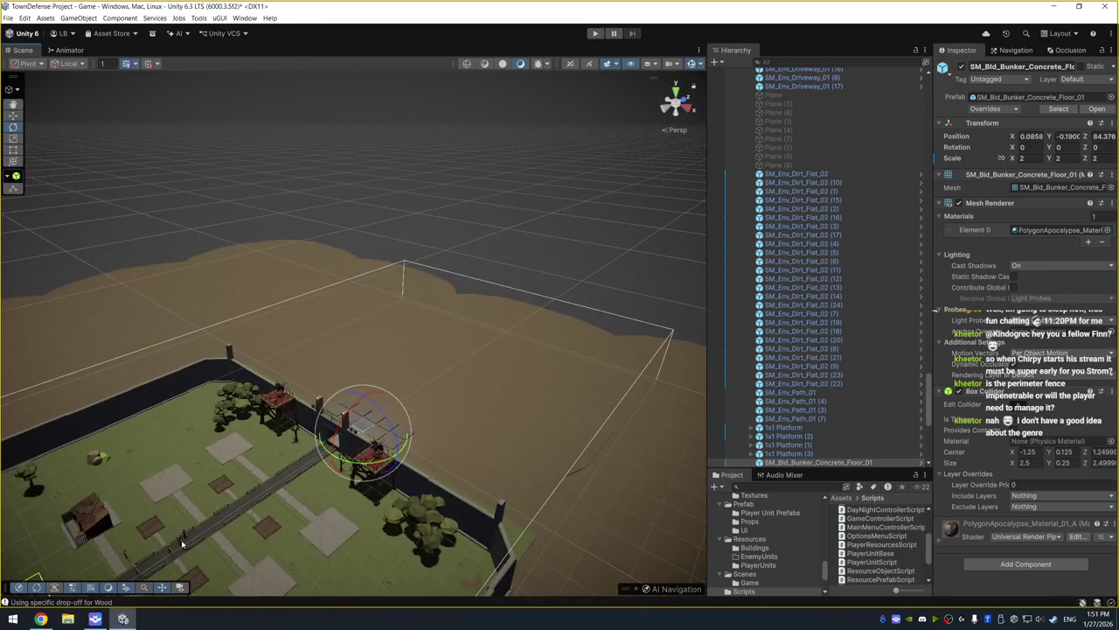
{"action": "left_click", "coordinate": [183, 543]}
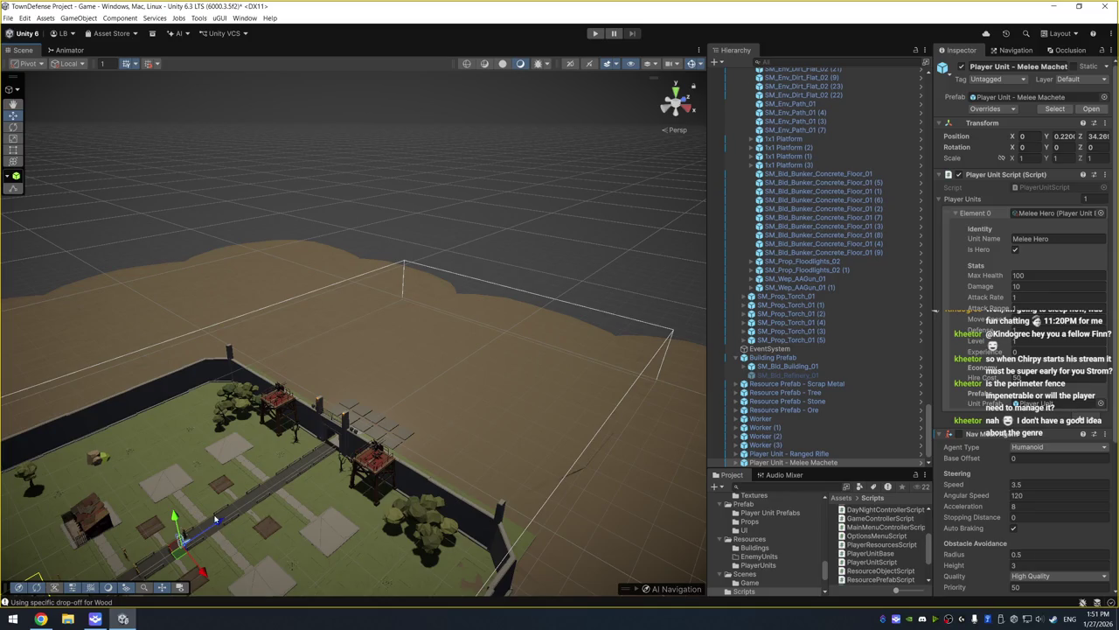
{"action": "mouse_move", "coordinate": [222, 523]}
{"action": "left_mouse_down"}
{"action": "mouse_move", "coordinate": [377, 410]}
{"action": "mouse_move", "coordinate": [379, 393]}
{"action": "left_mouse_up"}
Place the melee hero on a far-row pad at about Position Z 104.87 and review the compound
{"action": "key", "text": "f"}
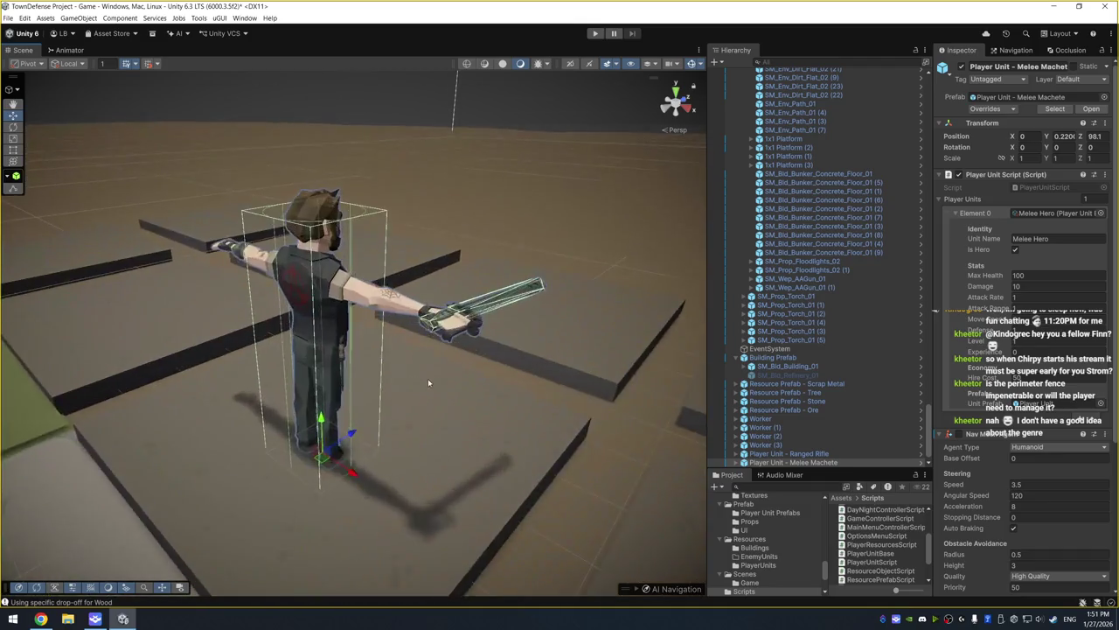
{"action": "scroll", "coordinate": [452, 372], "scroll_direction": "down", "scroll_amount": 5}
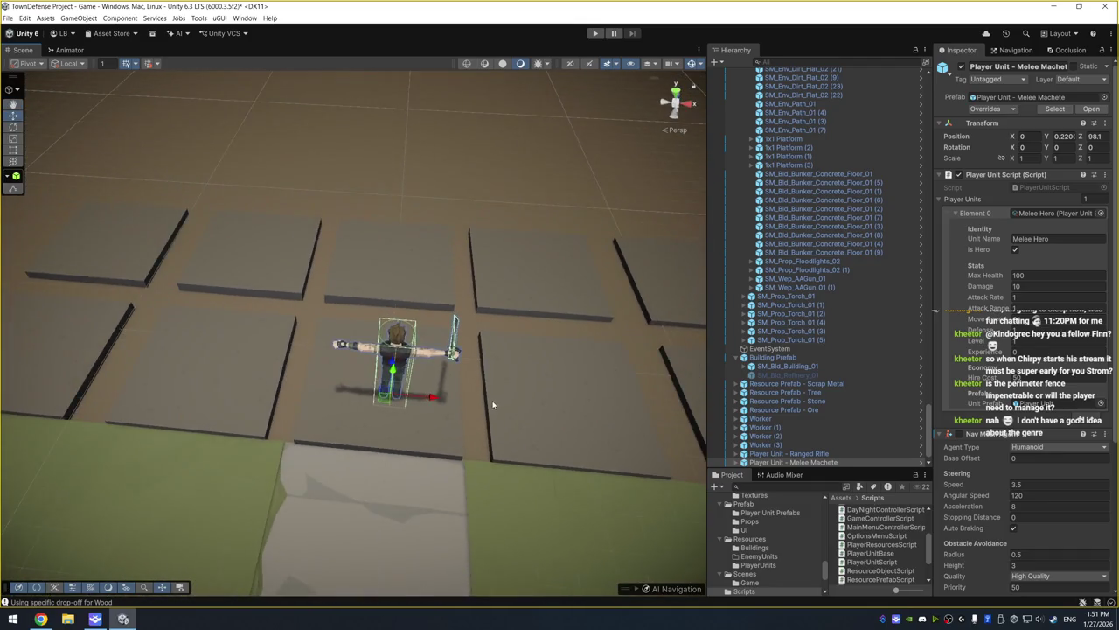
{"action": "left_click_drag", "start_coordinate": [544, 413], "coordinate": [494, 388]}
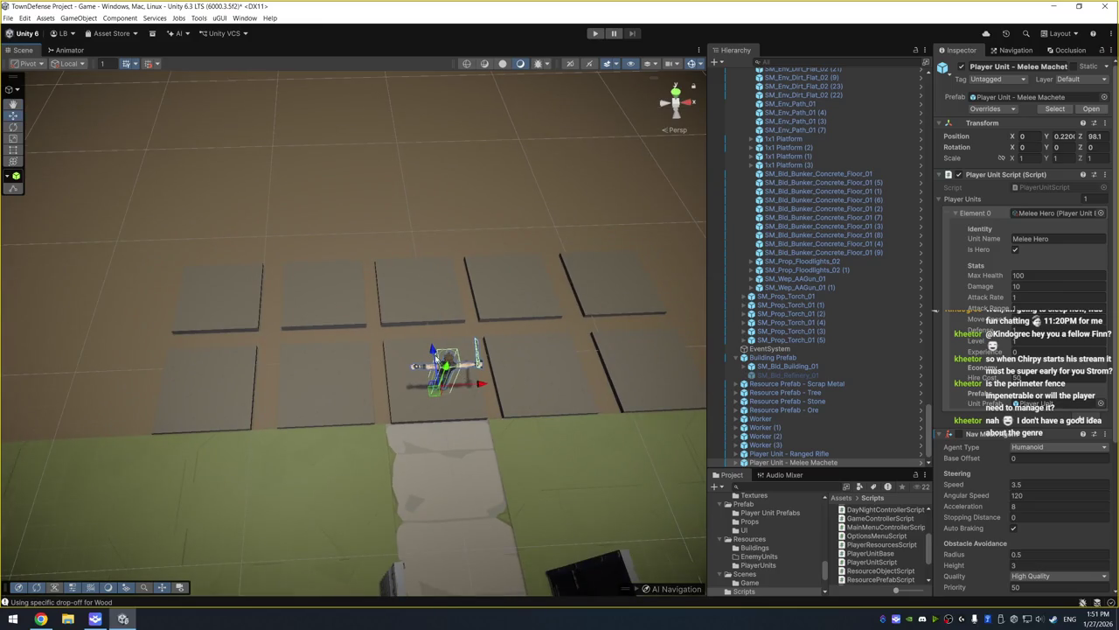
{"action": "mouse_move", "coordinate": [437, 360]}
{"action": "left_mouse_down"}
{"action": "mouse_move", "coordinate": [430, 271]}
{"action": "mouse_move", "coordinate": [461, 286]}
{"action": "left_mouse_up"}
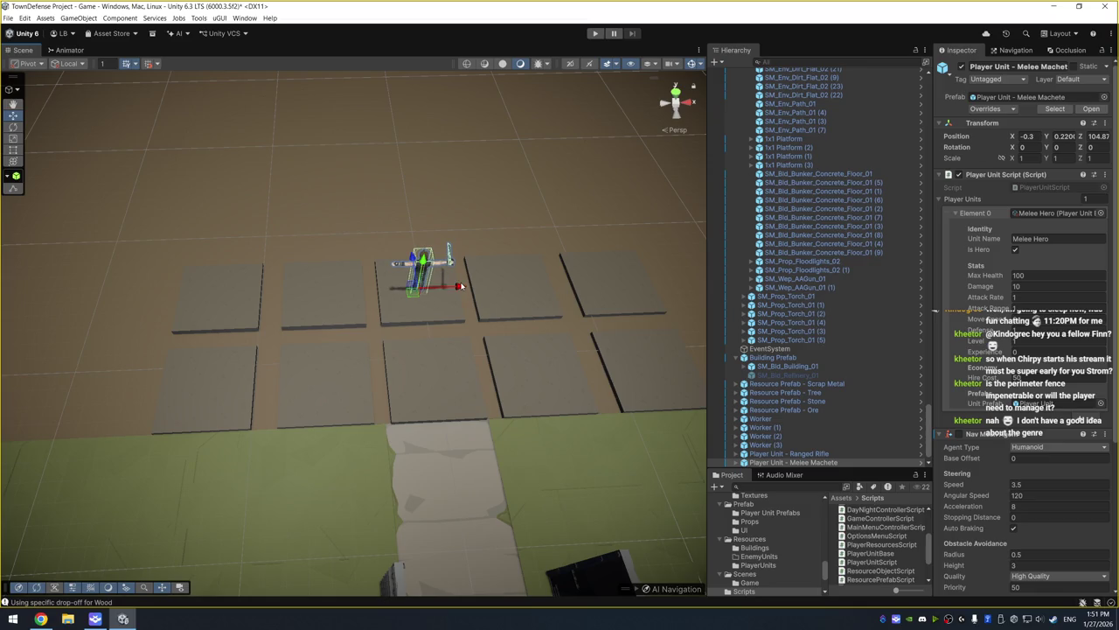
{"action": "left_click", "coordinate": [359, 204]}
{"action": "left_click_drag", "start_coordinate": [360, 204], "coordinate": [262, 213]}
{"action": "mouse_move", "coordinate": [472, 315]}
{"action": "left_mouse_down"}
{"action": "mouse_move", "coordinate": [470, 273]}
{"action": "mouse_move", "coordinate": [298, 316]}
{"action": "mouse_move", "coordinate": [306, 237]}
{"action": "mouse_move", "coordinate": [470, 262]}
{"action": "left_mouse_up"}
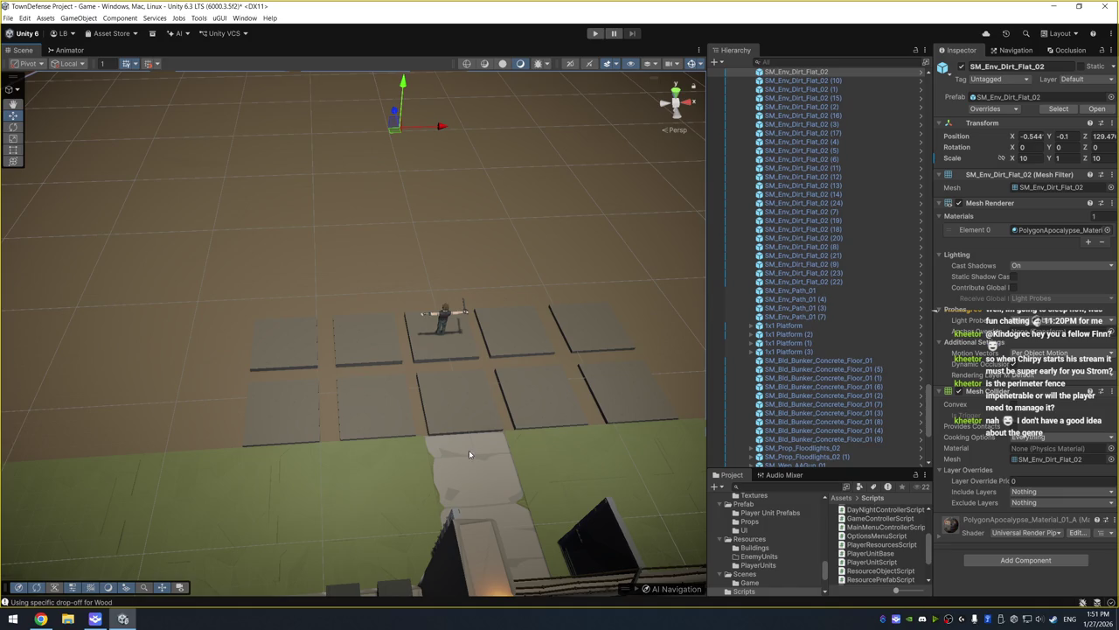
Rotate the quarantine gate's right door to swing it open
{"action": "scroll", "coordinate": [469, 453], "scroll_direction": "down", "scroll_amount": 5}
{"action": "left_click_drag", "start_coordinate": [477, 372], "coordinate": [440, 584]}
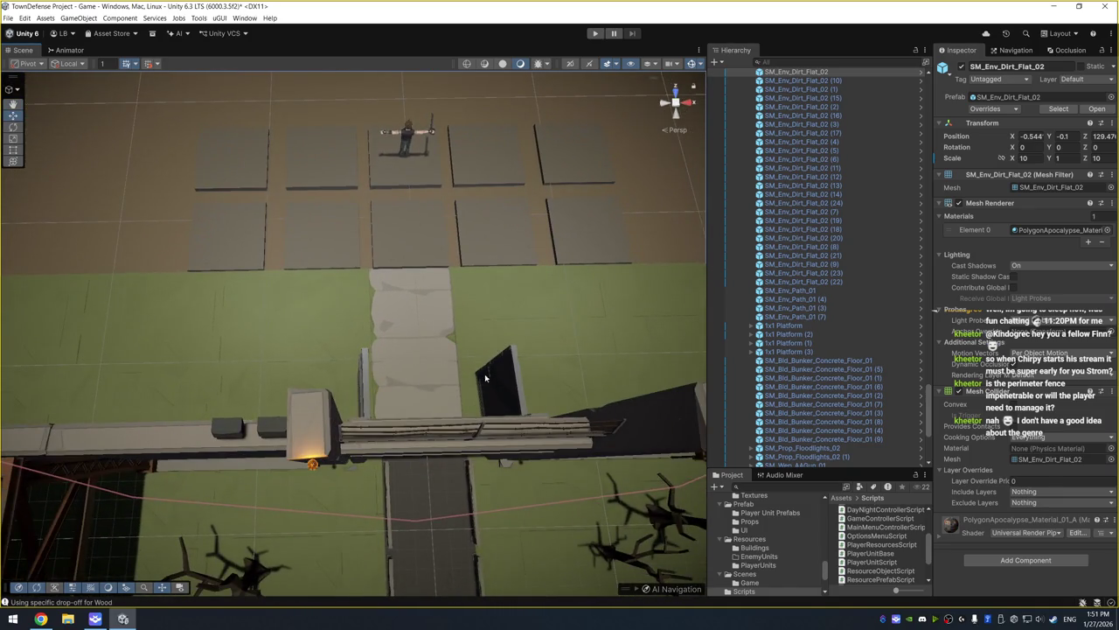
{"action": "left_click", "coordinate": [368, 374]}
{"action": "left_click", "coordinate": [371, 376]}
{"action": "key", "text": "e"}
{"action": "mouse_move", "coordinate": [385, 467]}
{"action": "left_mouse_down"}
{"action": "mouse_move", "coordinate": [307, 500]}
{"action": "mouse_move", "coordinate": [180, 499]}
{"action": "mouse_move", "coordinate": [242, 515]}
{"action": "mouse_move", "coordinate": [454, 517]}
{"action": "mouse_move", "coordinate": [496, 512]}
{"action": "mouse_move", "coordinate": [501, 483]}
{"action": "left_mouse_up"}
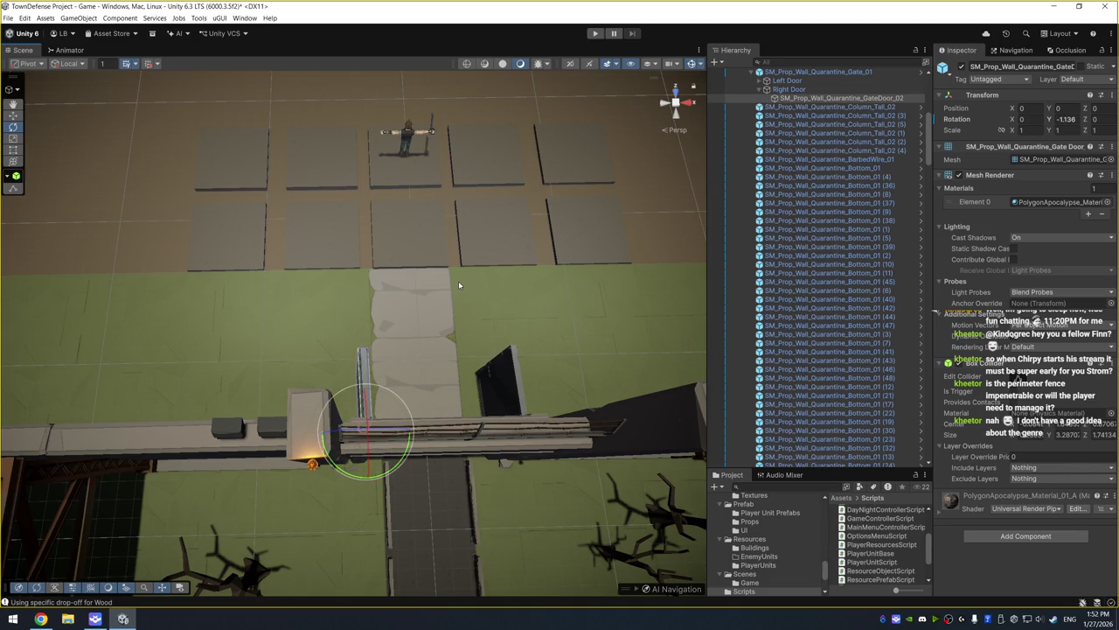
Orbit over the gate and hero pads and select the melee hero character
{"action": "left_click_drag", "start_coordinate": [452, 321], "coordinate": [426, 326]}
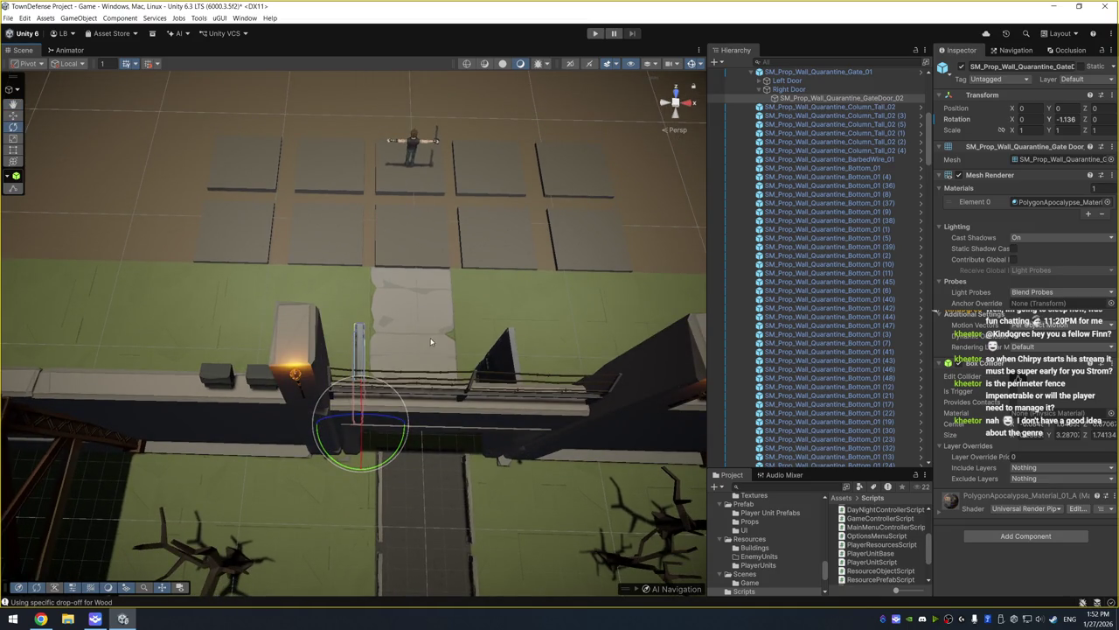
{"action": "mouse_move", "coordinate": [447, 293]}
{"action": "left_mouse_down"}
{"action": "mouse_move", "coordinate": [469, 198]}
{"action": "mouse_move", "coordinate": [482, 320]}
{"action": "left_mouse_up"}
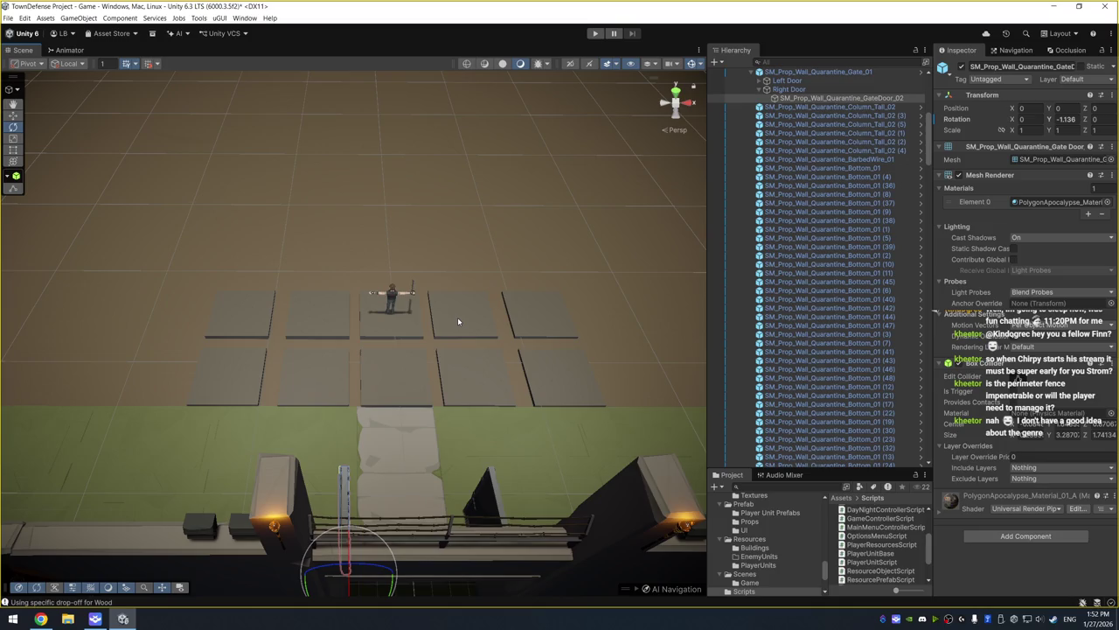
{"action": "left_click", "coordinate": [458, 322]}
{"action": "mouse_move", "coordinate": [458, 322]}
{"action": "left_mouse_down"}
{"action": "mouse_move", "coordinate": [317, 259]}
{"action": "mouse_move", "coordinate": [626, 211]}
{"action": "mouse_move", "coordinate": [616, 254]}
{"action": "mouse_move", "coordinate": [446, 267]}
{"action": "left_mouse_up"}
{"action": "mouse_move", "coordinate": [332, 317]}
{"action": "left_mouse_down"}
{"action": "mouse_move", "coordinate": [367, 333]}
{"action": "mouse_move", "coordinate": [280, 300]}
{"action": "mouse_move", "coordinate": [343, 284]}
{"action": "mouse_move", "coordinate": [373, 299]}
{"action": "mouse_move", "coordinate": [408, 275]}
{"action": "left_mouse_up"}
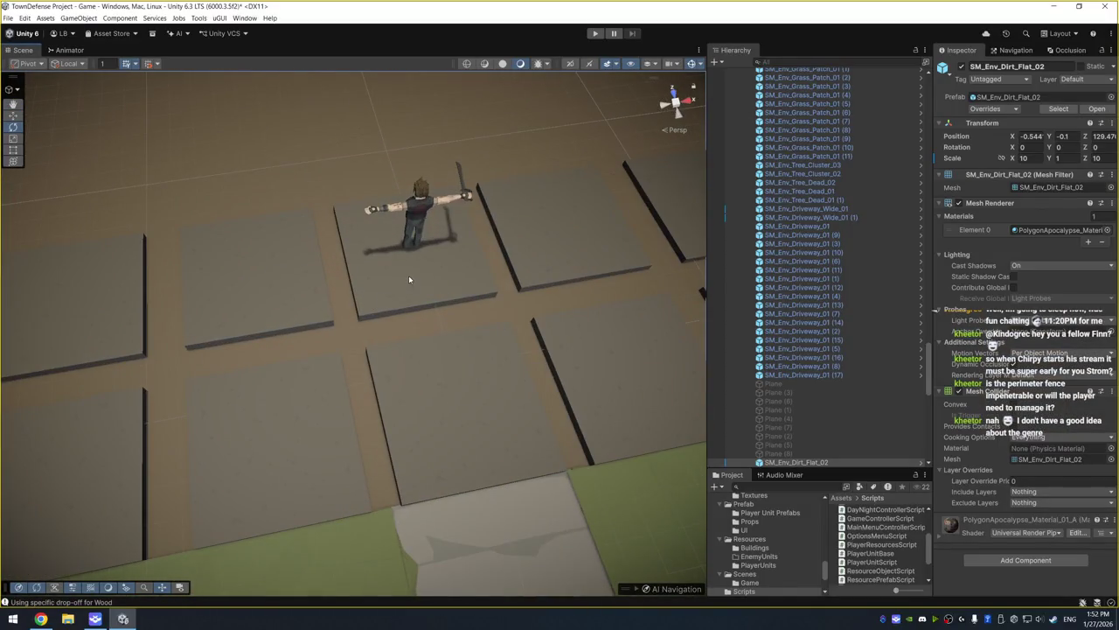
{"action": "left_click", "coordinate": [409, 275]}
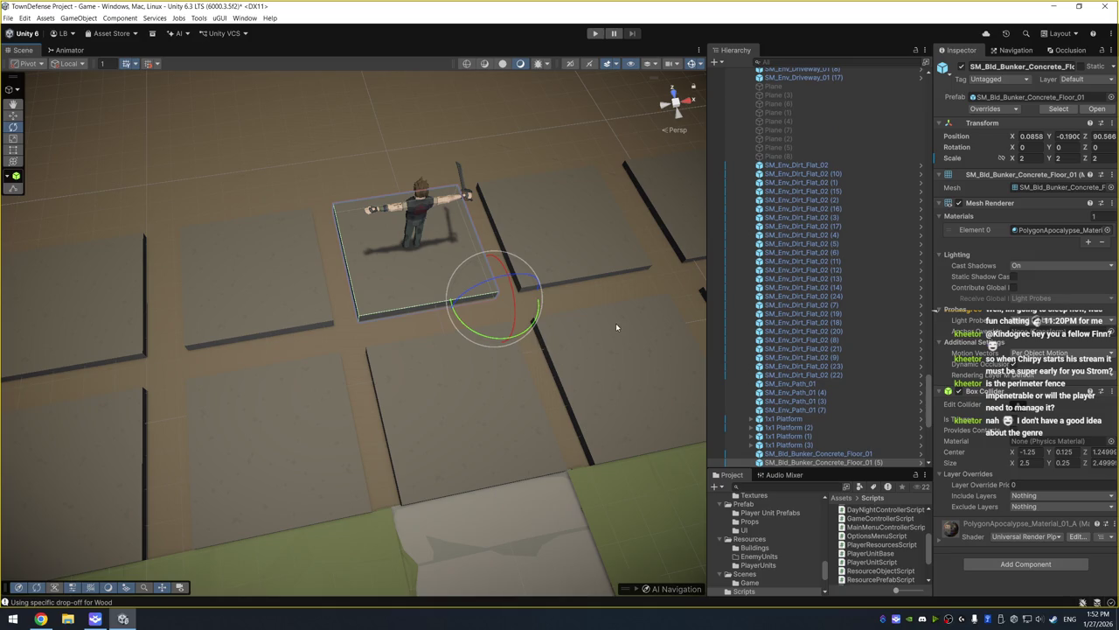
{"action": "left_click", "coordinate": [416, 205]}
Orbit past the compound toward the gate and select the gate door
{"action": "mouse_move", "coordinate": [424, 322]}
{"action": "left_mouse_down"}
{"action": "mouse_move", "coordinate": [599, 219]}
{"action": "mouse_move", "coordinate": [580, 270]}
{"action": "mouse_move", "coordinate": [612, 262]}
{"action": "left_mouse_up"}
{"action": "scroll", "coordinate": [471, 288], "scroll_direction": "down", "scroll_amount": 3}
{"action": "mouse_move", "coordinate": [470, 288]}
{"action": "left_mouse_down"}
{"action": "mouse_move", "coordinate": [536, 241]}
{"action": "mouse_move", "coordinate": [516, 247]}
{"action": "left_mouse_up"}
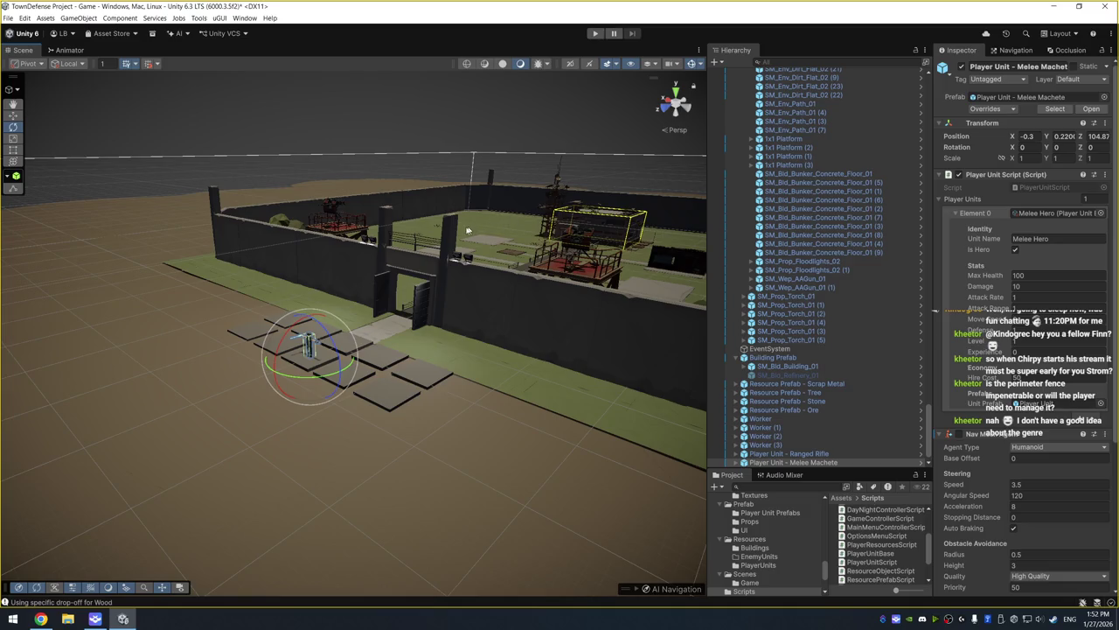
{"action": "left_click_drag", "start_coordinate": [503, 231], "coordinate": [468, 272]}
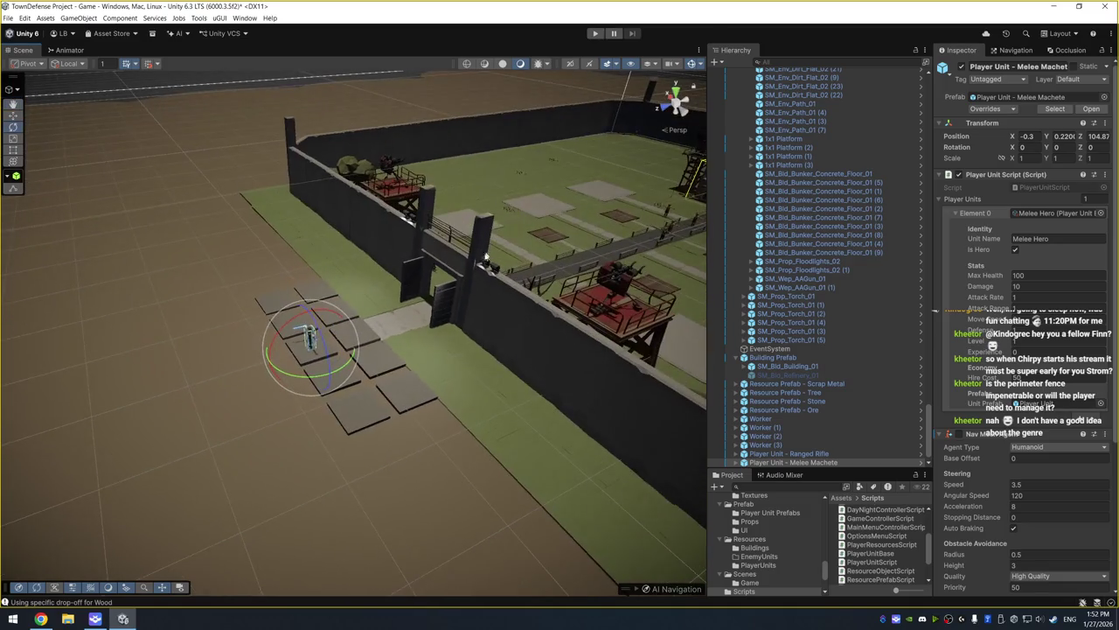
{"action": "left_click", "coordinate": [469, 272]}
{"action": "left_click", "coordinate": [469, 272]}
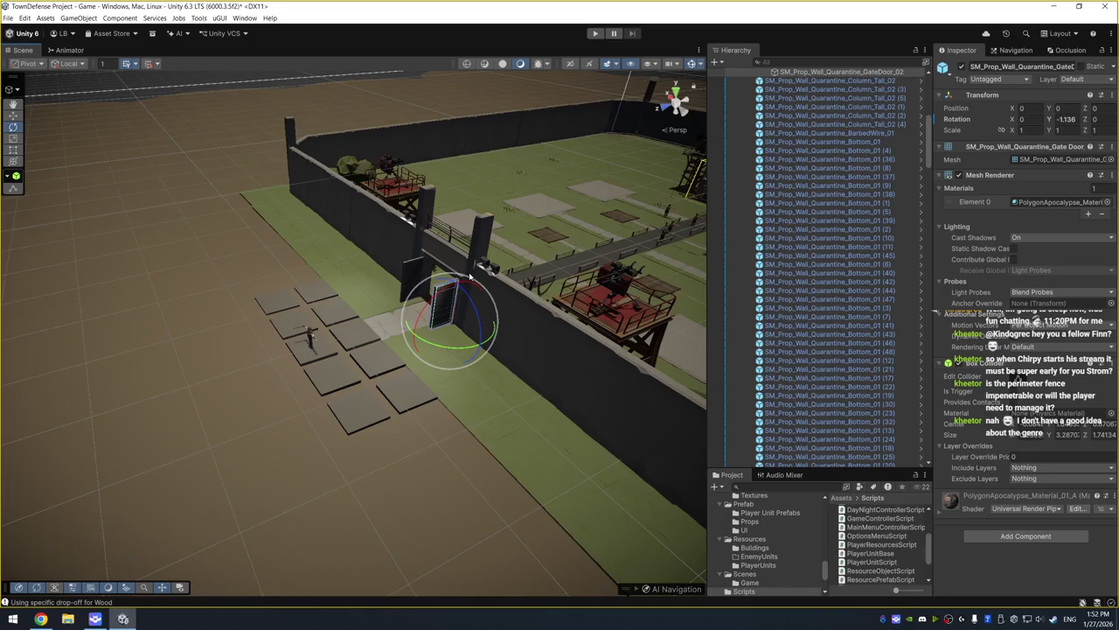
Undo the melee hero's move back to Z 34.286 in town, then start Play mode
{"action": "key", "text": "ctrl+z"}
{"action": "key", "text": "ctrl+z"}
{"action": "key", "text": "ctrl+z"}
{"action": "key", "text": "ctrl+z"}
{"action": "key", "text": "f"}
{"action": "scroll", "coordinate": [563, 287], "scroll_direction": "down", "scroll_amount": 5}
{"action": "left_click_drag", "start_coordinate": [525, 288], "coordinate": [562, 287]}
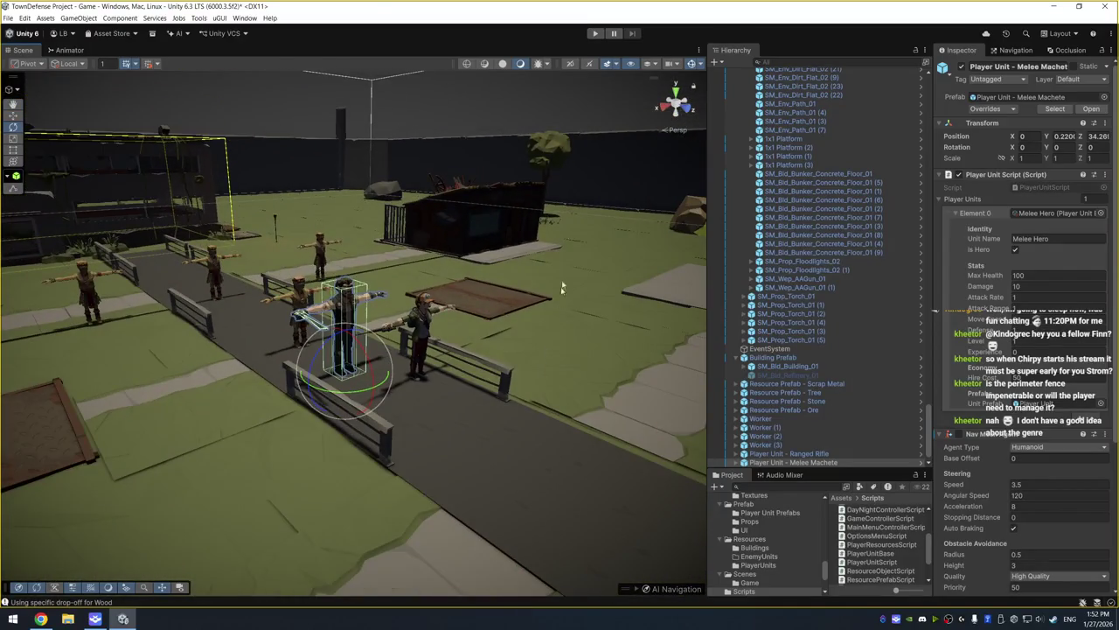
{"action": "left_click", "coordinate": [595, 33]}
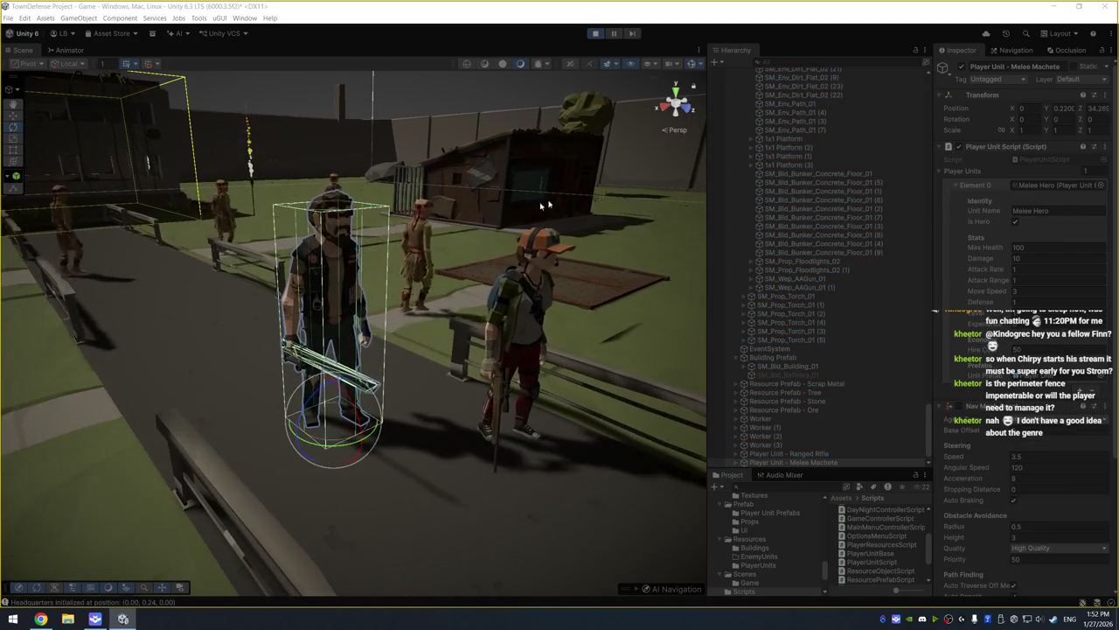
With the game running, select the town building to inspect the idle melee and rifle heroes
{"action": "left_click", "coordinate": [534, 208]}
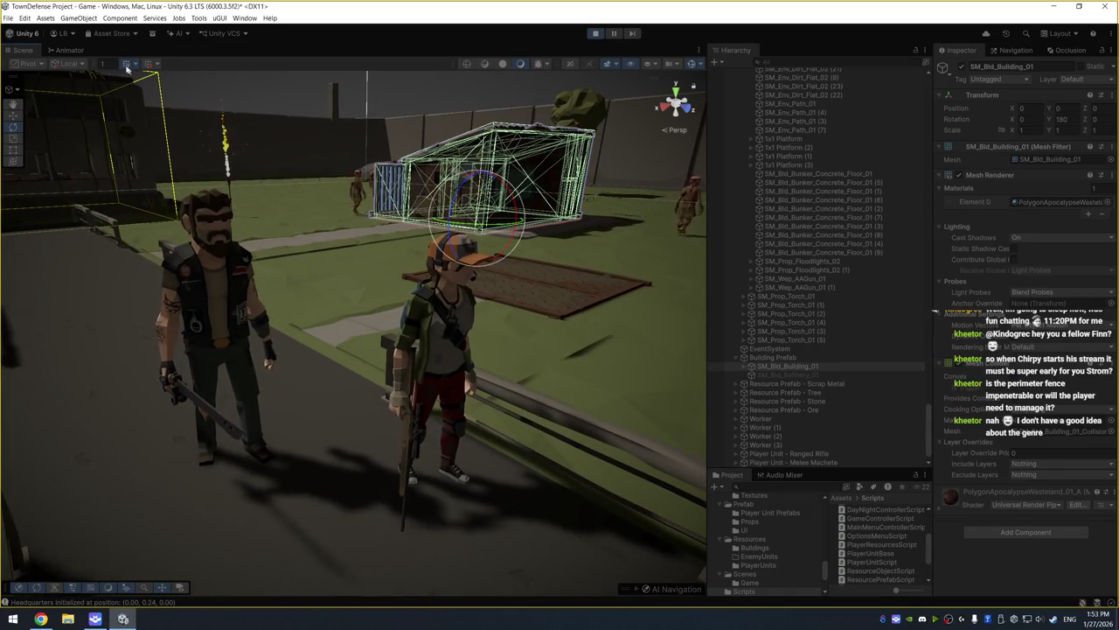
{"action": "left_click", "coordinate": [69, 49]}
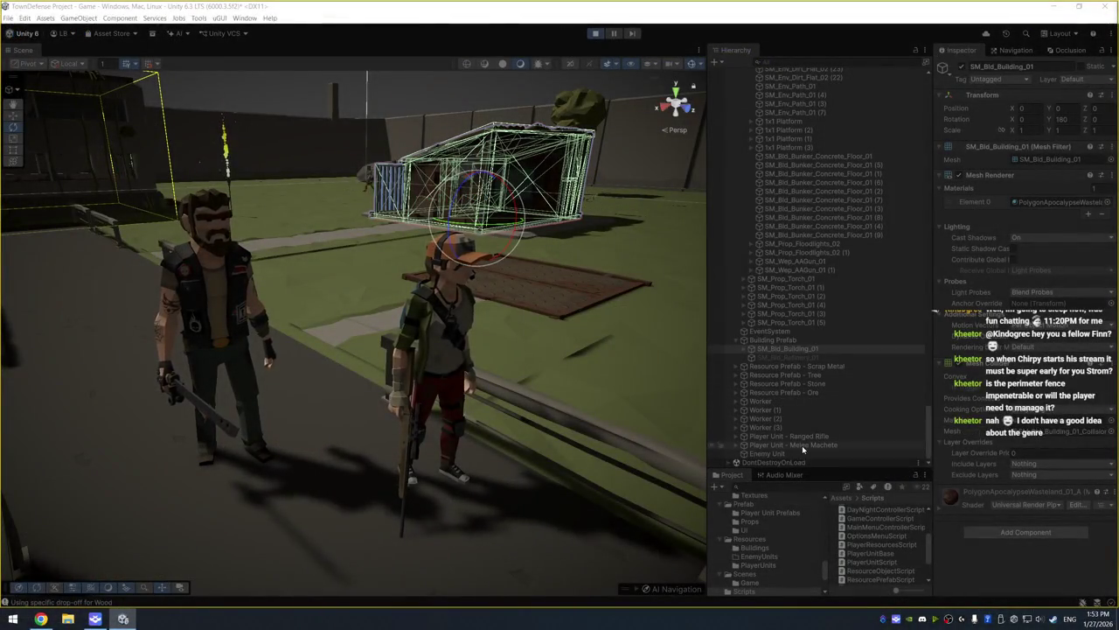
{"action": "left_click", "coordinate": [802, 445]}
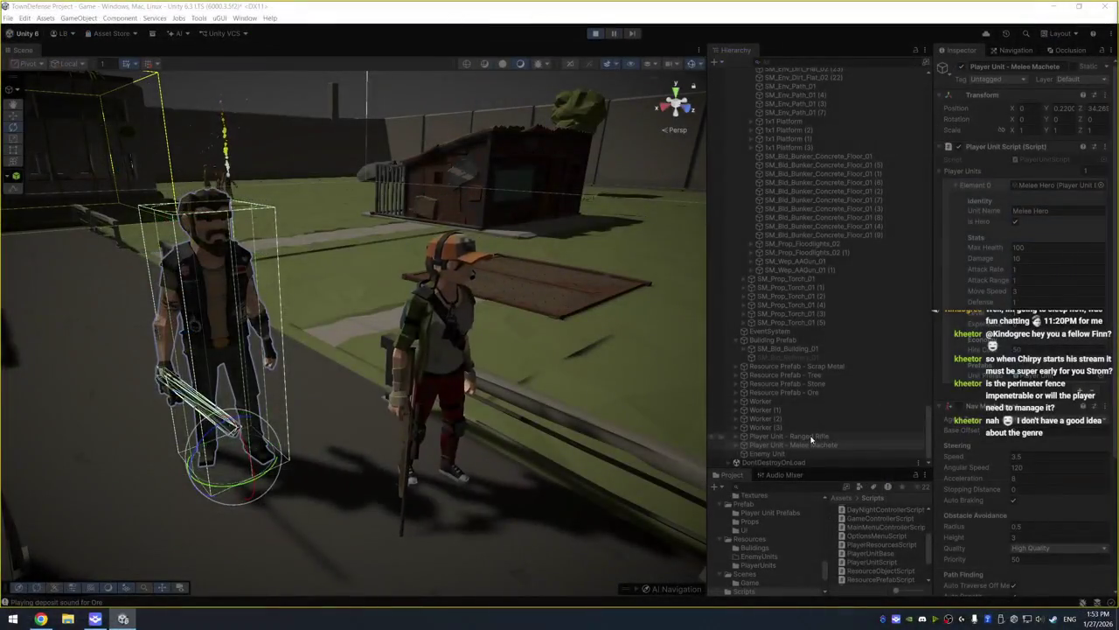
{"action": "left_click", "coordinate": [810, 437]}
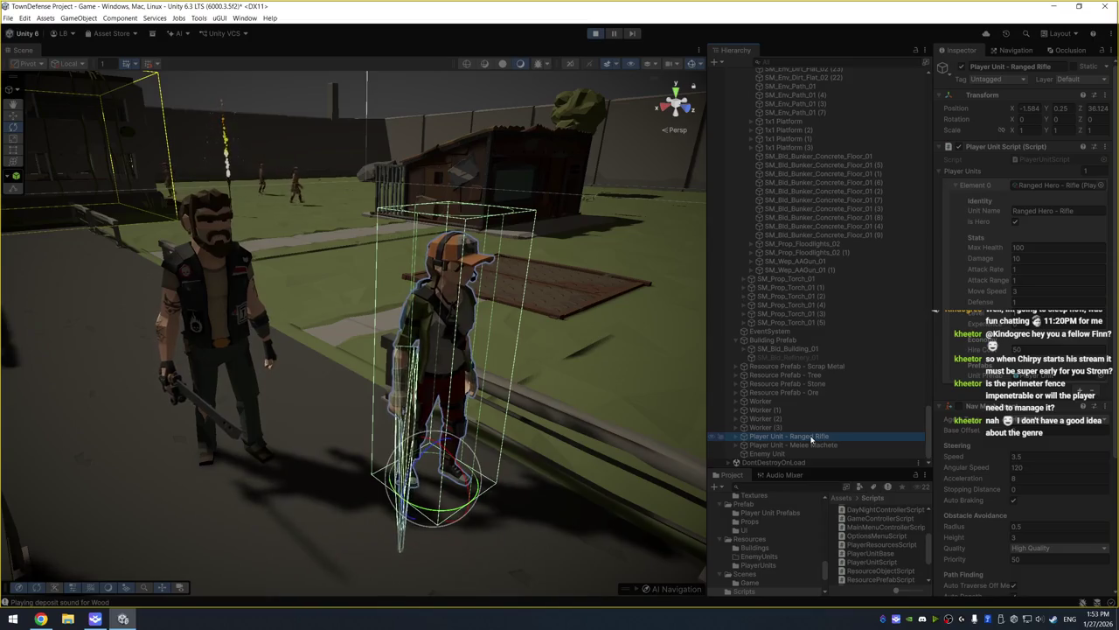
{"action": "left_click", "coordinate": [809, 445]}
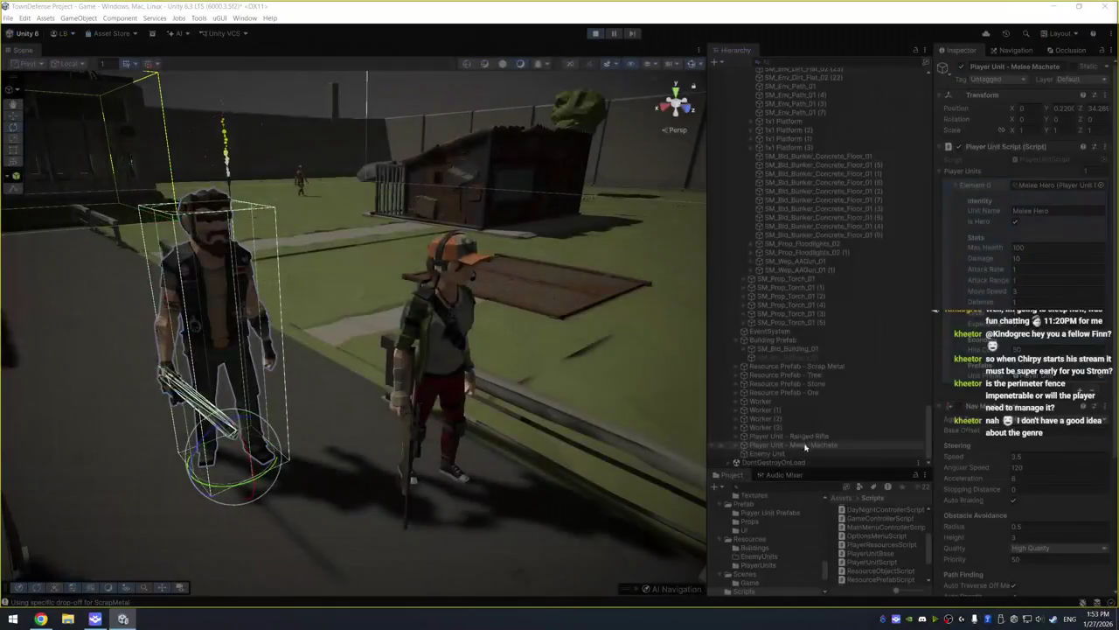
{"action": "left_click", "coordinate": [791, 435]}
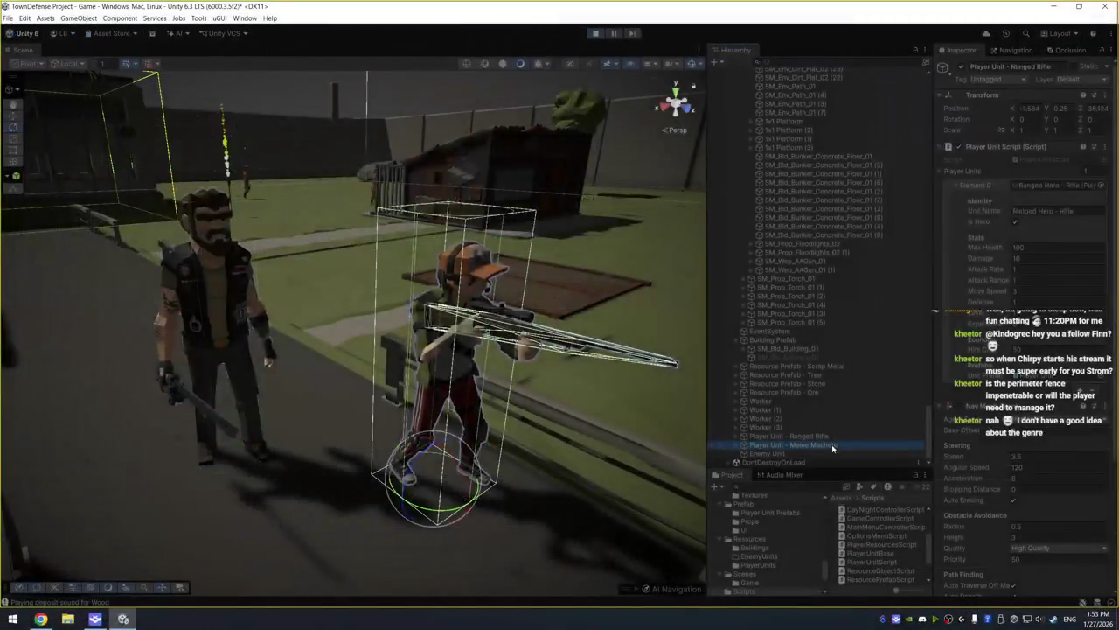
{"action": "left_click", "coordinate": [831, 444]}
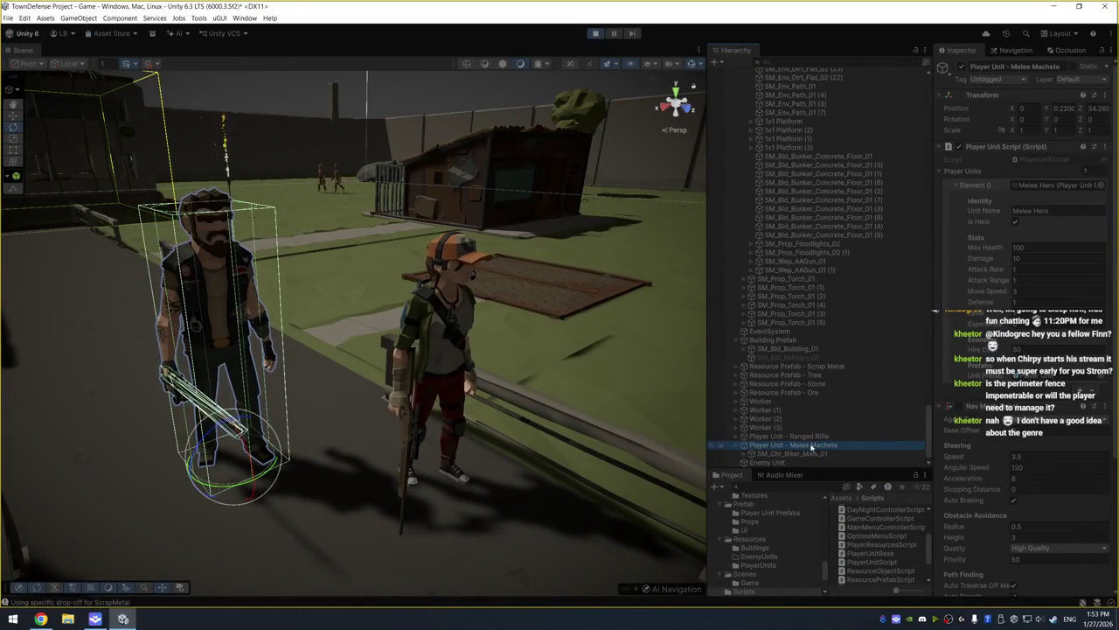
{"action": "left_click", "coordinate": [737, 444]}
{"action": "left_click", "coordinate": [792, 453]}
Open the melee hero's Player animator controller and view its state graph
{"action": "left_click", "coordinate": [1049, 160]}
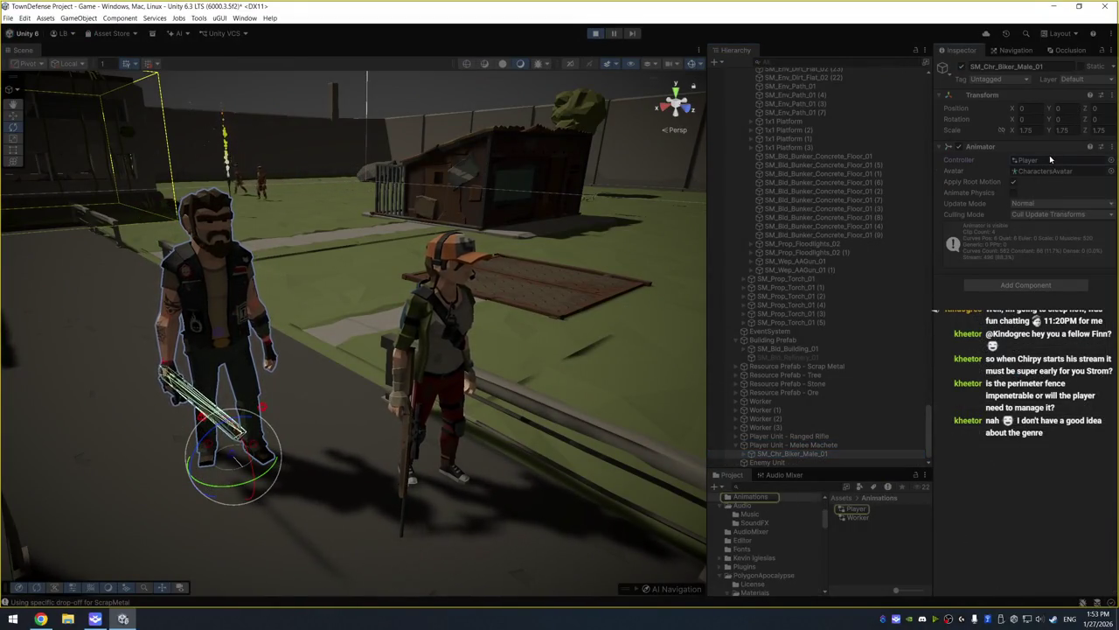
{"action": "double_click", "coordinate": [1050, 160]}
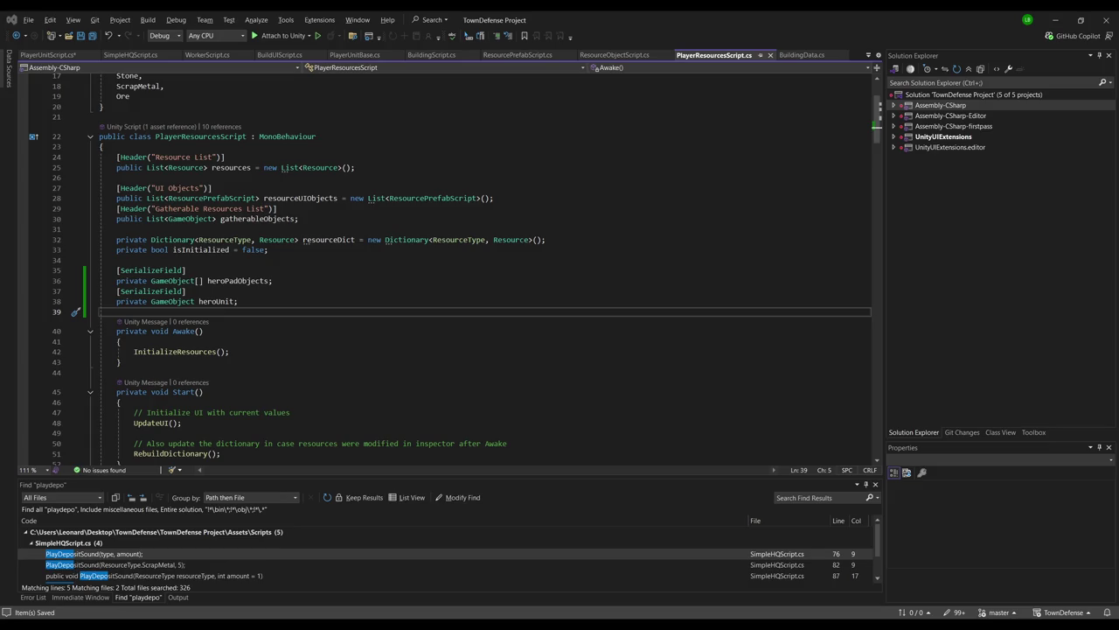
{"action": "key", "text": "alt+Tab"}
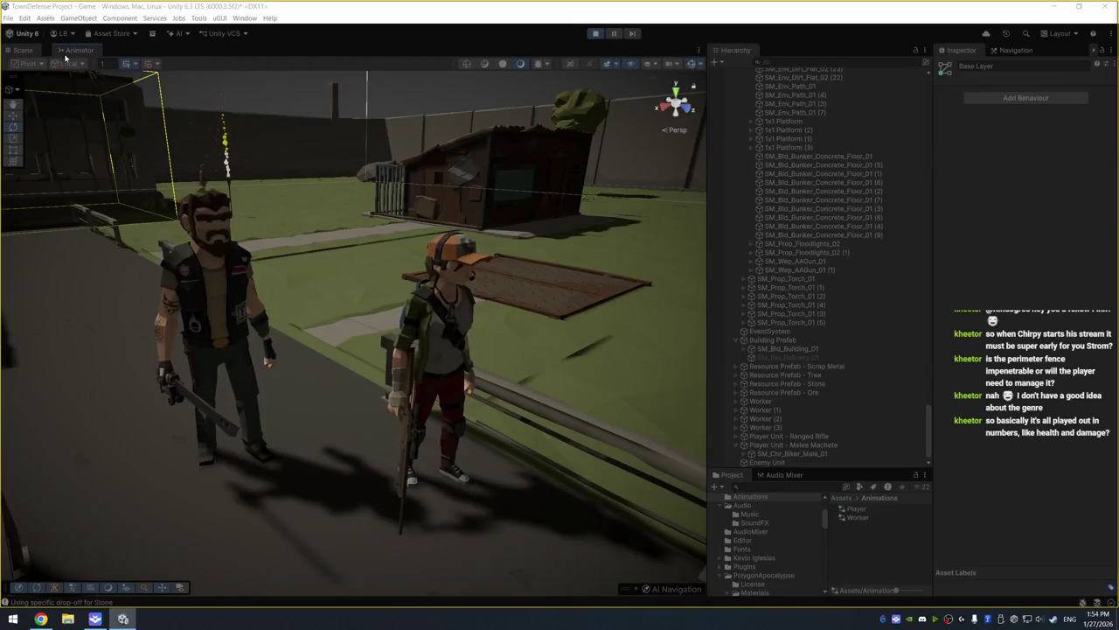
{"action": "left_click", "coordinate": [61, 50]}
Exit Play mode with Ctrl+P and view the heroes back in T-pose on the path
{"action": "left_click", "coordinate": [24, 50]}
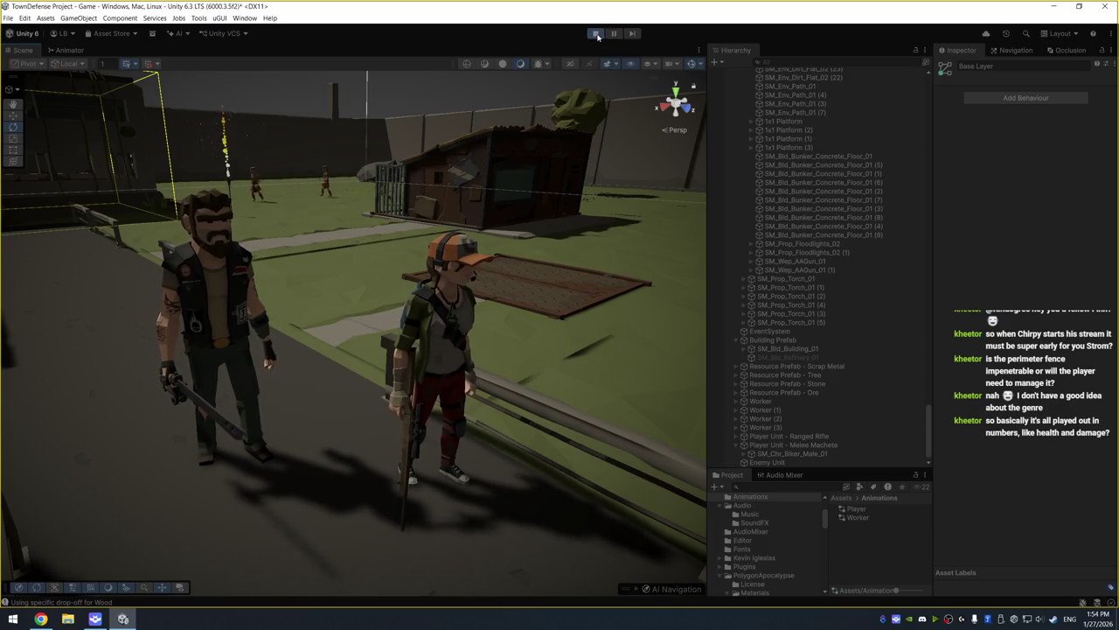
{"action": "key", "text": "ctrl+p"}
{"action": "left_click_drag", "start_coordinate": [351, 182], "coordinate": [468, 164]}
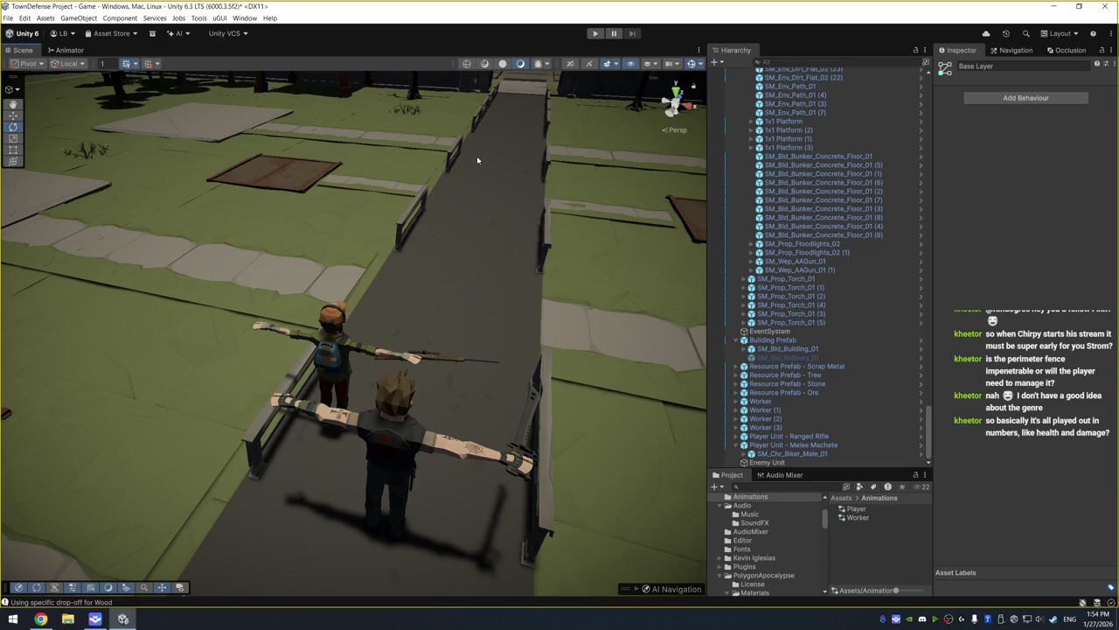
Search the assets for 'un' and drag SM_Chr_Nun_Female_01 onto the path in the Scene
{"action": "left_click", "coordinate": [811, 487]}
{"action": "type", "text": "un"}
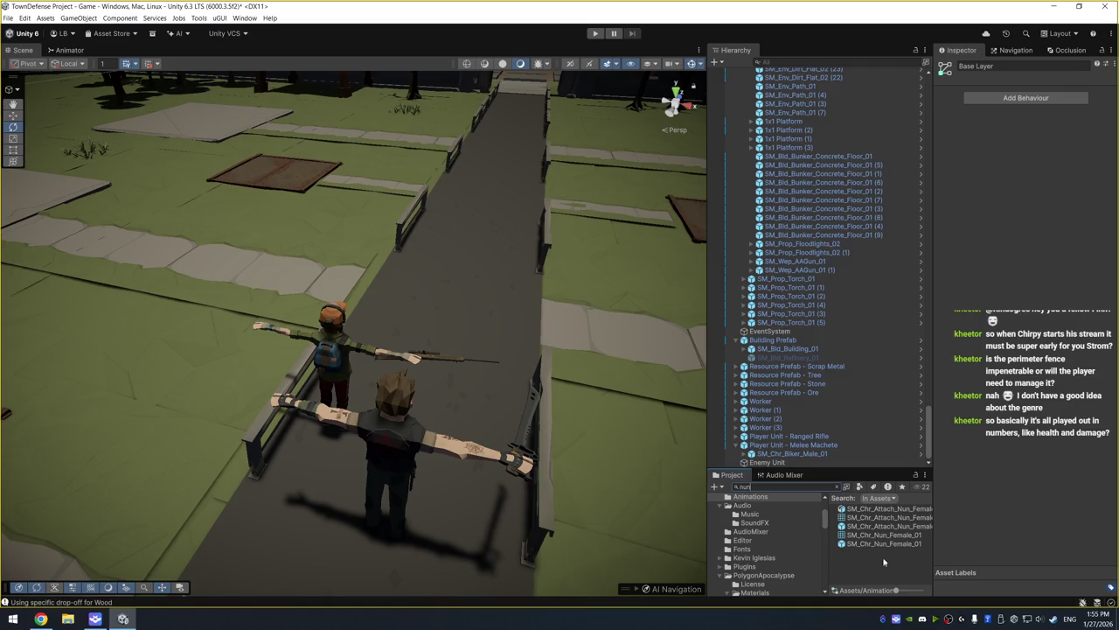
{"action": "left_click", "coordinate": [884, 543]}
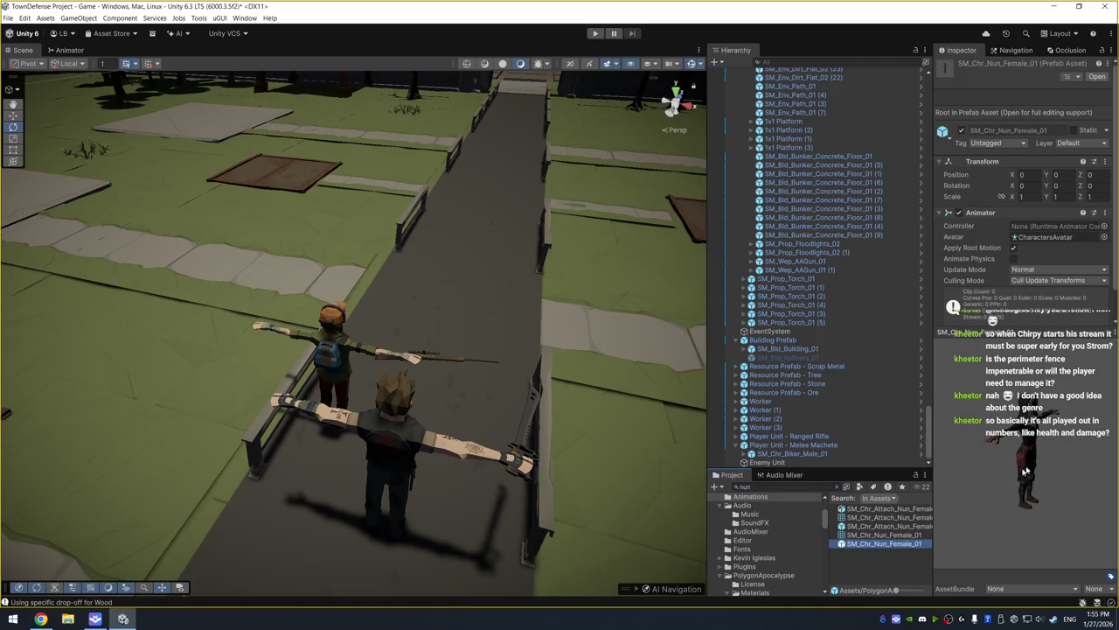
{"action": "mouse_move", "coordinate": [872, 554]}
{"action": "left_mouse_down"}
{"action": "mouse_move", "coordinate": [717, 455]}
{"action": "mouse_move", "coordinate": [465, 337]}
{"action": "mouse_move", "coordinate": [457, 320]}
{"action": "left_mouse_up"}
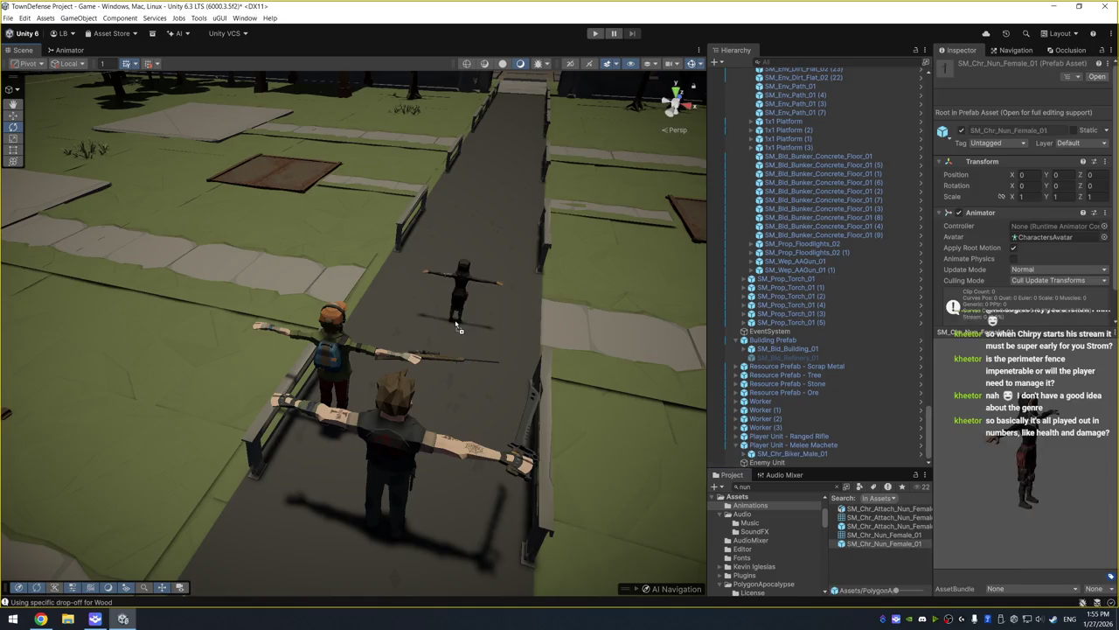
{"action": "key", "text": "f"}
{"action": "mouse_move", "coordinate": [604, 332]}
{"action": "left_mouse_down"}
{"action": "mouse_move", "coordinate": [560, 337]}
{"action": "mouse_move", "coordinate": [573, 373]}
{"action": "mouse_move", "coordinate": [544, 380]}
{"action": "mouse_move", "coordinate": [523, 404]}
{"action": "left_mouse_up"}
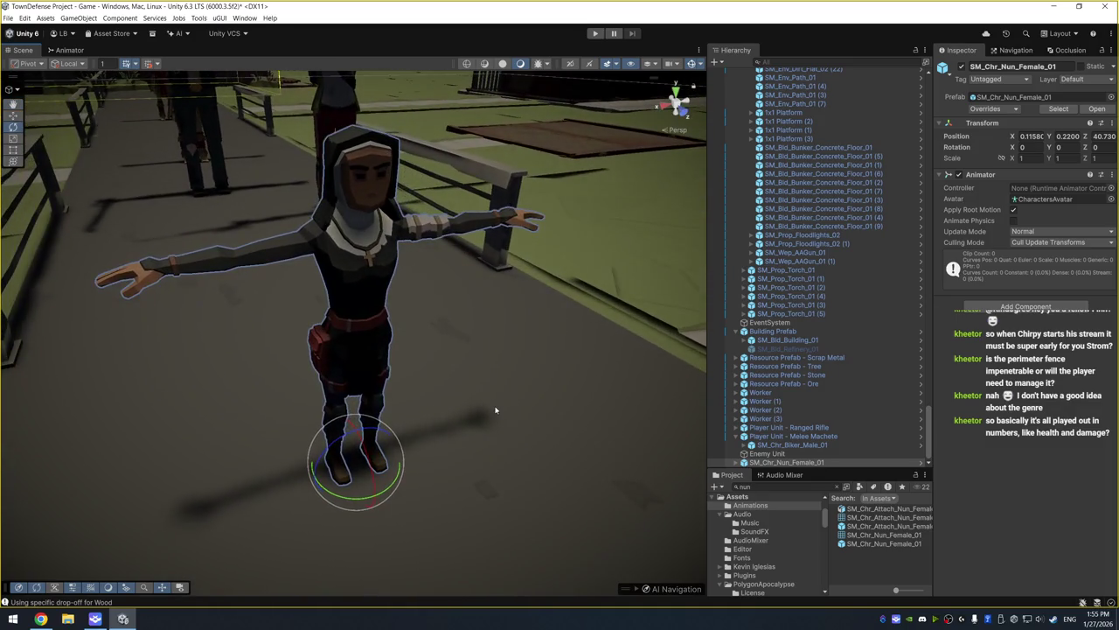
Set the nun's Transform Scale X, Y and Z to 1.6
{"action": "left_click", "coordinate": [1022, 157]}
{"action": "type", "text": "1.6"}
{"action": "key", "text": "Tab"}
{"action": "type", "text": "1.6"}
{"action": "key", "text": "Tab"}
{"action": "type", "text": "1.6"}
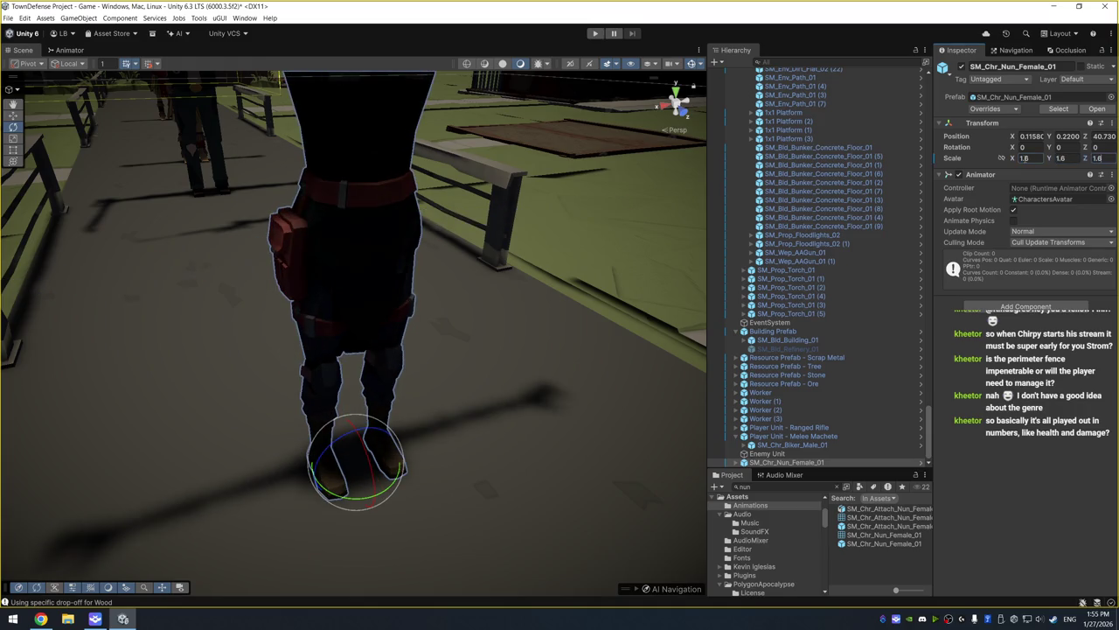
{"action": "mouse_move", "coordinate": [350, 288]}
{"action": "left_mouse_down"}
{"action": "mouse_move", "coordinate": [352, 263]}
{"action": "mouse_move", "coordinate": [470, 317]}
{"action": "left_mouse_up"}
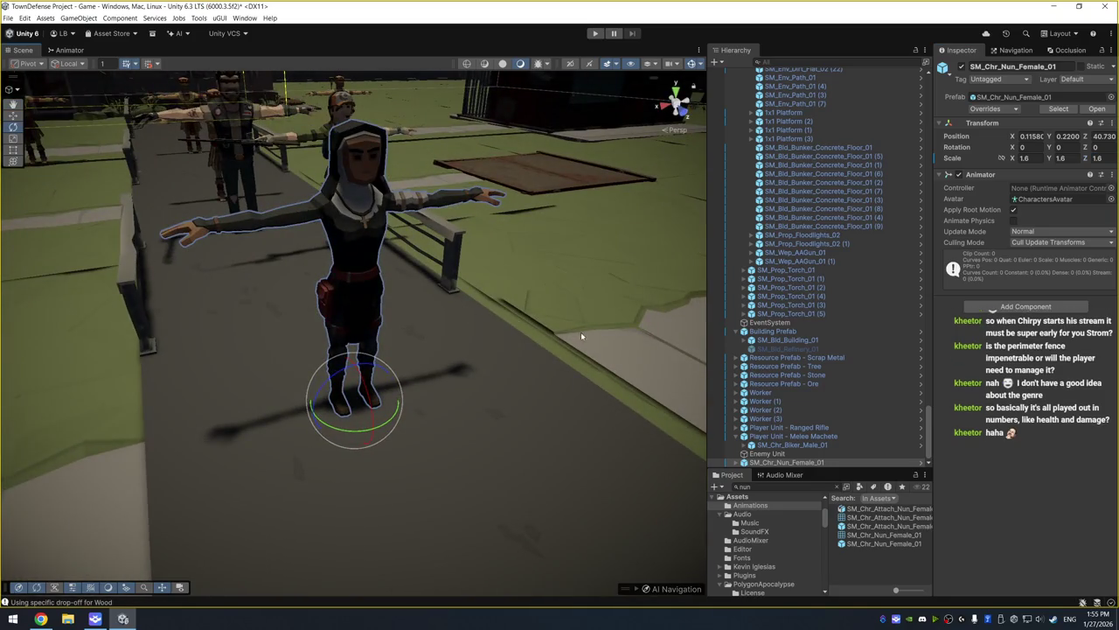
Select SM_Chr_Nun_Female_01 in the Hierarchy and delete it from the scene
{"action": "left_click", "coordinate": [371, 225]}
{"action": "left_click", "coordinate": [851, 464]}
{"action": "left_click_drag", "start_coordinate": [855, 470], "coordinate": [862, 447]}
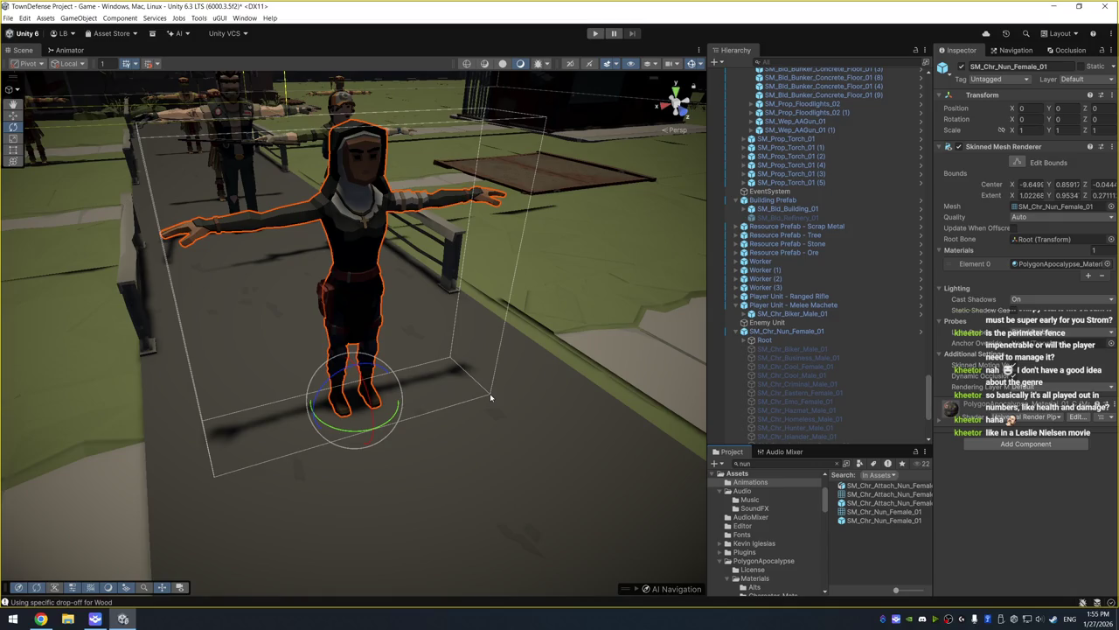
{"action": "left_click", "coordinate": [528, 277]}
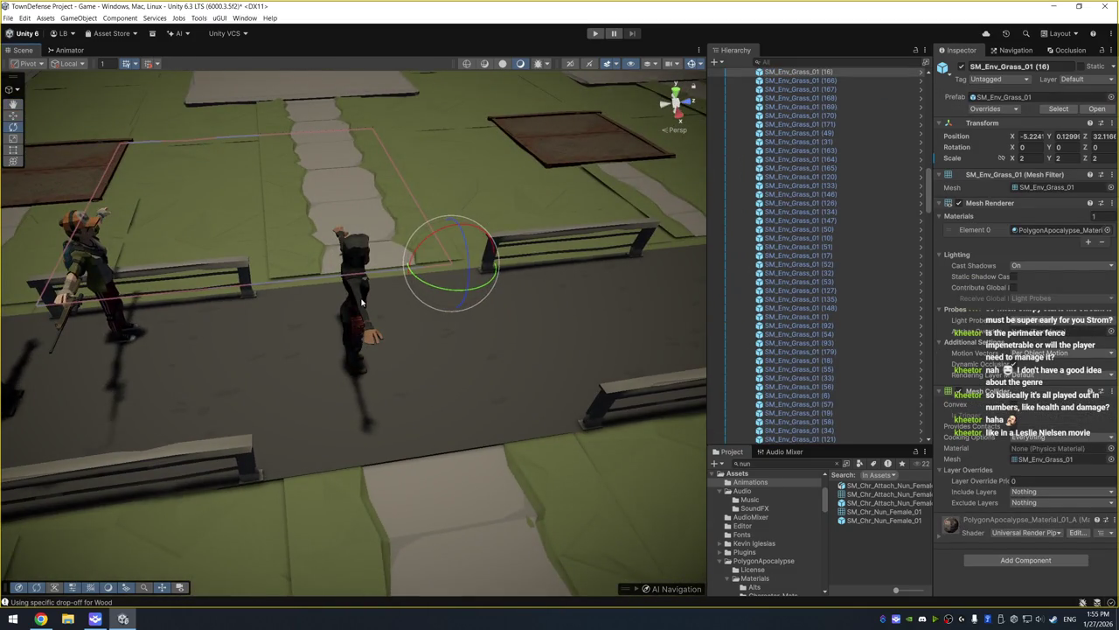
{"action": "left_click", "coordinate": [363, 302]}
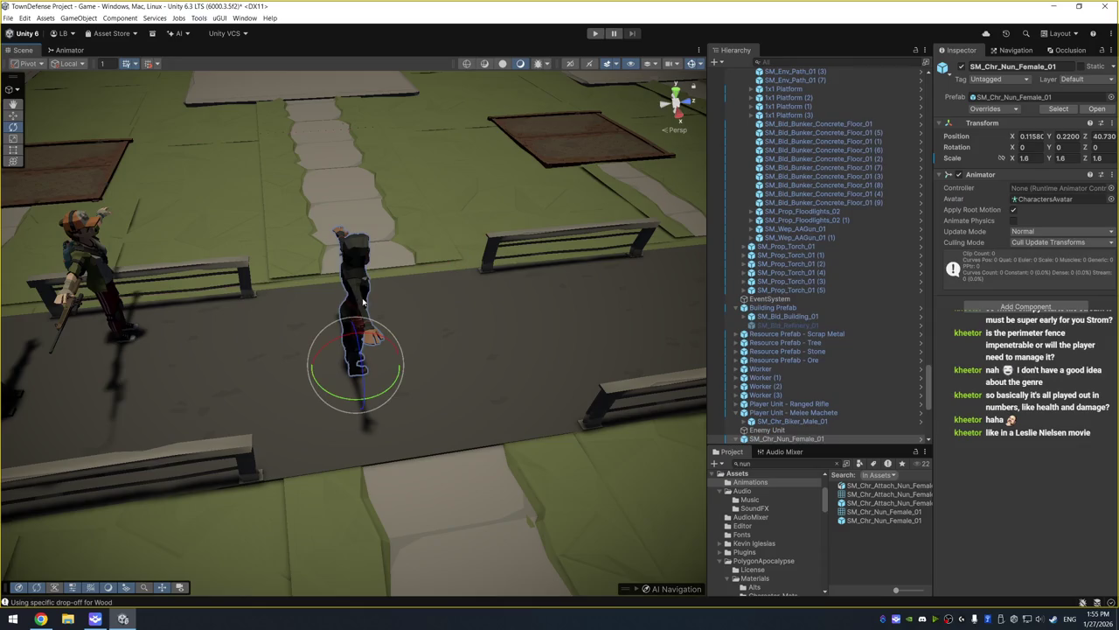
{"action": "left_click", "coordinate": [788, 439]}
{"action": "key", "text": "Delete"}
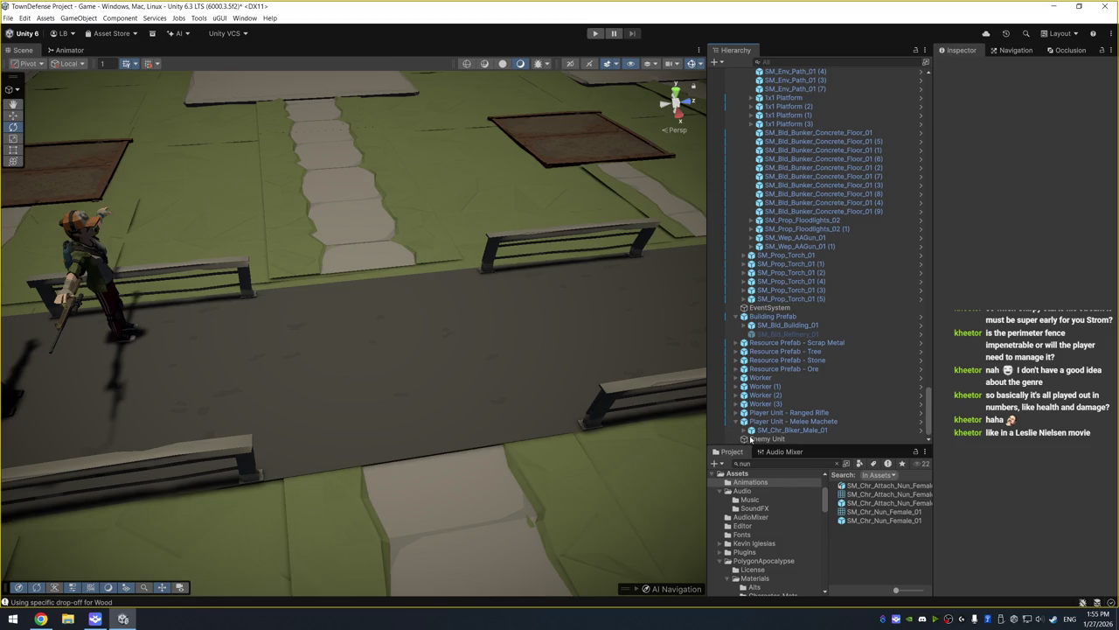
Set the Enemy Unit's Y position to 0 and move it forward along the path to Z 38.26
{"action": "left_click", "coordinate": [761, 439]}
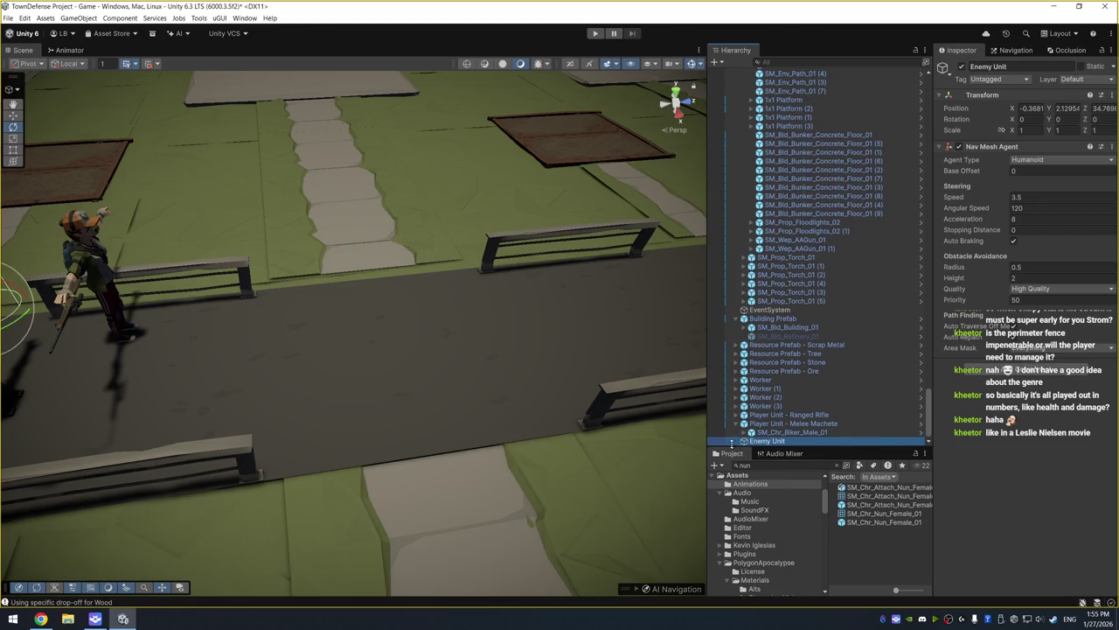
{"action": "left_click", "coordinate": [737, 423]}
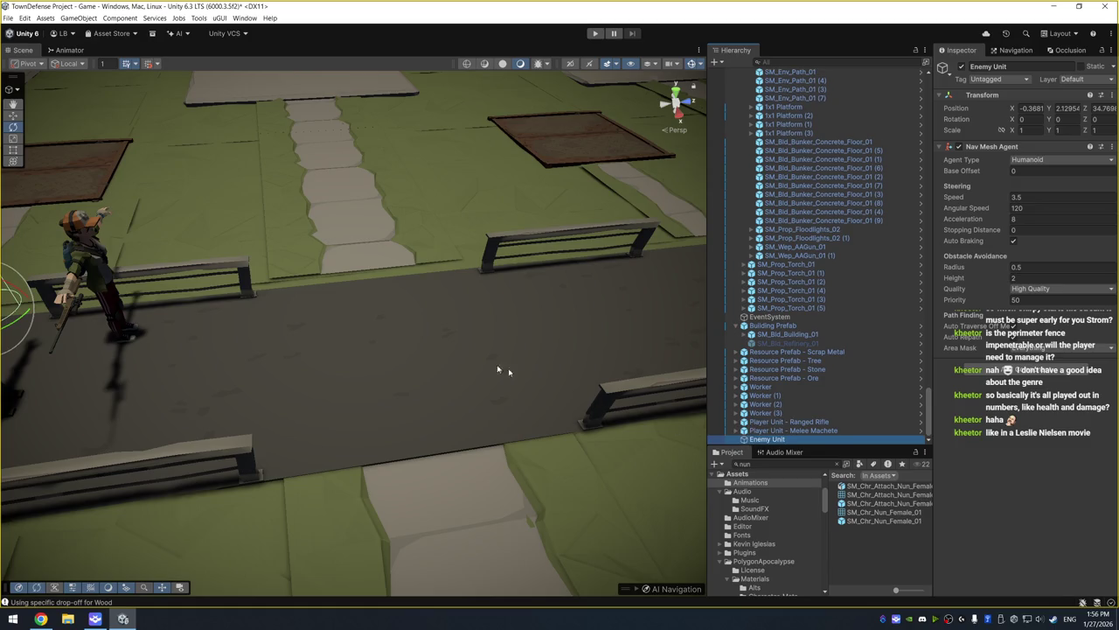
{"action": "key", "text": "f"}
{"action": "left_click", "coordinate": [1067, 108]}
{"action": "type", "text": "0w"}
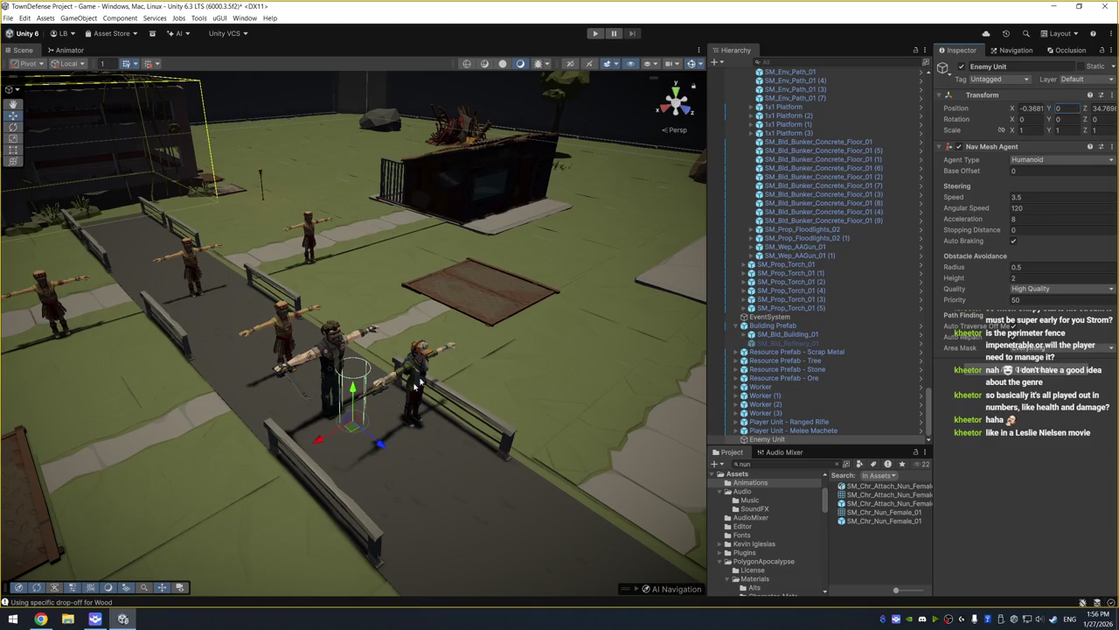
{"action": "mouse_move", "coordinate": [373, 448]}
{"action": "left_mouse_down"}
{"action": "mouse_move", "coordinate": [472, 463]}
{"action": "mouse_move", "coordinate": [491, 487]}
{"action": "mouse_move", "coordinate": [445, 462]}
{"action": "mouse_move", "coordinate": [453, 469]}
{"action": "mouse_move", "coordinate": [543, 259]}
{"action": "mouse_move", "coordinate": [528, 327]}
{"action": "left_mouse_up"}
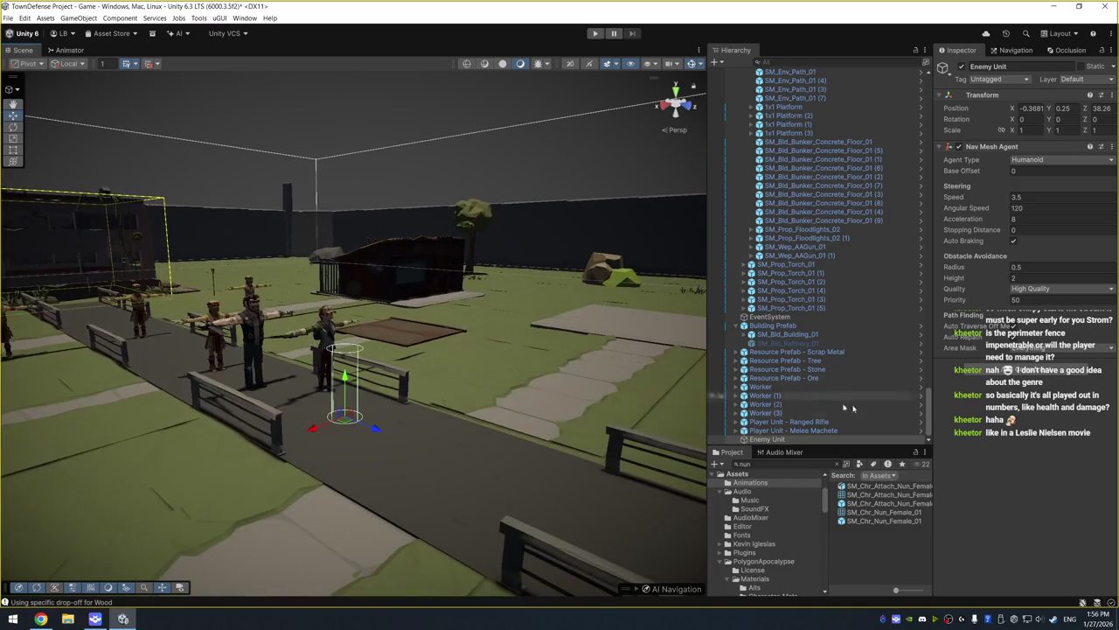
Add a new script component named EnemyScript to Enemy Unit, saved in the Scripts folder
{"action": "left_click", "coordinate": [1046, 372]}
{"action": "type", "text": "Enemy"}
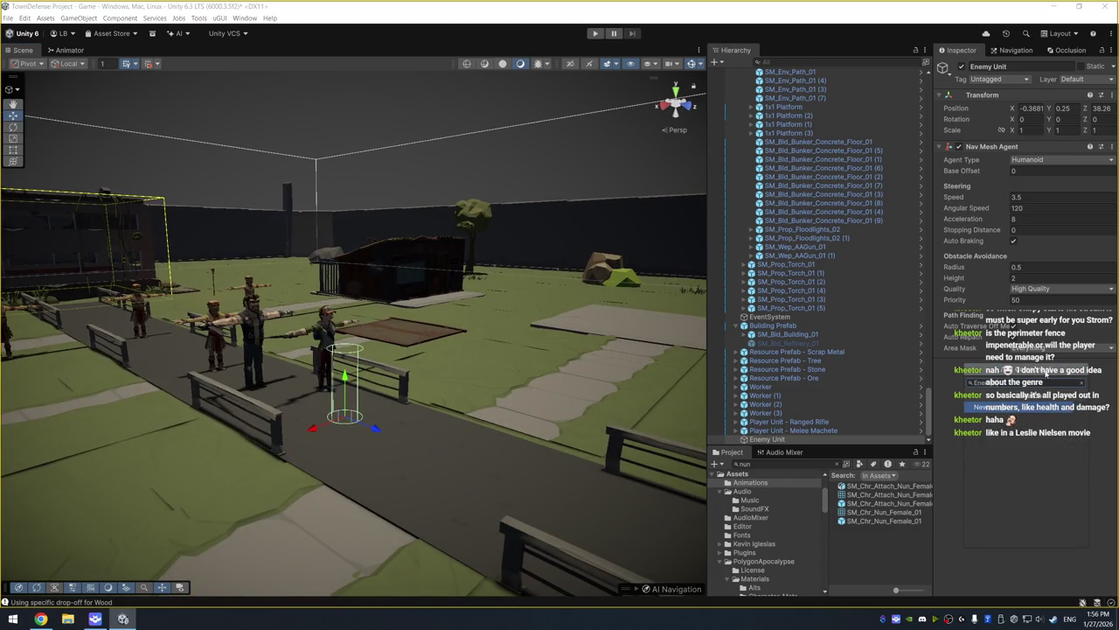
{"action": "key", "text": "Return"}
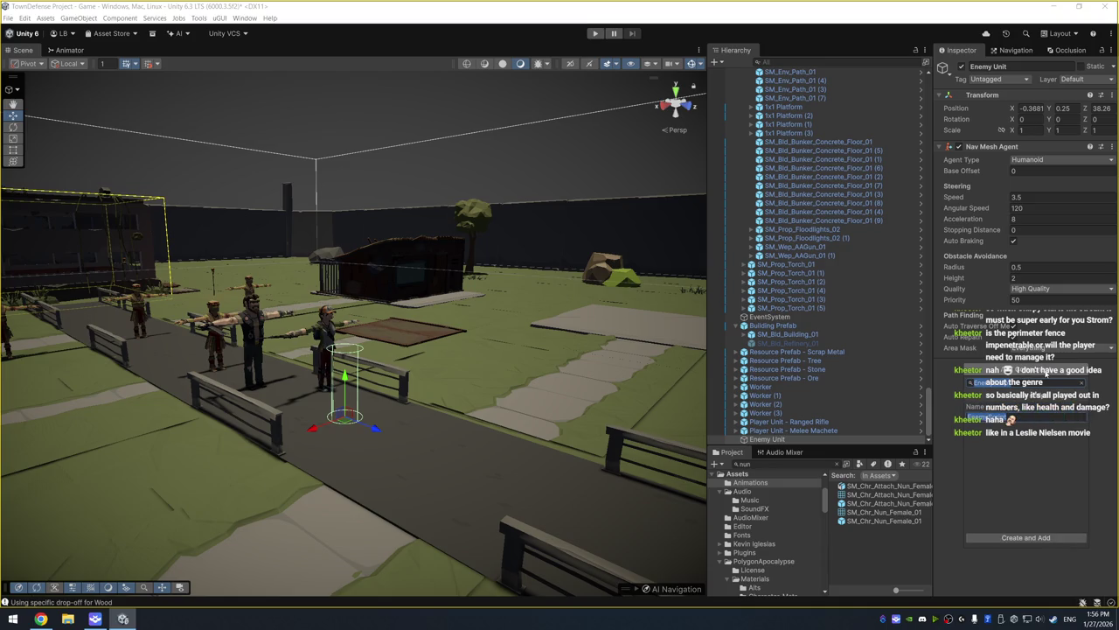
{"action": "left_click", "coordinate": [1049, 533]}
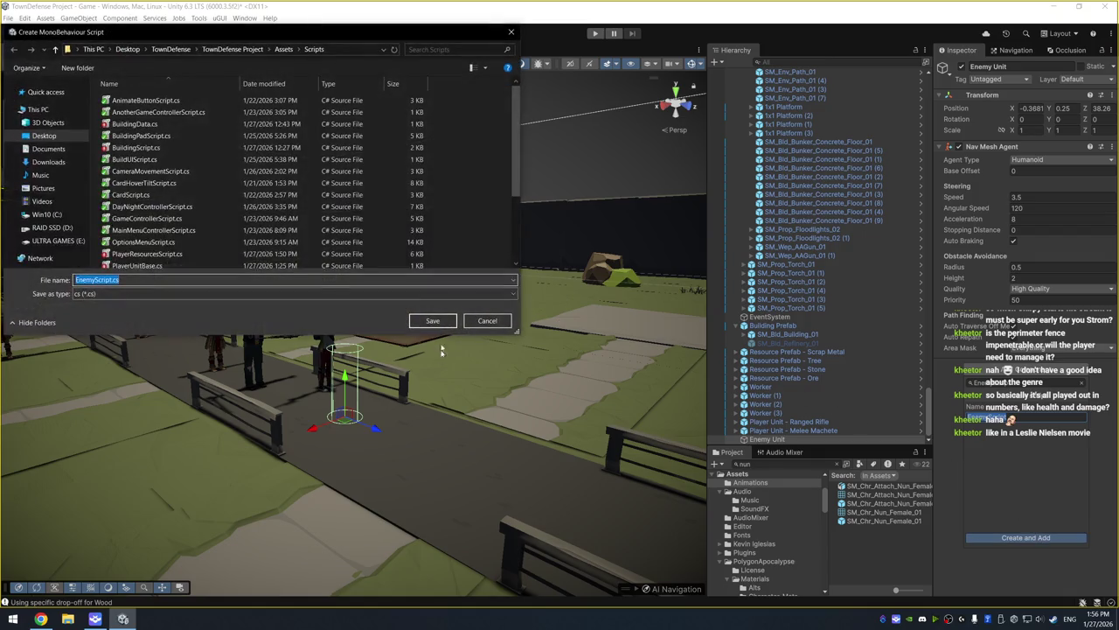
{"action": "left_click", "coordinate": [433, 320]}
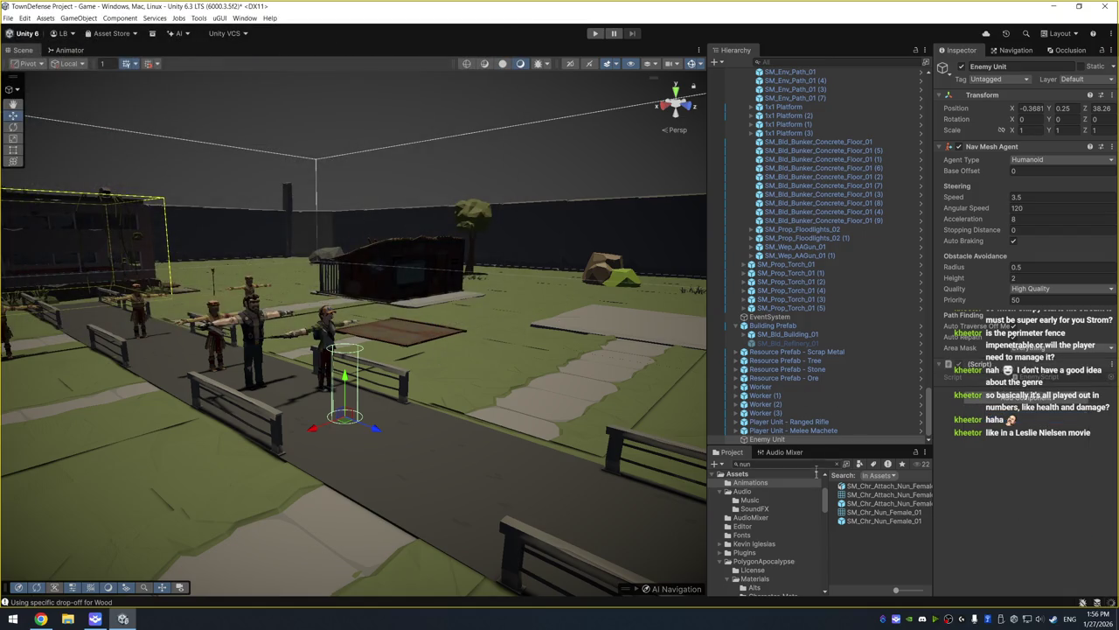
{"action": "left_click_drag", "start_coordinate": [850, 445], "coordinate": [835, 341]}
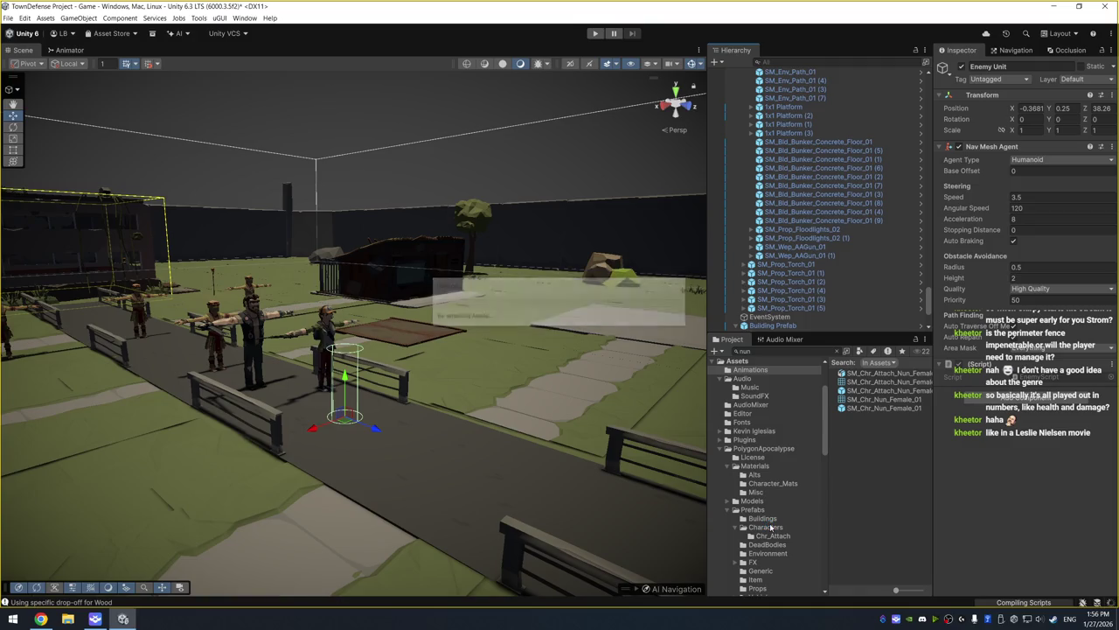
Browse the Characters prefab folder, previewing the SM_Chr_Zombie_Female_01 prefabs
{"action": "left_click", "coordinate": [766, 529]}
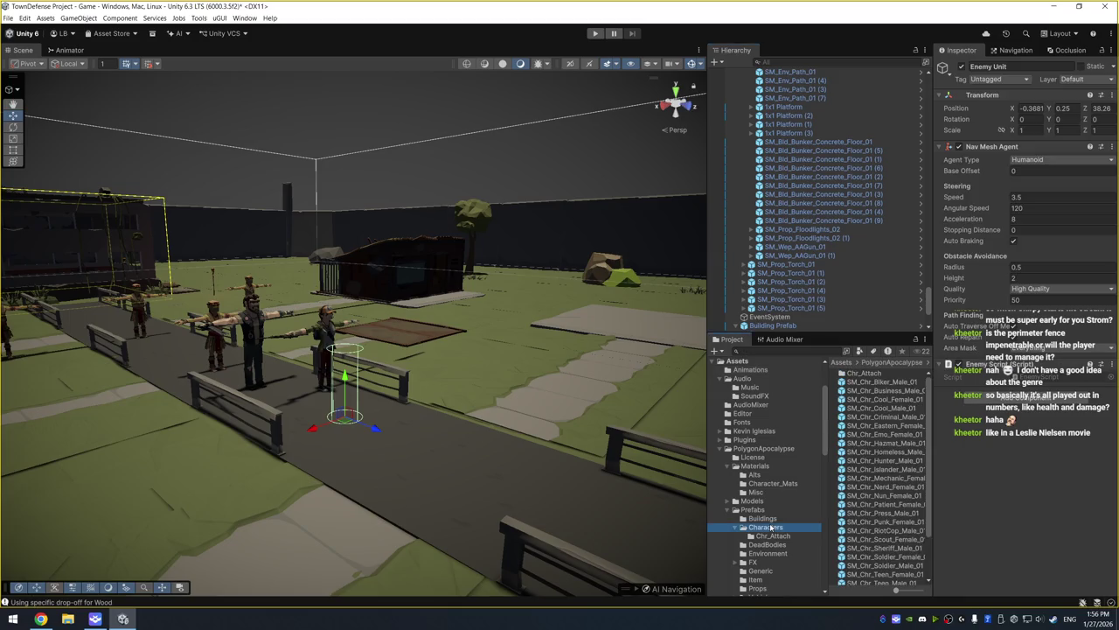
{"action": "scroll", "coordinate": [884, 487], "scroll_direction": "down", "scroll_amount": 3}
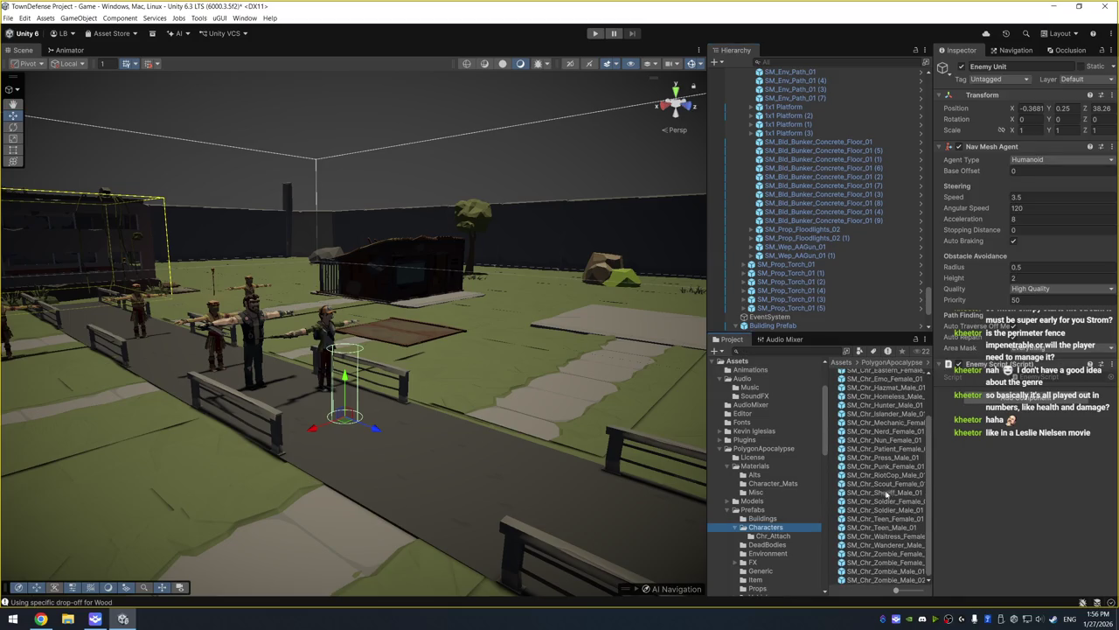
{"action": "left_click", "coordinate": [915, 554]}
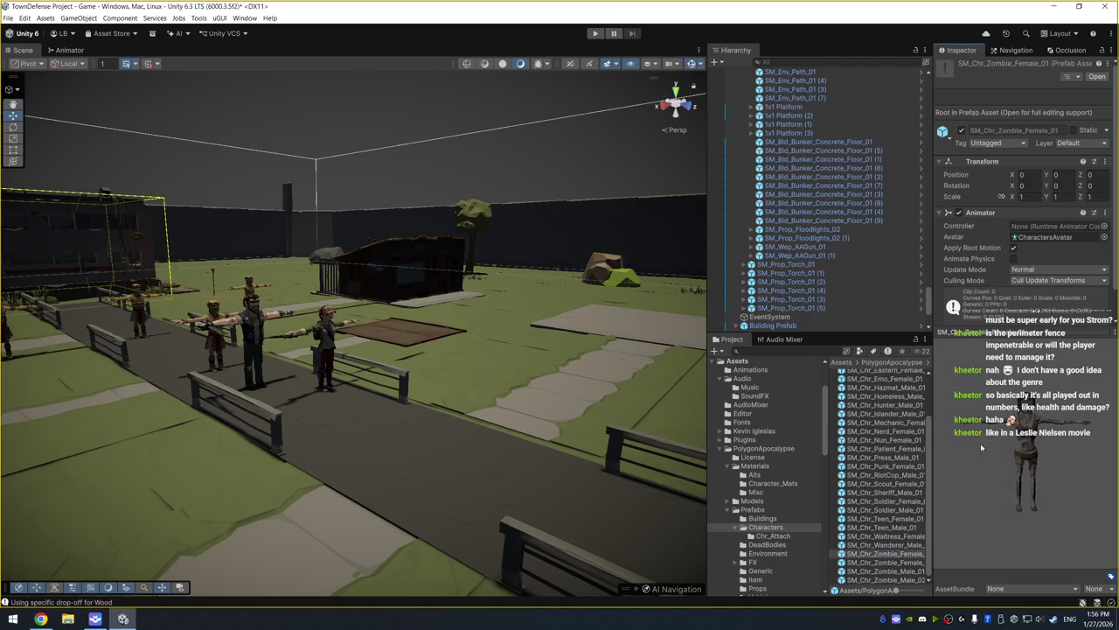
{"action": "left_click", "coordinate": [906, 562]}
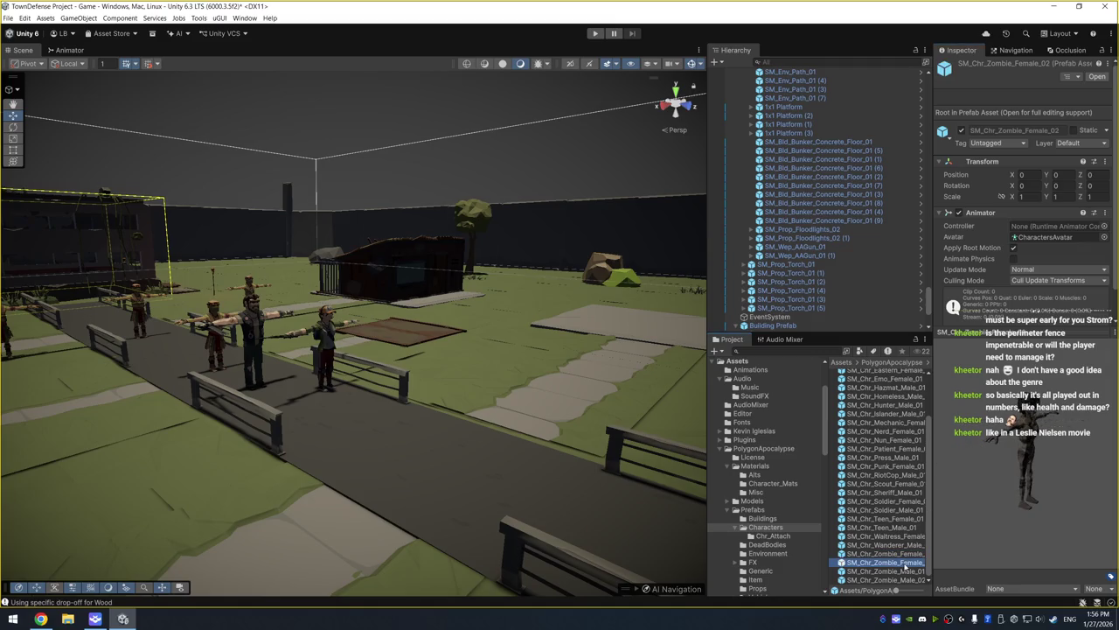
{"action": "key", "text": "Down"}
{"action": "key", "text": "Down"}
{"action": "key", "text": "Up"}
{"action": "key", "text": "Up"}
{"action": "key", "text": "Up"}
{"action": "key", "text": "Up"}
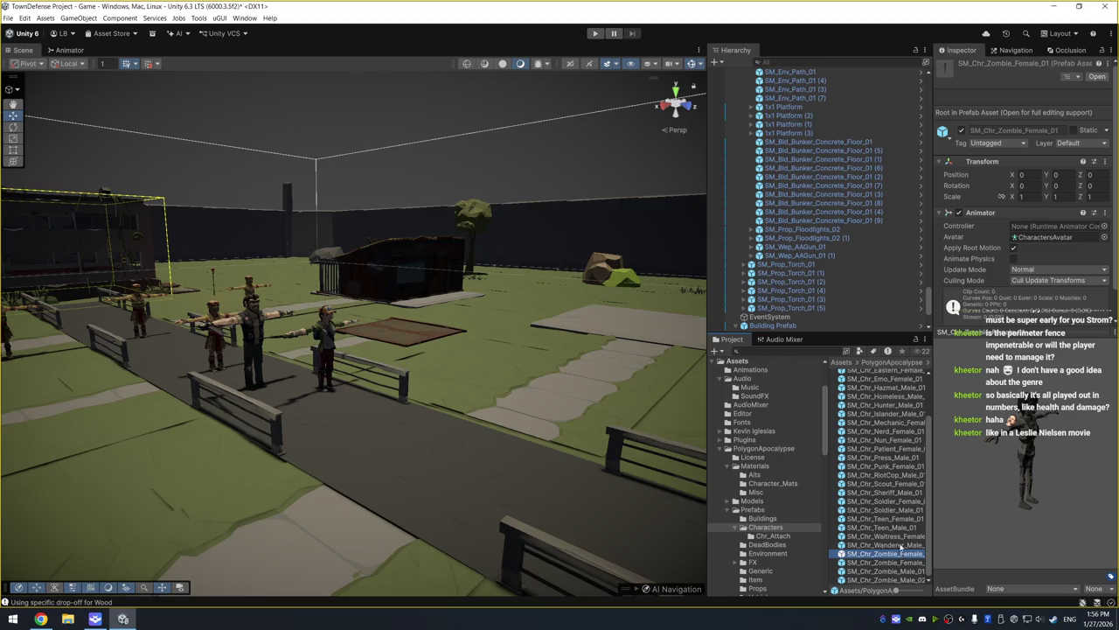
{"action": "scroll", "coordinate": [785, 527], "scroll_direction": "down", "scroll_amount": 6}
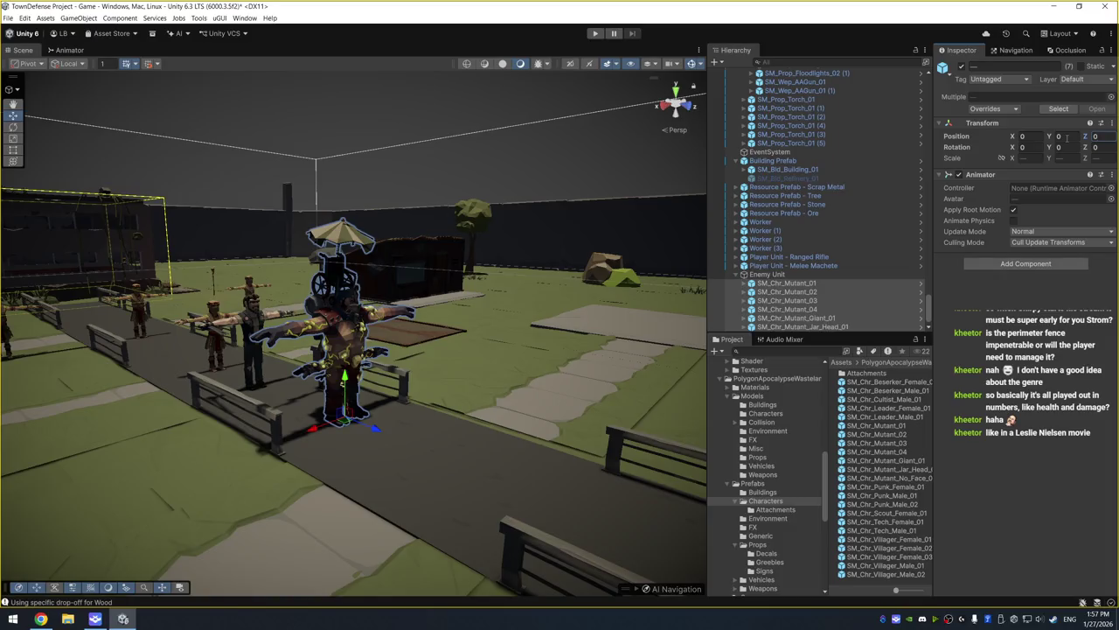
{"action": "scroll", "coordinate": [550, 313], "scroll_direction": "up", "scroll_amount": 10}
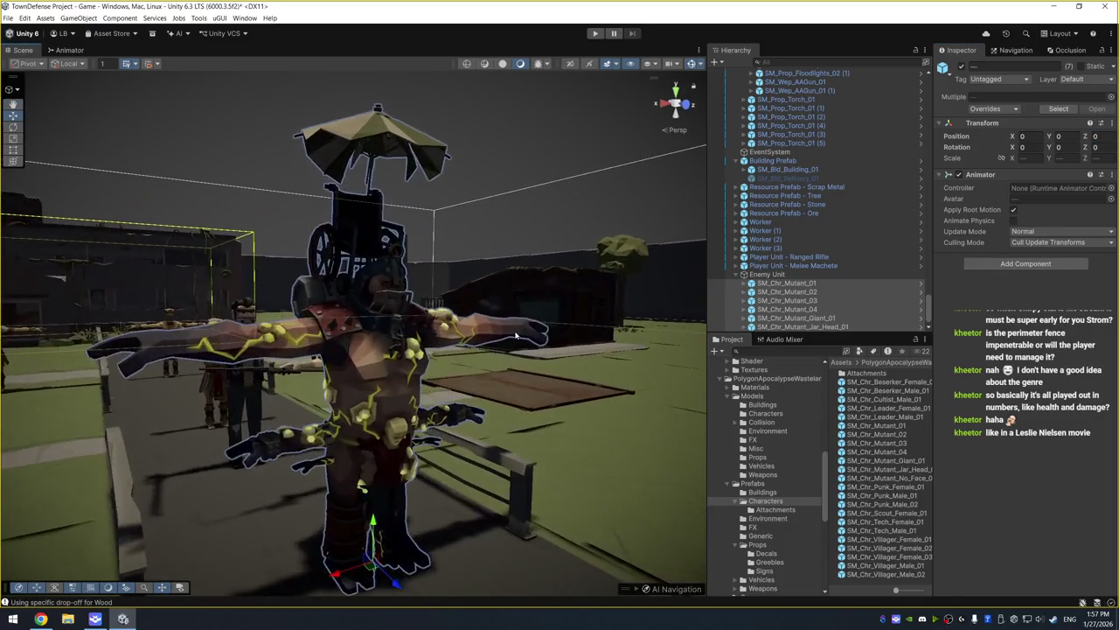
{"action": "scroll", "coordinate": [559, 322], "scroll_direction": "down", "scroll_amount": 5}
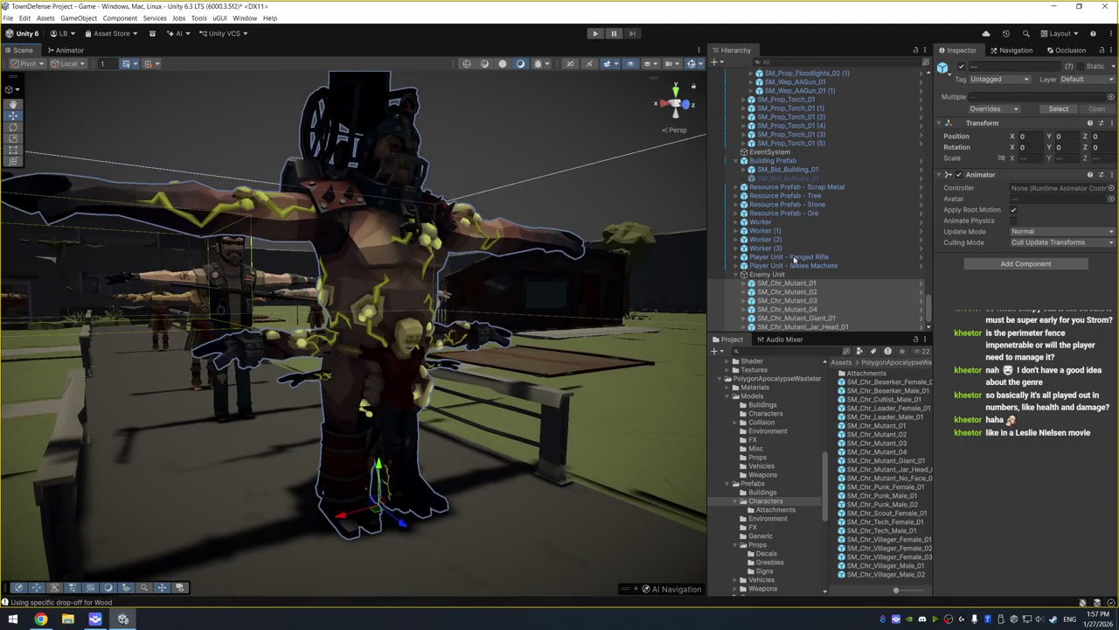
Deactivate the extra mutants up to SM_Chr_Mutant_Jar_Head_01 and view SM_Chr_Mutant_No_Face_01 on the walkway
{"action": "left_click", "coordinate": [823, 292]}
{"action": "left_click", "coordinate": [840, 327], "text": "shift"}
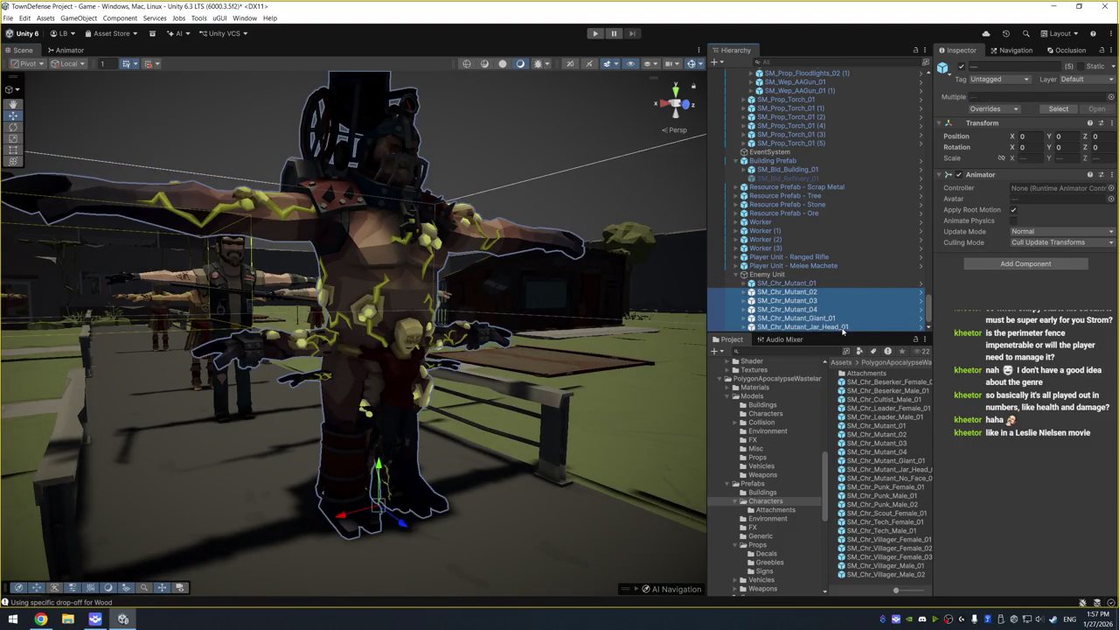
{"action": "left_click", "coordinate": [958, 67]}
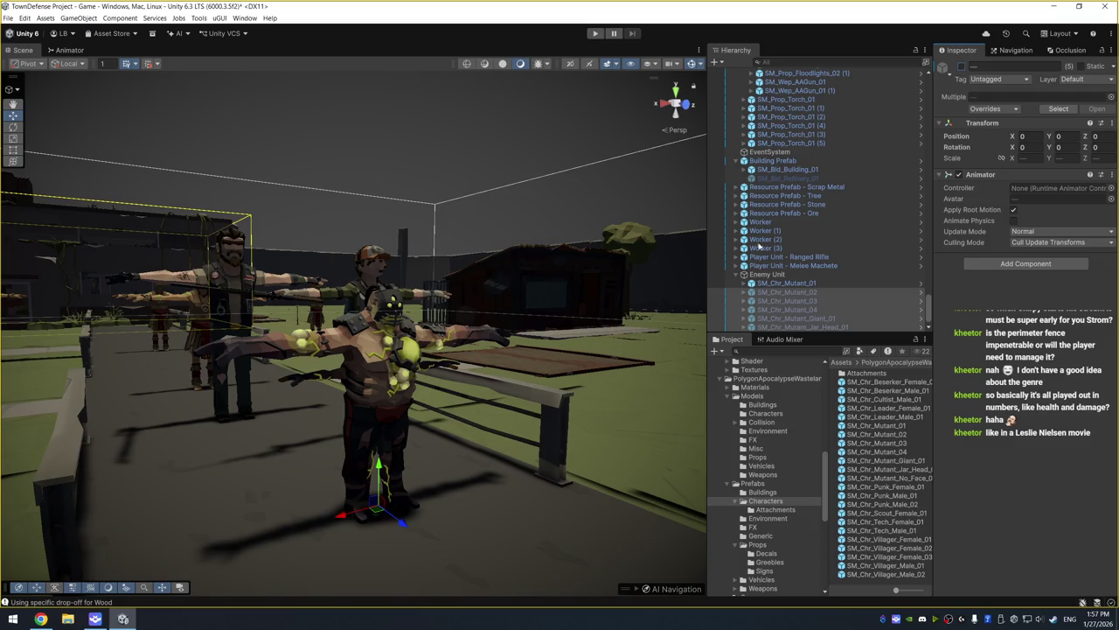
{"action": "left_click", "coordinate": [787, 284]}
{"action": "mouse_move", "coordinate": [508, 263]}
{"action": "left_mouse_down"}
{"action": "mouse_move", "coordinate": [585, 260]}
{"action": "mouse_move", "coordinate": [642, 286]}
{"action": "left_mouse_up"}
{"action": "scroll", "coordinate": [842, 272], "scroll_direction": "down", "scroll_amount": 1}
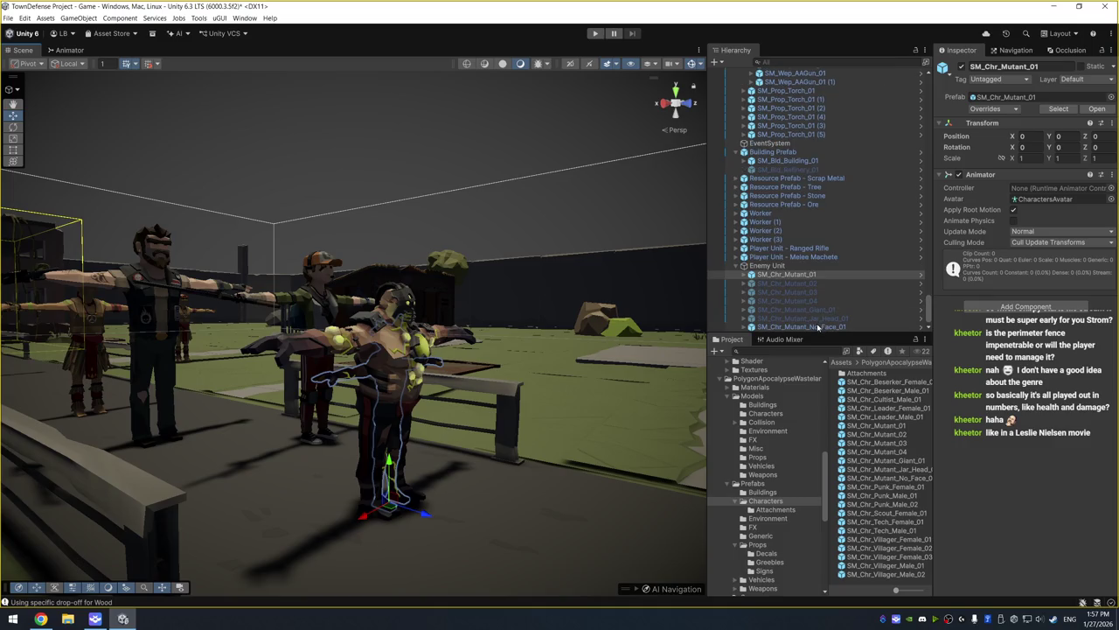
{"action": "left_click", "coordinate": [818, 326]}
{"action": "mouse_move", "coordinate": [625, 244]}
{"action": "left_mouse_down"}
{"action": "mouse_move", "coordinate": [525, 212]}
{"action": "mouse_move", "coordinate": [525, 202]}
{"action": "mouse_move", "coordinate": [500, 265]}
{"action": "mouse_move", "coordinate": [530, 262]}
{"action": "mouse_move", "coordinate": [539, 234]}
{"action": "mouse_move", "coordinate": [449, 195]}
{"action": "mouse_move", "coordinate": [630, 268]}
{"action": "left_mouse_up"}
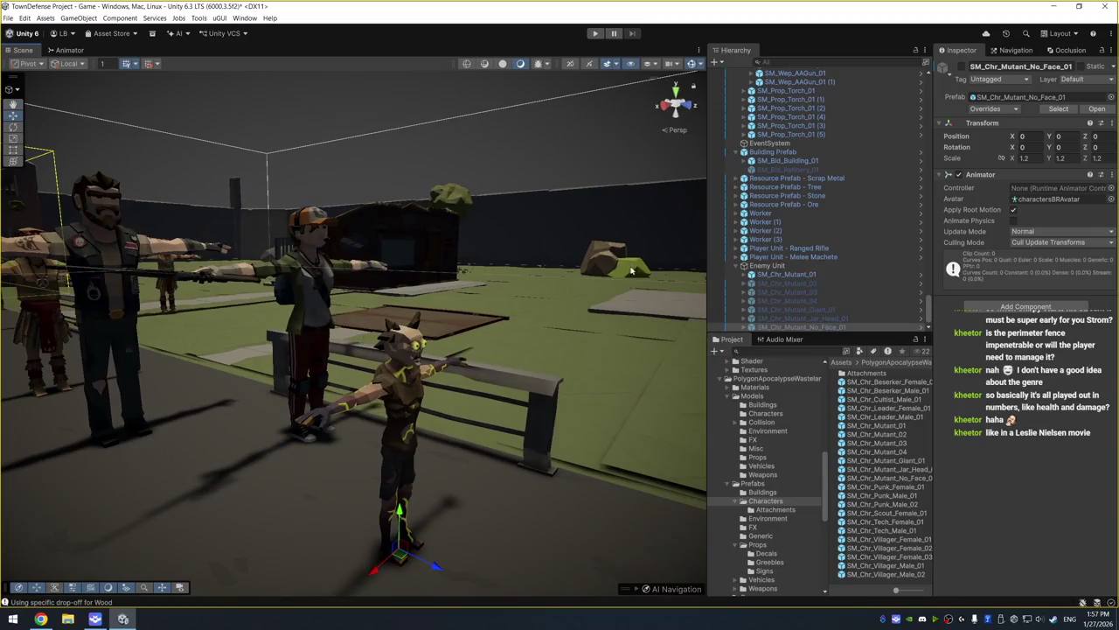
Scale SM_Chr_Mutant_01 to 1.5 on all three axes
{"action": "left_click", "coordinate": [787, 273]}
{"action": "left_click", "coordinate": [1023, 157]}
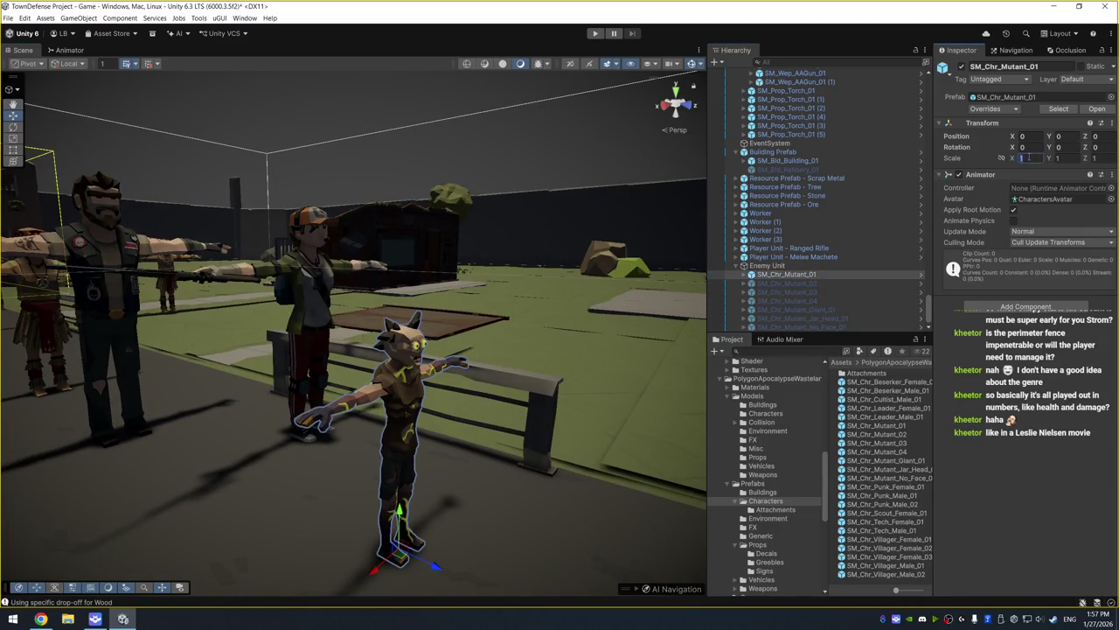
{"action": "type", "text": "2"}
{"action": "key", "text": "Tab"}
{"action": "type", "text": "2"}
{"action": "key", "text": "Tab"}
{"action": "type", "text": "2"}
{"action": "scroll", "coordinate": [534, 225], "scroll_direction": "down", "scroll_amount": 4}
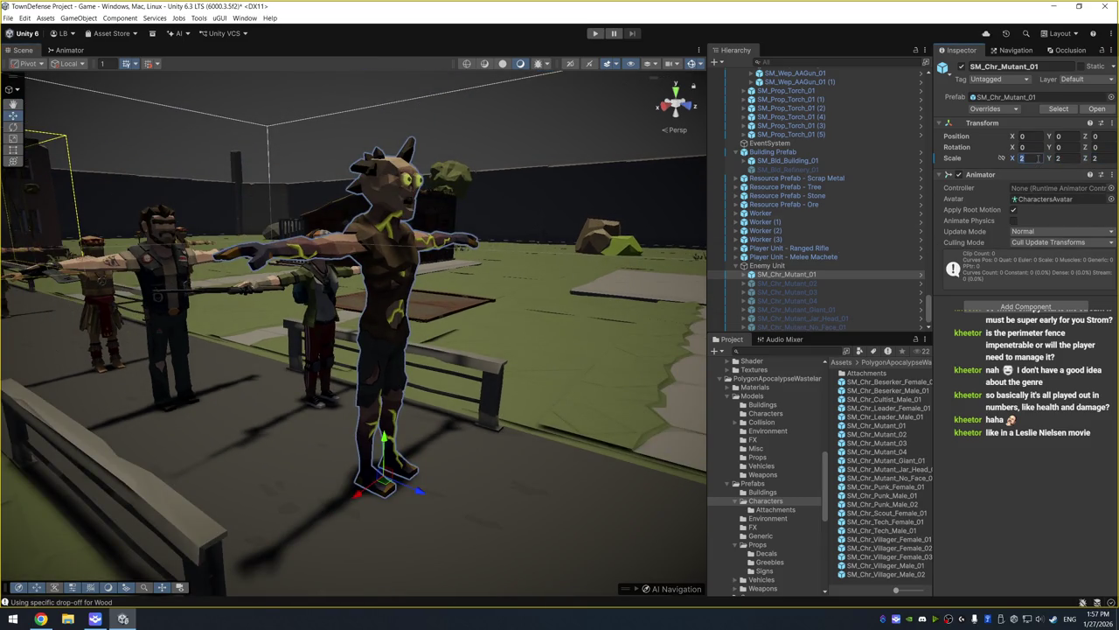
{"action": "type", "text": "1.5"}
{"action": "key", "text": "Tab"}
{"action": "type", "text": "1.5"}
{"action": "key", "text": "Tab"}
{"action": "type", "text": "1.5"}
{"action": "mouse_move", "coordinate": [534, 175]}
{"action": "left_mouse_down"}
{"action": "mouse_move", "coordinate": [512, 171]}
{"action": "mouse_move", "coordinate": [520, 167]}
{"action": "mouse_move", "coordinate": [478, 187]}
{"action": "left_mouse_up"}
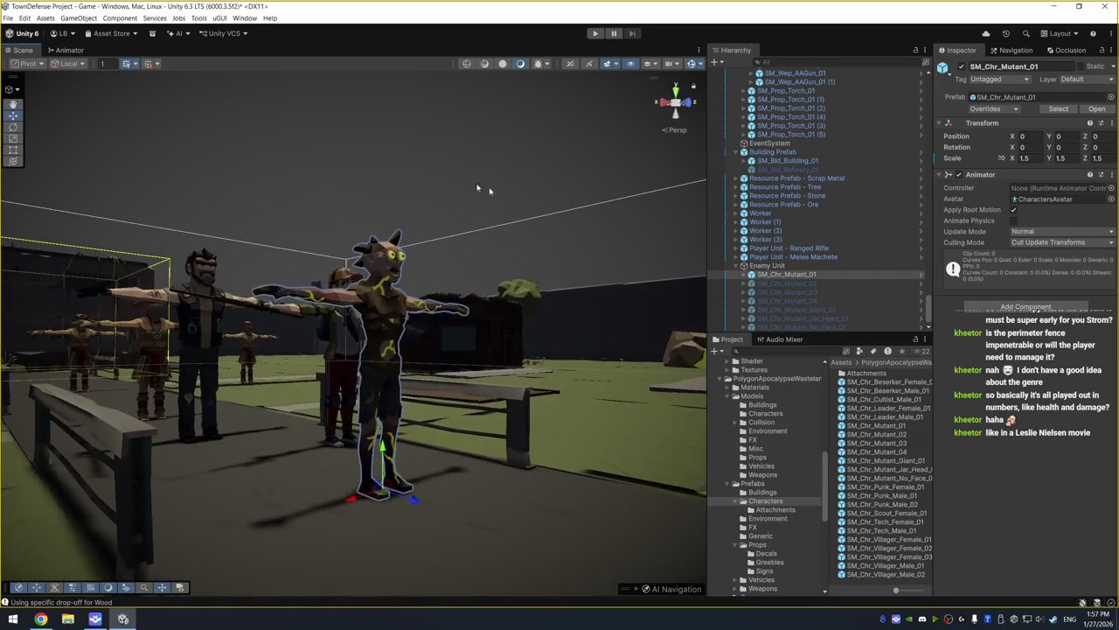
Give the six mutants from SM_Chr_Mutant_02 to SM_Chr_Mutant_No_Face_01 a scale of 1.5
{"action": "left_click", "coordinate": [801, 282]}
{"action": "left_click", "coordinate": [844, 326], "text": "shift"}
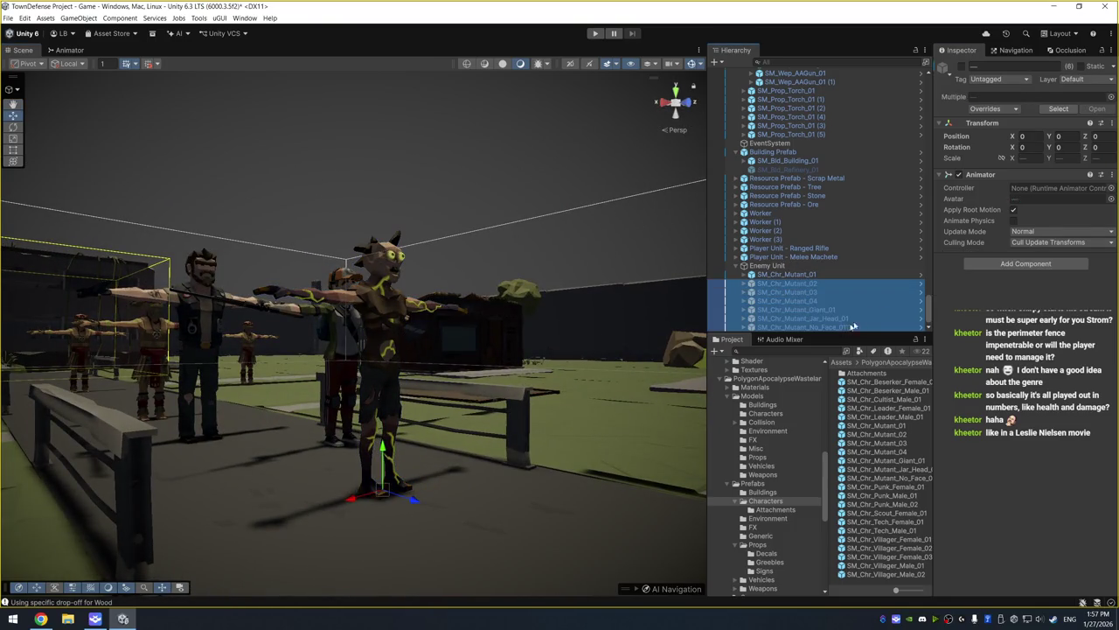
{"action": "left_click", "coordinate": [1025, 157]}
{"action": "type", "text": "1.5"}
{"action": "key", "text": "Tab"}
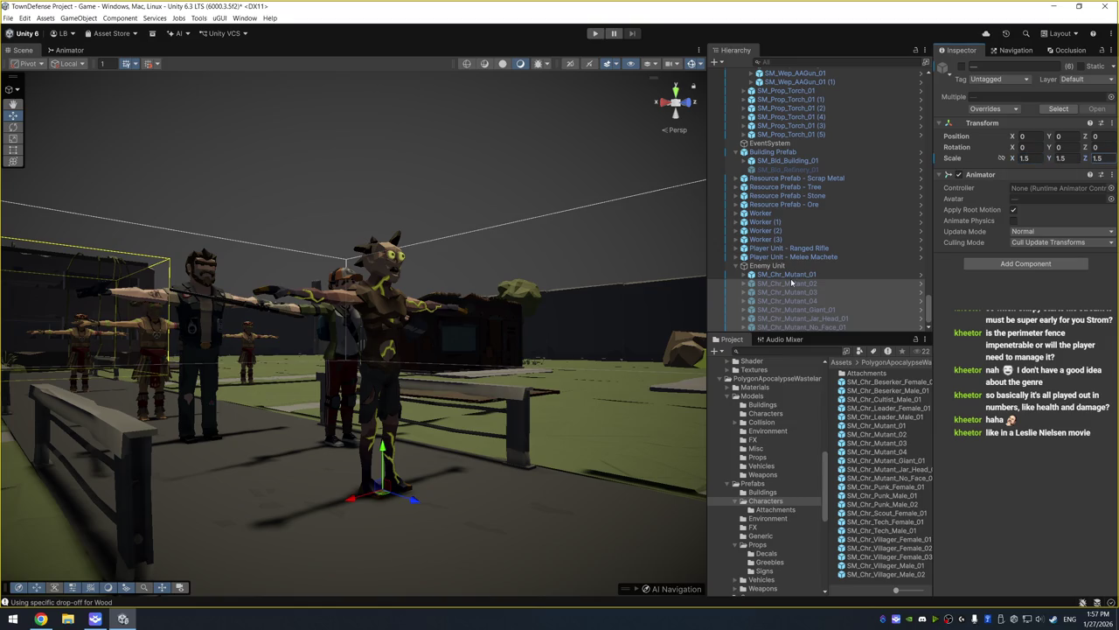
Hide SM_Chr_Mutant_01, then show and hide SM_Chr_Mutant_02 and SM_Chr_Mutant_03 in turn
{"action": "left_click", "coordinate": [792, 283]}
{"action": "left_click", "coordinate": [800, 276]}
{"action": "left_click", "coordinate": [961, 67]}
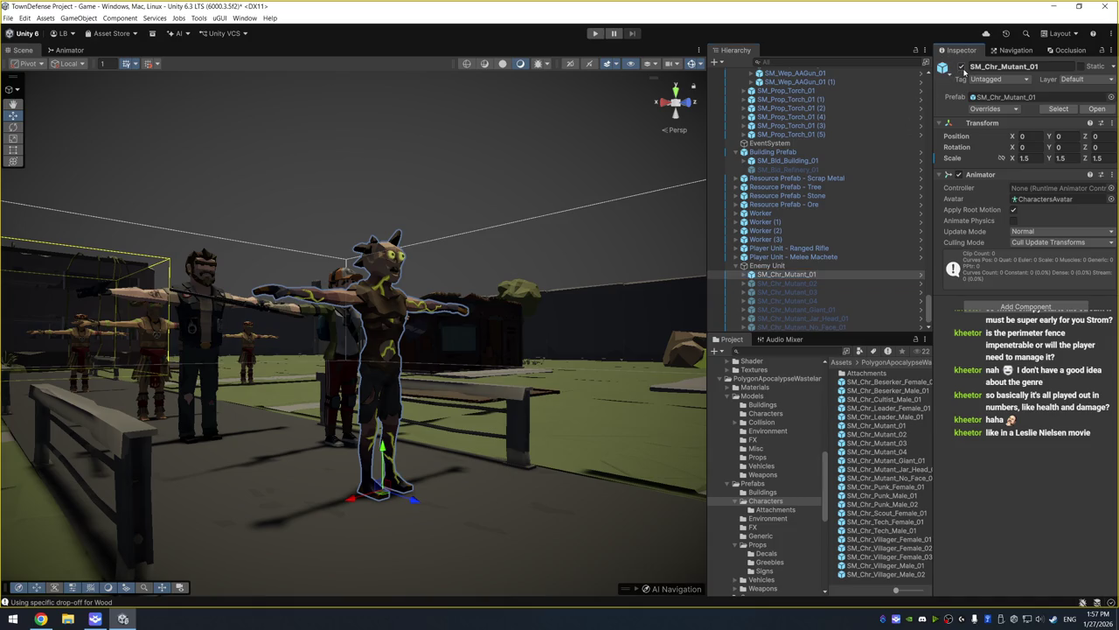
{"action": "left_click", "coordinate": [787, 284]}
{"action": "left_click", "coordinate": [962, 66]}
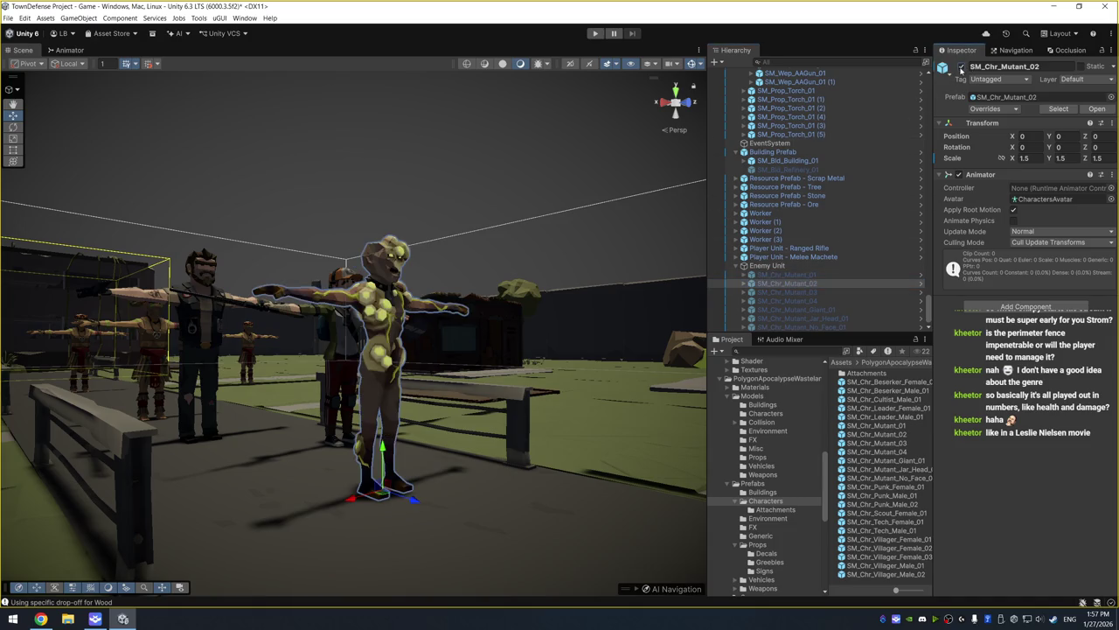
{"action": "left_click_drag", "start_coordinate": [579, 187], "coordinate": [473, 260]}
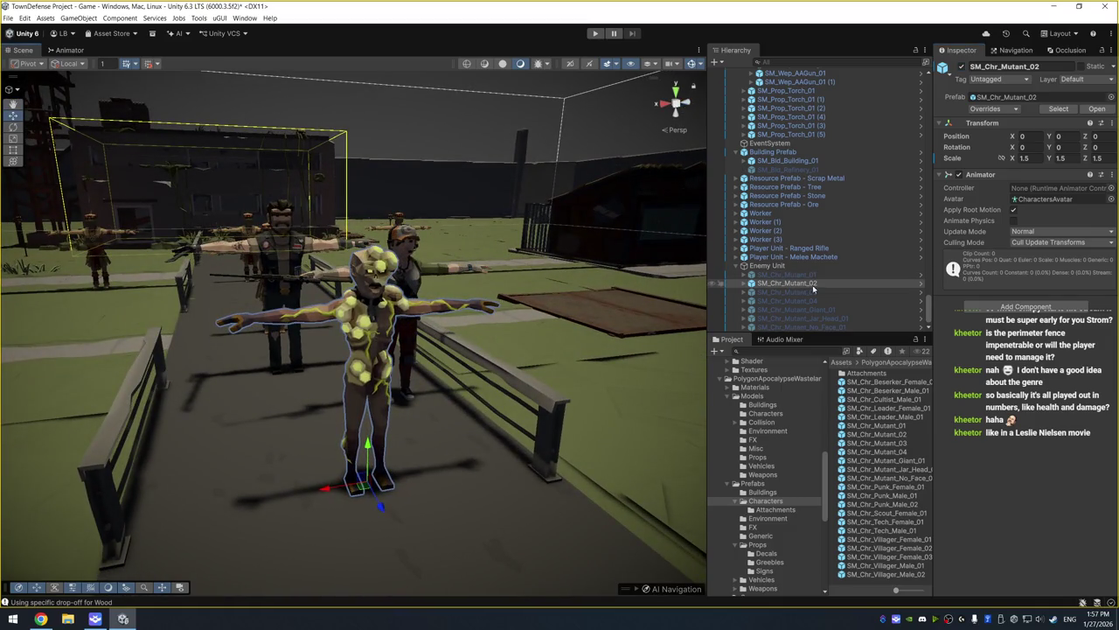
{"action": "left_click", "coordinate": [744, 292]}
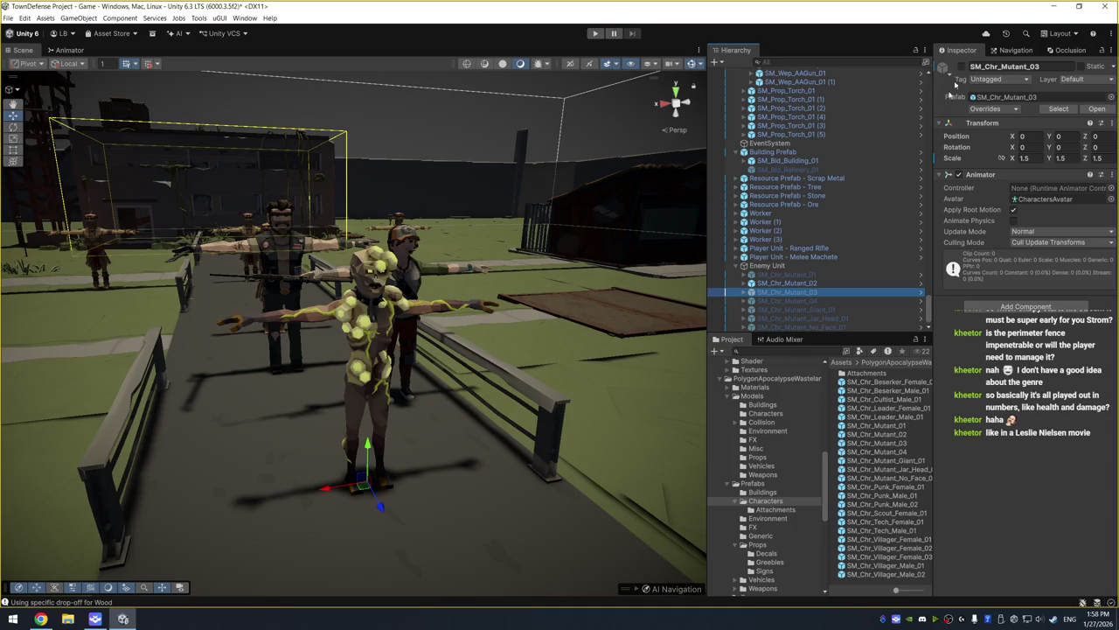
{"action": "left_click", "coordinate": [826, 282]}
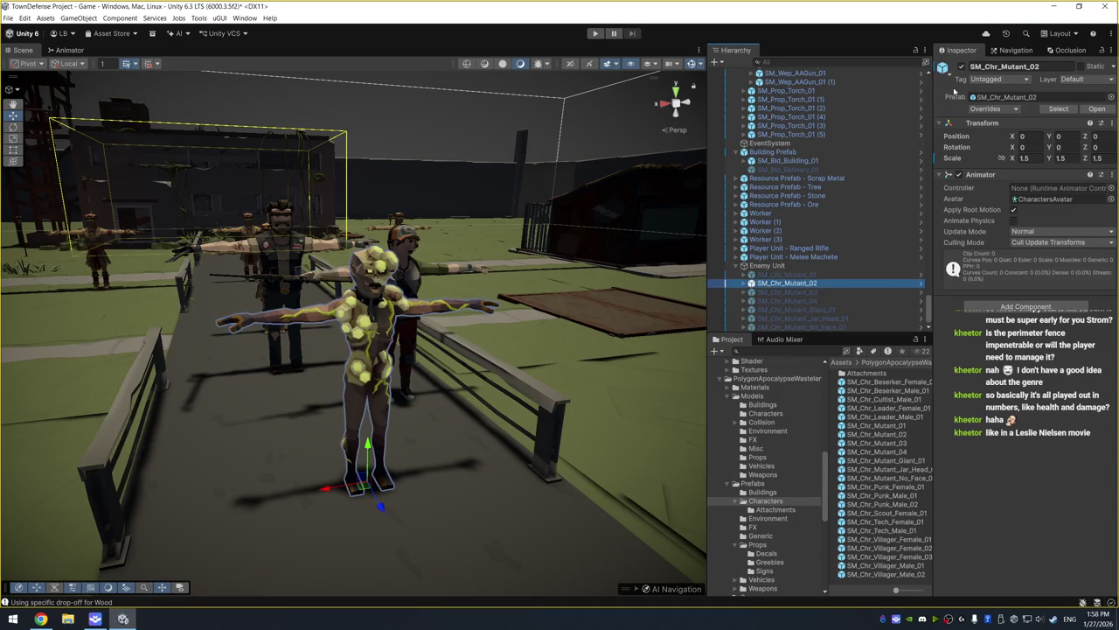
{"action": "left_click", "coordinate": [961, 66]}
{"action": "left_click", "coordinate": [822, 291]}
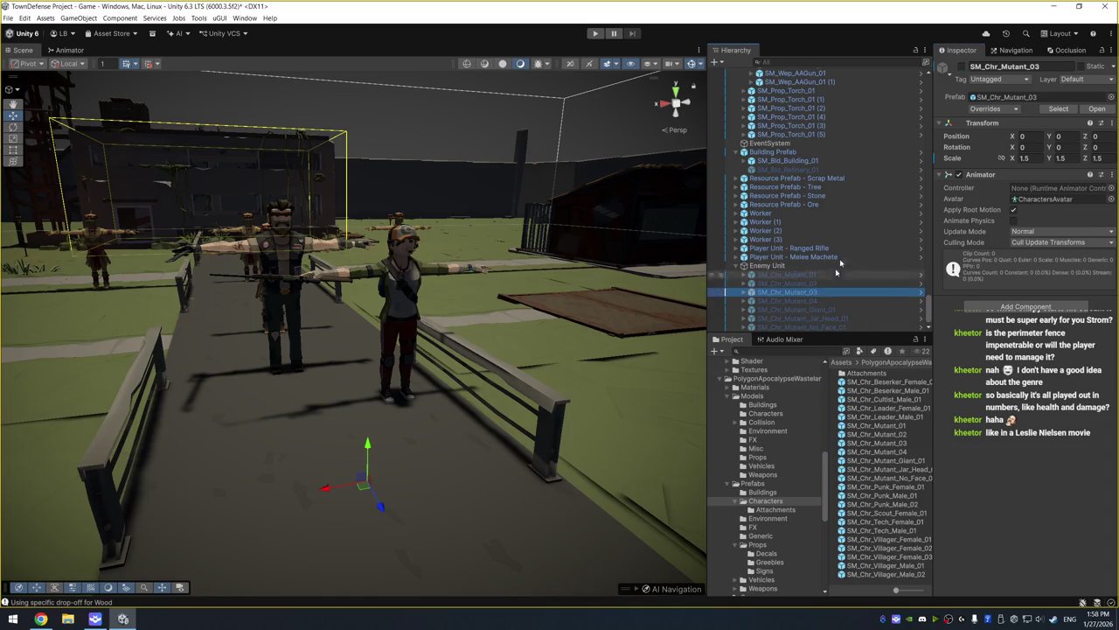
{"action": "left_click", "coordinate": [961, 67]}
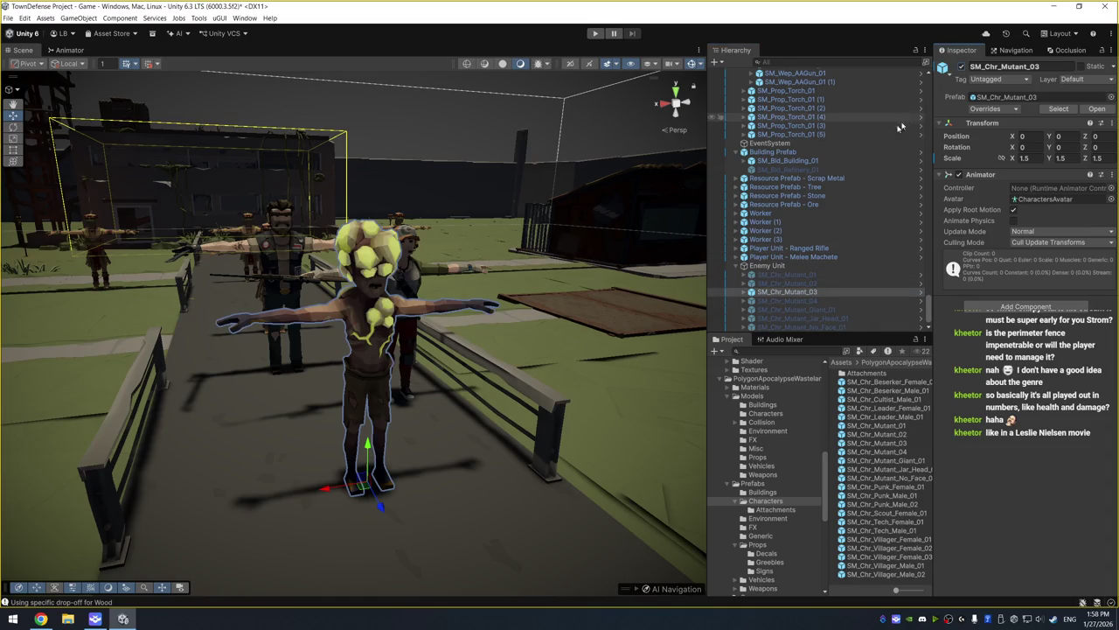
{"action": "key", "text": "alt+shift+a"}
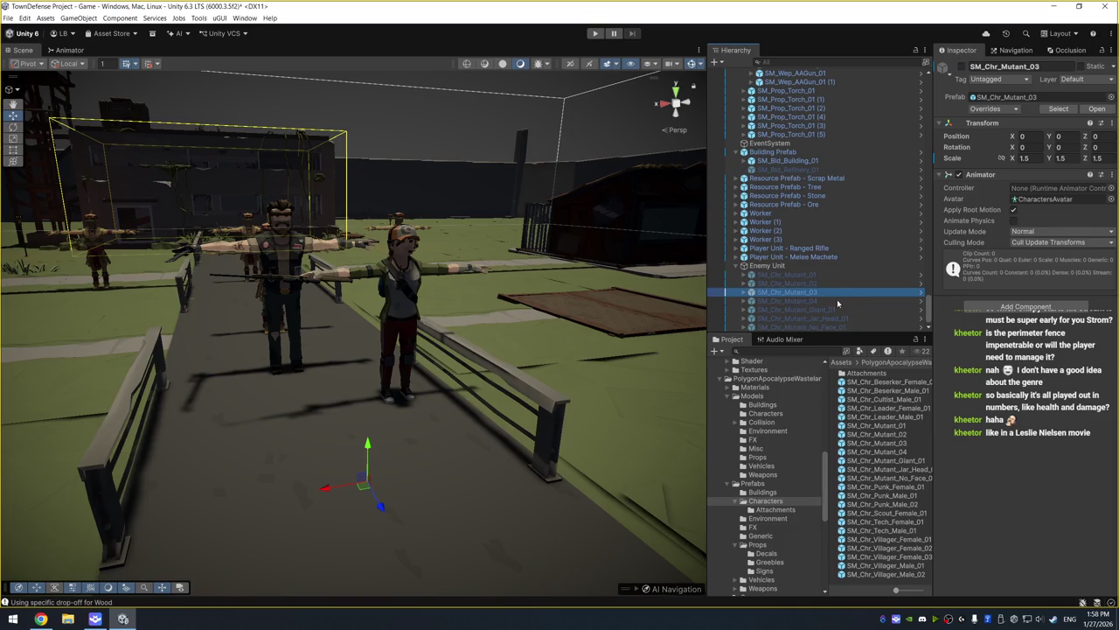
Show then hide SM_Chr_Mutant_04, and activate SM_Chr_Mutant_Giant_01
{"action": "left_click", "coordinate": [837, 299]}
{"action": "left_click", "coordinate": [962, 67]}
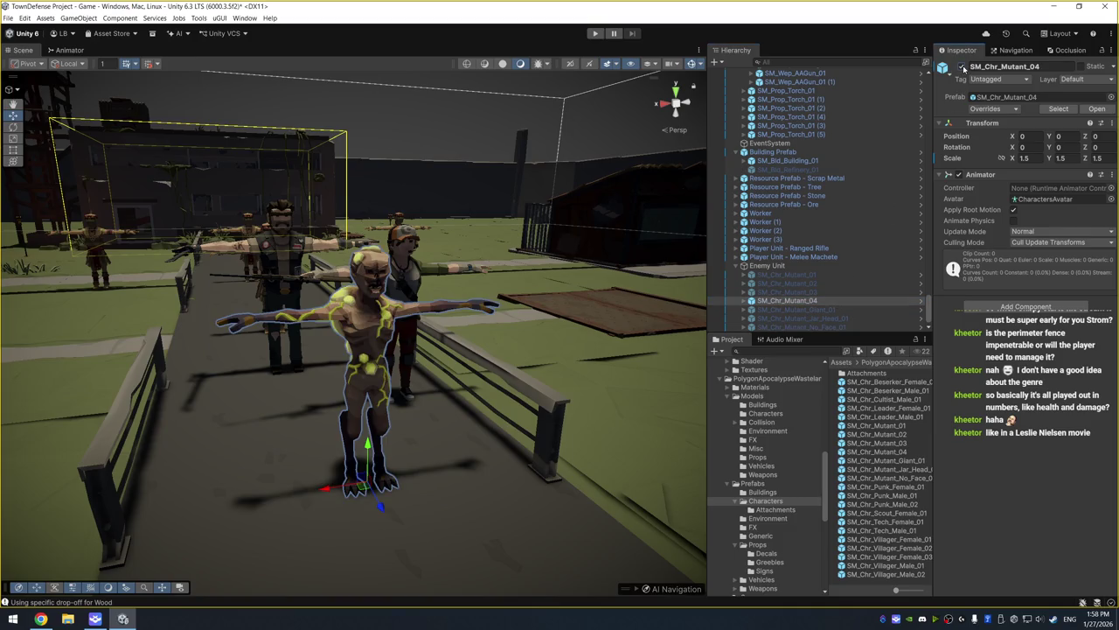
{"action": "left_click", "coordinate": [961, 67]}
{"action": "key", "text": "Down"}
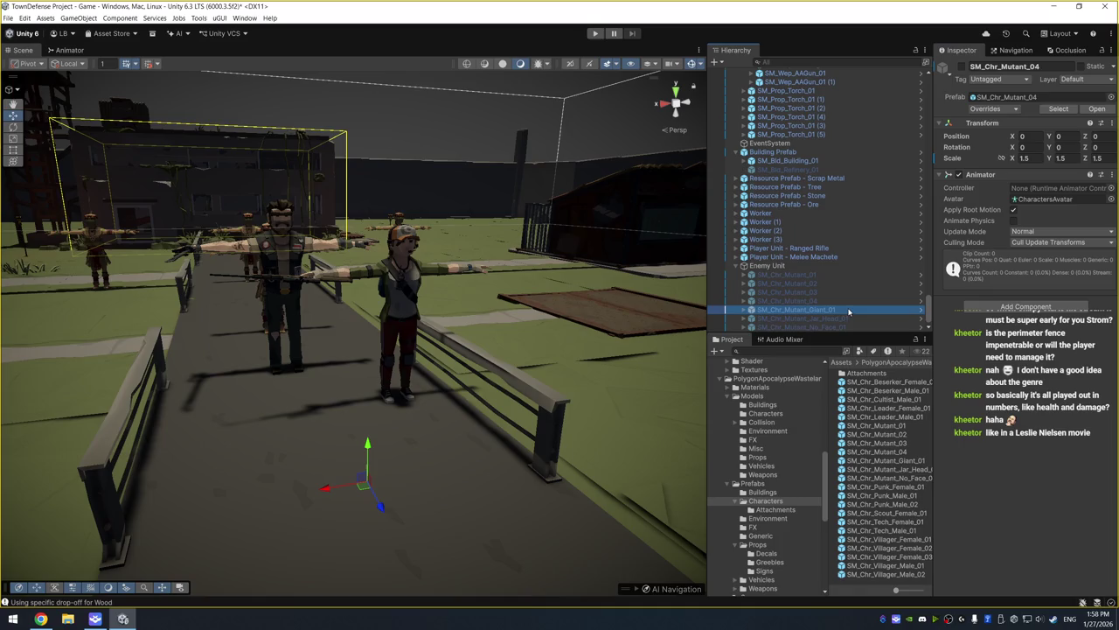
{"action": "left_click", "coordinate": [962, 67]}
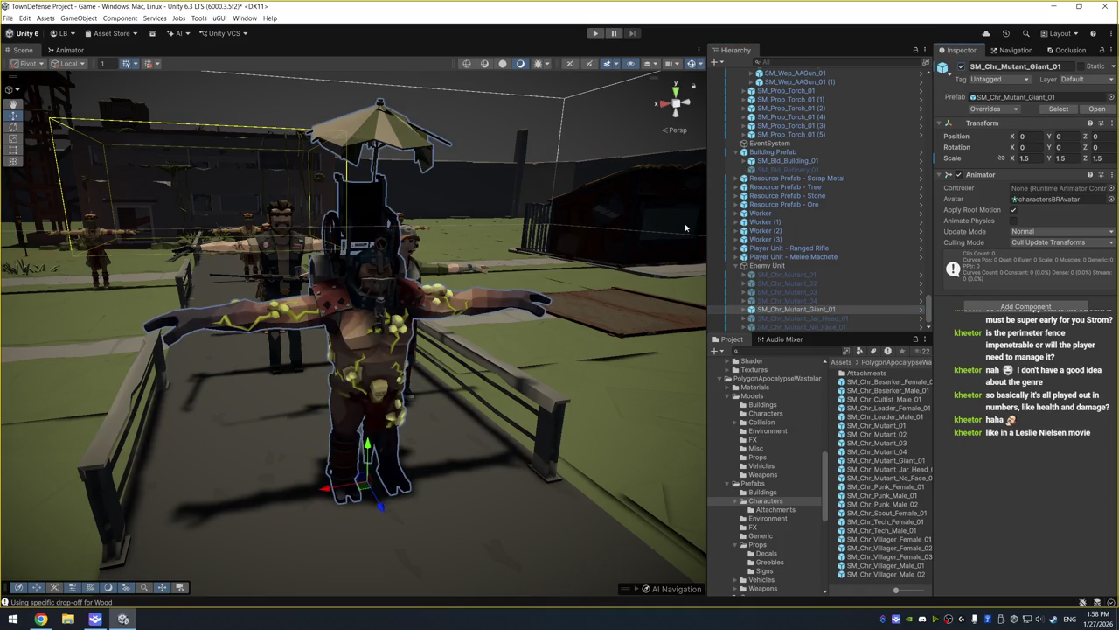
{"action": "mouse_move", "coordinate": [552, 254]}
{"action": "left_mouse_down"}
{"action": "mouse_move", "coordinate": [563, 242]}
{"action": "mouse_move", "coordinate": [451, 349]}
{"action": "mouse_move", "coordinate": [350, 344]}
{"action": "mouse_move", "coordinate": [507, 332]}
{"action": "left_mouse_up"}
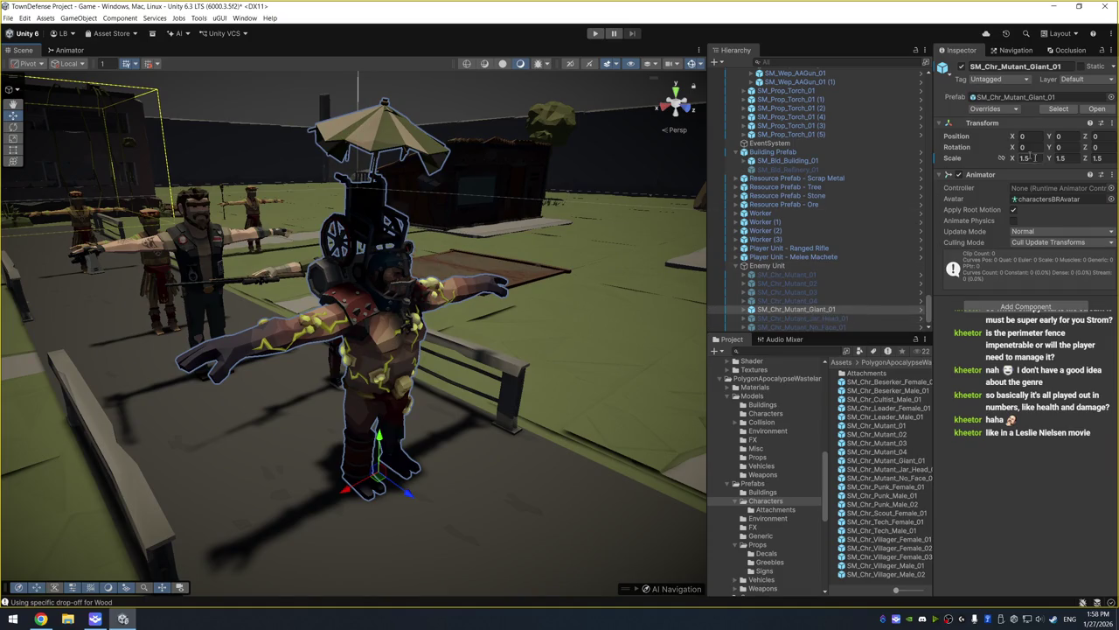
Set SM_Chr_Mutant_Giant_01's scale to 2 on all three axes
{"action": "type", "text": "2"}
{"action": "key", "text": "Tab"}
{"action": "type", "text": "2"}
{"action": "key", "text": "Tab"}
{"action": "type", "text": "2"}
{"action": "key", "text": "Return"}
{"action": "mouse_move", "coordinate": [674, 253]}
{"action": "left_mouse_down"}
{"action": "mouse_move", "coordinate": [621, 246]}
{"action": "mouse_move", "coordinate": [547, 283]}
{"action": "left_mouse_up"}
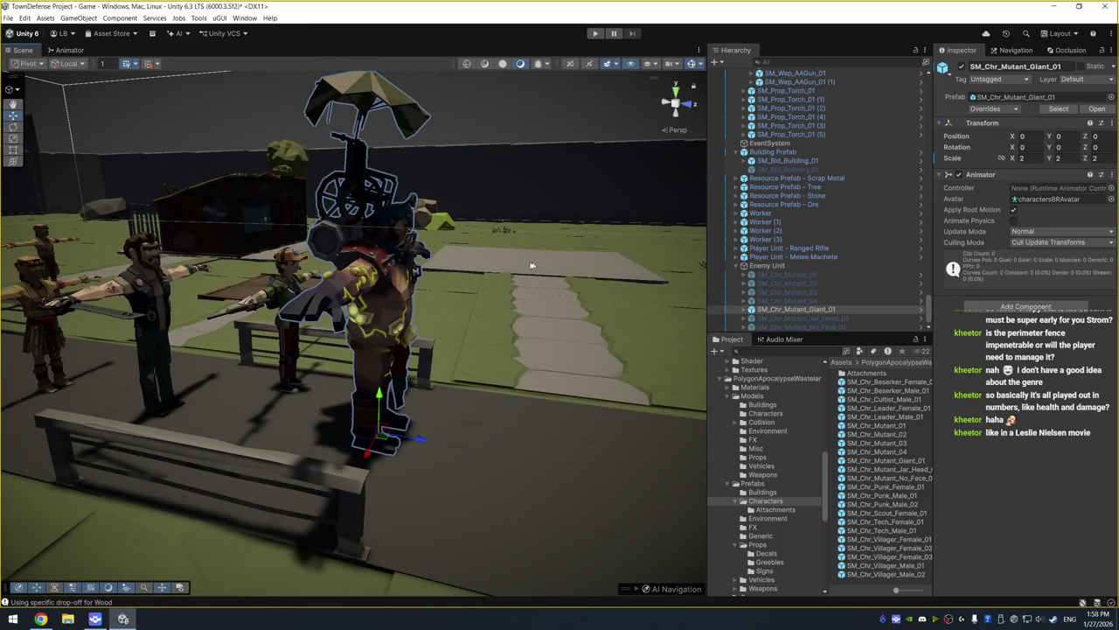
{"action": "left_click", "coordinate": [805, 307]}
Expand the giant's Hips, Spine_01, Spine_02 and Spine_03 bones to reveal its attachments
{"action": "key", "text": "Right"}
{"action": "key", "text": "Down"}
{"action": "key", "text": "Right"}
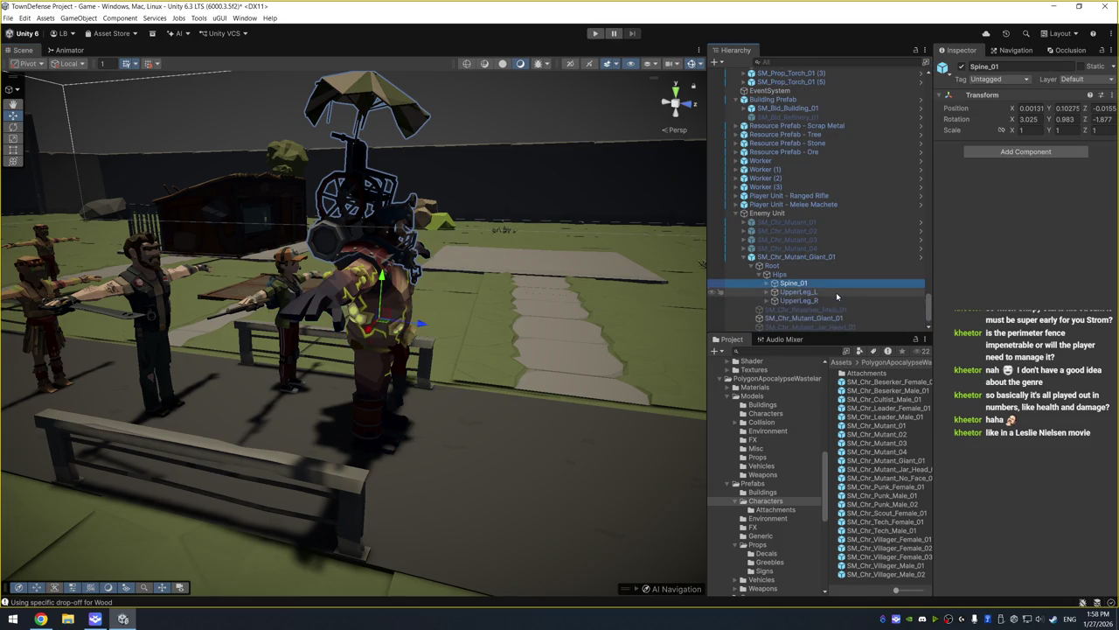
{"action": "key", "text": "Down"}
{"action": "key", "text": "Down"}
{"action": "key", "text": "Right"}
{"action": "key", "text": "Down"}
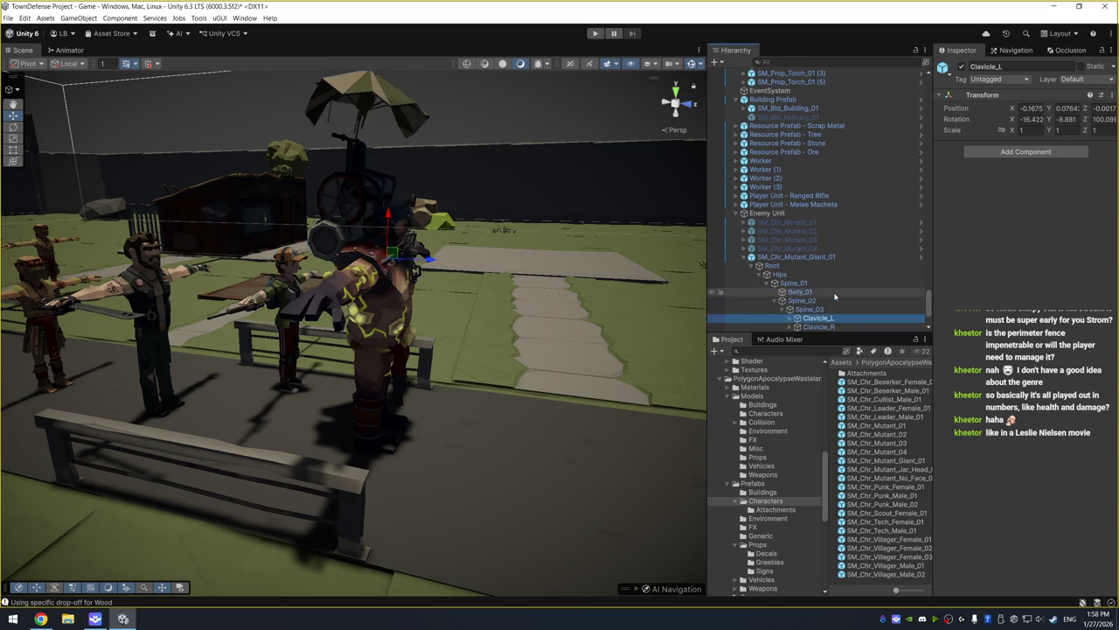
{"action": "key", "text": "Right"}
Deactivate the wheelchair, collar and SM_Chr_Attach_Helmet_02 attachments on the giant
{"action": "left_click", "coordinate": [861, 257]}
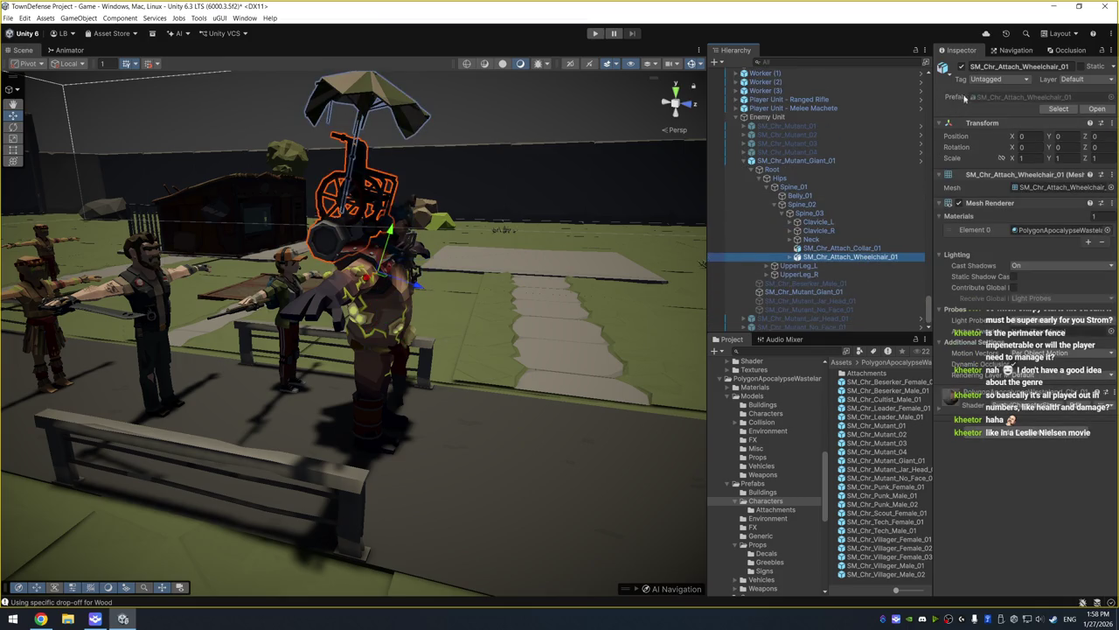
{"action": "left_click", "coordinate": [962, 67]}
{"action": "mouse_move", "coordinate": [594, 247]}
{"action": "left_mouse_down"}
{"action": "mouse_move", "coordinate": [401, 301]}
{"action": "mouse_move", "coordinate": [551, 303]}
{"action": "left_mouse_up"}
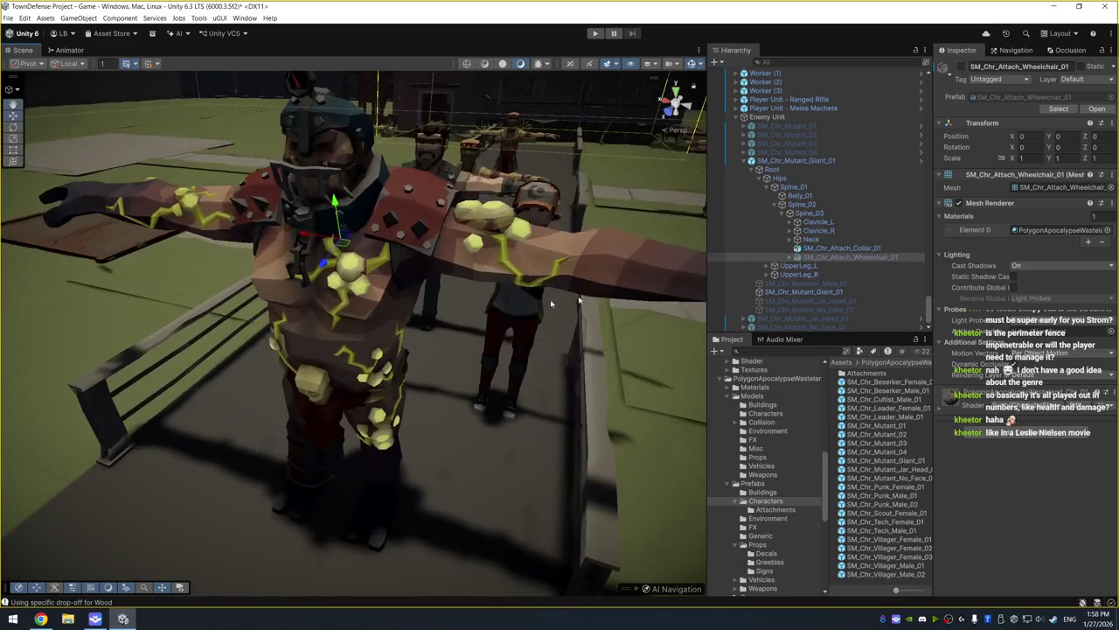
{"action": "left_click", "coordinate": [861, 248]}
{"action": "left_click", "coordinate": [962, 68]}
{"action": "mouse_move", "coordinate": [612, 262]}
{"action": "left_mouse_down"}
{"action": "mouse_move", "coordinate": [638, 332]}
{"action": "mouse_move", "coordinate": [664, 280]}
{"action": "mouse_move", "coordinate": [726, 261]}
{"action": "mouse_move", "coordinate": [665, 263]}
{"action": "left_mouse_up"}
{"action": "left_click", "coordinate": [420, 126]}
{"action": "left_click", "coordinate": [420, 127]}
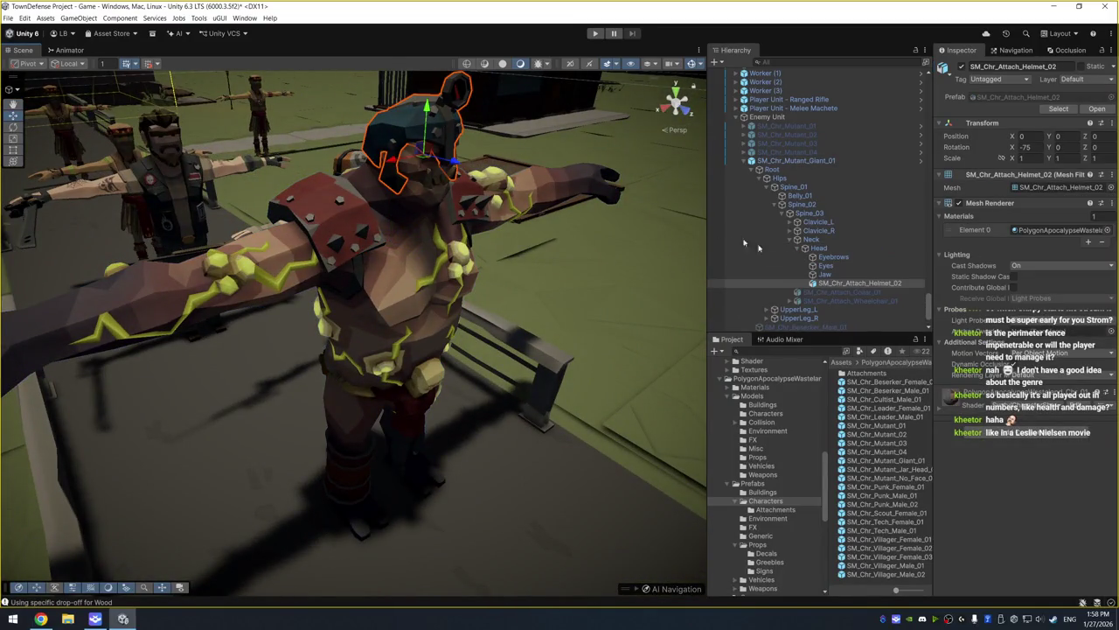
{"action": "left_click", "coordinate": [962, 68]}
{"action": "mouse_move", "coordinate": [341, 250]}
{"action": "left_mouse_down"}
{"action": "mouse_move", "coordinate": [277, 238]}
{"action": "mouse_move", "coordinate": [328, 251]}
{"action": "left_mouse_up"}
View the stripped giant from a low angle and reselect SM_Chr_Mutant_Giant_01 in the Hierarchy
{"action": "left_click", "coordinate": [378, 208]}
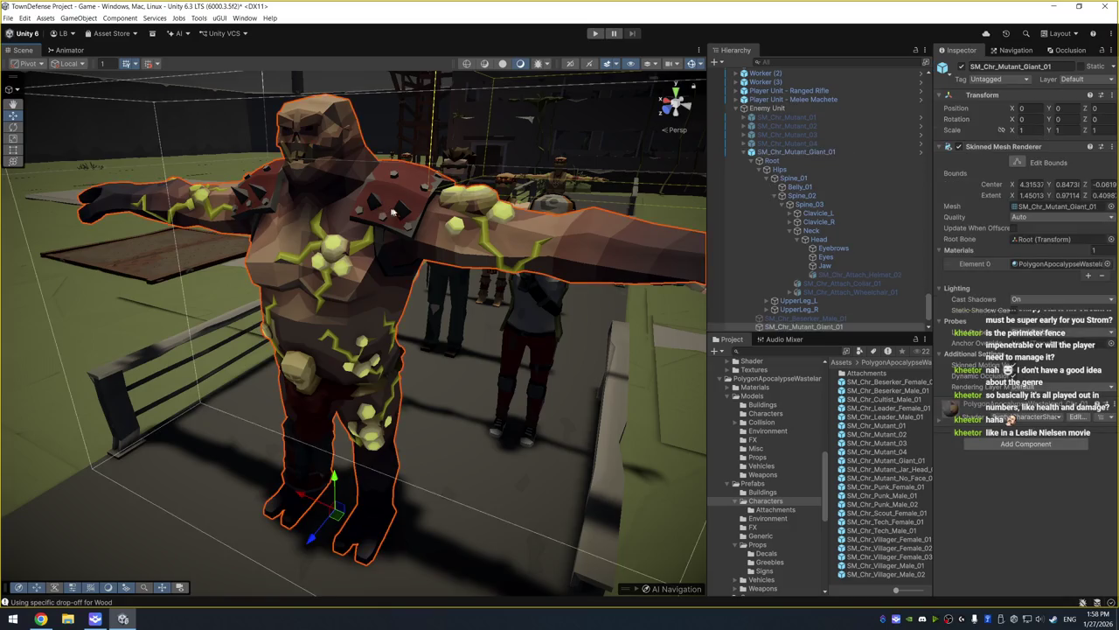
{"action": "left_click", "coordinate": [411, 212]}
{"action": "left_click", "coordinate": [256, 207]}
{"action": "left_click", "coordinate": [259, 203]}
{"action": "left_click", "coordinate": [263, 199]}
{"action": "left_click", "coordinate": [416, 210]}
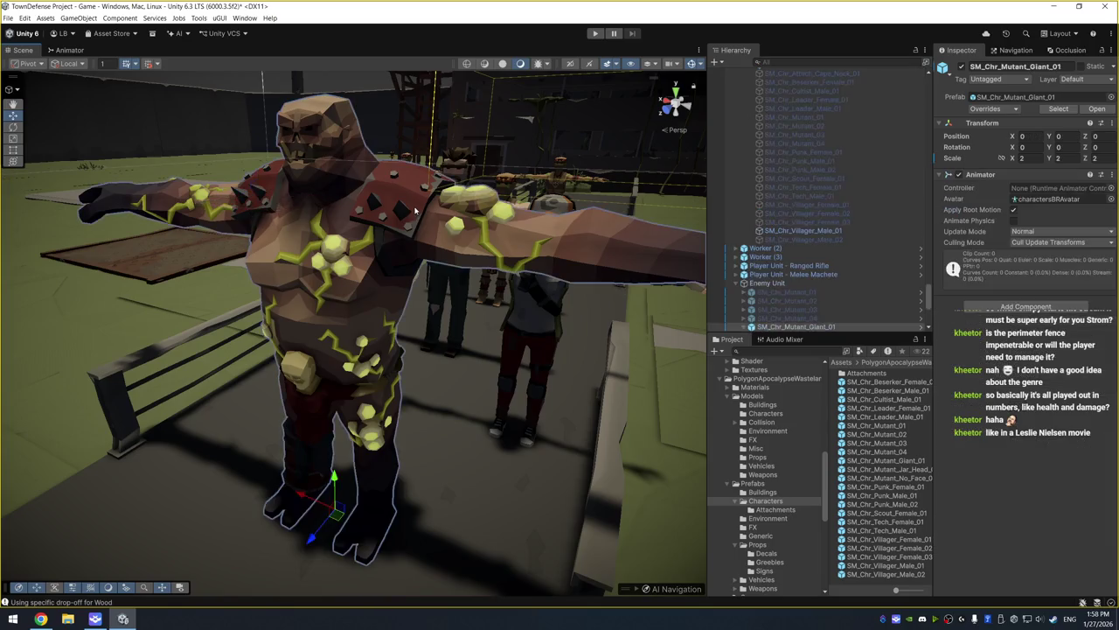
{"action": "mouse_move", "coordinate": [410, 210]}
{"action": "left_mouse_down"}
{"action": "mouse_move", "coordinate": [468, 47]}
{"action": "mouse_move", "coordinate": [435, 145]}
{"action": "mouse_move", "coordinate": [483, 228]}
{"action": "mouse_move", "coordinate": [408, 249]}
{"action": "left_mouse_up"}
{"action": "left_click", "coordinate": [408, 249]}
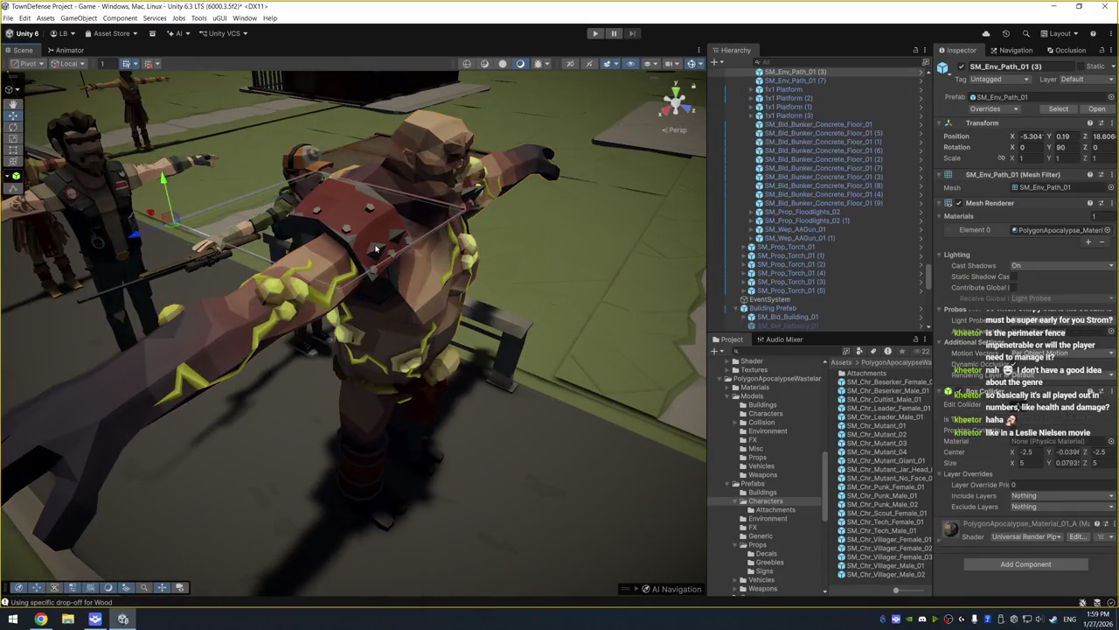
{"action": "scroll", "coordinate": [822, 284], "scroll_direction": "down", "scroll_amount": 10}
{"action": "left_click", "coordinate": [864, 264]}
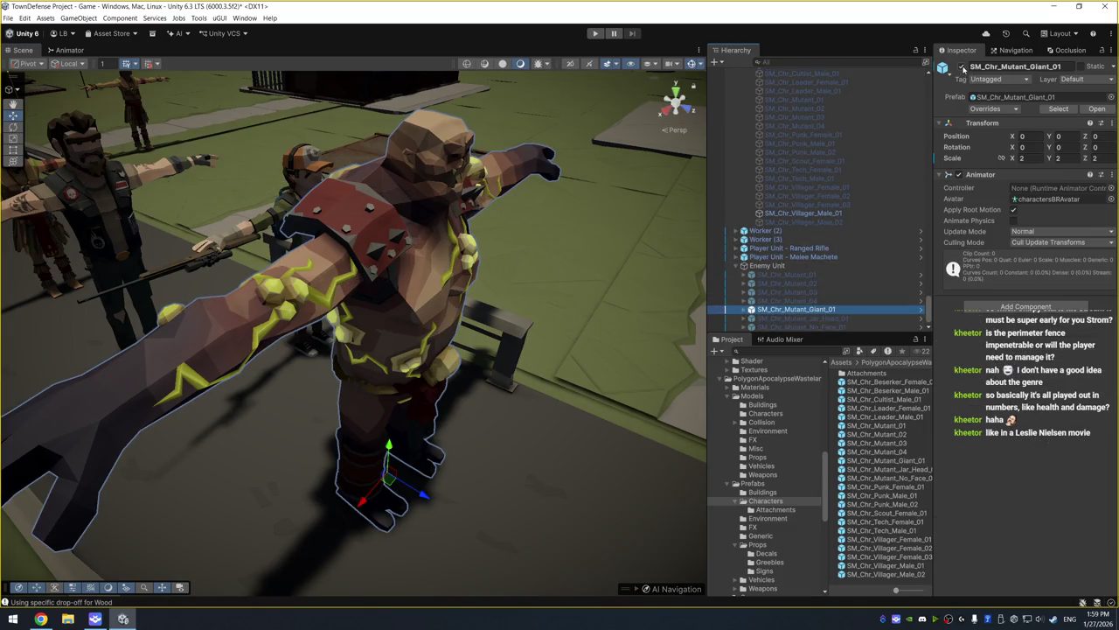
Scale SM_Chr_Mutant_Jar_Head_01 to 2, 2, 2 and then deactivate it
{"action": "left_click", "coordinate": [962, 68]}
{"action": "left_click", "coordinate": [800, 317]}
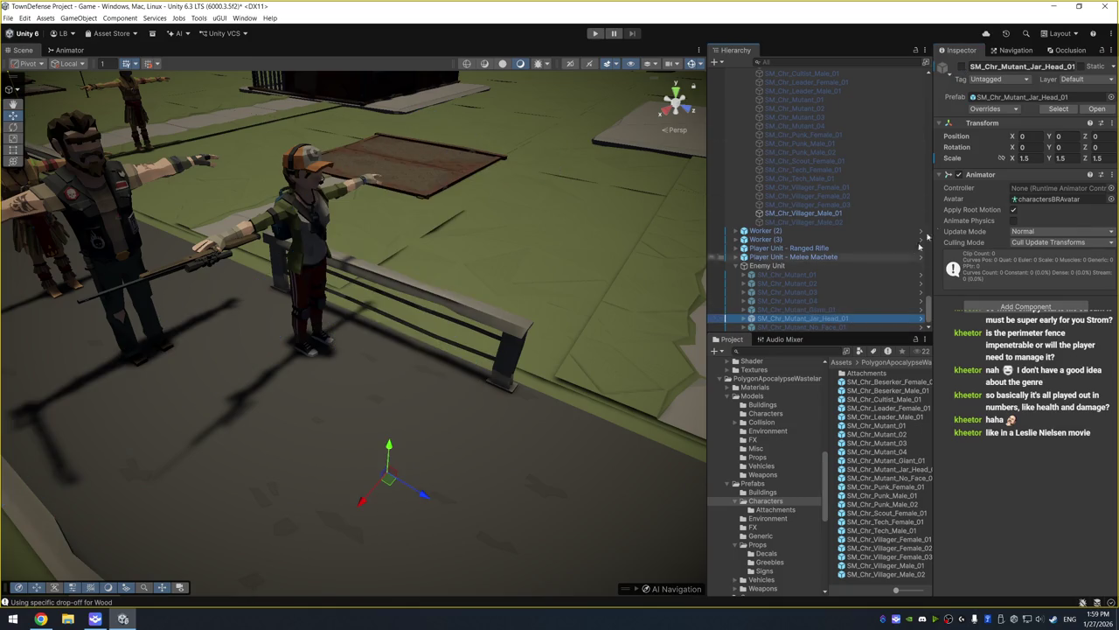
{"action": "left_click", "coordinate": [961, 67]}
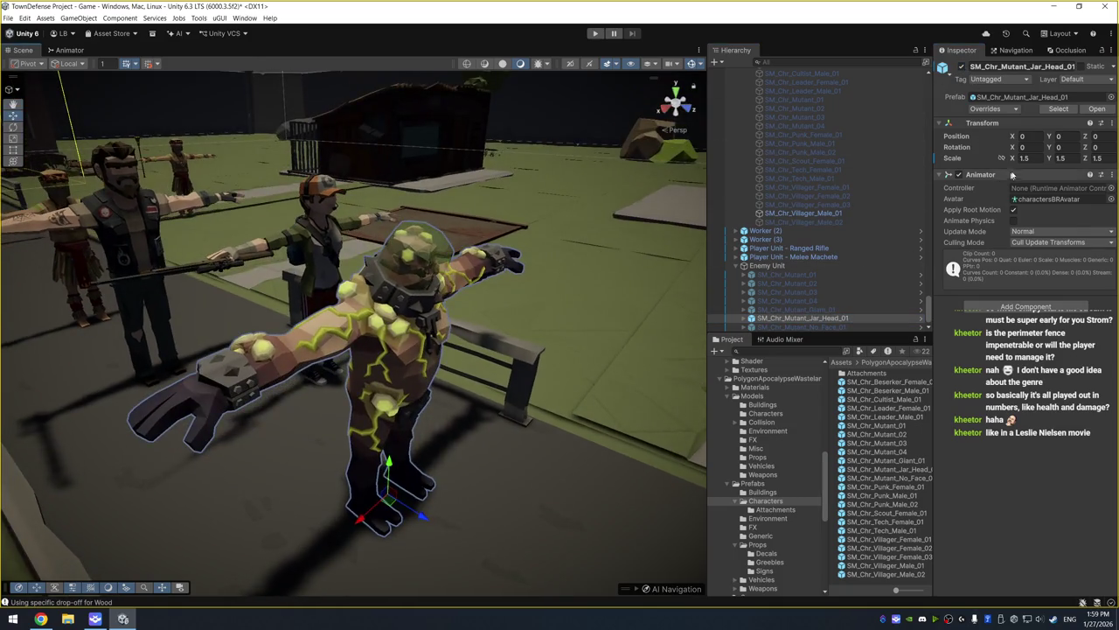
{"action": "left_click", "coordinate": [1021, 158]}
{"action": "type", "text": "2"}
{"action": "key", "text": "Tab"}
{"action": "type", "text": "2"}
{"action": "key", "text": "Tab"}
{"action": "type", "text": "2"}
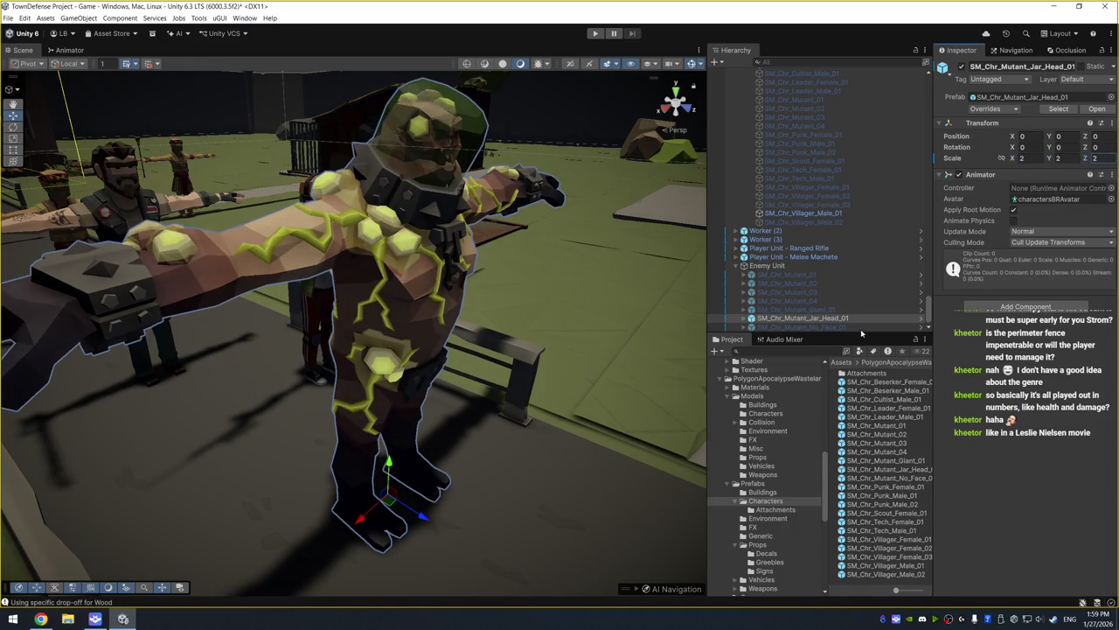
{"action": "left_click", "coordinate": [962, 67]}
Scale SM_Chr_Mutant_No_Face_01 to 2, 2, 2 and make it active in the scene
{"action": "left_click", "coordinate": [842, 328]}
{"action": "left_click", "coordinate": [1021, 158]}
{"action": "type", "text": "2"}
{"action": "key", "text": "Tab"}
{"action": "type", "text": "2"}
{"action": "key", "text": "Tab"}
{"action": "type", "text": "2"}
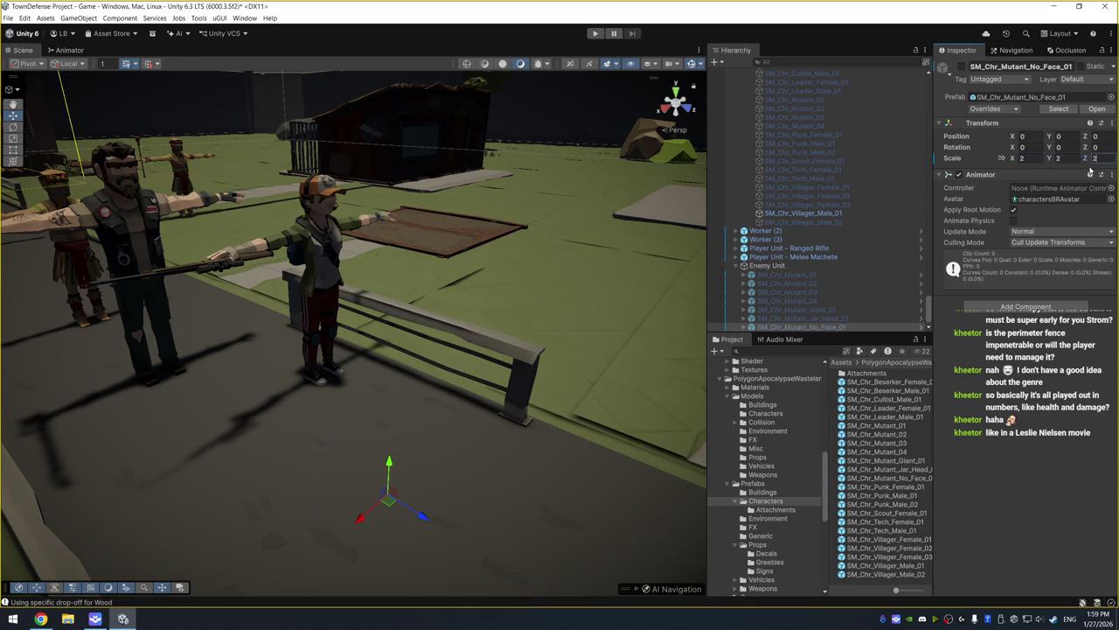
{"action": "left_click", "coordinate": [962, 66]}
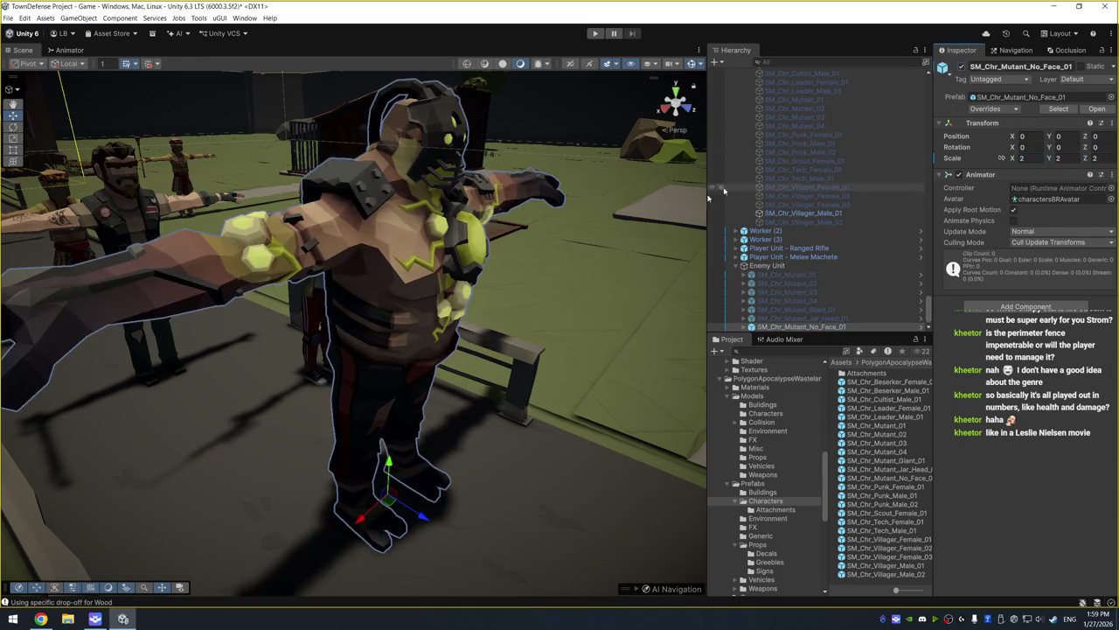
{"action": "mouse_move", "coordinate": [548, 263]}
{"action": "left_mouse_down"}
{"action": "mouse_move", "coordinate": [331, 261]}
{"action": "mouse_move", "coordinate": [700, 282]}
{"action": "left_mouse_up"}
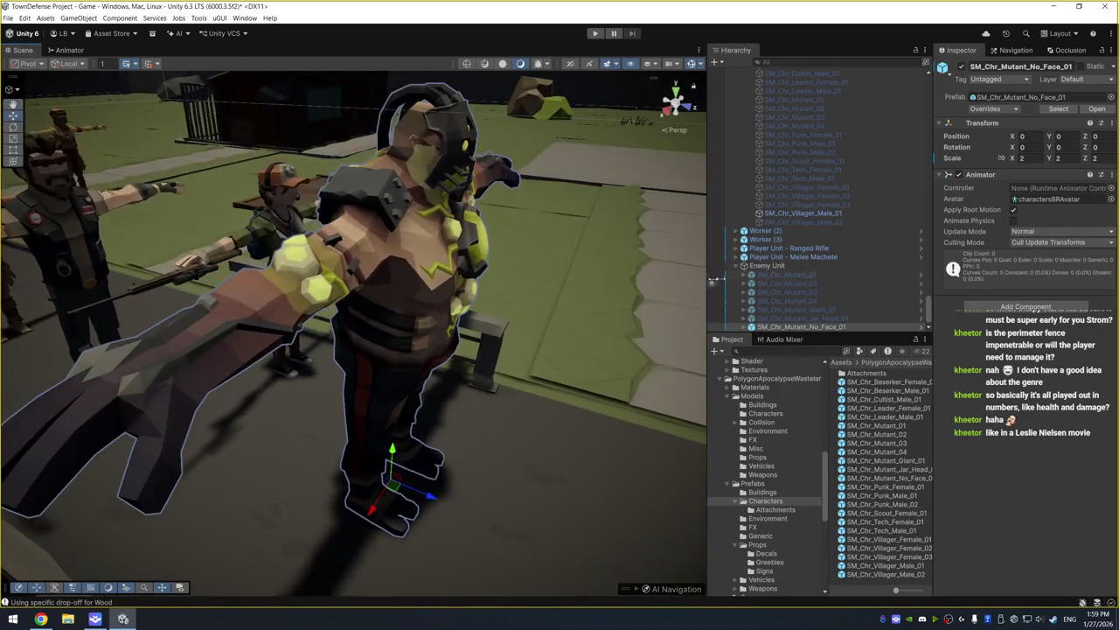
{"action": "left_click_drag", "start_coordinate": [825, 466], "coordinate": [826, 448]}
{"action": "scroll", "coordinate": [813, 444], "scroll_direction": "up", "scroll_amount": 5}
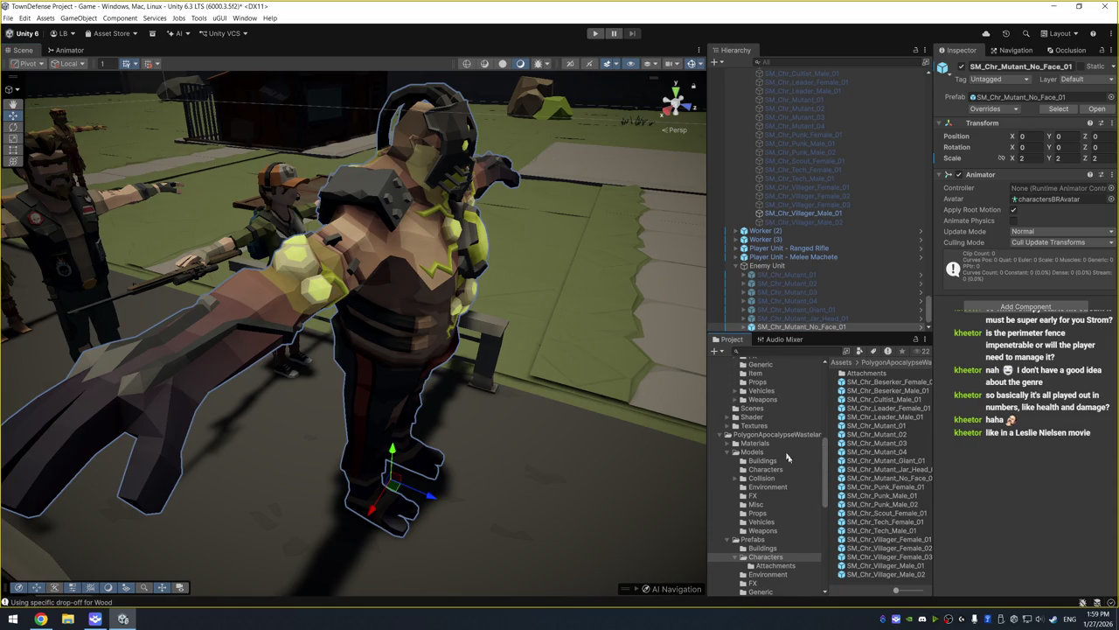
Rename the duplicated Player controller in the Animations folder to 'Enemy'
{"action": "left_click", "coordinate": [750, 448]}
{"action": "left_click", "coordinate": [859, 373]}
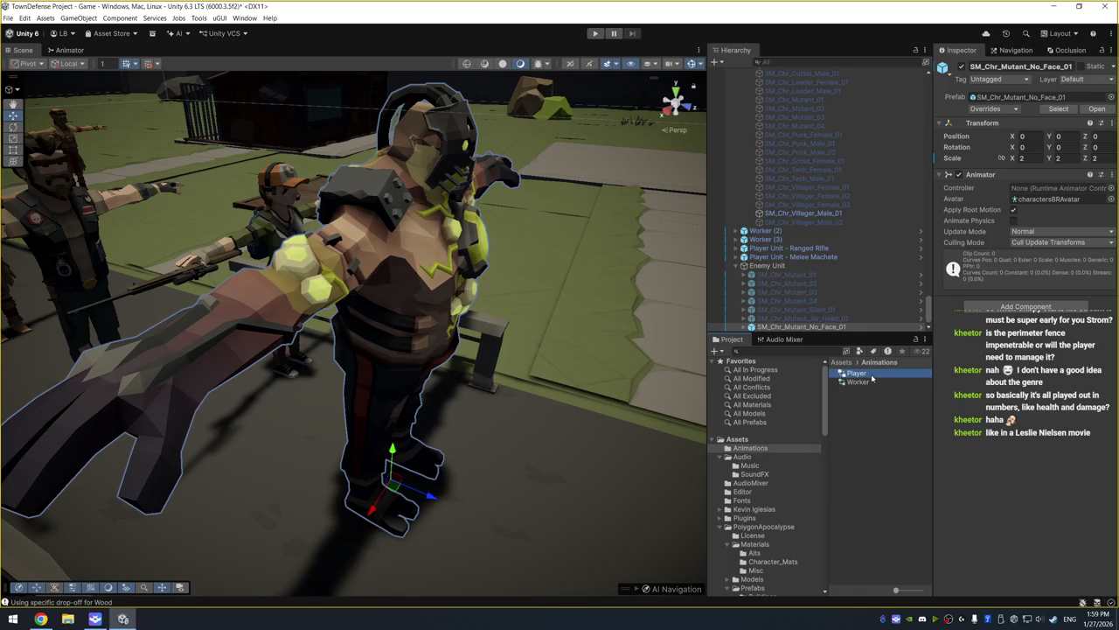
{"action": "left_click", "coordinate": [866, 381]}
{"action": "left_click", "coordinate": [866, 382]}
{"action": "type", "text": "Enemy"}
{"action": "key", "text": "Return"}
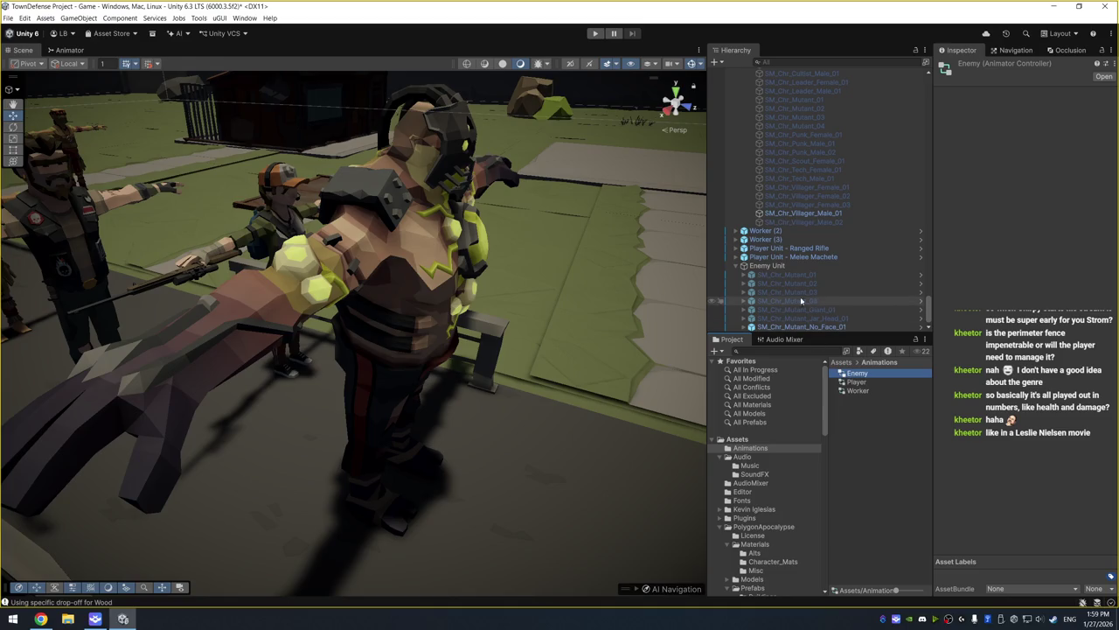
Assign the Enemy controller to all seven mutants' Animator Controller field and run the game
{"action": "left_click", "coordinate": [813, 274]}
{"action": "left_click", "coordinate": [835, 325], "text": "shift"}
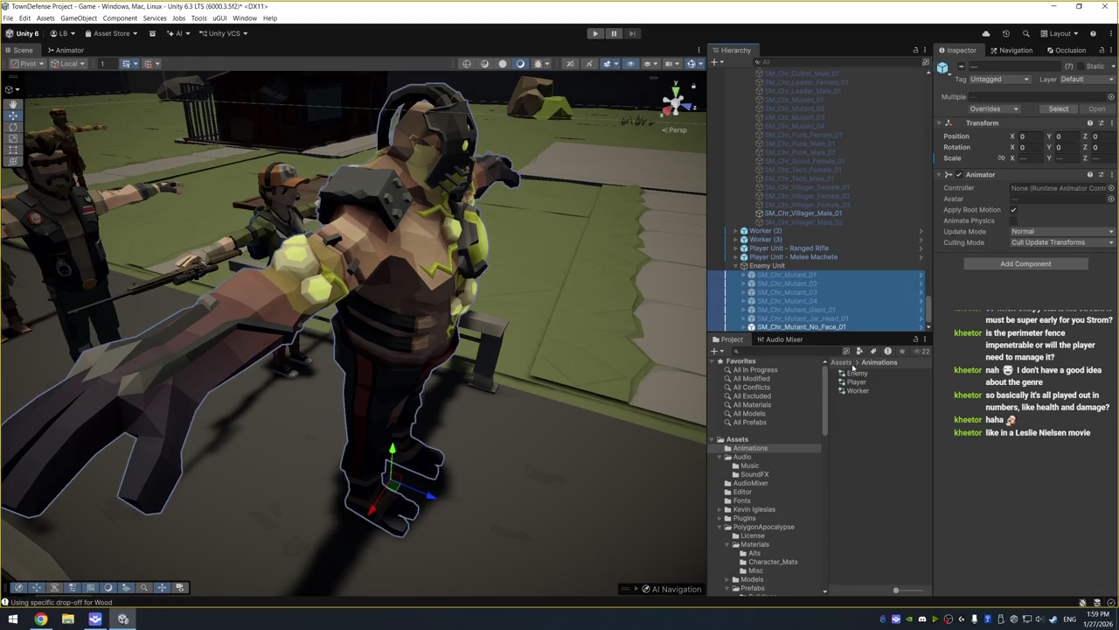
{"action": "left_click_drag", "start_coordinate": [1029, 213], "coordinate": [1054, 190]}
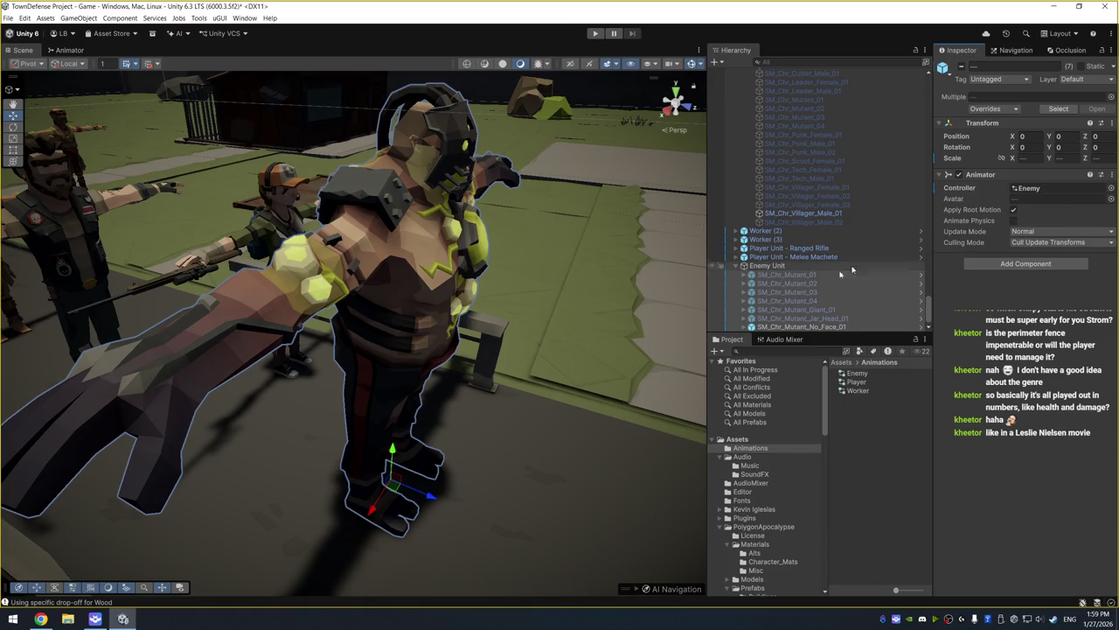
{"action": "left_click", "coordinate": [595, 33]}
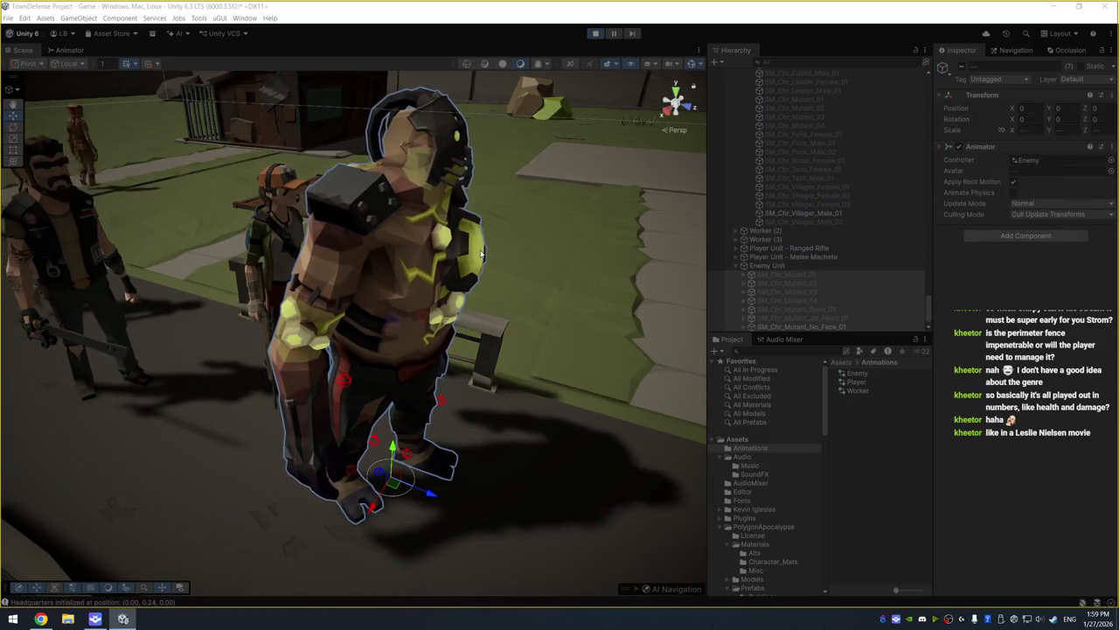
{"action": "mouse_move", "coordinate": [480, 254]}
{"action": "left_mouse_down"}
{"action": "mouse_move", "coordinate": [243, 299]}
{"action": "mouse_move", "coordinate": [52, 315]}
{"action": "mouse_move", "coordinate": [492, 356]}
{"action": "left_mouse_up"}
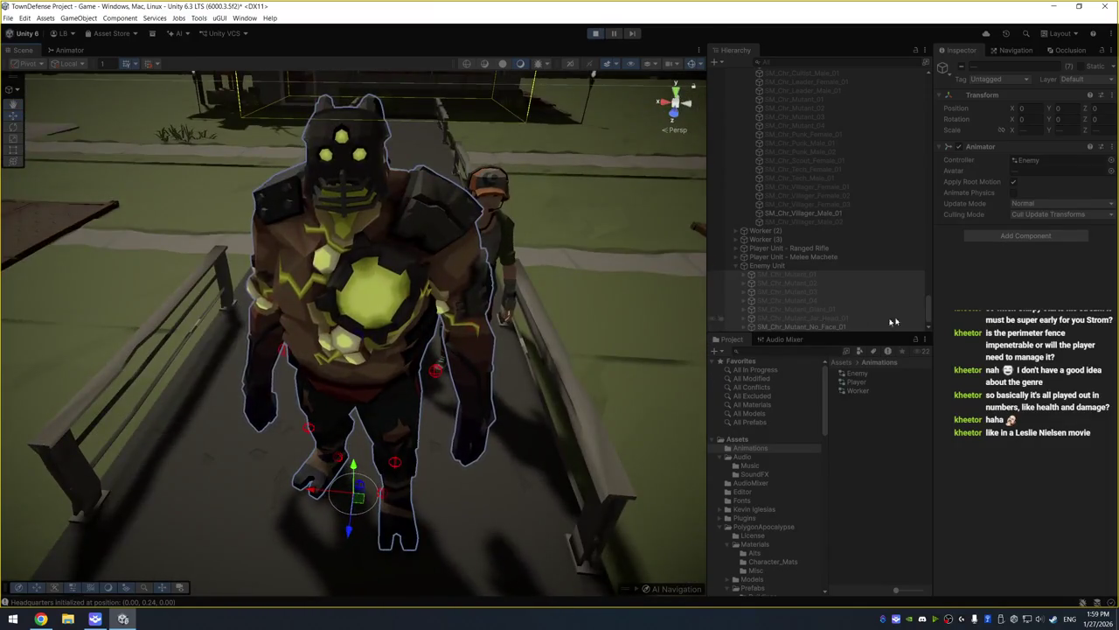
{"action": "double_click", "coordinate": [1028, 163]}
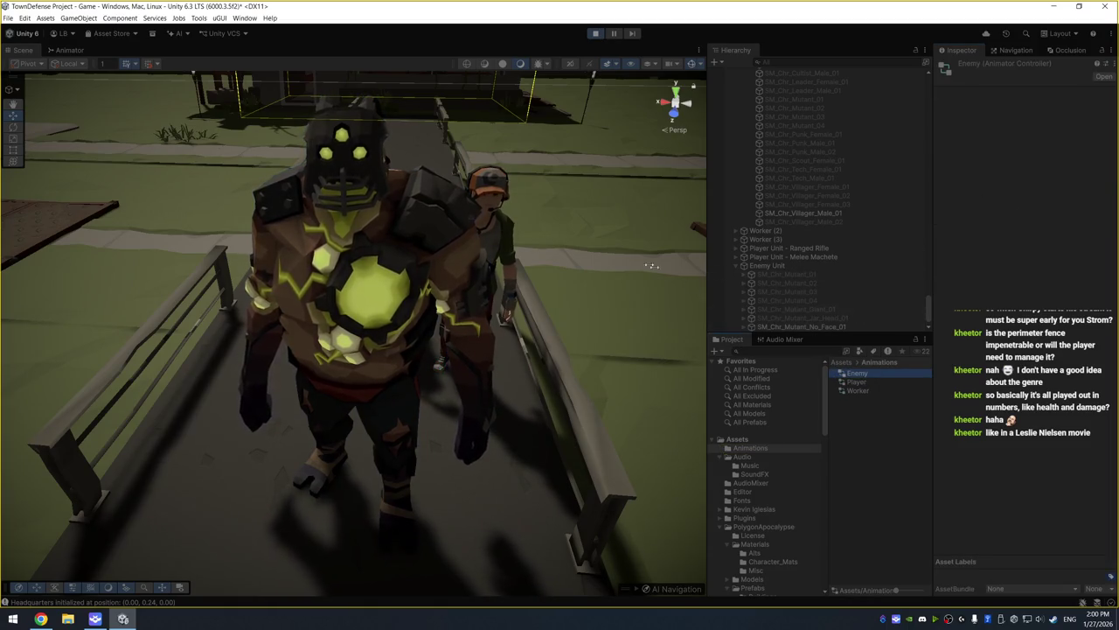
Set the Enemy controller's Idle state Motion to HumanM@Idle01
{"action": "left_click", "coordinate": [75, 50]}
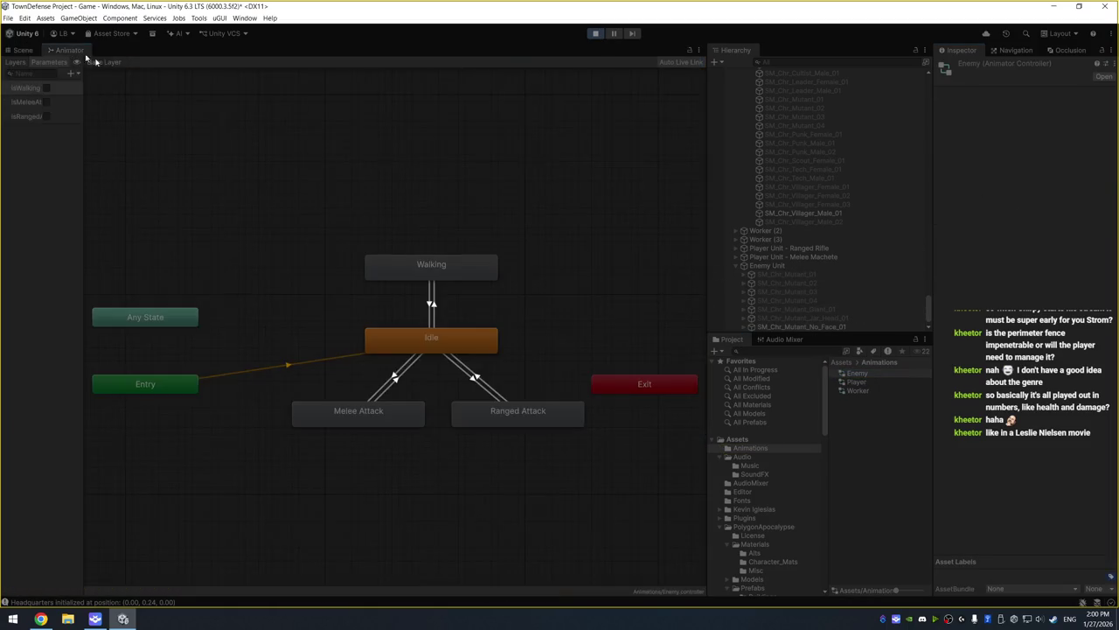
{"action": "left_click", "coordinate": [462, 340]}
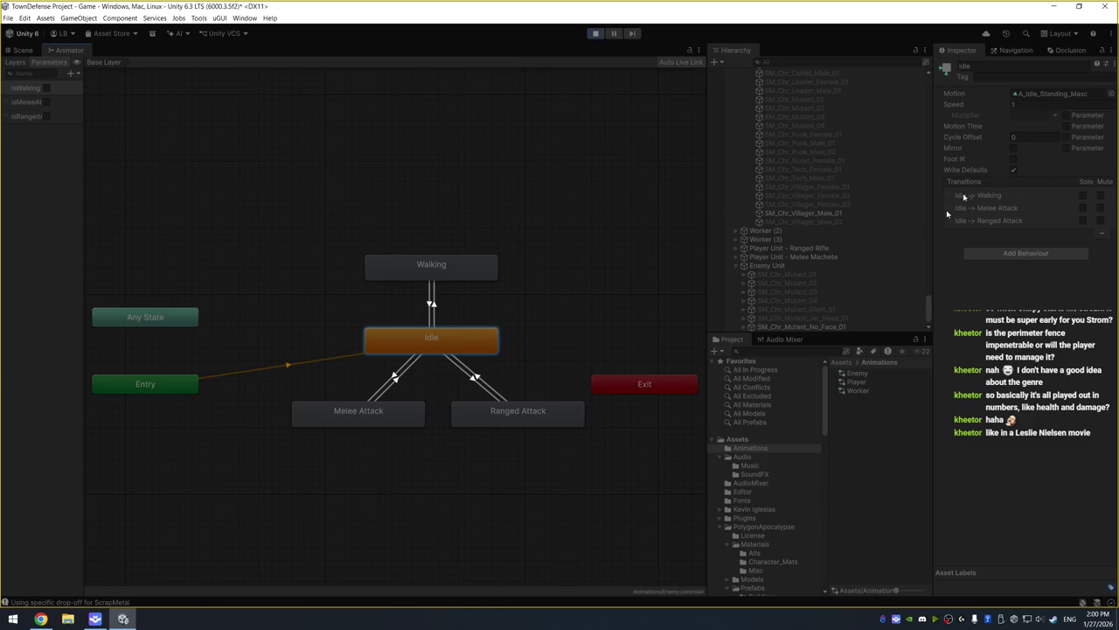
{"action": "left_click", "coordinate": [862, 373]}
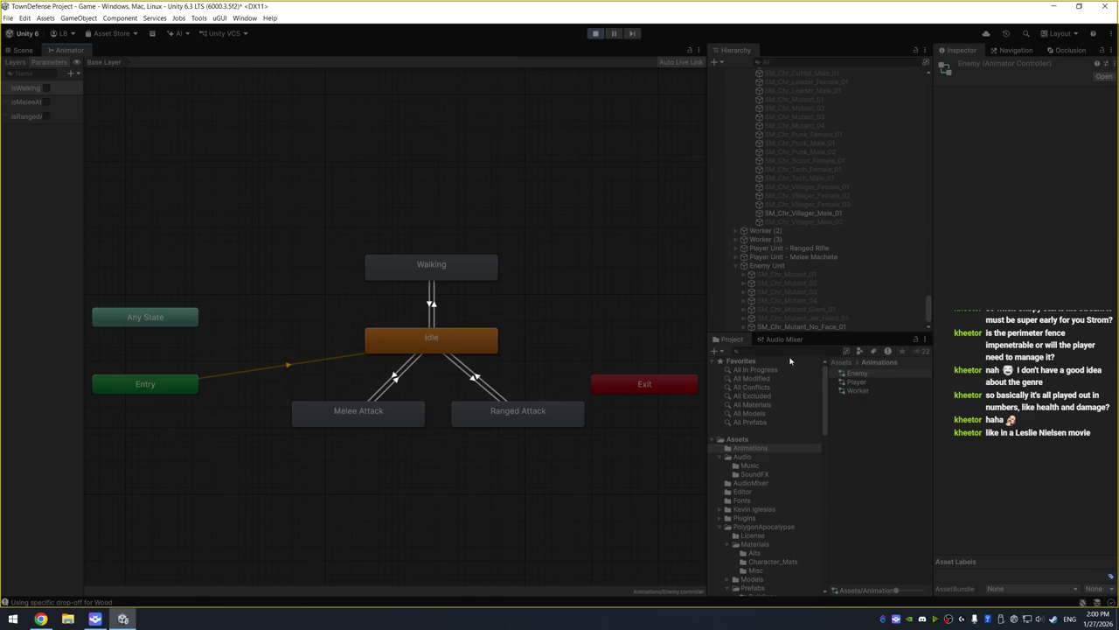
{"action": "left_click", "coordinate": [430, 334]}
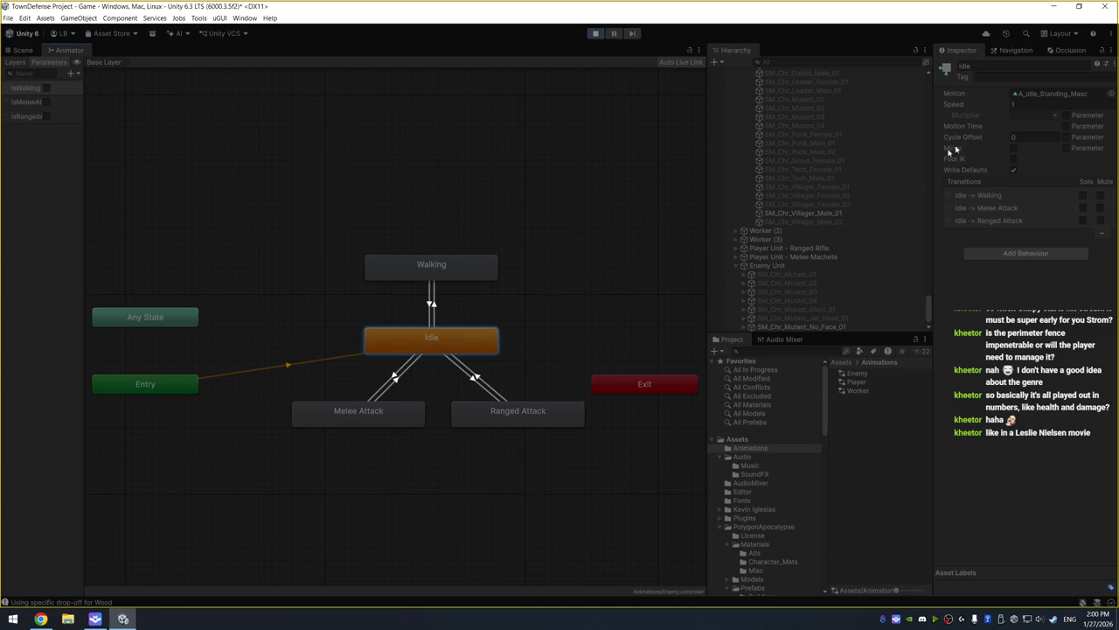
{"action": "left_click", "coordinate": [1112, 93]}
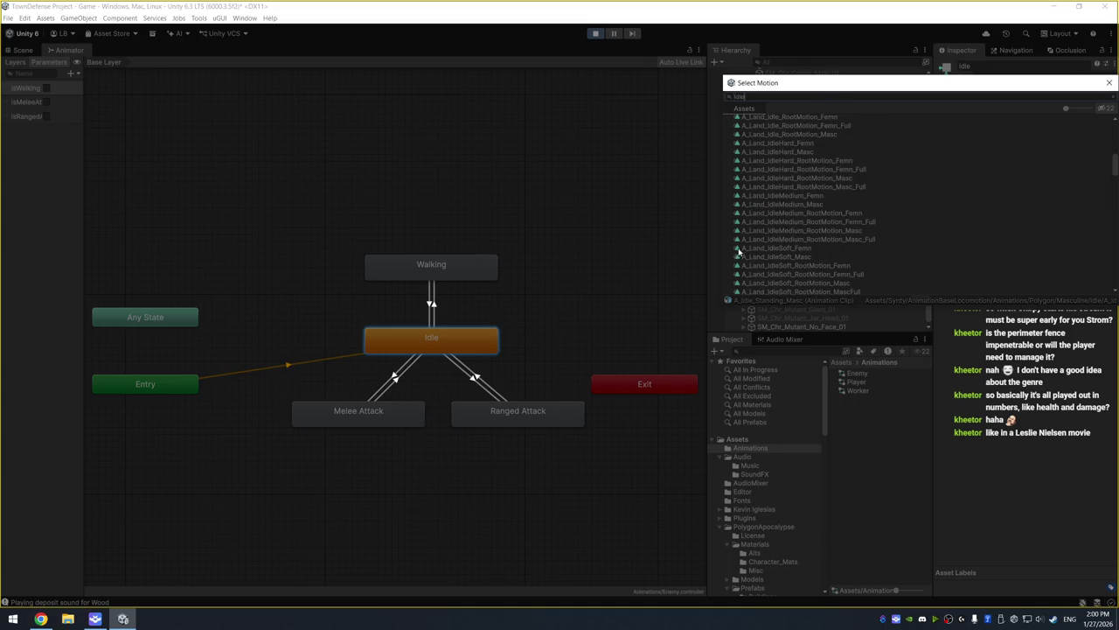
{"action": "scroll", "coordinate": [835, 245], "scroll_direction": "down", "scroll_amount": 10}
{"action": "scroll", "coordinate": [870, 209], "scroll_direction": "down", "scroll_amount": 10}
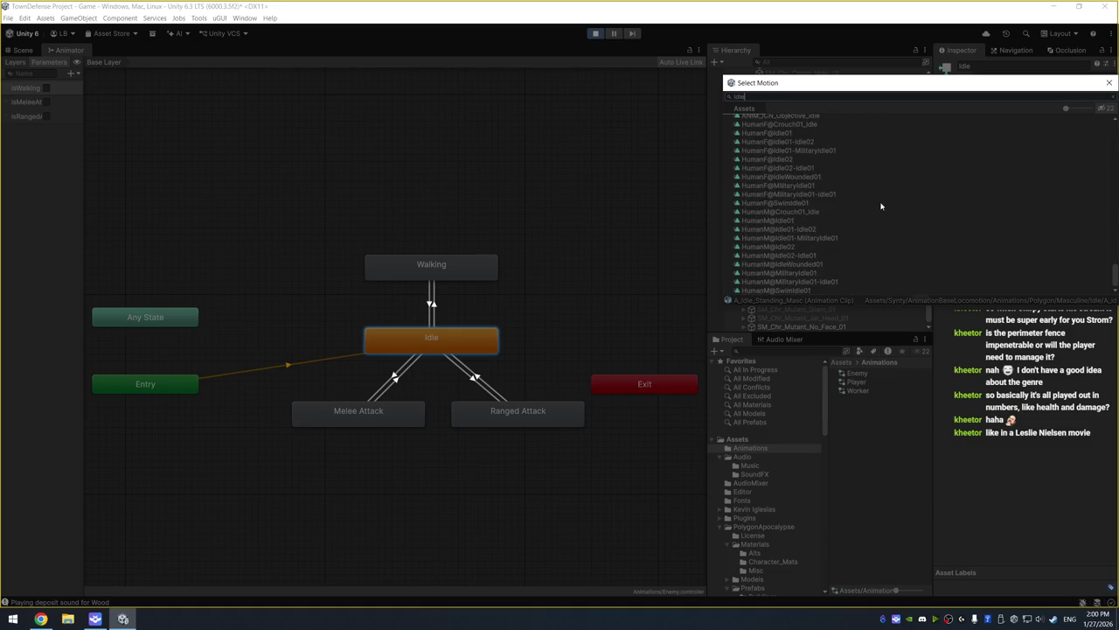
{"action": "double_click", "coordinate": [798, 222]}
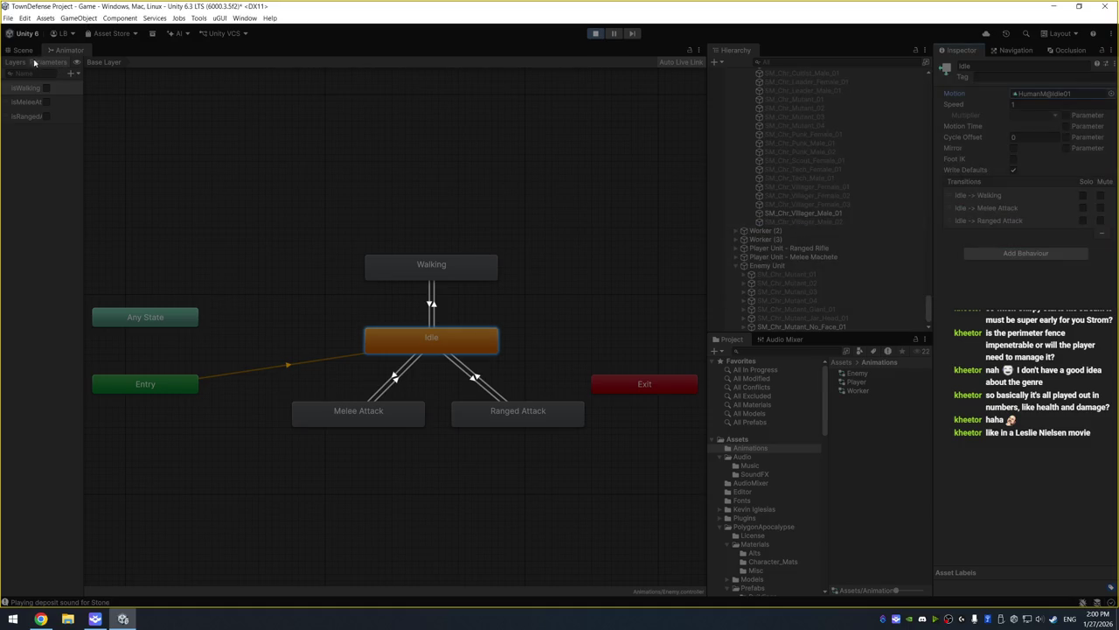
Stop the game, select Enemy Unit and open its EnemyScript for editing
{"action": "left_click", "coordinate": [22, 50]}
{"action": "mouse_move", "coordinate": [262, 227]}
{"action": "left_mouse_down"}
{"action": "mouse_move", "coordinate": [461, 213]}
{"action": "mouse_move", "coordinate": [494, 227]}
{"action": "mouse_move", "coordinate": [534, 211]}
{"action": "mouse_move", "coordinate": [489, 212]}
{"action": "left_mouse_up"}
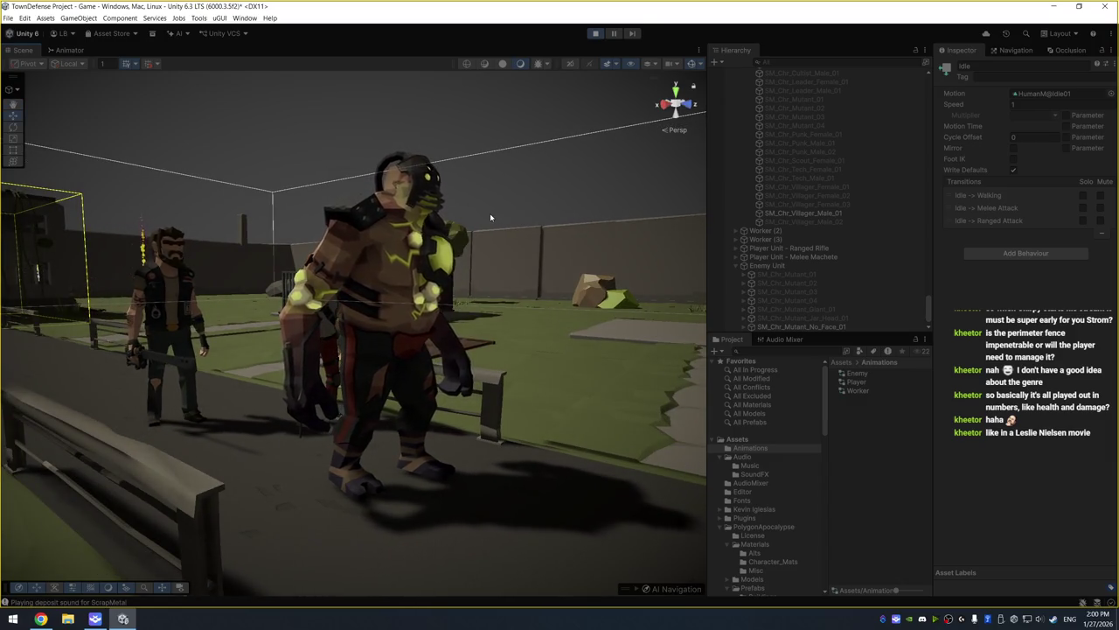
{"action": "left_click", "coordinate": [596, 34]}
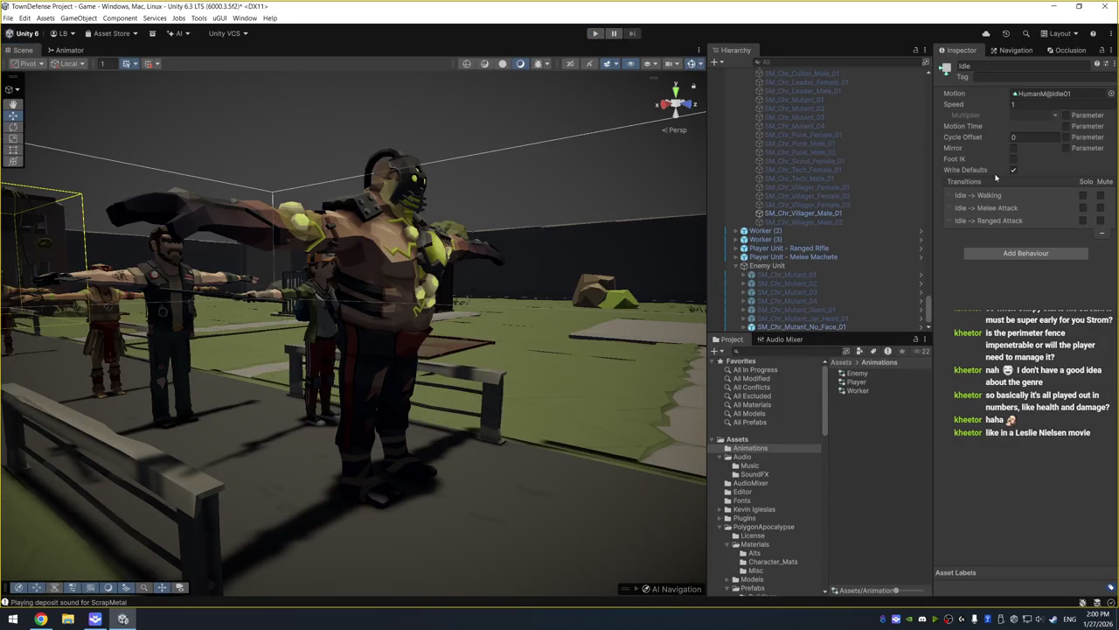
{"action": "left_click", "coordinate": [816, 267]}
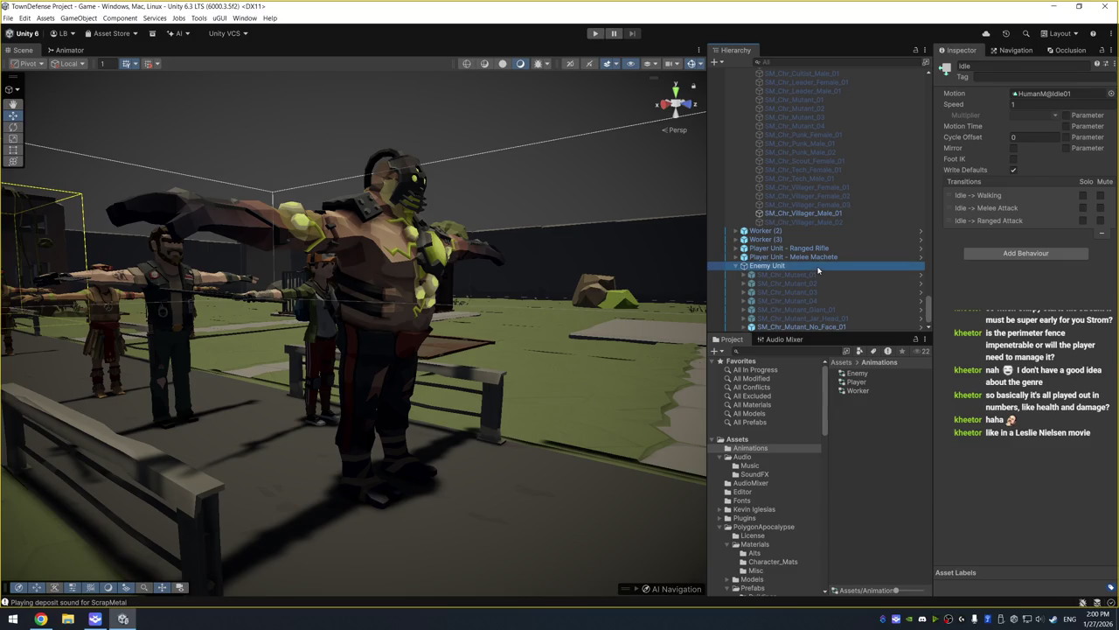
{"action": "left_click", "coordinate": [813, 274]}
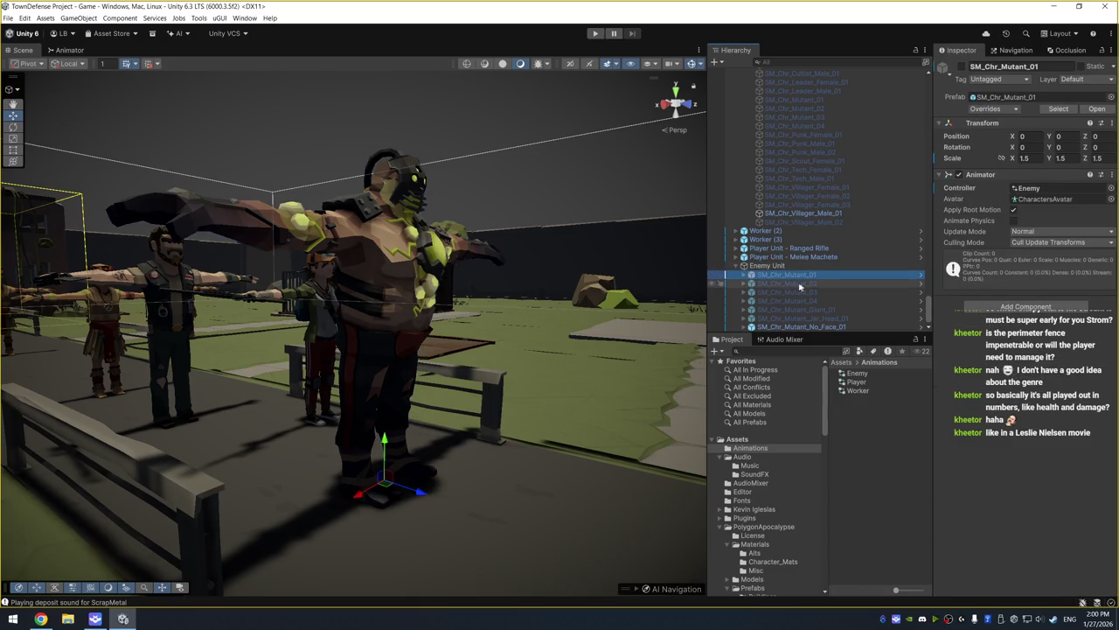
{"action": "key", "text": "f"}
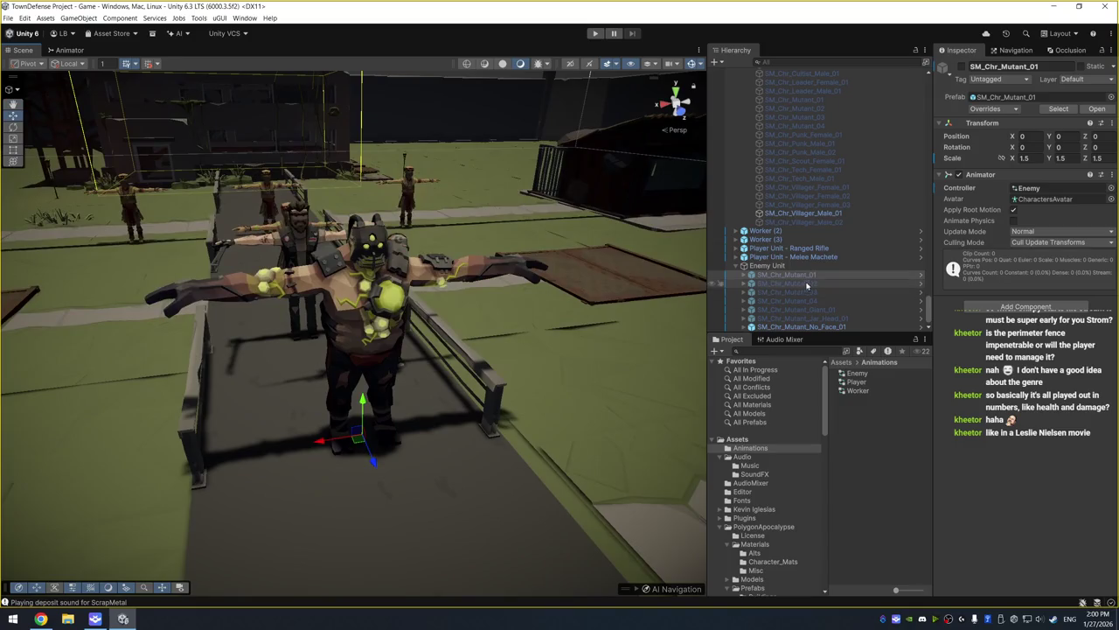
{"action": "left_click", "coordinate": [819, 266]}
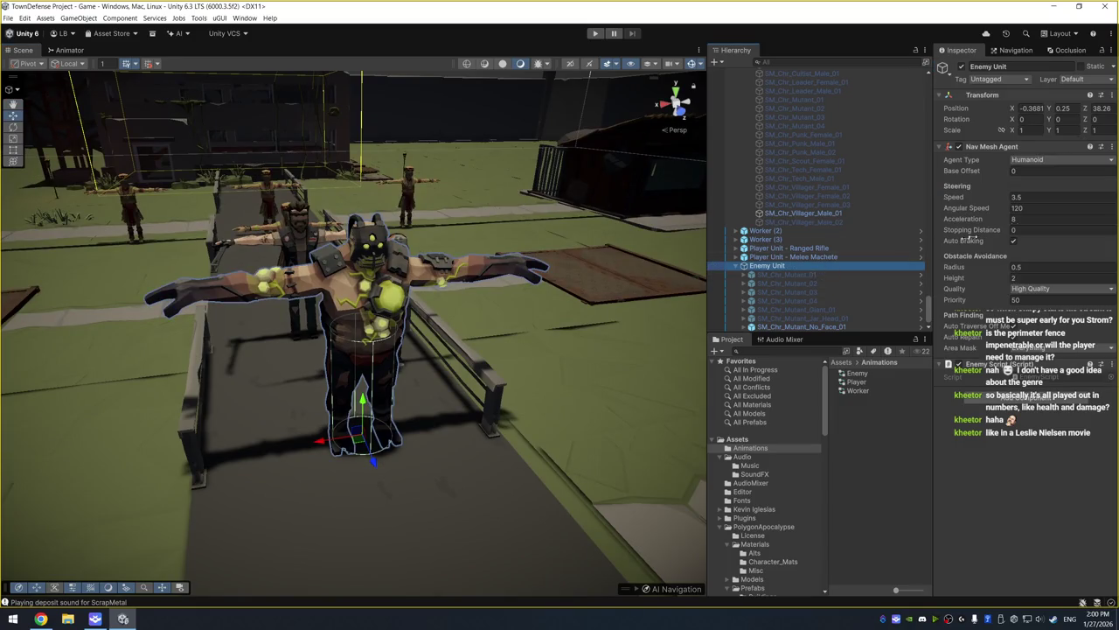
{"action": "double_click", "coordinate": [1034, 374]}
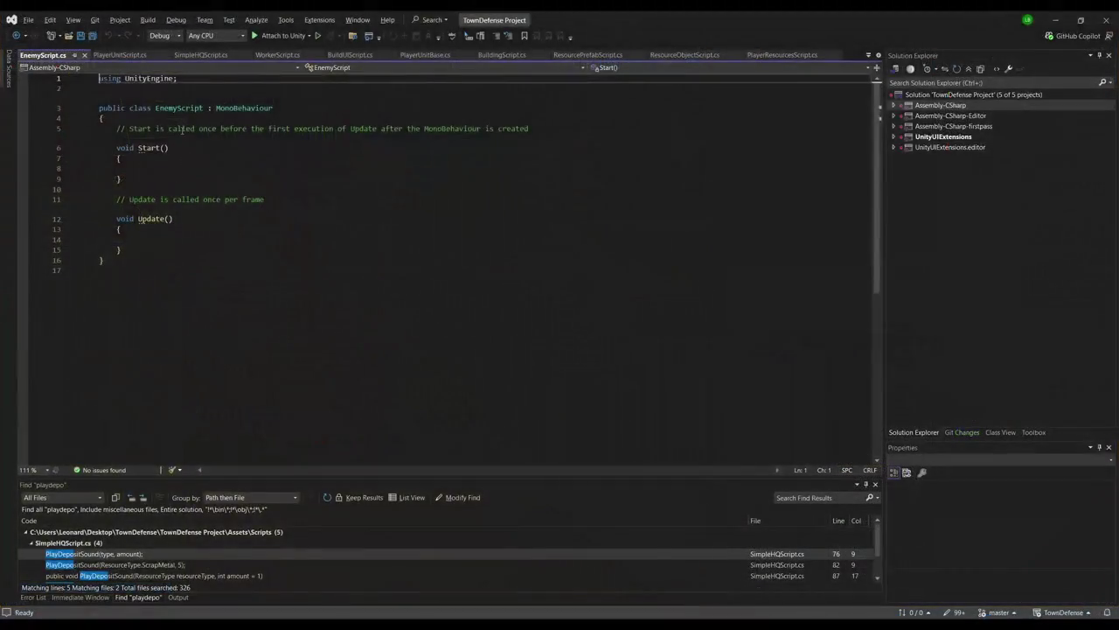
Add serialized fields enemyType = 0 and private GameObject[] enemyModels to EnemyScript
{"action": "left_click", "coordinate": [184, 118]}
{"action": "key", "text": "Return"}
{"action": "type", "text": "publi"}
{"action": "key", "text": "BackSpace"}
{"action": "key", "text": "BackSpace"}
{"action": "key", "text": "Tab"}
{"action": "type", "text": "]"}
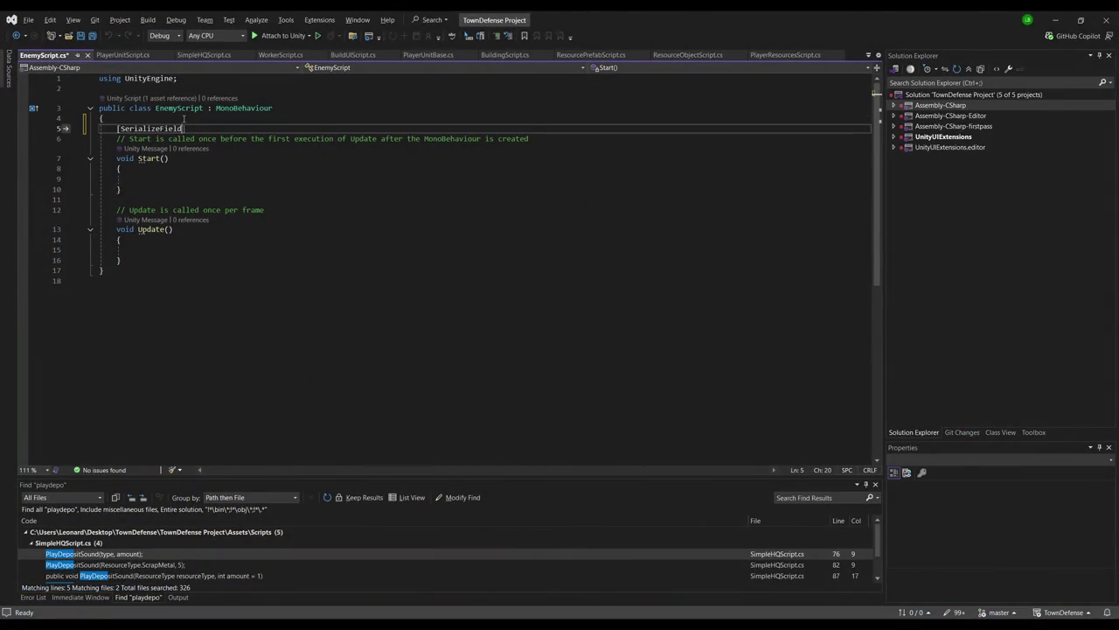
{"action": "key", "text": "Return"}
{"action": "type", "text": "p"}
{"action": "type", "text": "rivate"}
{"action": "type", "text": "s"}
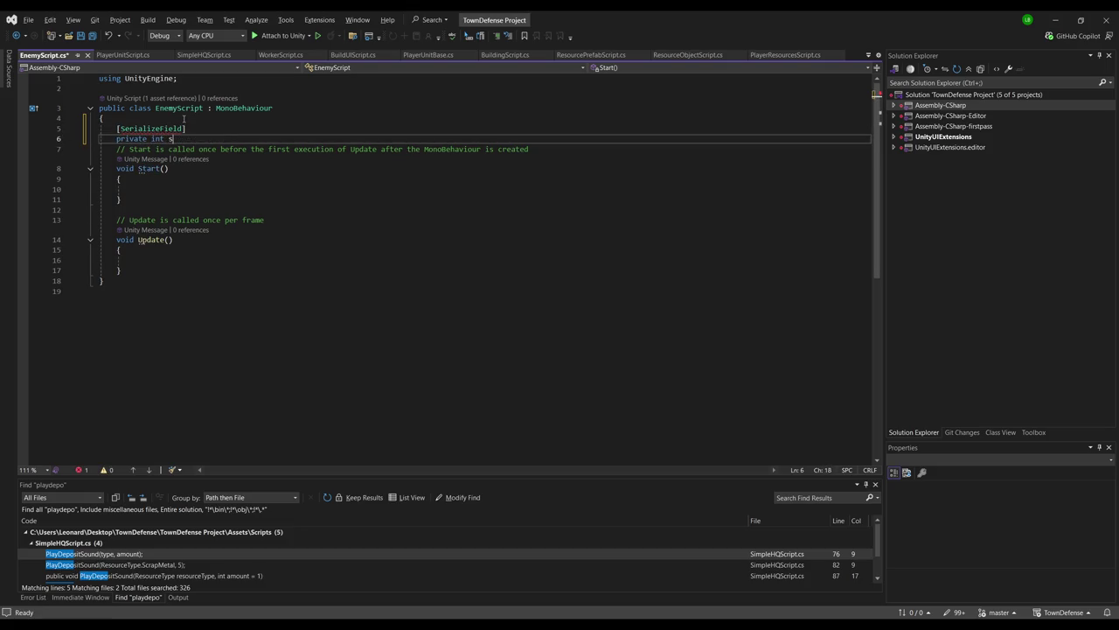
{"action": "key", "text": "BackSpace"}
{"action": "key", "text": "BackSpace"}
{"action": "type", "text": "e = 0"}
{"action": "type", "text": ";"}
{"action": "key", "text": "Return"}
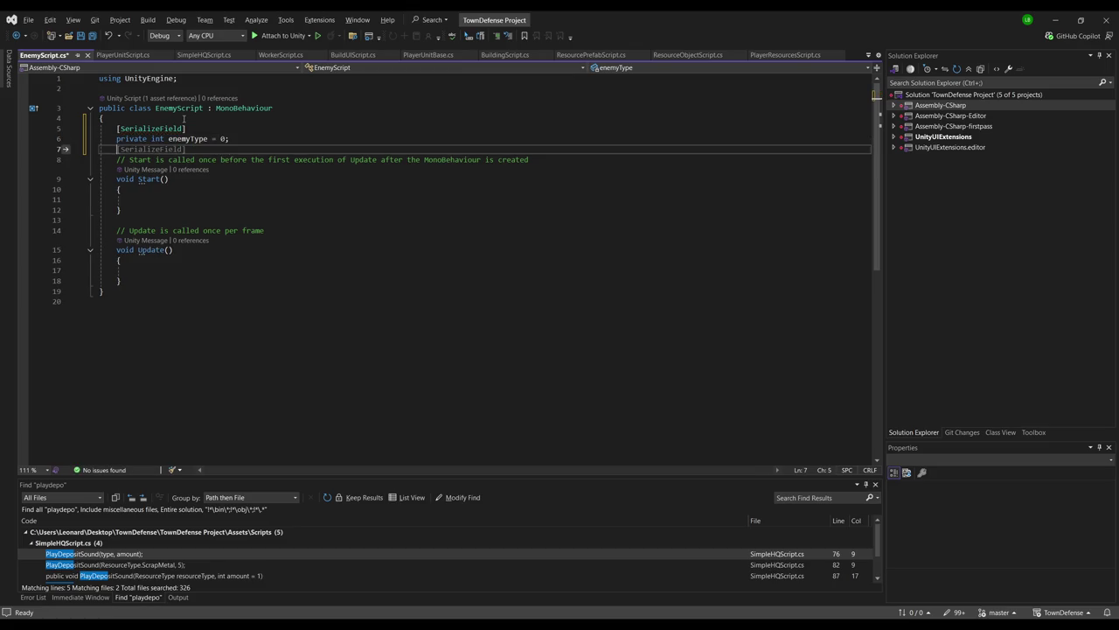
{"action": "key", "text": "Tab"}
{"action": "key", "text": "Return"}
{"action": "type", "text": "private GameObject[] "}
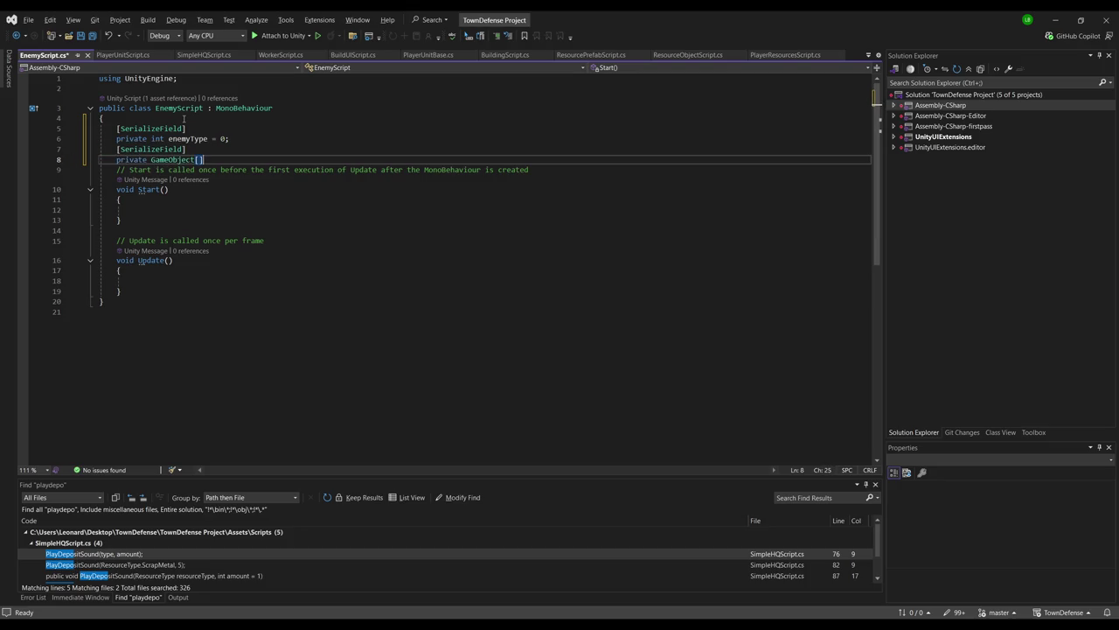
{"action": "type", "text": "enemyModels"}
{"action": "type", "text": ";"}
{"action": "key", "text": "Return"}
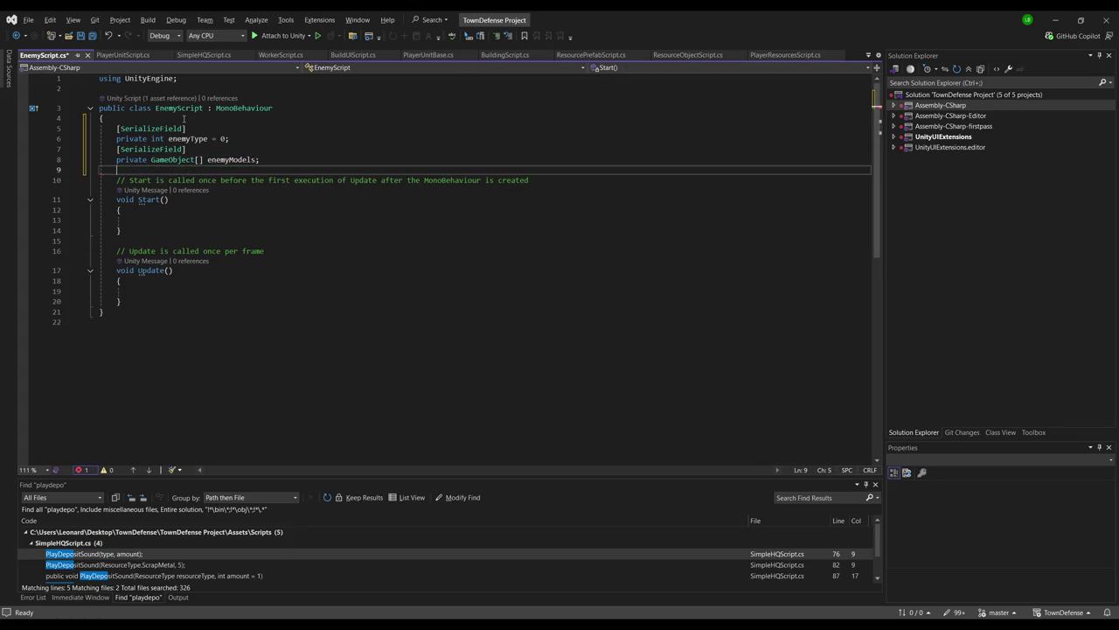
Accept Copilot's Start() block enabling only the enemyType model, warning on invalid index, and save
{"action": "left_click", "coordinate": [175, 219]}
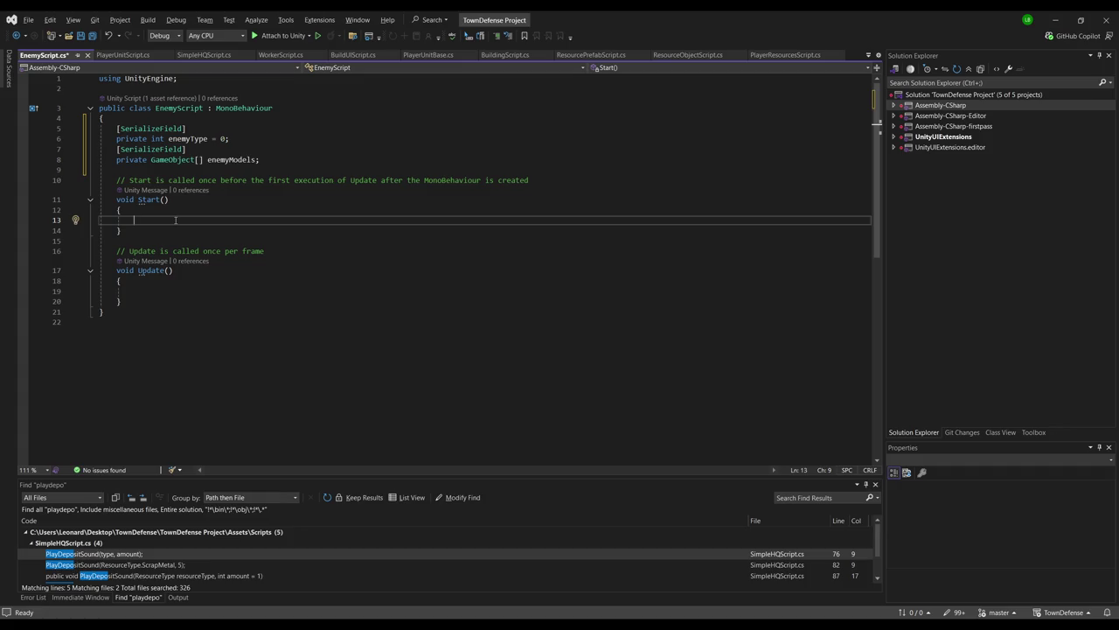
{"action": "type", "text": "if(enemyModels["}
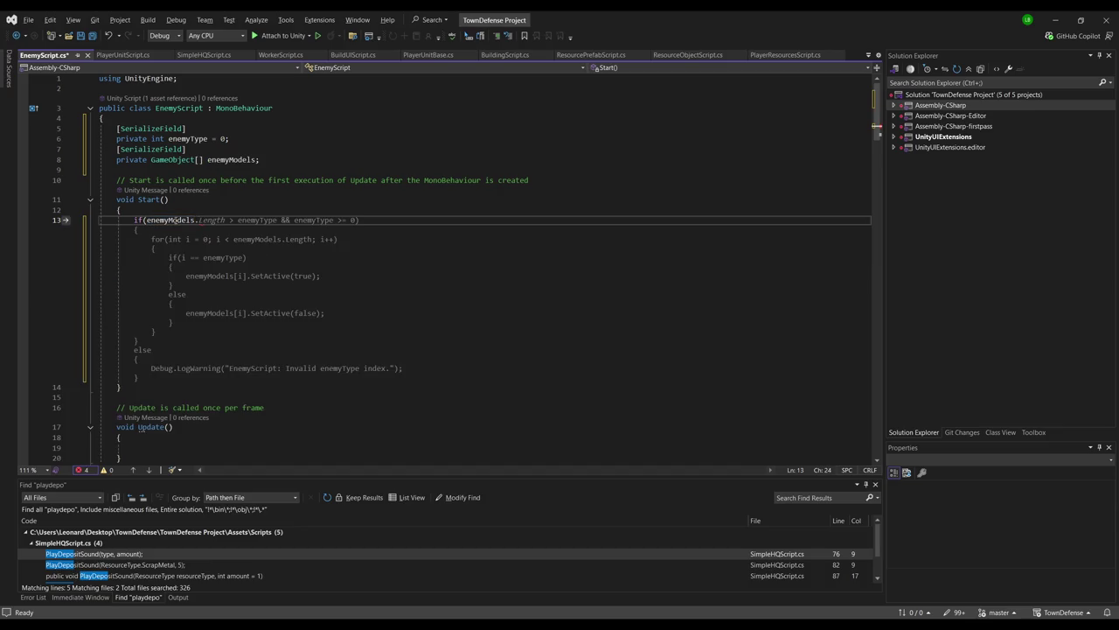
{"action": "key", "text": "Tab"}
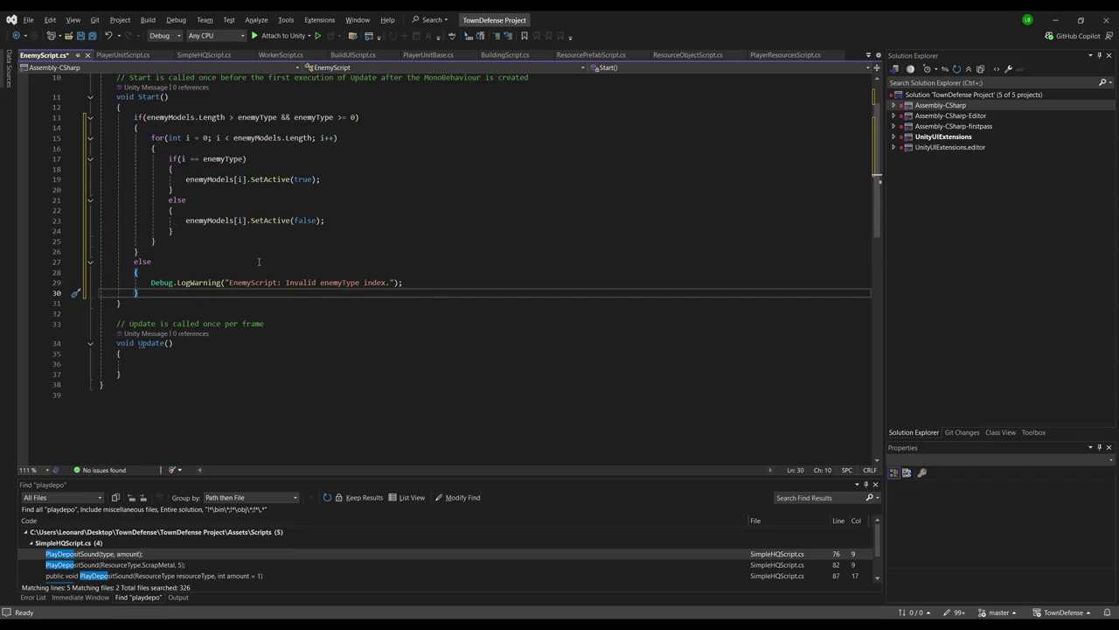
{"action": "scroll", "coordinate": [261, 261], "scroll_direction": "up", "scroll_amount": 4}
{"action": "left_click", "coordinate": [330, 216]}
{"action": "left_click", "coordinate": [302, 274]}
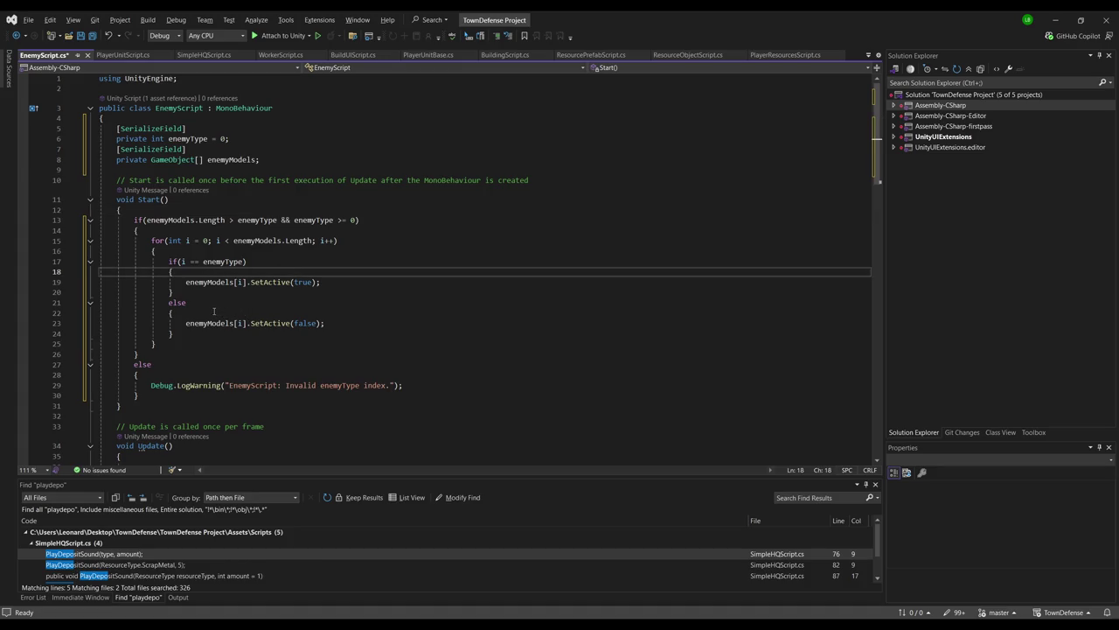
{"action": "left_click", "coordinate": [93, 35]}
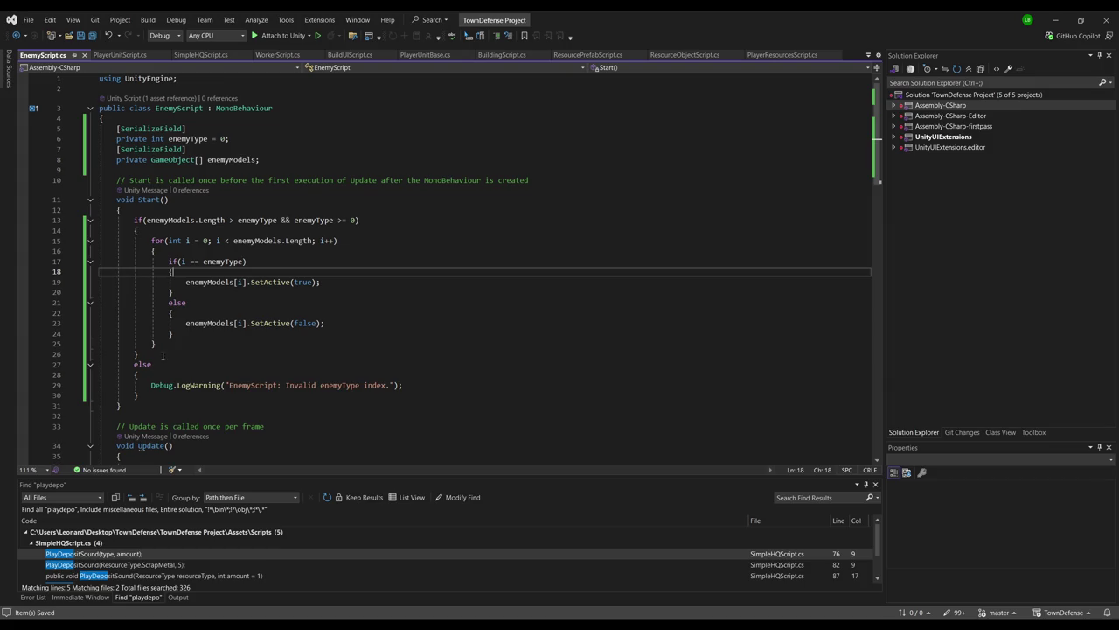
{"action": "key", "text": "alt+Tab"}
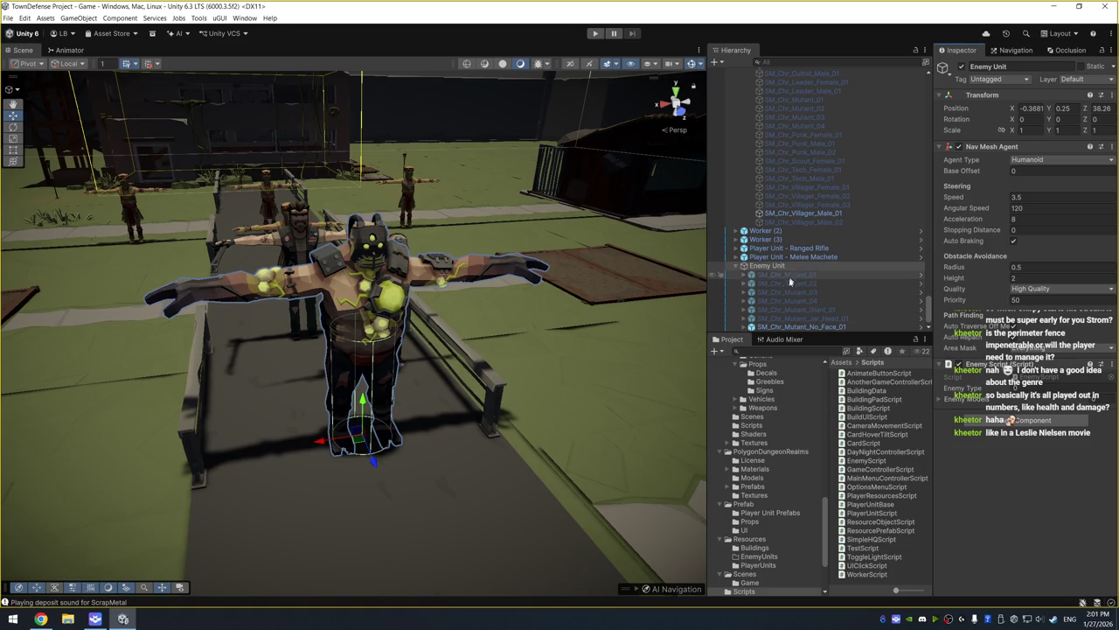
Select SM_Chr_Mutant_No_Face_01 and test-run the game briefly
{"action": "left_click", "coordinate": [854, 327]}
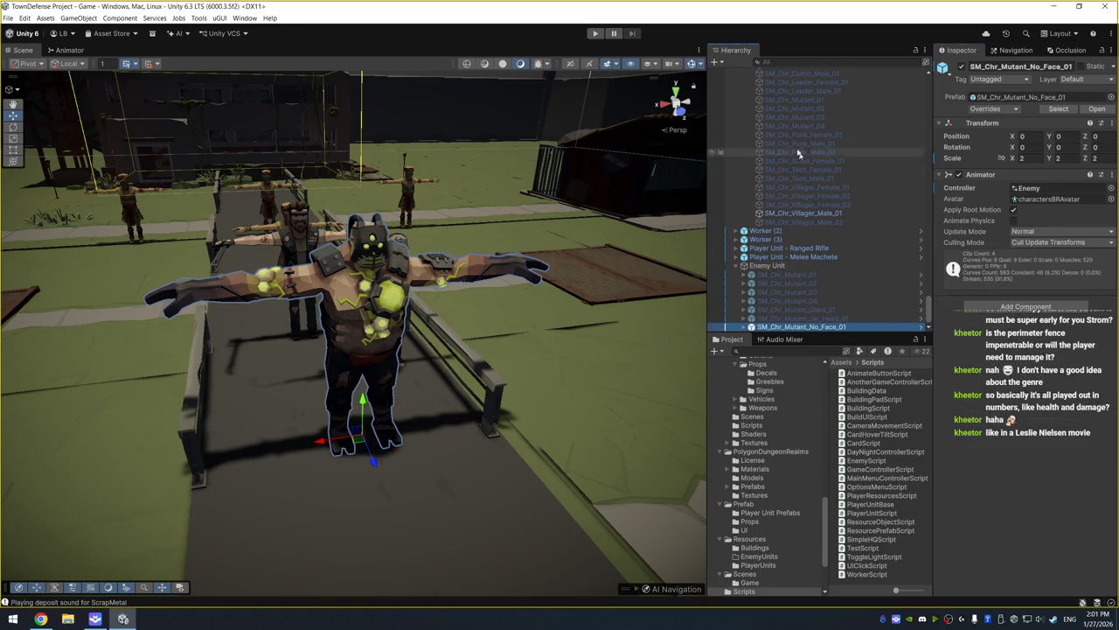
{"action": "left_click", "coordinate": [596, 34]}
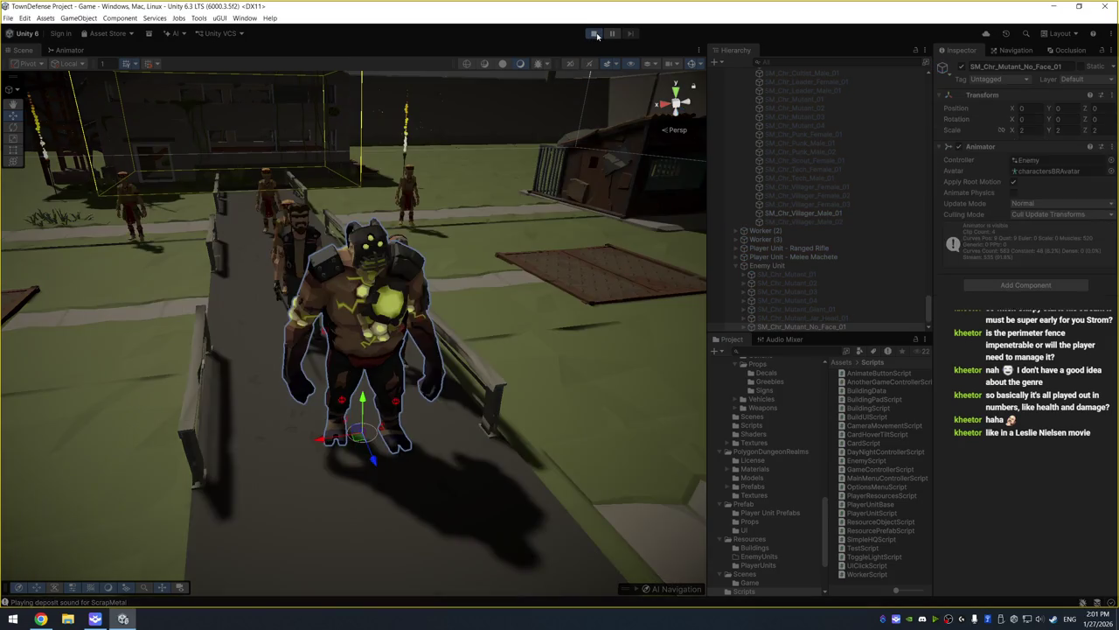
{"action": "left_click", "coordinate": [595, 33]}
Expand Enemy Unit's Enemy Models list in the Inspector, then deactivate the Enemy Unit object
{"action": "left_click", "coordinate": [823, 265]}
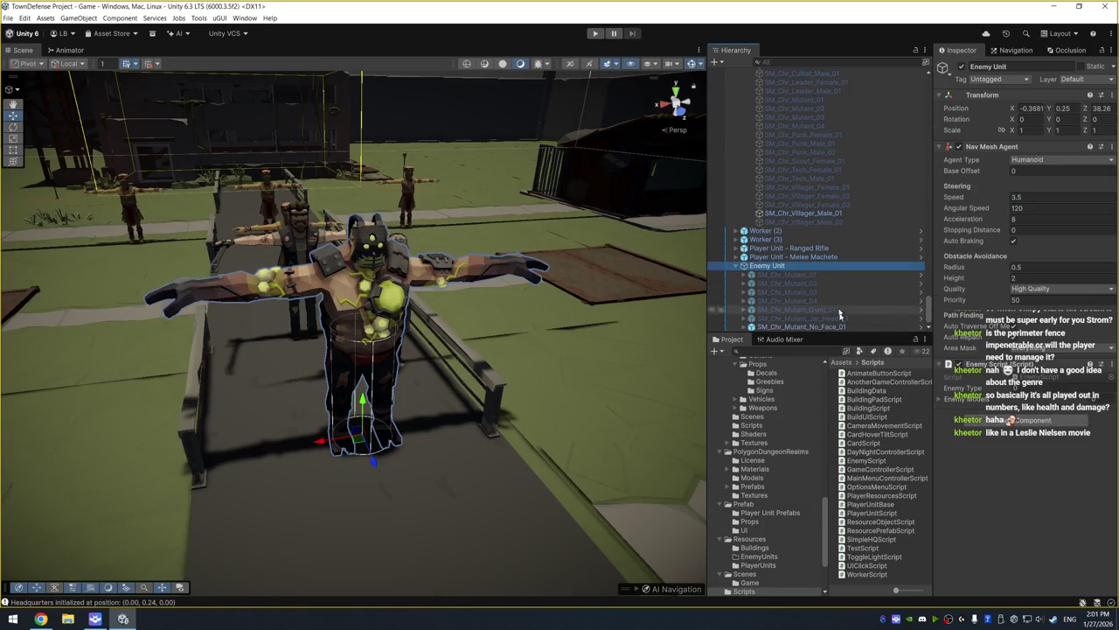
{"action": "left_click", "coordinate": [826, 274]}
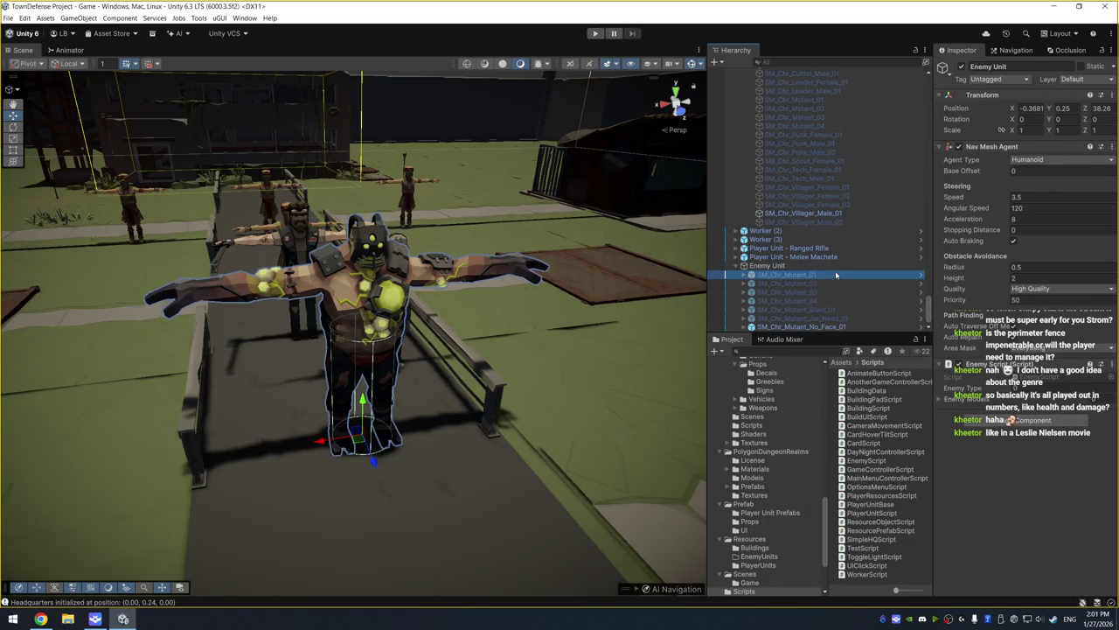
{"action": "left_click", "coordinate": [774, 265]}
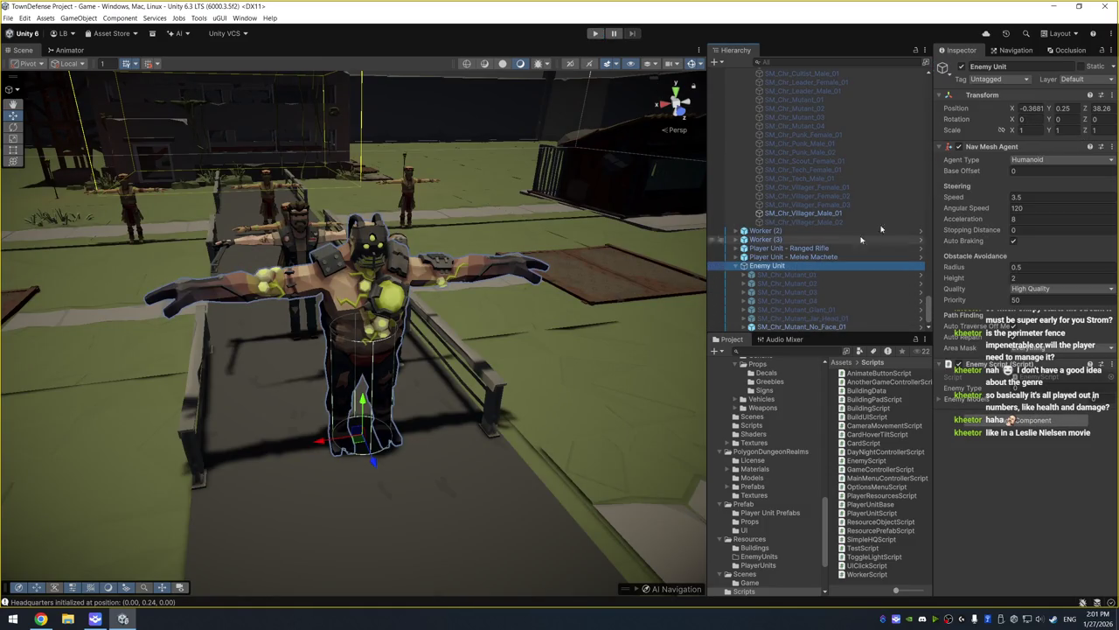
{"action": "left_click", "coordinate": [827, 274]}
{"action": "left_click", "coordinate": [804, 326], "text": "shift"}
{"action": "left_click", "coordinate": [941, 402]}
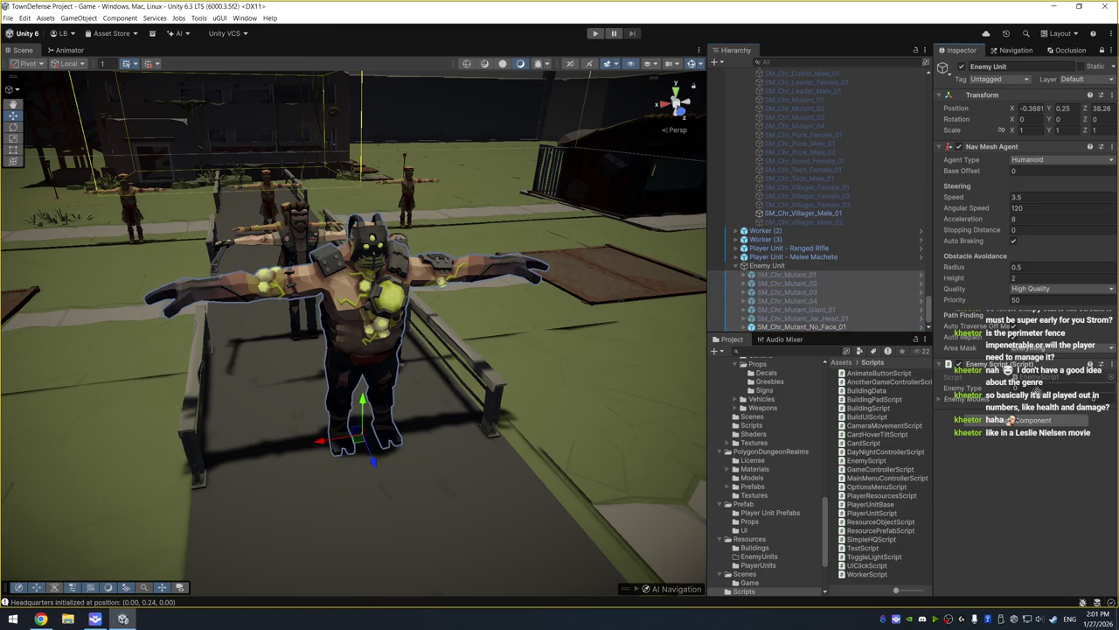
{"action": "left_click", "coordinate": [941, 402]}
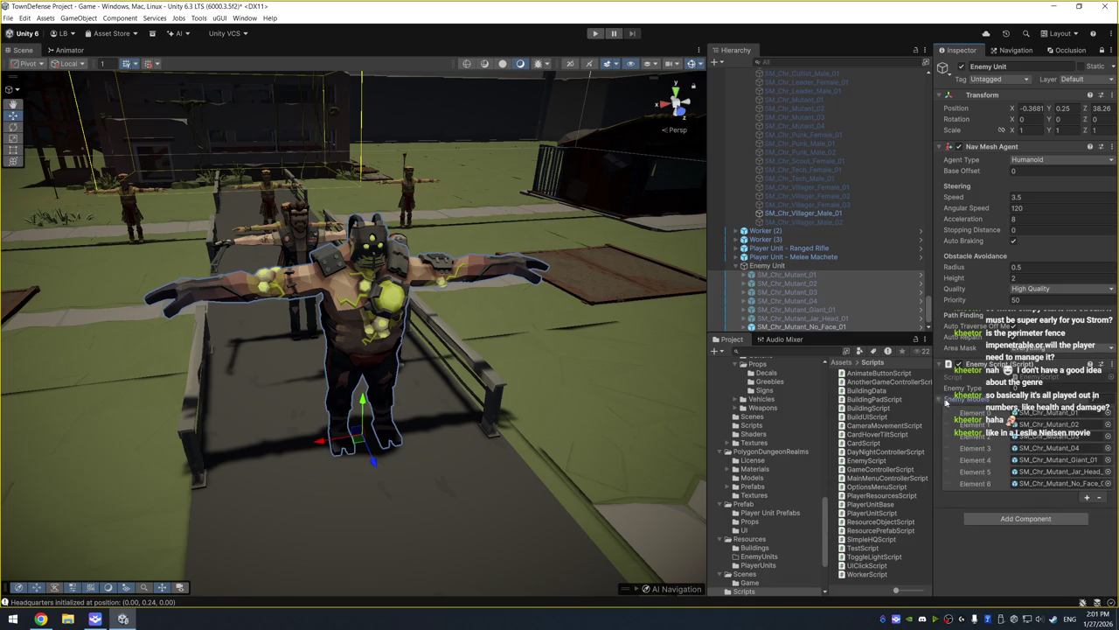
{"action": "left_click", "coordinate": [832, 327]}
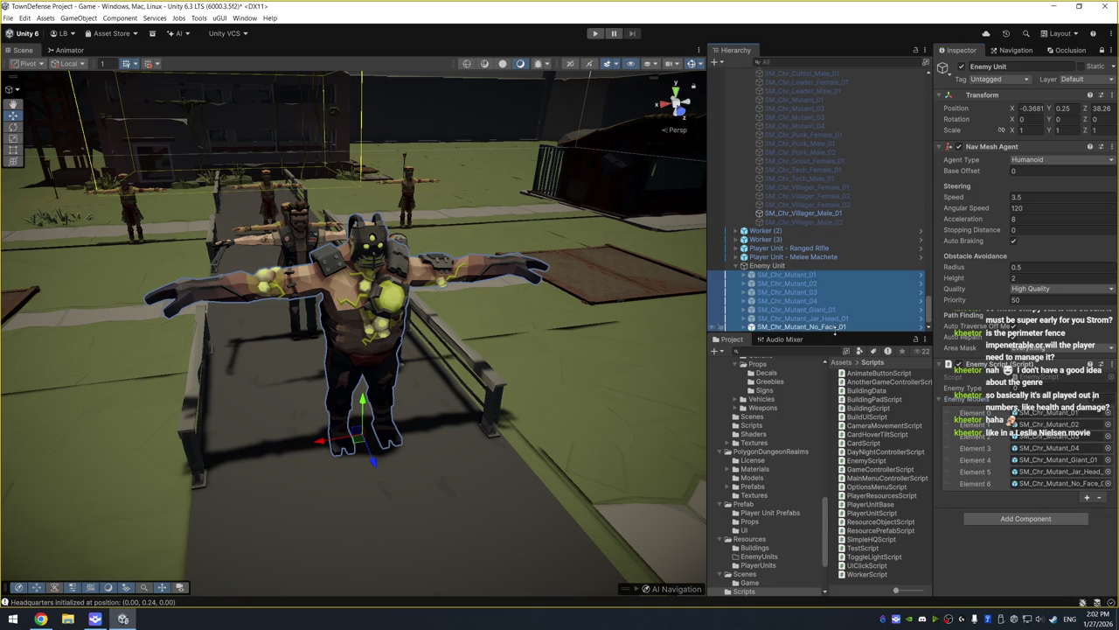
{"action": "left_click", "coordinate": [962, 68]}
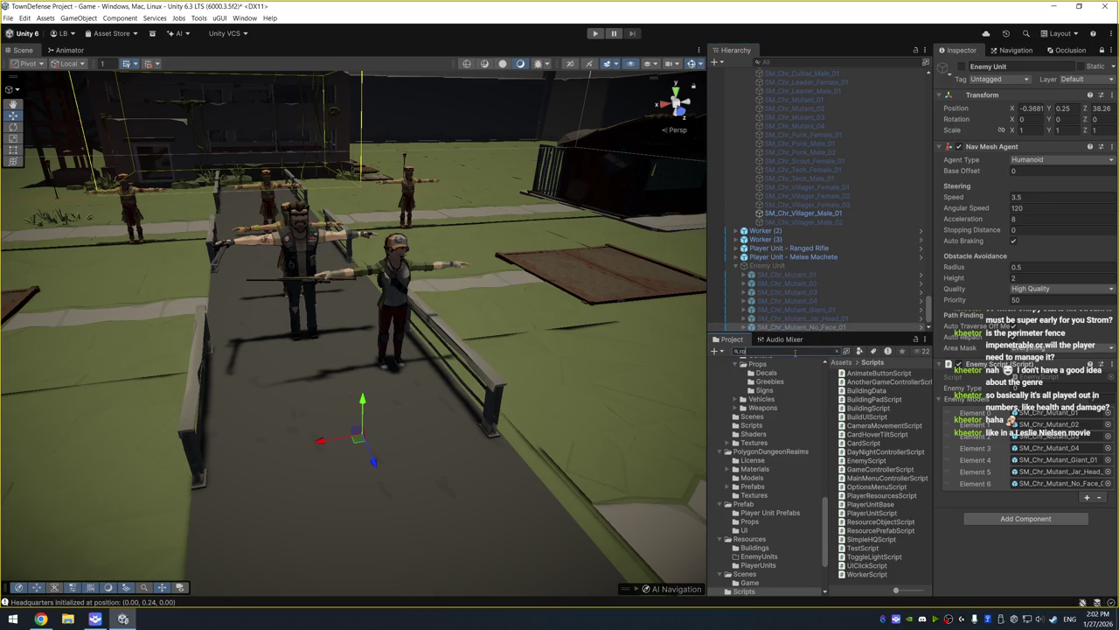
{"action": "type", "text": "robot"}
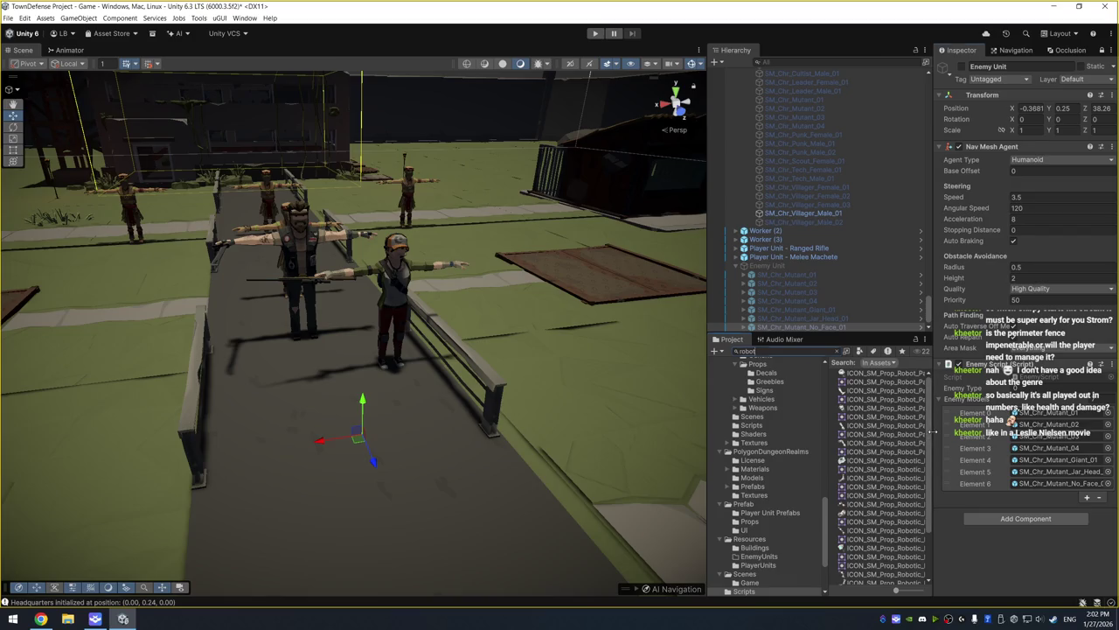
Enter and exit Play mode with Ctrl+P, then select the old robot search text
{"action": "key", "text": "ctrl+p"}
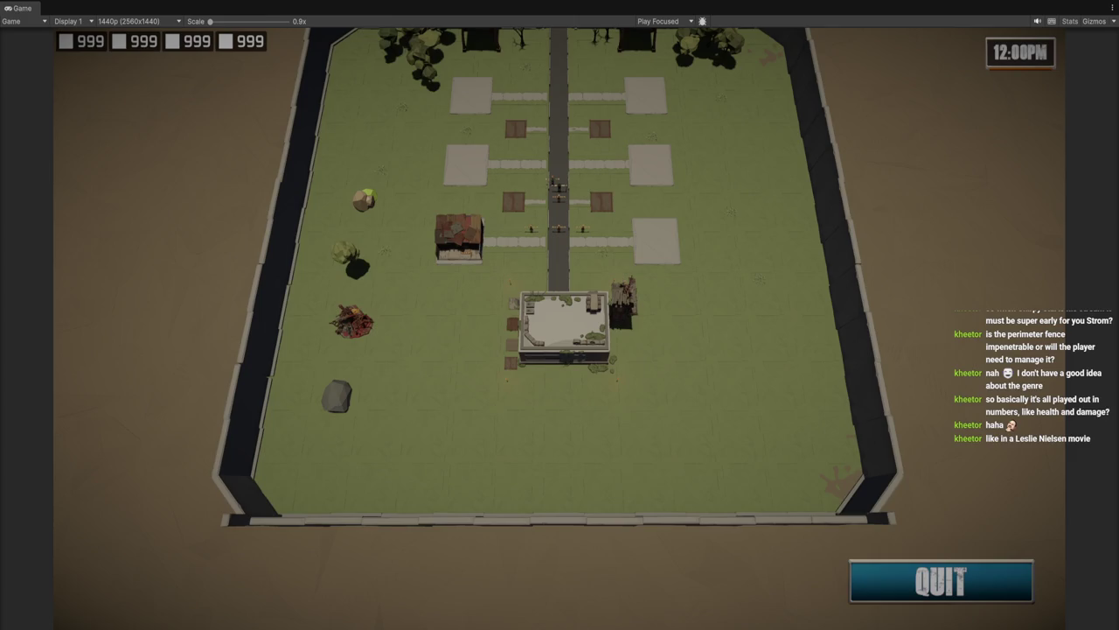
{"action": "key", "text": "ctrl+p"}
{"action": "left_click", "coordinate": [797, 351]}
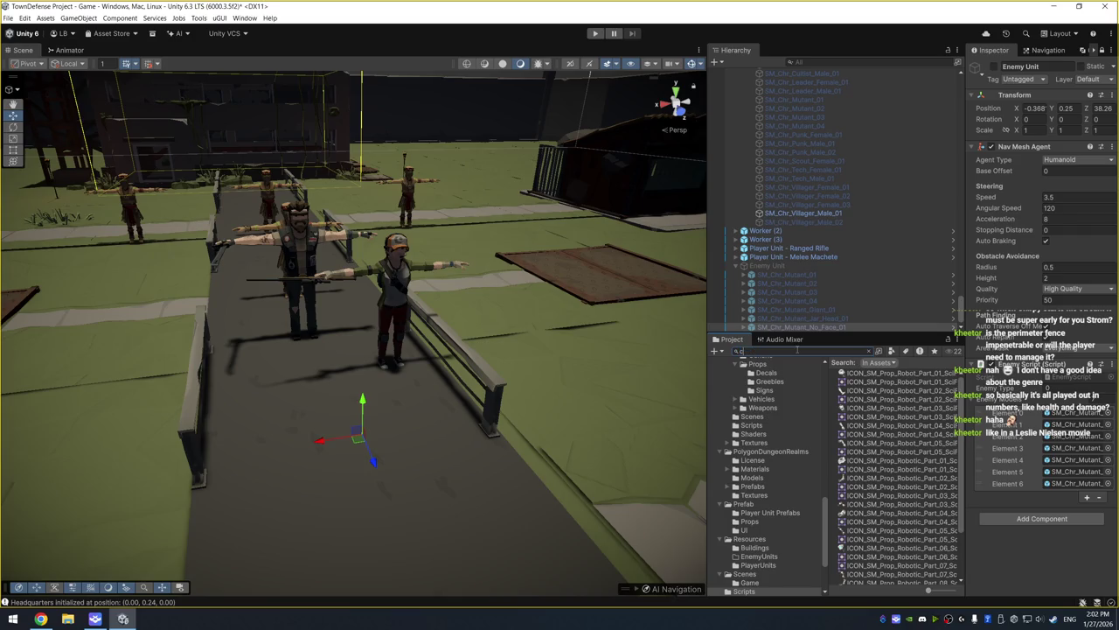
Search the Project for 'hara' and inspect the SidekickSyntyCharacter result assets
{"action": "type", "text": "hara"}
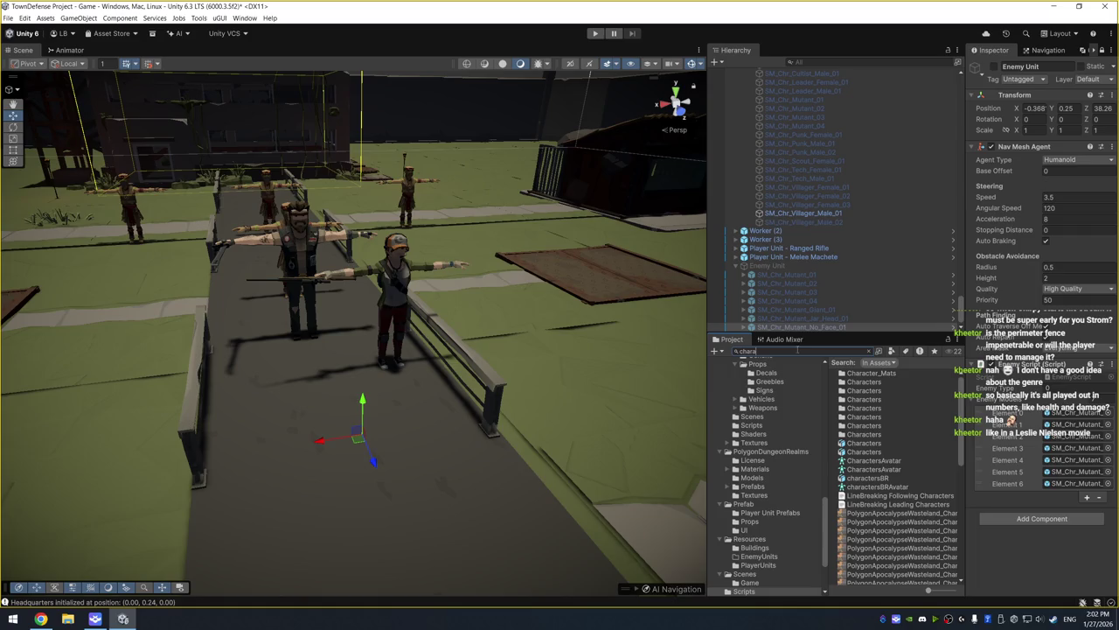
{"action": "left_click", "coordinate": [879, 479]}
{"action": "scroll", "coordinate": [892, 490], "scroll_direction": "down", "scroll_amount": 5}
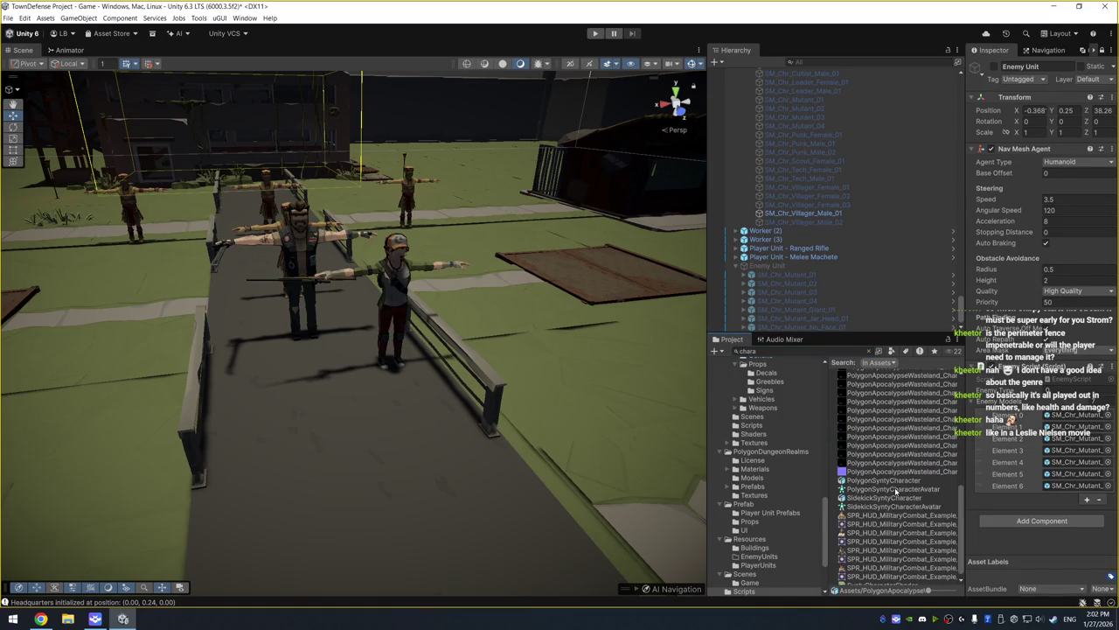
{"action": "left_click", "coordinate": [917, 483]}
{"action": "left_click", "coordinate": [918, 488]}
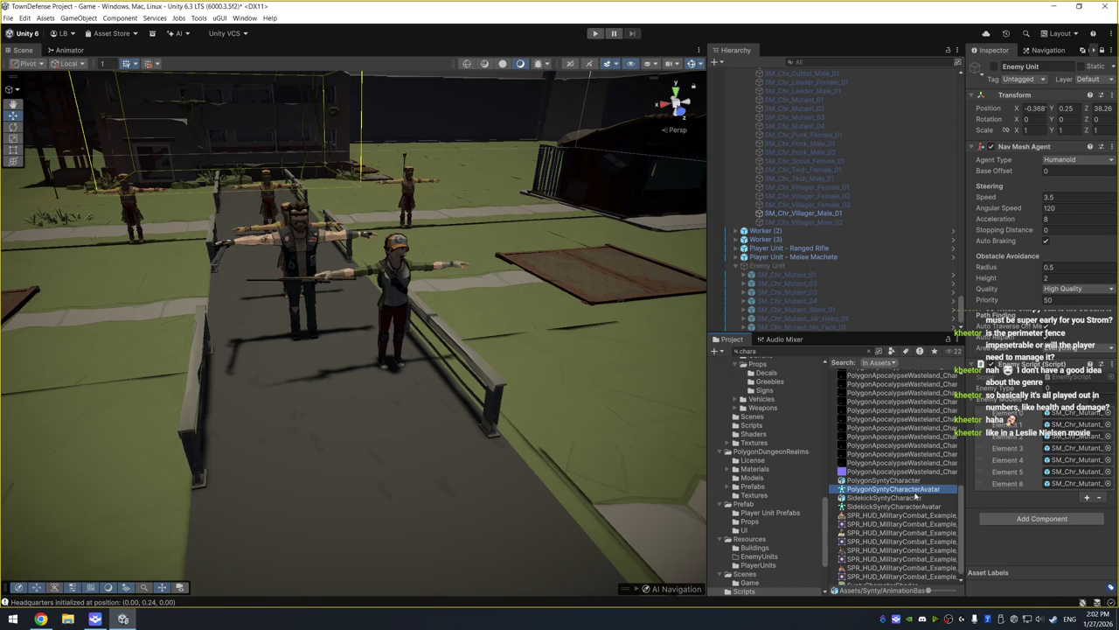
{"action": "left_click", "coordinate": [915, 497]}
{"action": "left_click", "coordinate": [915, 506]}
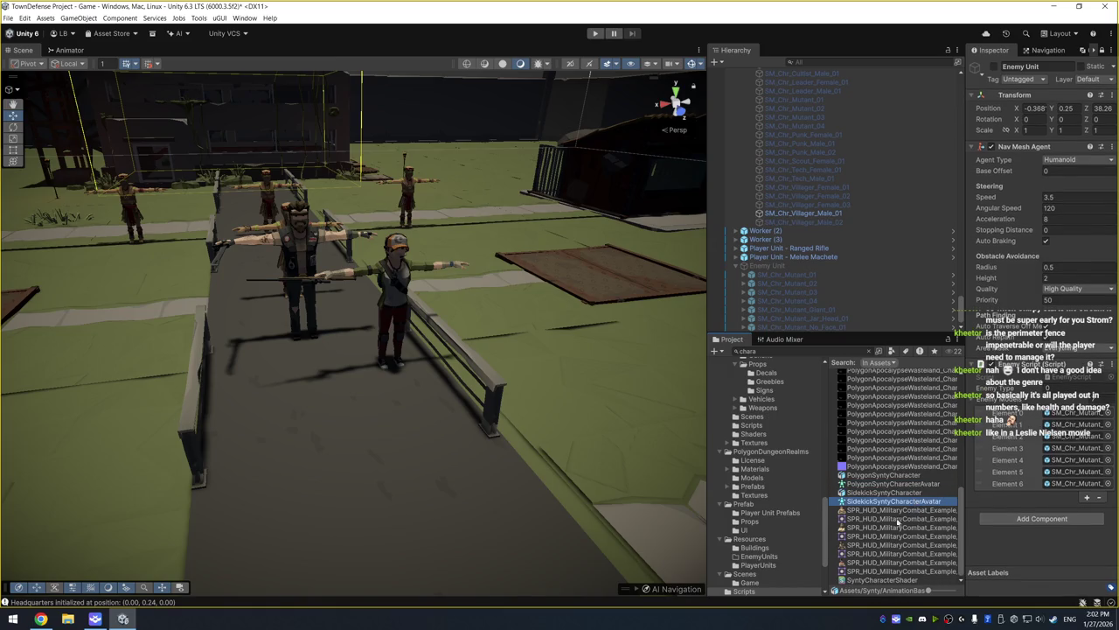
Clear the search and browse the AnimationBaseLocomotion, Animations and InterfaceCore folders
{"action": "left_click", "coordinate": [770, 352]}
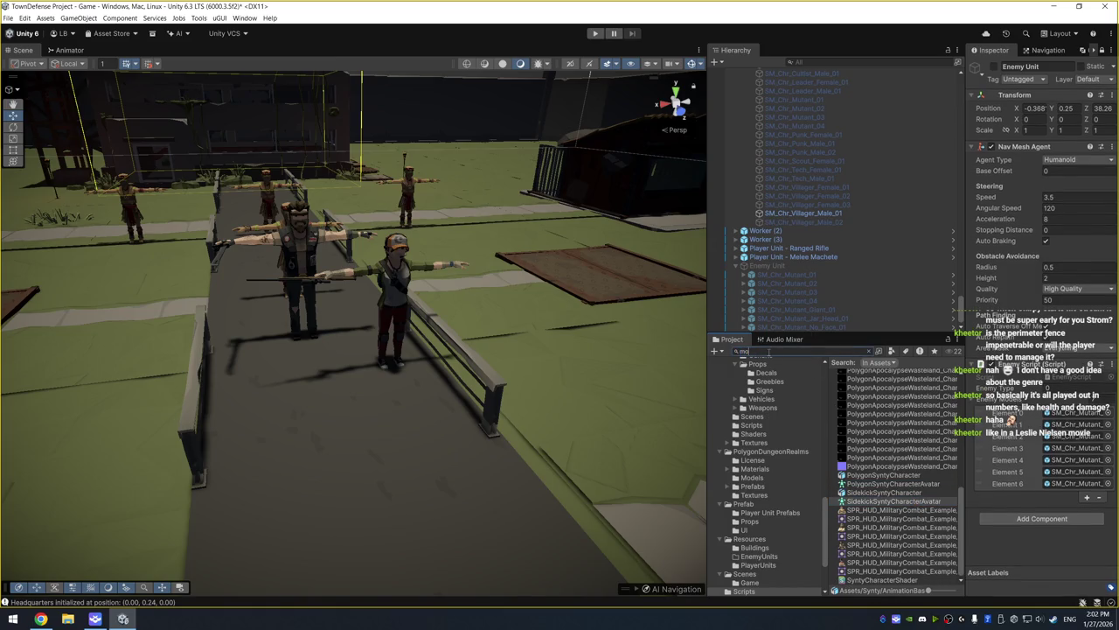
{"action": "key", "text": "BackSpace"}
{"action": "key", "text": "BackSpace"}
{"action": "scroll", "coordinate": [793, 457], "scroll_direction": "up", "scroll_amount": 2}
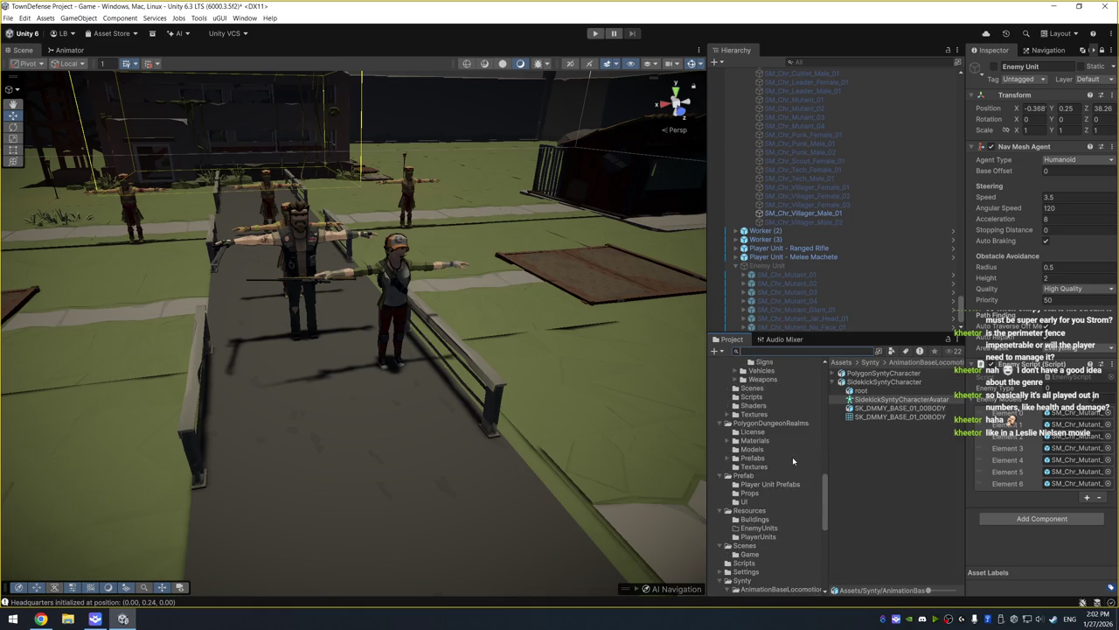
{"action": "left_click", "coordinate": [799, 458]}
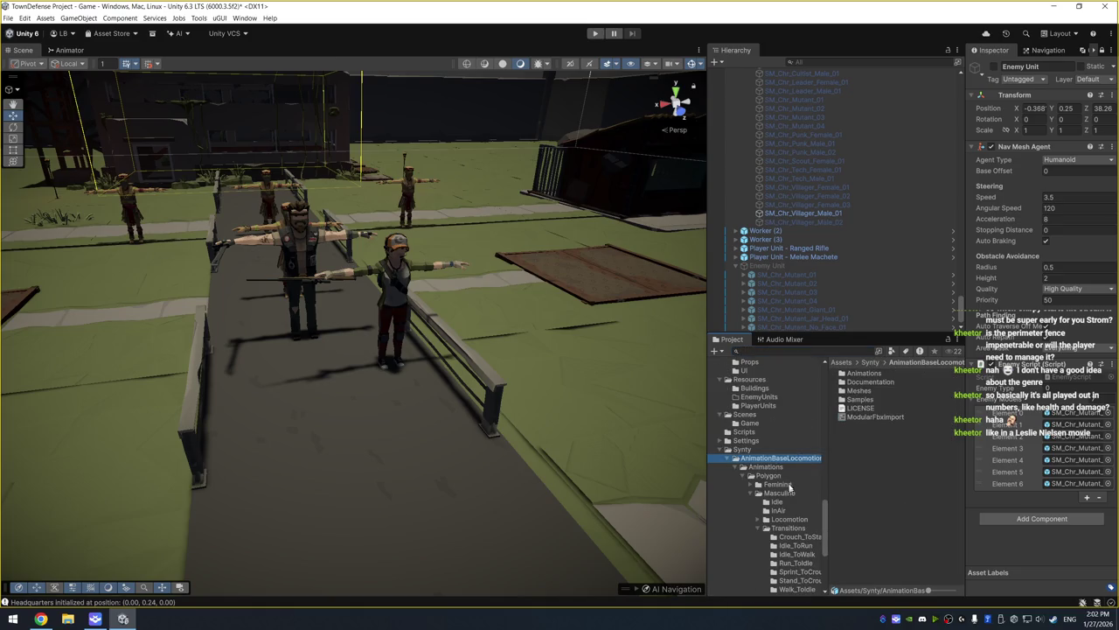
{"action": "scroll", "coordinate": [790, 488], "scroll_direction": "down", "scroll_amount": 5}
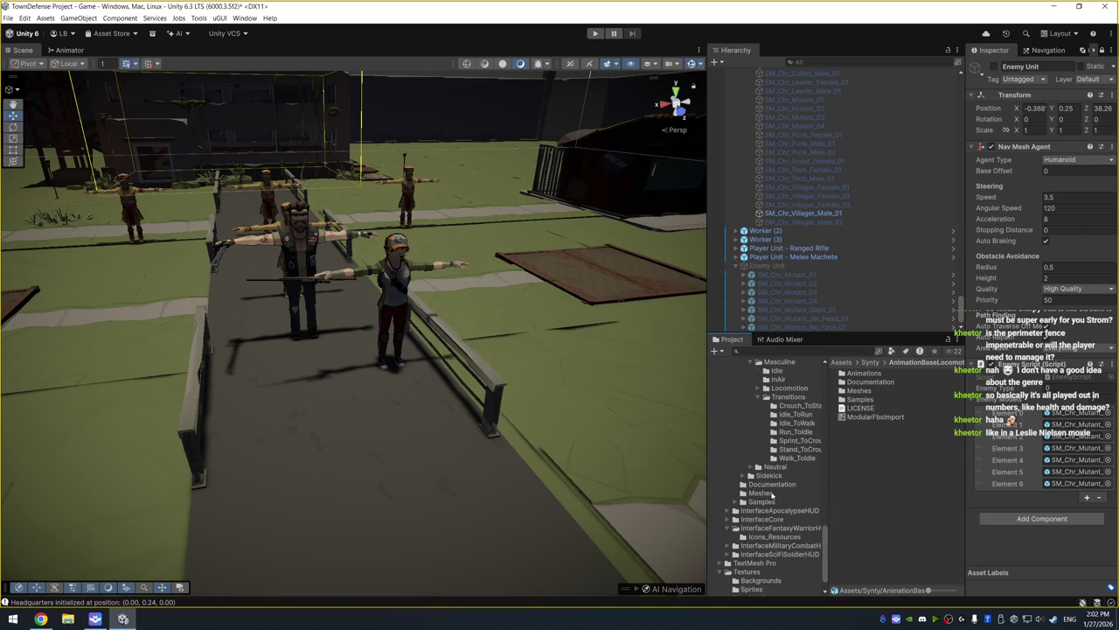
{"action": "scroll", "coordinate": [772, 495], "scroll_direction": "up", "scroll_amount": 2}
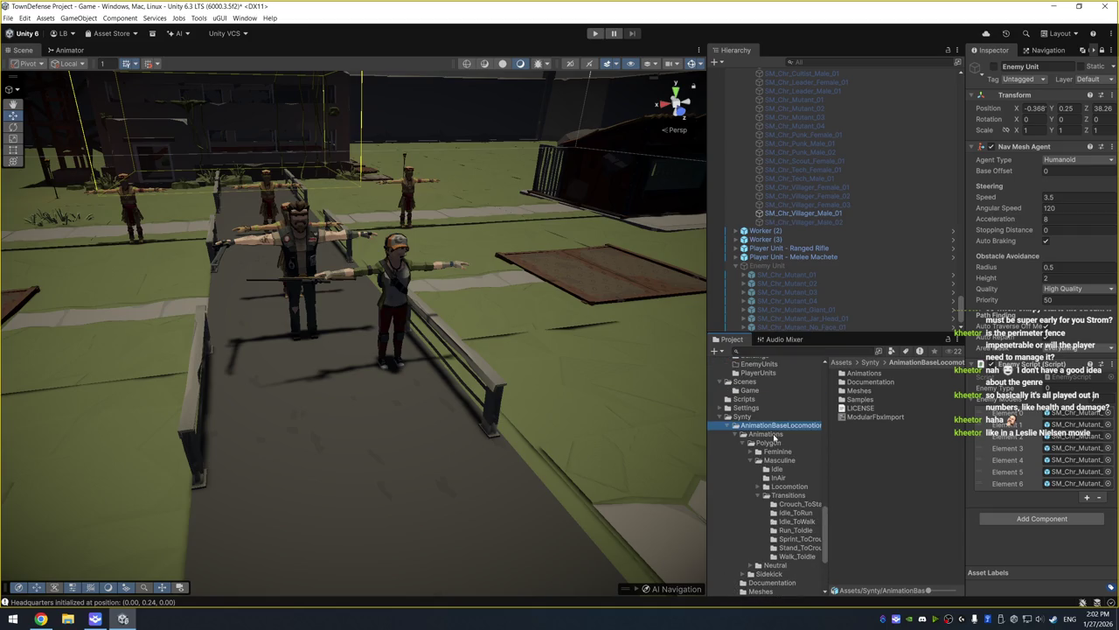
{"action": "left_click", "coordinate": [775, 468]}
{"action": "left_click", "coordinate": [781, 434]}
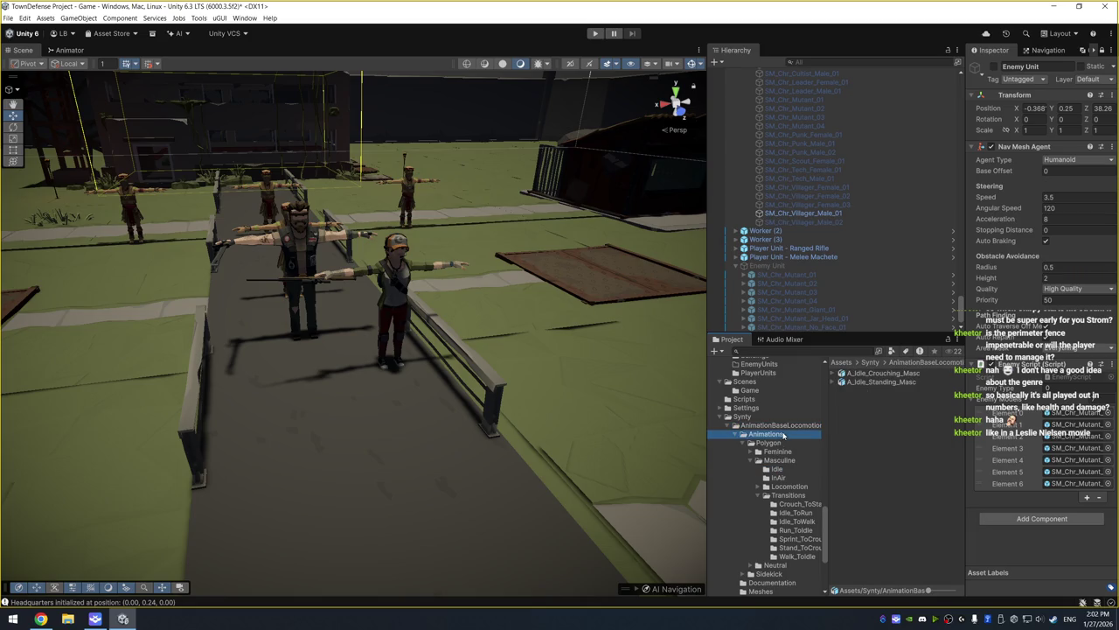
{"action": "left_click", "coordinate": [781, 425]}
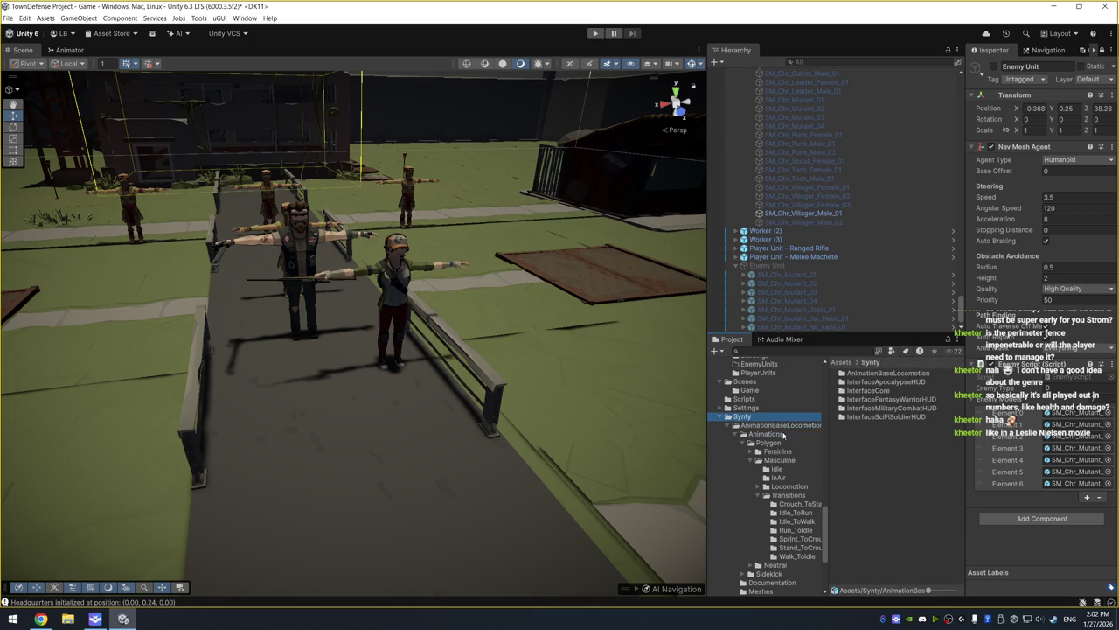
{"action": "scroll", "coordinate": [785, 472], "scroll_direction": "down", "scroll_amount": 5}
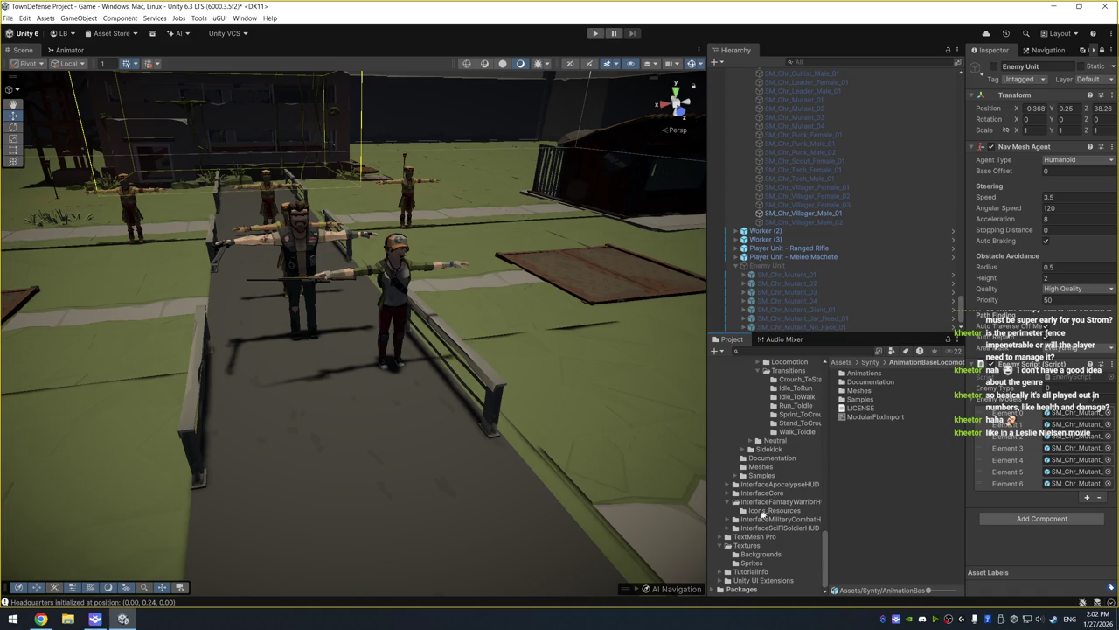
{"action": "left_click", "coordinate": [779, 493]}
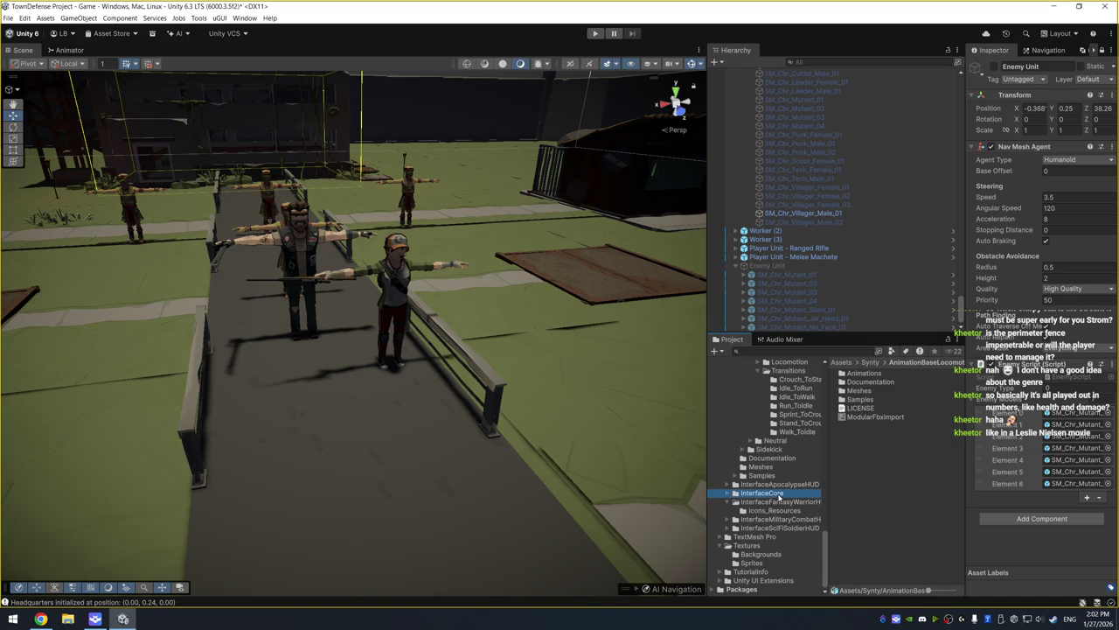
{"action": "scroll", "coordinate": [784, 497], "scroll_direction": "up", "scroll_amount": 5}
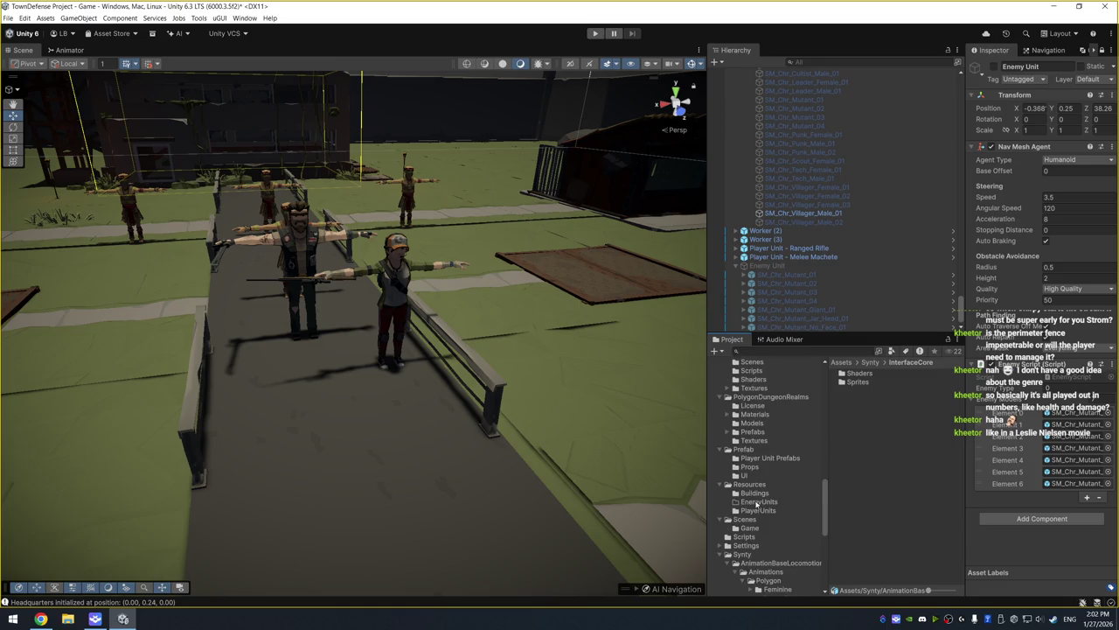
{"action": "scroll", "coordinate": [743, 521], "scroll_direction": "up", "scroll_amount": 8}
{"action": "scroll", "coordinate": [773, 440], "scroll_direction": "up", "scroll_amount": 10}
{"action": "scroll", "coordinate": [769, 455], "scroll_direction": "down", "scroll_amount": 1}
Open Kevin Iglesias Human Animations' Models folder, closing the 3D viewer HumanM_Model launched
{"action": "left_click", "coordinate": [769, 458]}
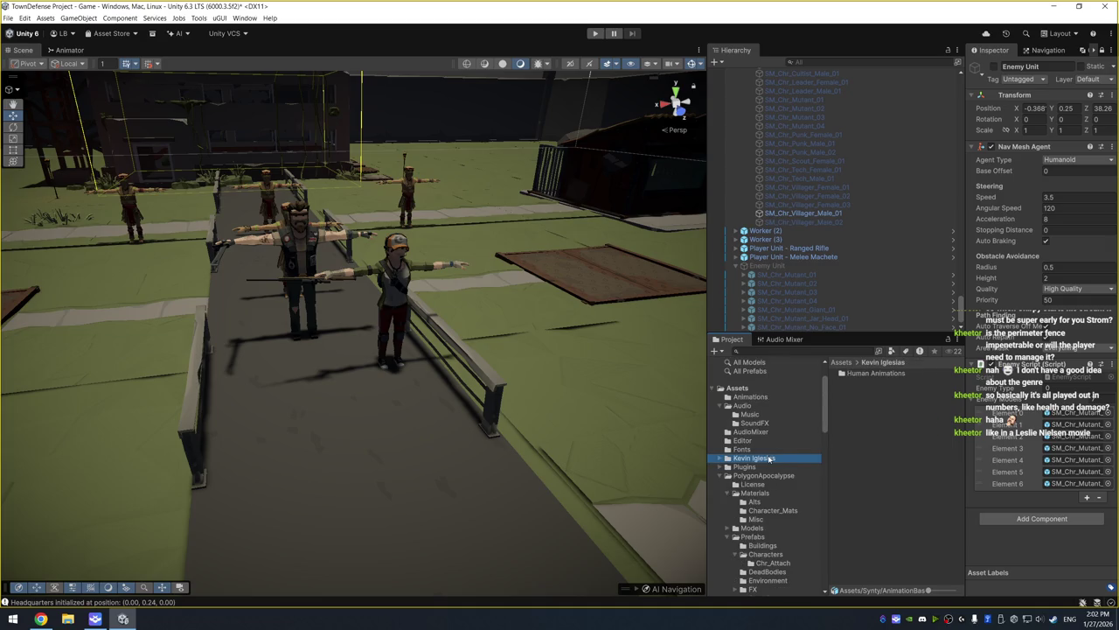
{"action": "double_click", "coordinate": [770, 458]}
{"action": "left_click", "coordinate": [778, 475]}
{"action": "scroll", "coordinate": [791, 486], "scroll_direction": "down", "scroll_amount": 2}
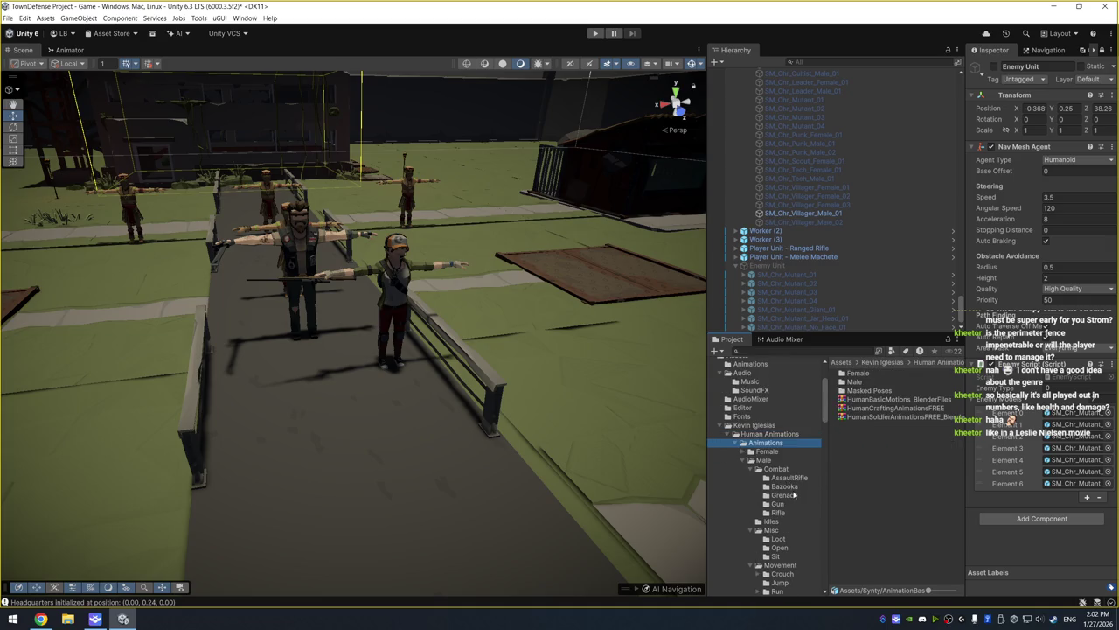
{"action": "scroll", "coordinate": [793, 497], "scroll_direction": "down", "scroll_amount": 5}
{"action": "left_click", "coordinate": [779, 552]}
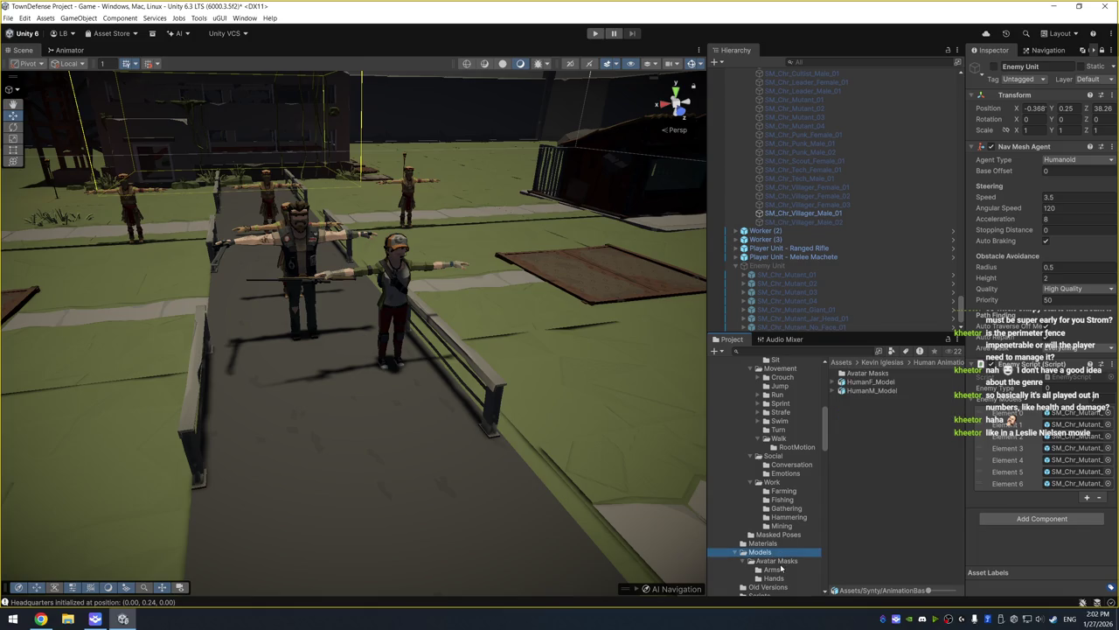
{"action": "left_click", "coordinate": [870, 390]}
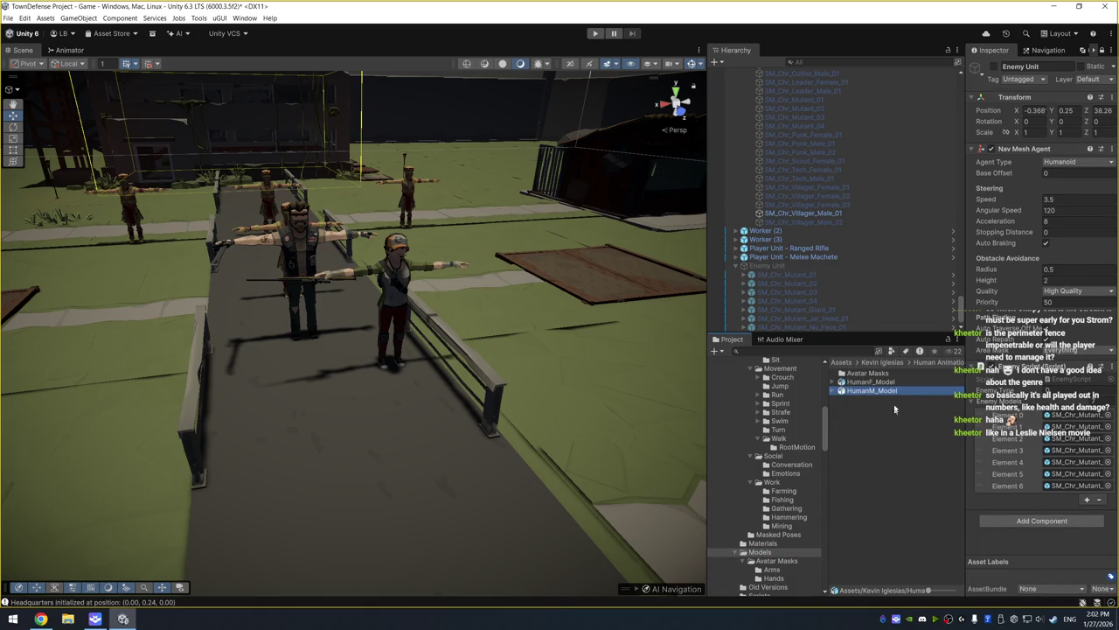
{"action": "double_click", "coordinate": [890, 392]}
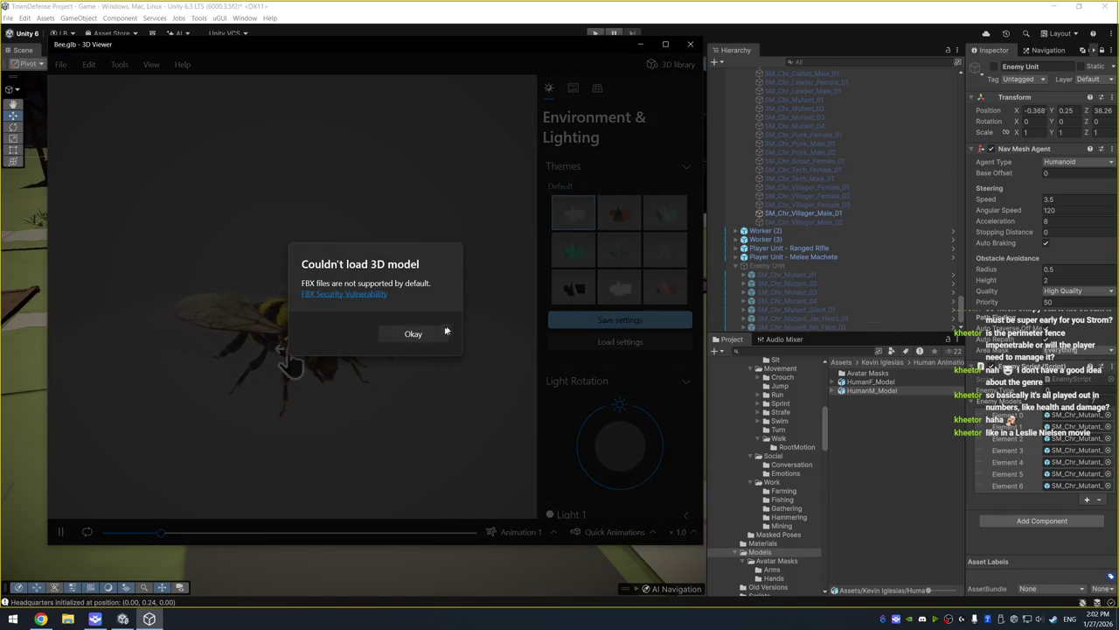
{"action": "left_click", "coordinate": [434, 329]}
{"action": "left_click", "coordinate": [690, 44]}
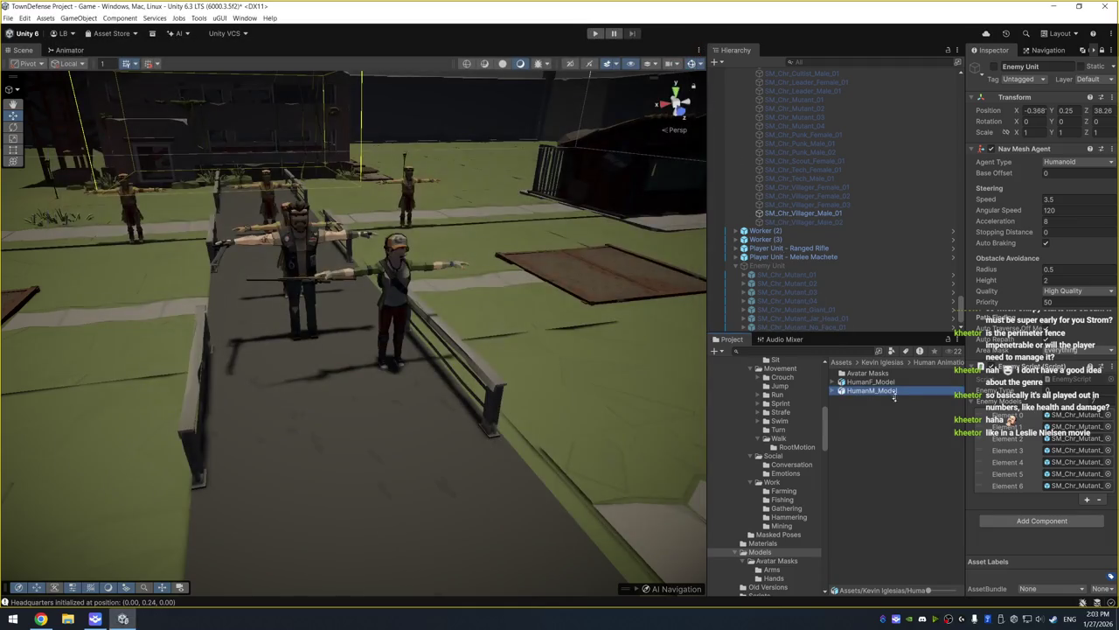
{"action": "left_click", "coordinate": [873, 382]}
Parent a HumanM_Model instance under Enemy Unit, removing the copy dropped into the scene
{"action": "key", "text": "Right"}
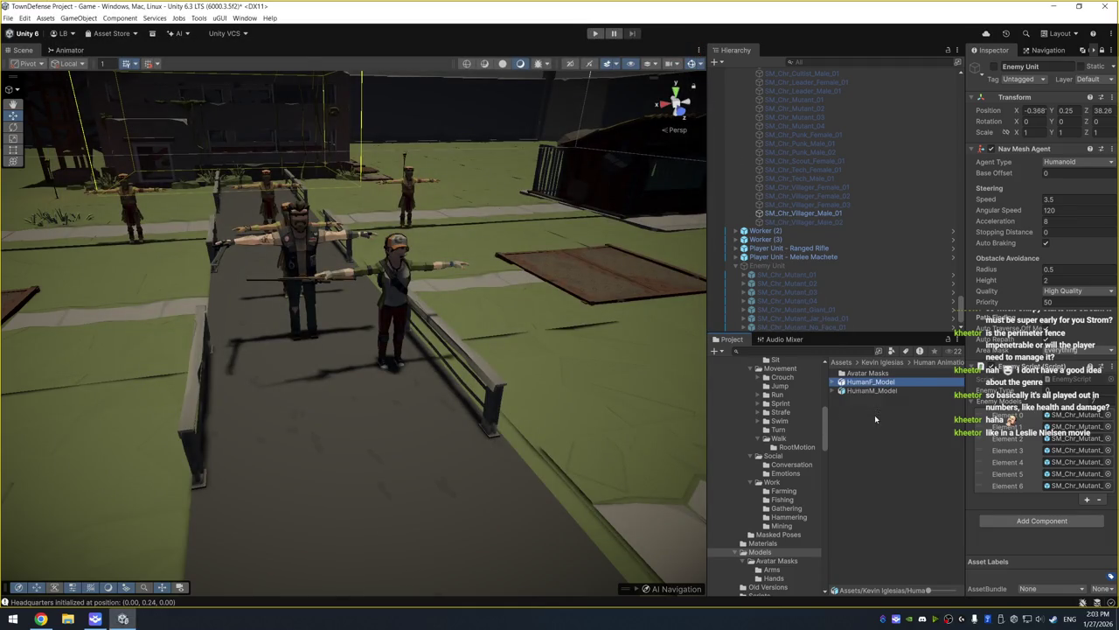
{"action": "key", "text": "Left"}
{"action": "left_click", "coordinate": [879, 391]}
{"action": "key", "text": "Right"}
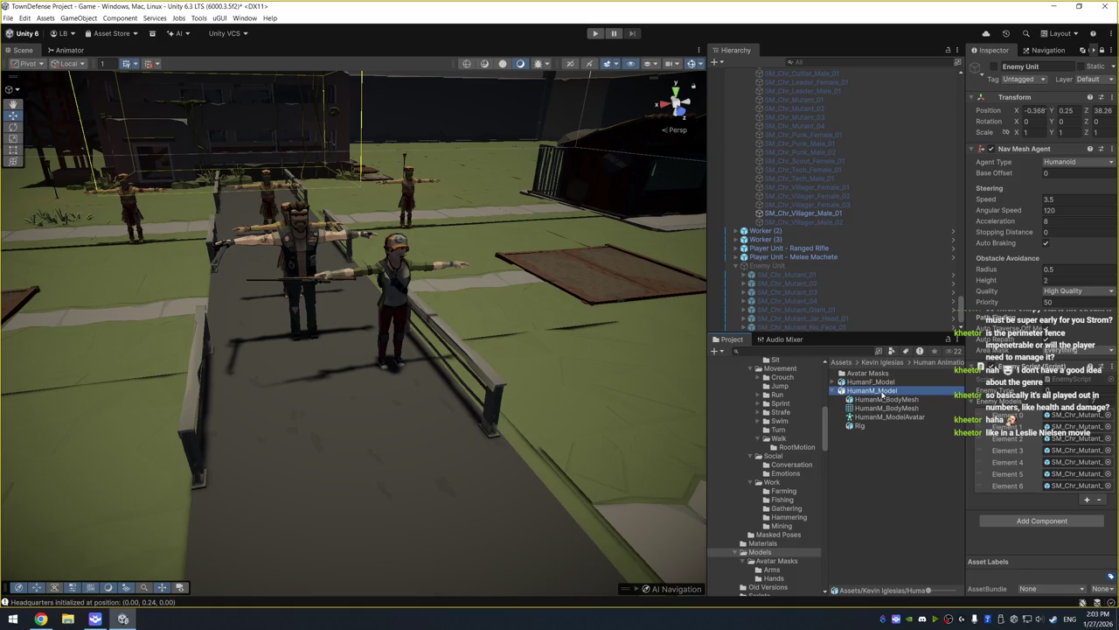
{"action": "key", "text": "Left"}
{"action": "mouse_move", "coordinate": [873, 391]}
{"action": "left_mouse_down"}
{"action": "mouse_move", "coordinate": [411, 349]}
{"action": "mouse_move", "coordinate": [348, 405]}
{"action": "left_mouse_up"}
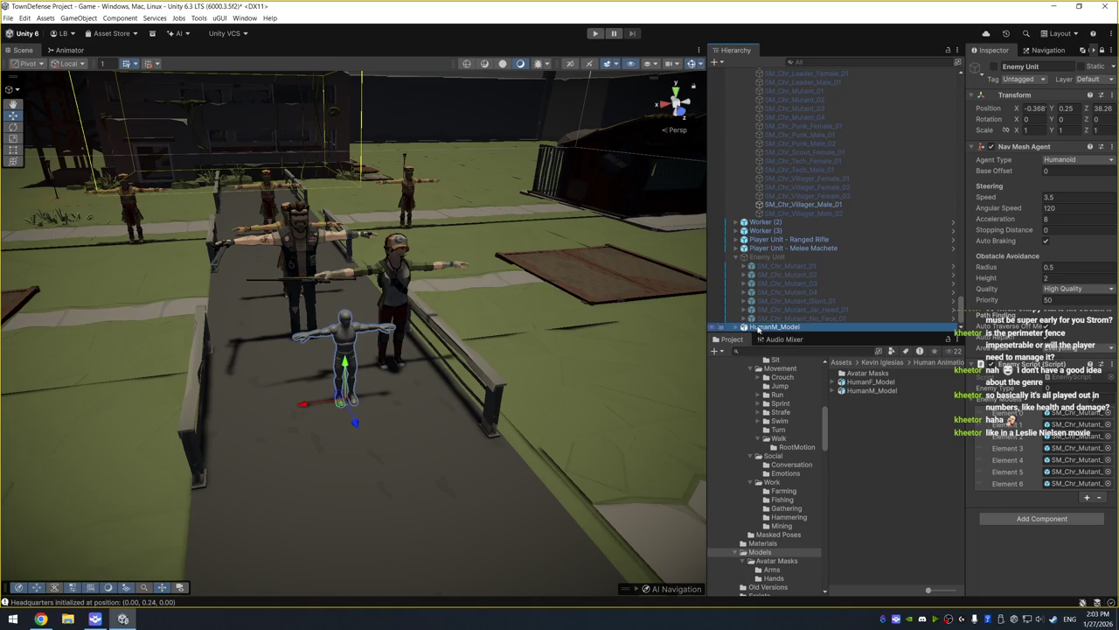
{"action": "key", "text": "Delete"}
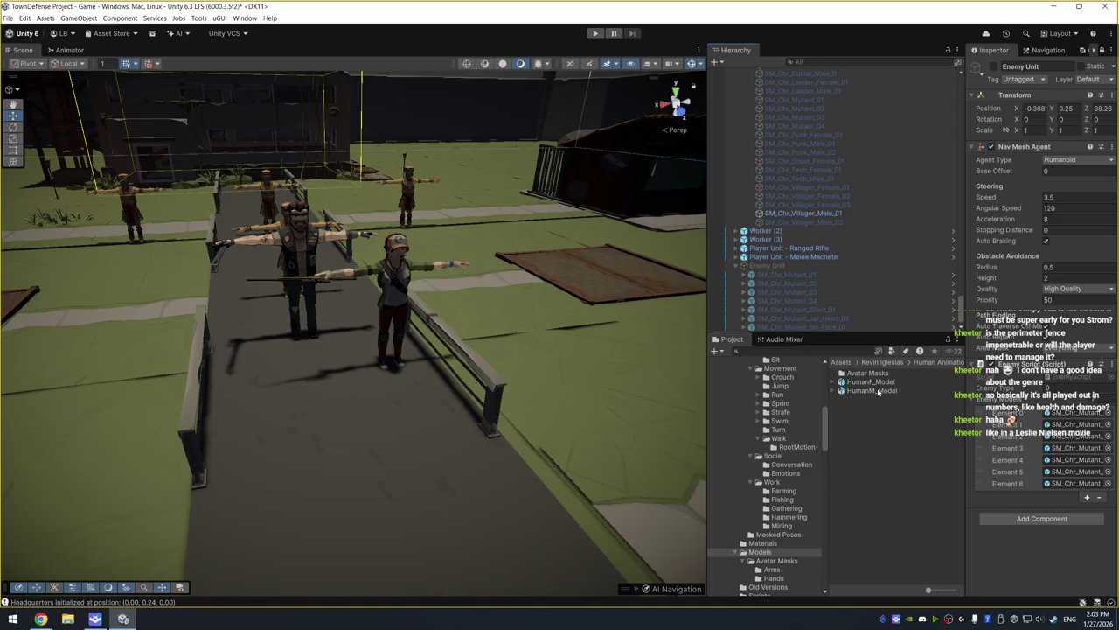
{"action": "left_click_drag", "start_coordinate": [877, 393], "coordinate": [770, 274]}
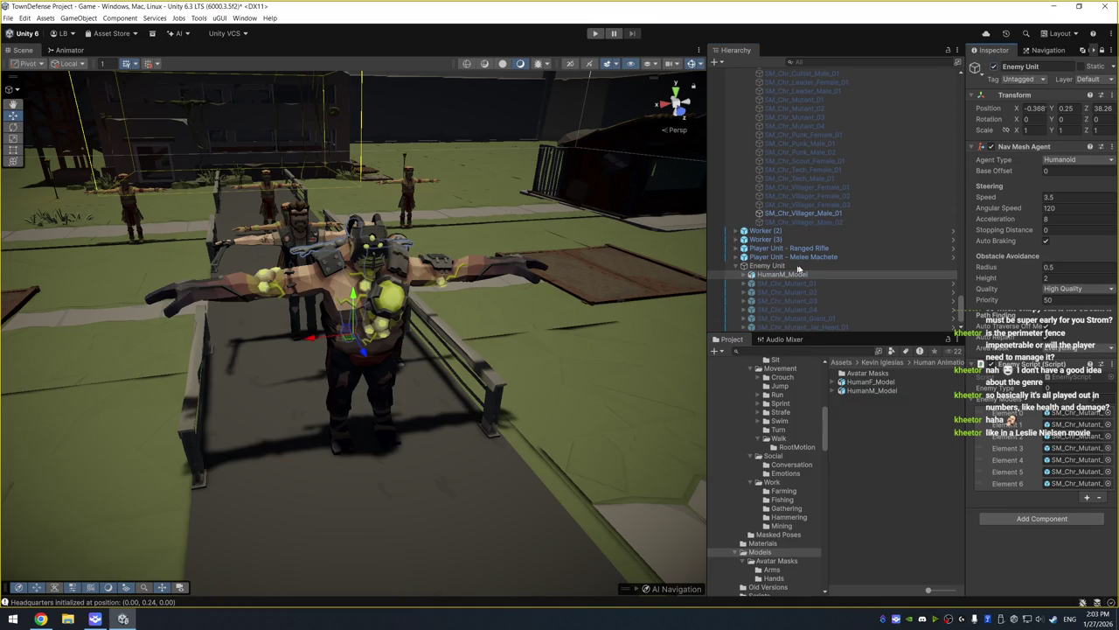
{"action": "scroll", "coordinate": [837, 312], "scroll_direction": "down", "scroll_amount": 1}
Toggle the Enemy Unit's active state off and on to compare, leaving it enabled
{"action": "left_click", "coordinate": [837, 326]}
{"action": "left_click", "coordinate": [993, 67]}
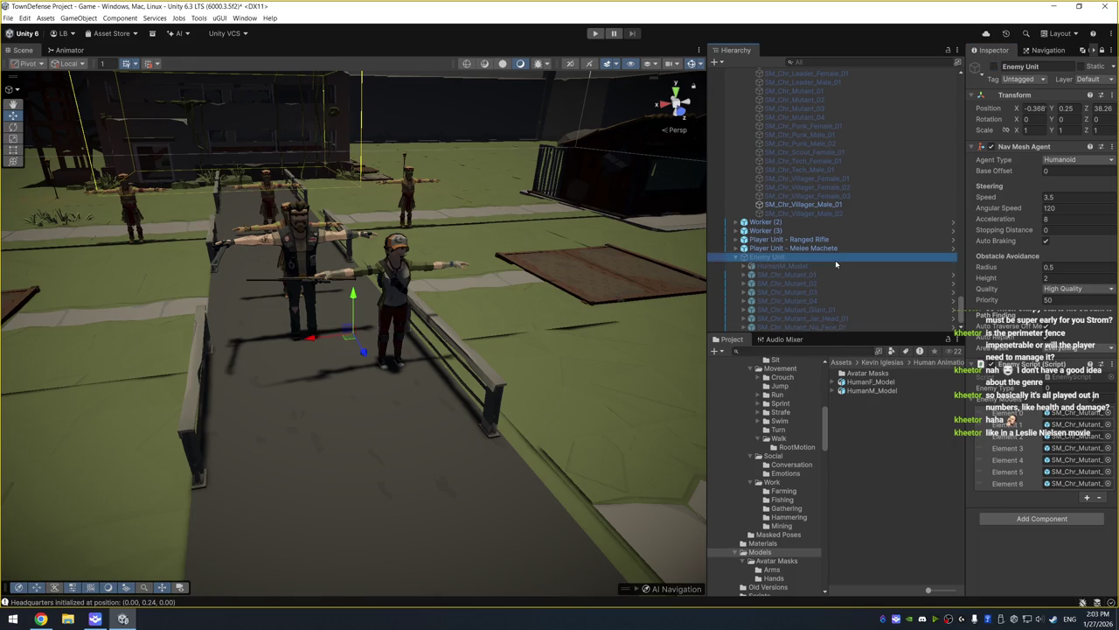
{"action": "left_click", "coordinate": [996, 68]}
{"action": "left_click", "coordinate": [813, 264]}
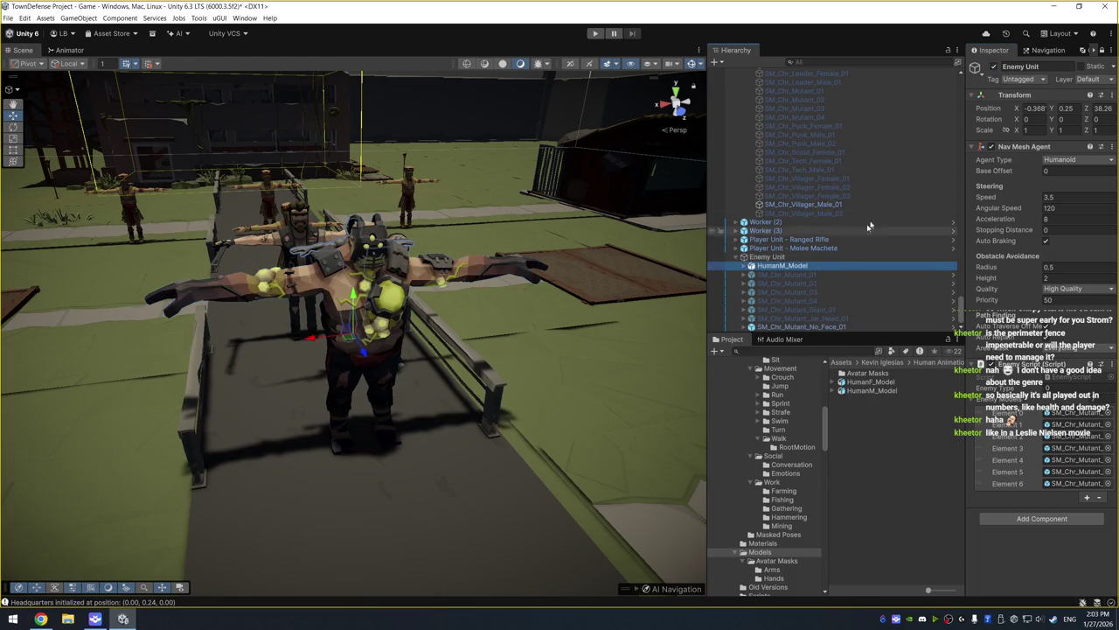
{"action": "left_click", "coordinate": [852, 327]}
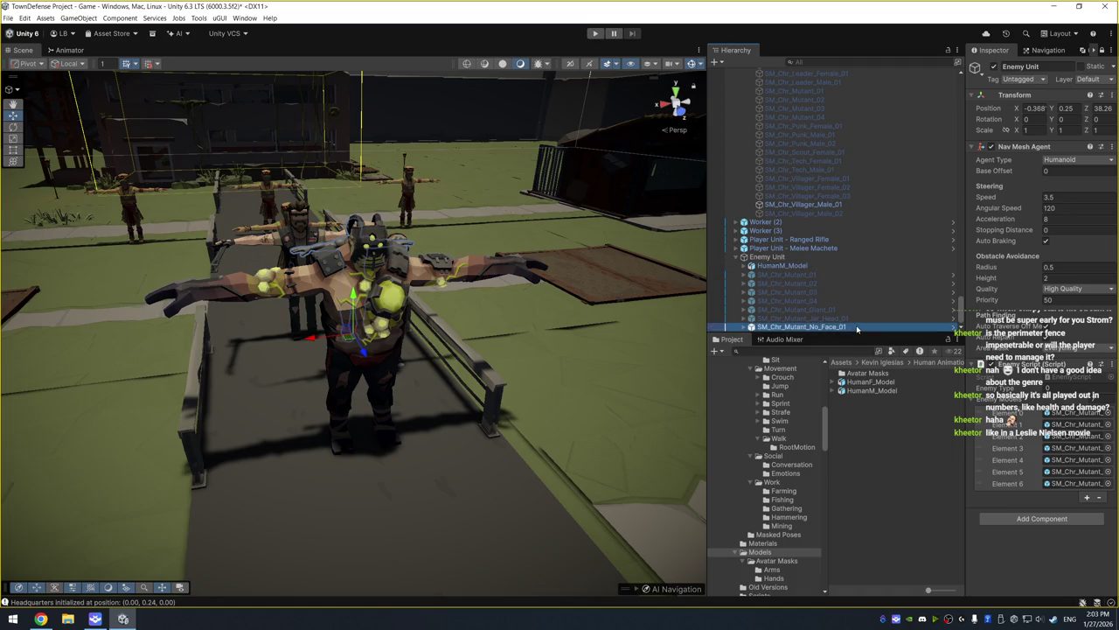
{"action": "left_click", "coordinate": [996, 68]}
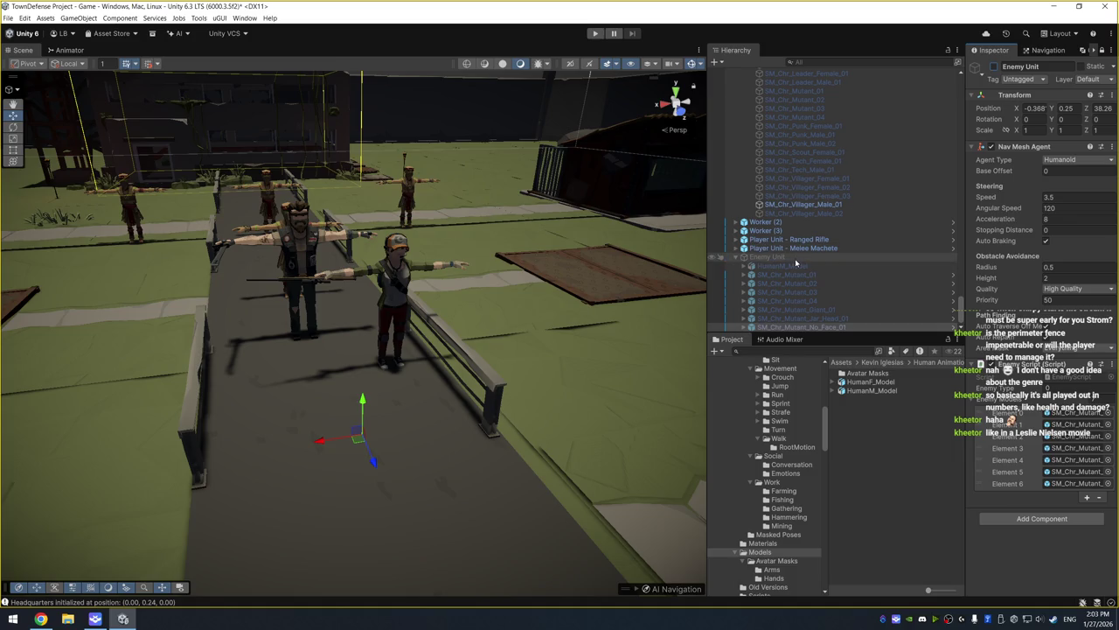
{"action": "left_click", "coordinate": [795, 258]}
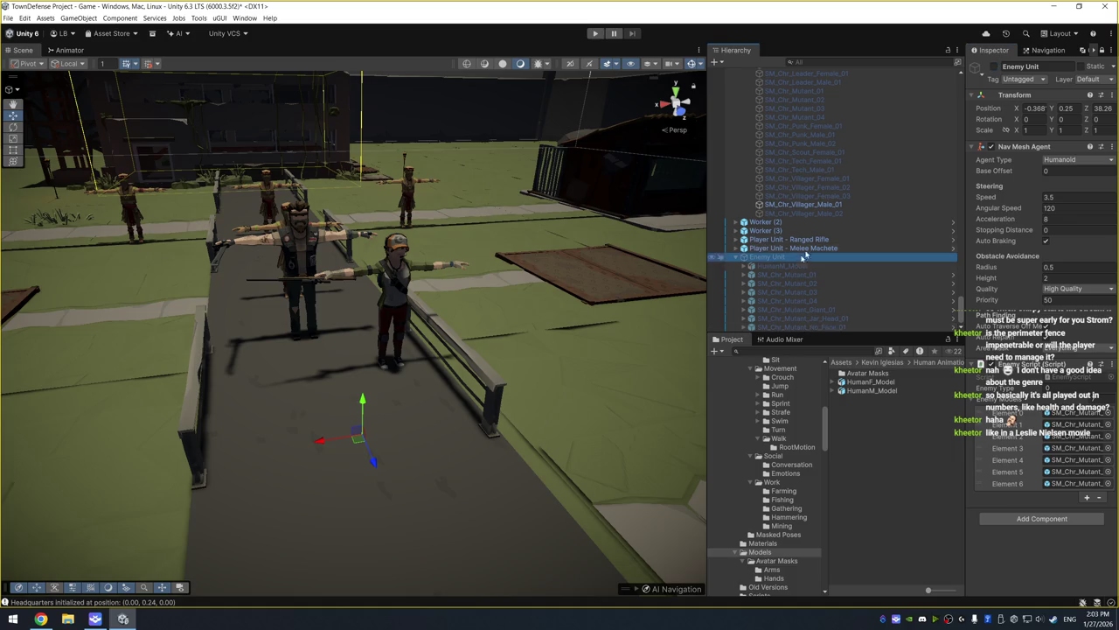
{"action": "left_click", "coordinate": [993, 69]}
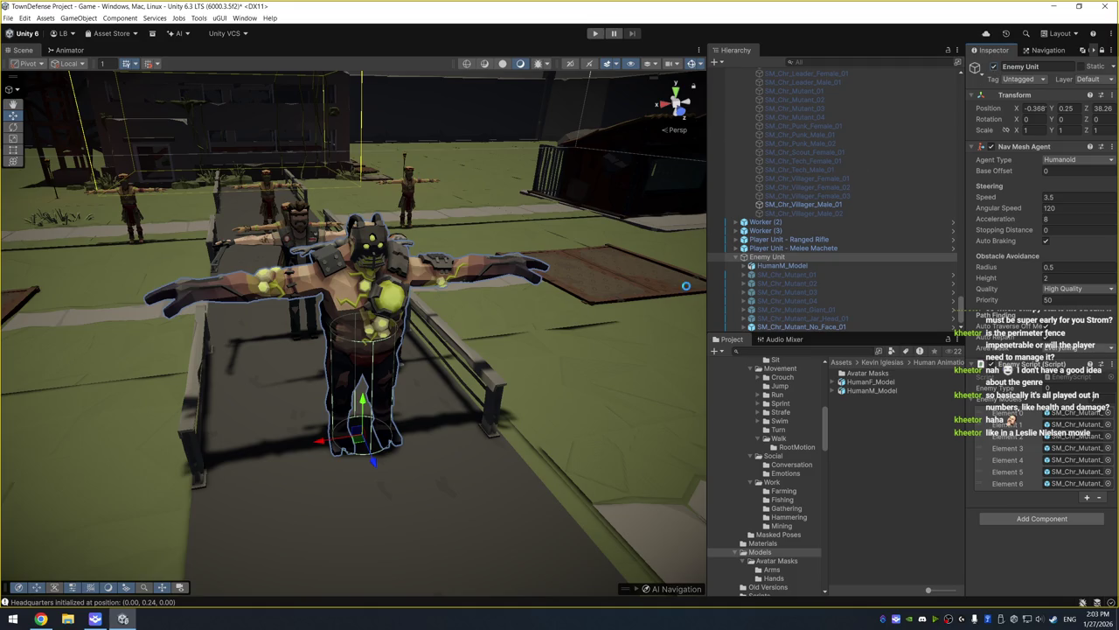
{"action": "left_click", "coordinate": [792, 266]}
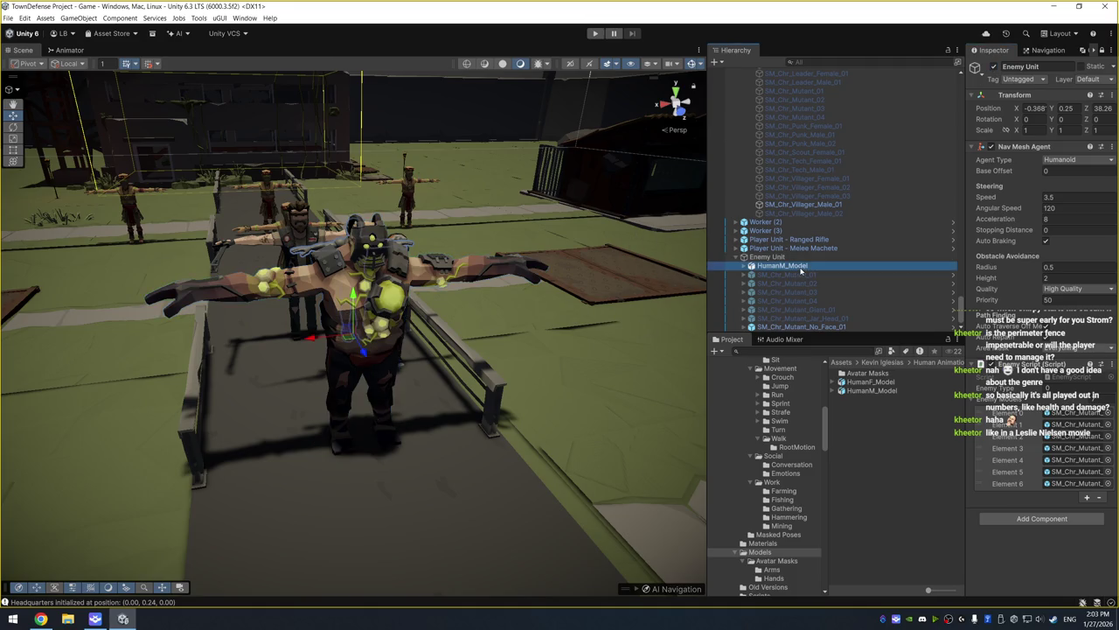
{"action": "left_click", "coordinate": [993, 67]}
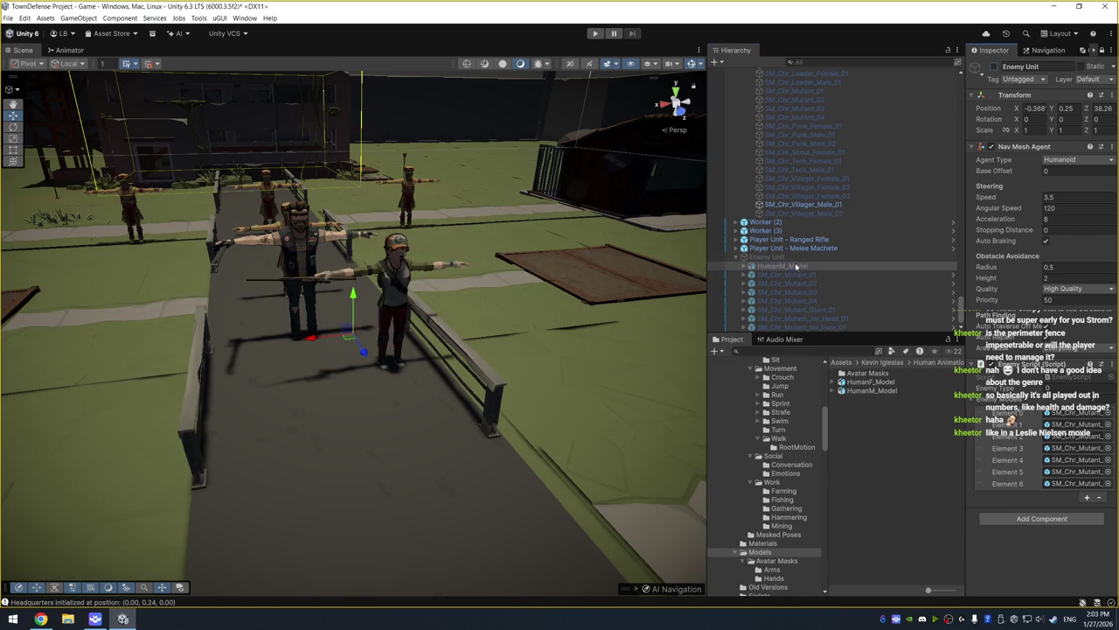
{"action": "left_click", "coordinate": [803, 256]}
{"action": "left_click", "coordinate": [993, 67]}
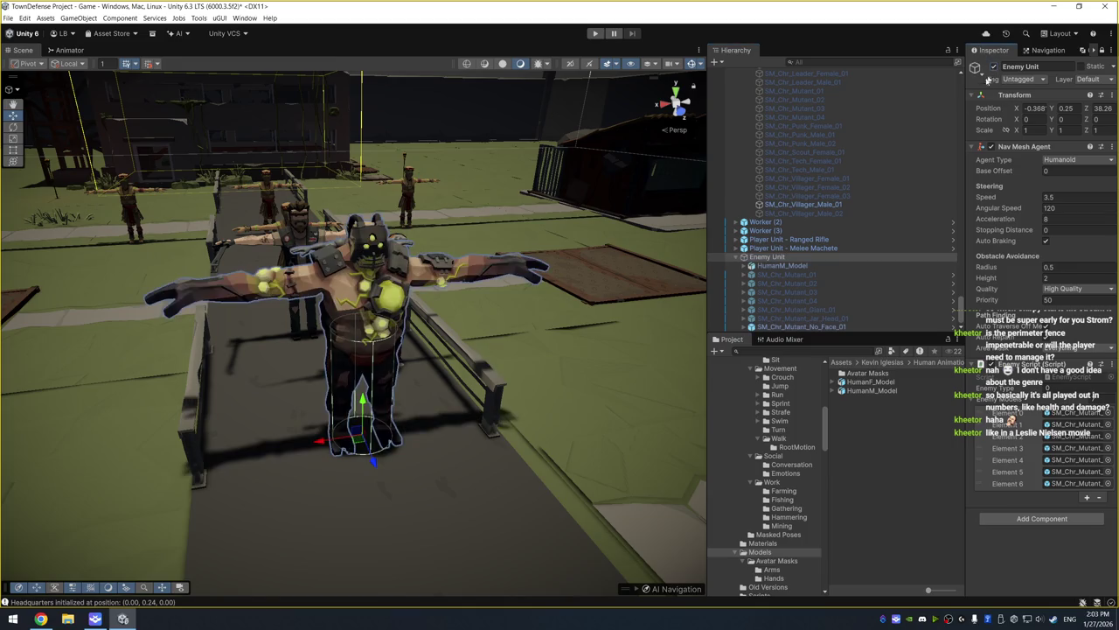
Delete HumanM_Model from Enemy Unit and toggle SM_Chr_Mutant_No_Face_01's visibility to compare
{"action": "left_click", "coordinate": [801, 267]}
{"action": "key", "text": "Delete"}
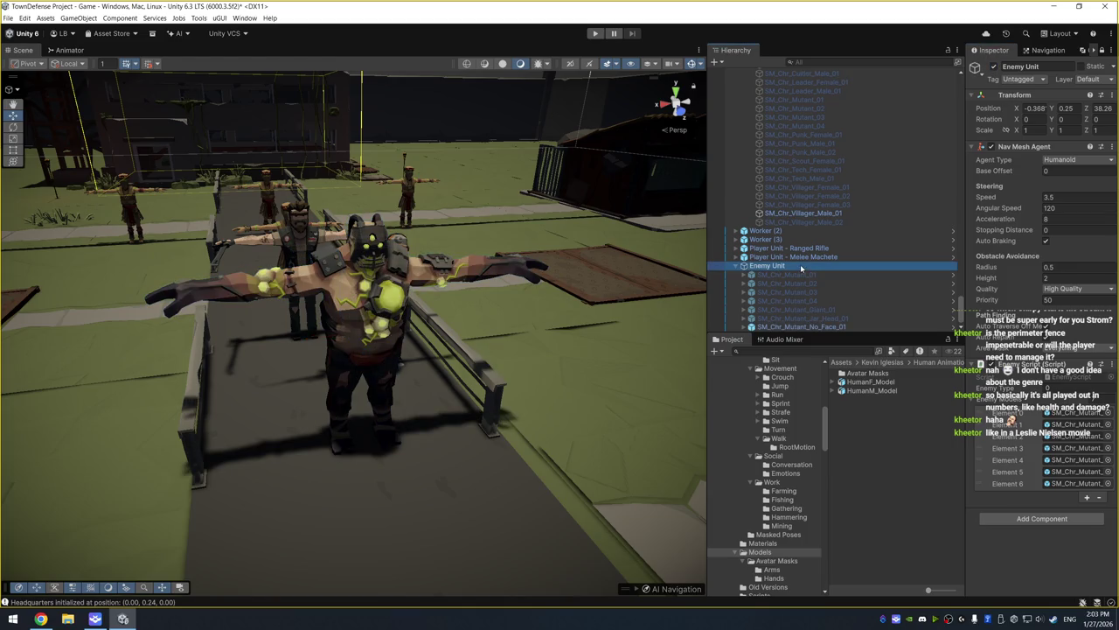
{"action": "left_click", "coordinate": [848, 327]}
{"action": "left_click", "coordinate": [993, 67]}
{"action": "left_click", "coordinate": [993, 67]}
{"action": "left_click", "coordinate": [994, 69]}
{"action": "left_click", "coordinate": [994, 69]}
{"action": "left_click", "coordinate": [994, 68]}
{"action": "left_click", "coordinate": [994, 68]}
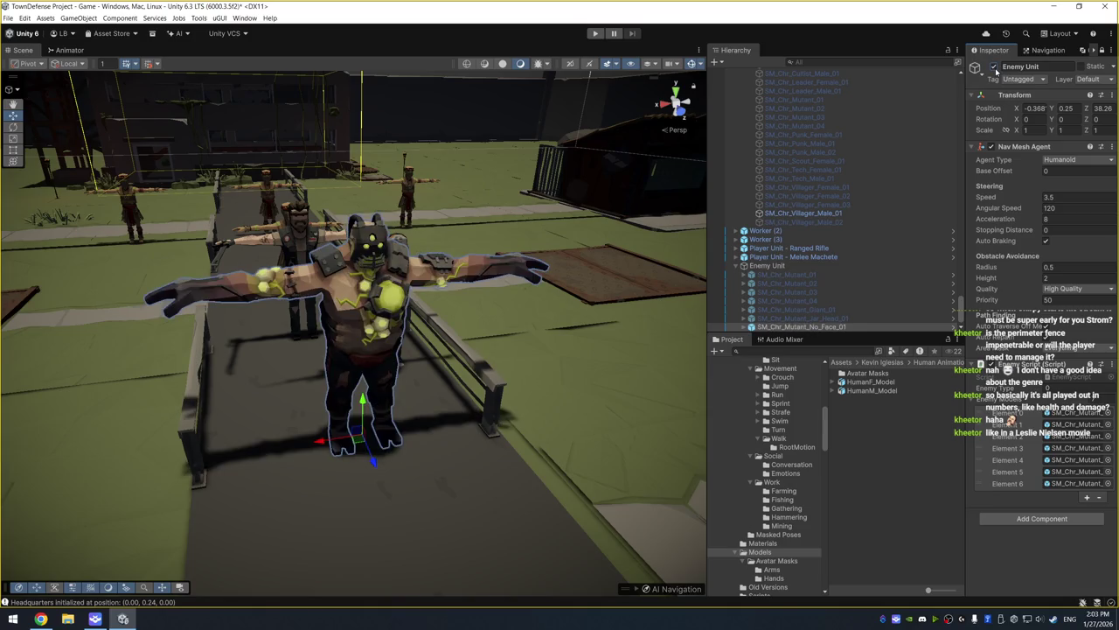
Drag HumanM_Model back as Enemy Unit's first child and hide SM_Chr_Mutant_No_Face_01 with Alt+Shift+A
{"action": "left_click", "coordinate": [1103, 51]}
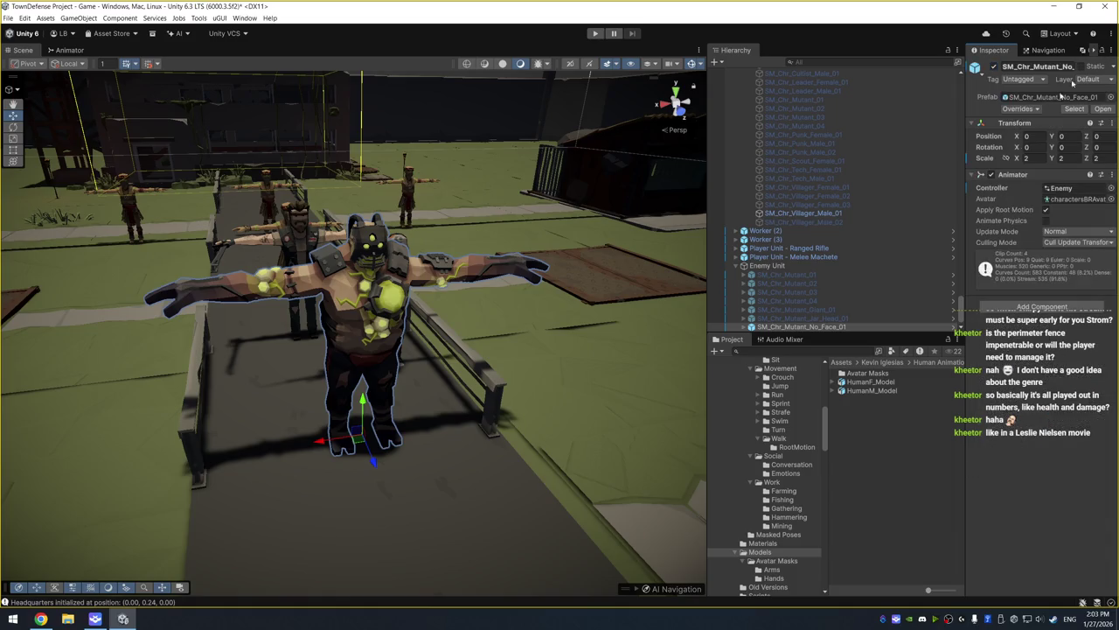
{"action": "left_click_drag", "start_coordinate": [789, 278], "coordinate": [792, 271]}
{"action": "left_click", "coordinate": [813, 326]}
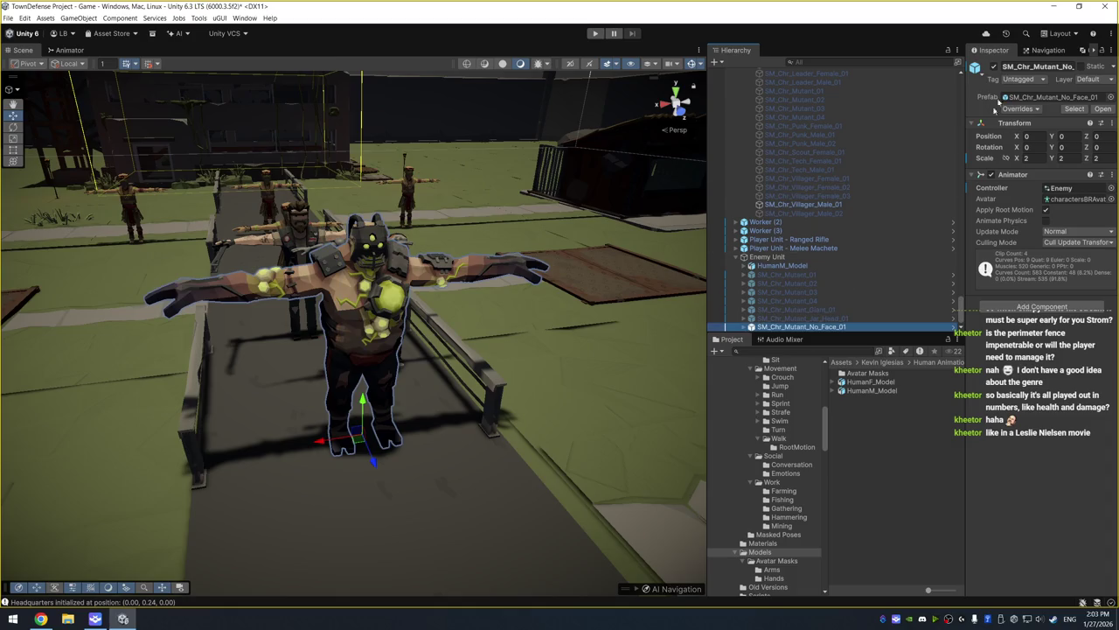
{"action": "key", "text": "alt+shift+a"}
{"action": "left_click", "coordinate": [831, 268]}
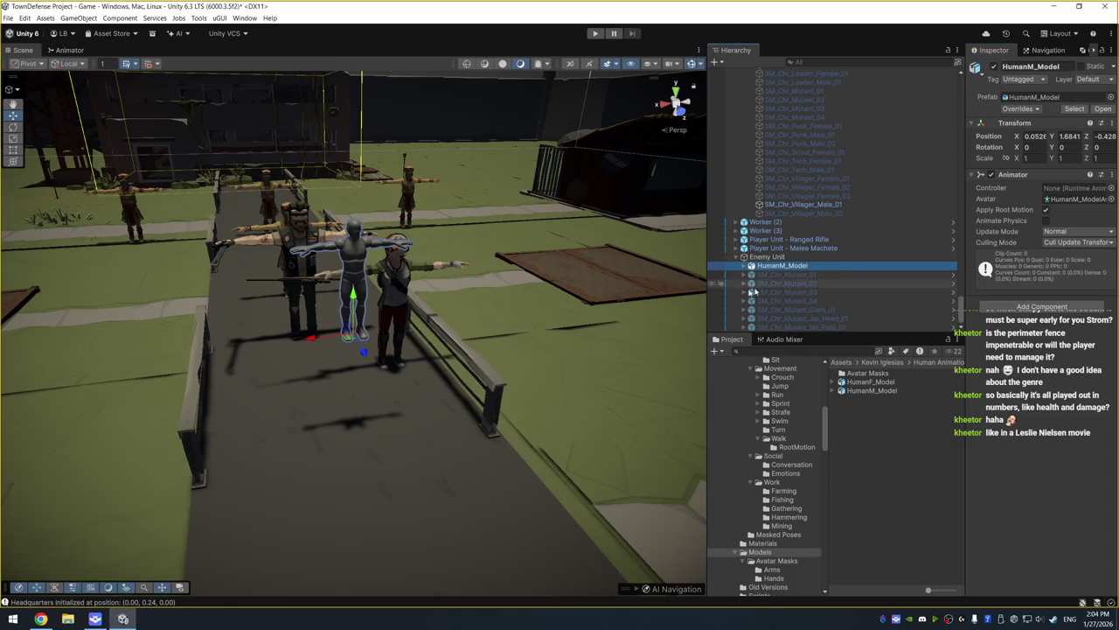
Enter HumanM_Model's Transform position as 0, 0, 2 and a scale of 2
{"action": "left_click", "coordinate": [1036, 137]}
{"action": "type", "text": "0"}
{"action": "key", "text": "Tab"}
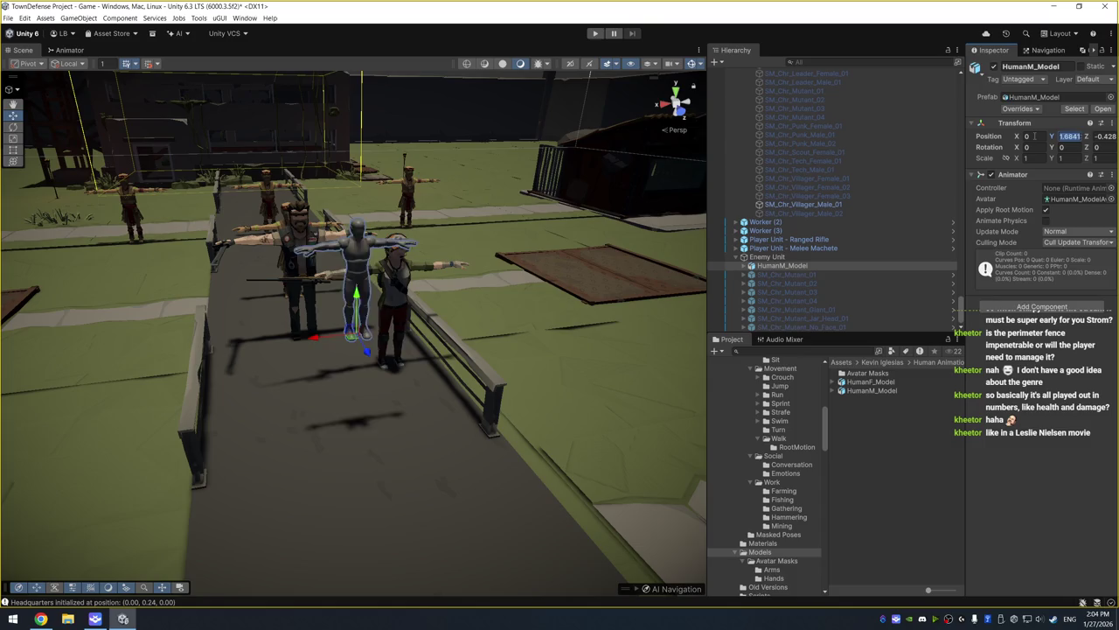
{"action": "type", "text": "0"}
{"action": "key", "text": "Tab"}
{"action": "type", "text": "0"}
{"action": "key", "text": "Tab"}
{"action": "key", "text": "Tab"}
{"action": "key", "text": "Tab"}
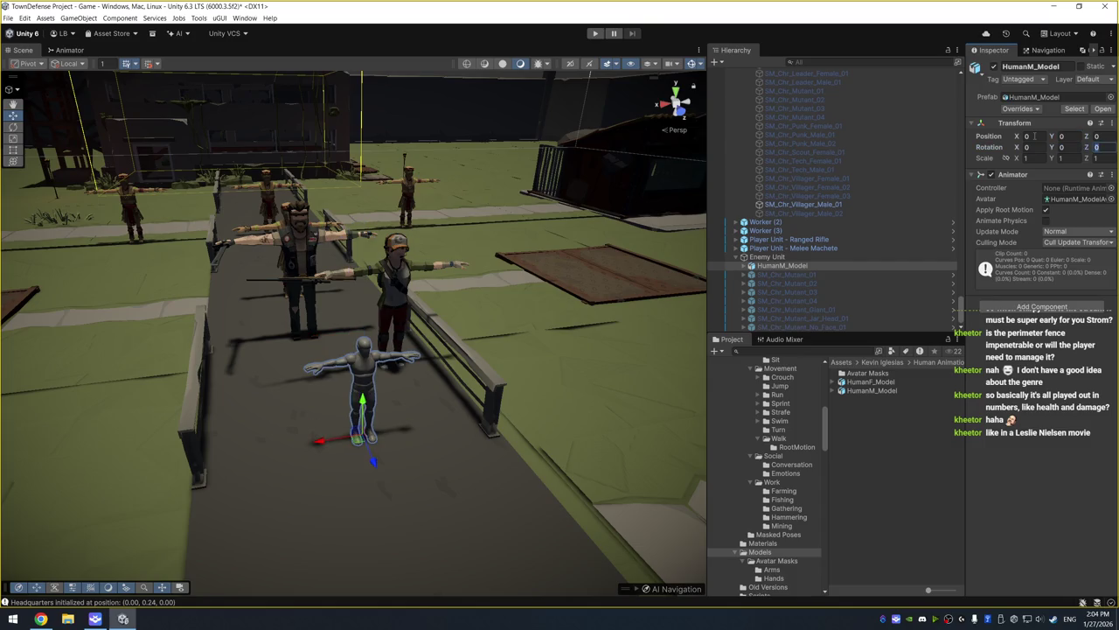
{"action": "type", "text": "2"}
{"action": "key", "text": "Tab"}
{"action": "type", "text": "2"}
{"action": "key", "text": "Tab"}
{"action": "type", "text": "2"}
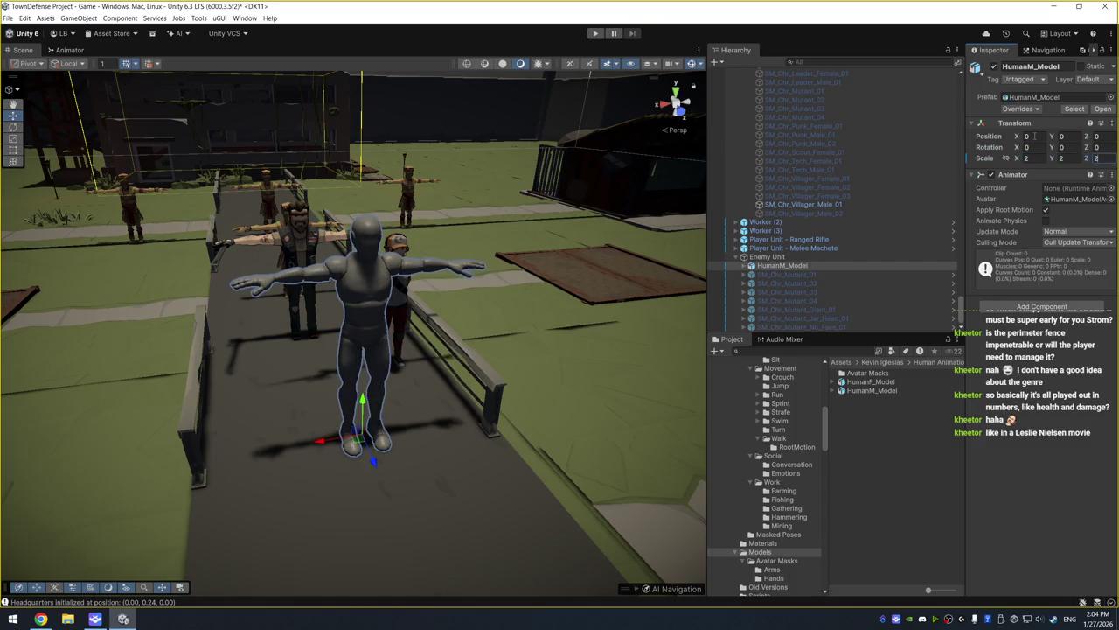
Assign the Enemy animator controller to HumanM_Model's Animator
{"action": "left_click", "coordinate": [1111, 187]}
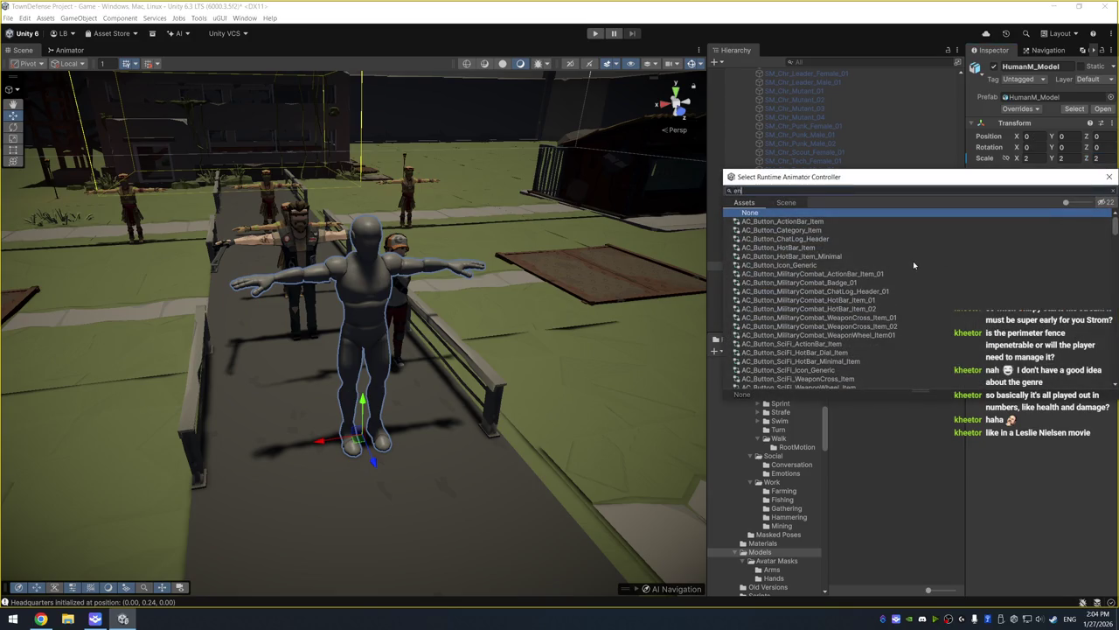
{"action": "type", "text": "enem"}
{"action": "double_click", "coordinate": [752, 239]}
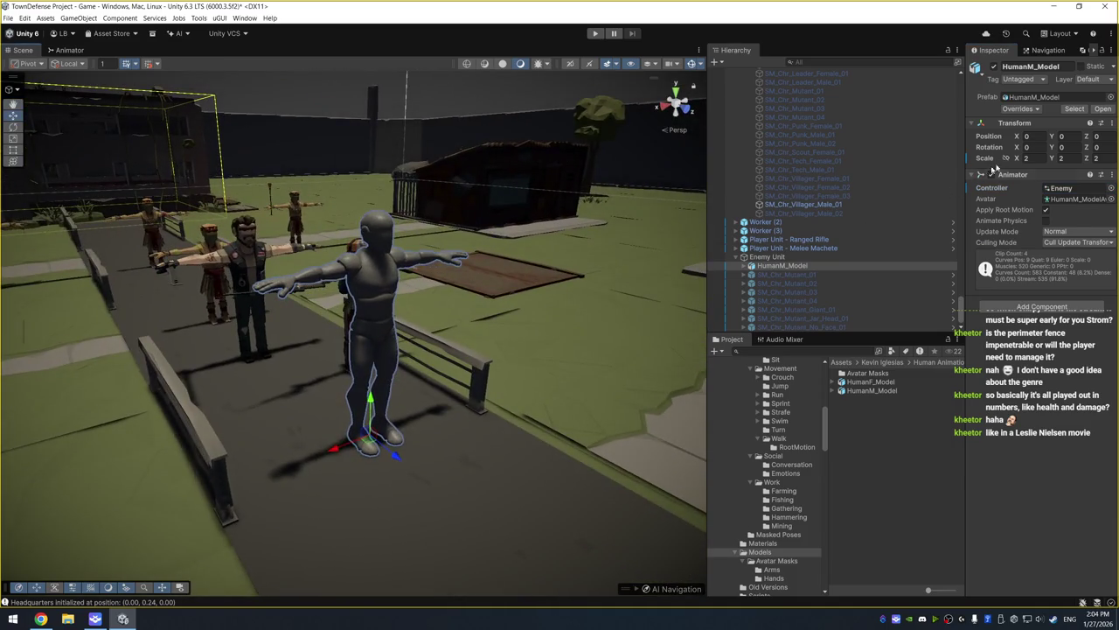
Set HumanM_Model's scale to 1.5 on X, Y and Z
{"action": "left_click", "coordinate": [1031, 158]}
{"action": "type", "text": "1.5"}
{"action": "key", "text": "Tab"}
{"action": "type", "text": "1.5"}
{"action": "key", "text": "Tab"}
{"action": "type", "text": "1.5"}
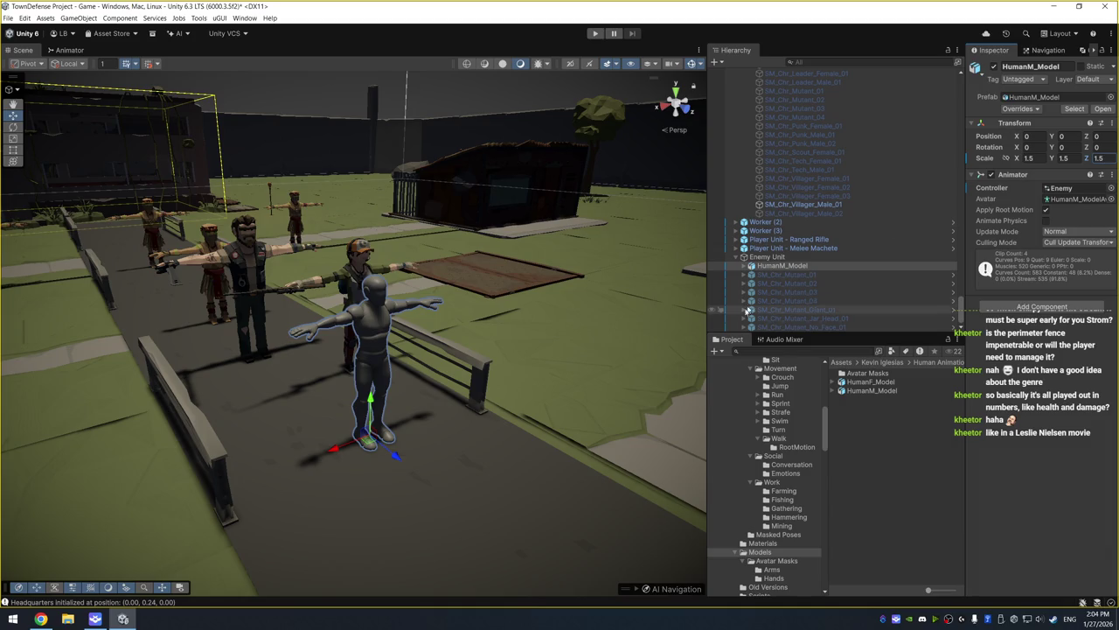
Glance at EnemyScript in the code editor, then select the Enemy Unit object
{"action": "key", "text": "alt+Tab"}
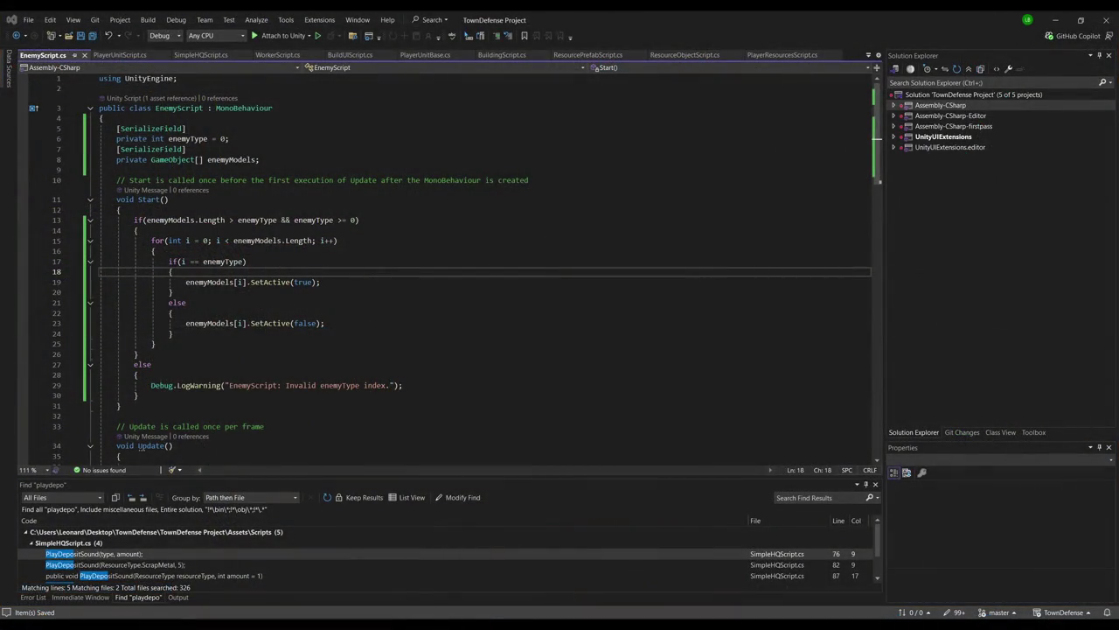
{"action": "key", "text": "alt+Tab"}
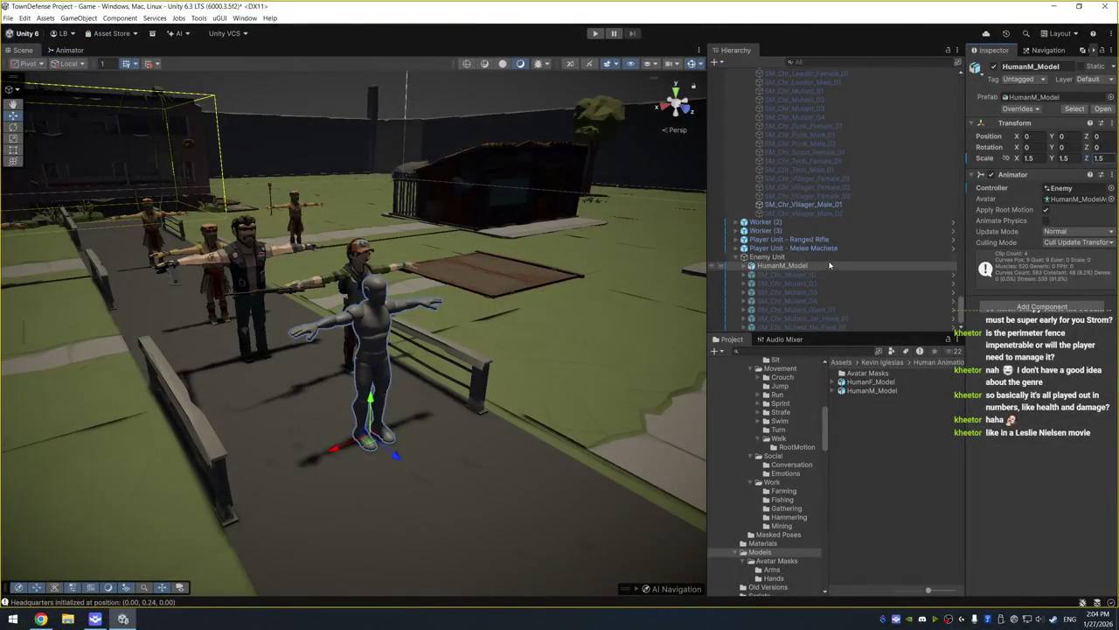
{"action": "left_click", "coordinate": [824, 256]}
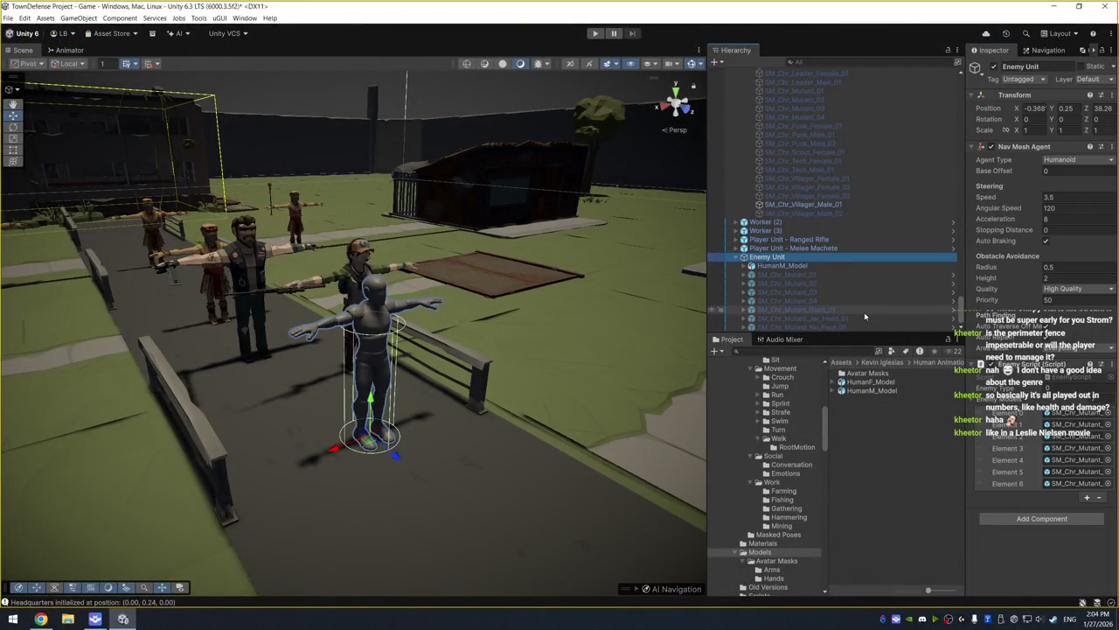
Set the Enemy Unit's Nav Mesh Agent height to 3
{"action": "left_click_drag", "start_coordinate": [593, 366], "coordinate": [607, 314], "text": "alt"}
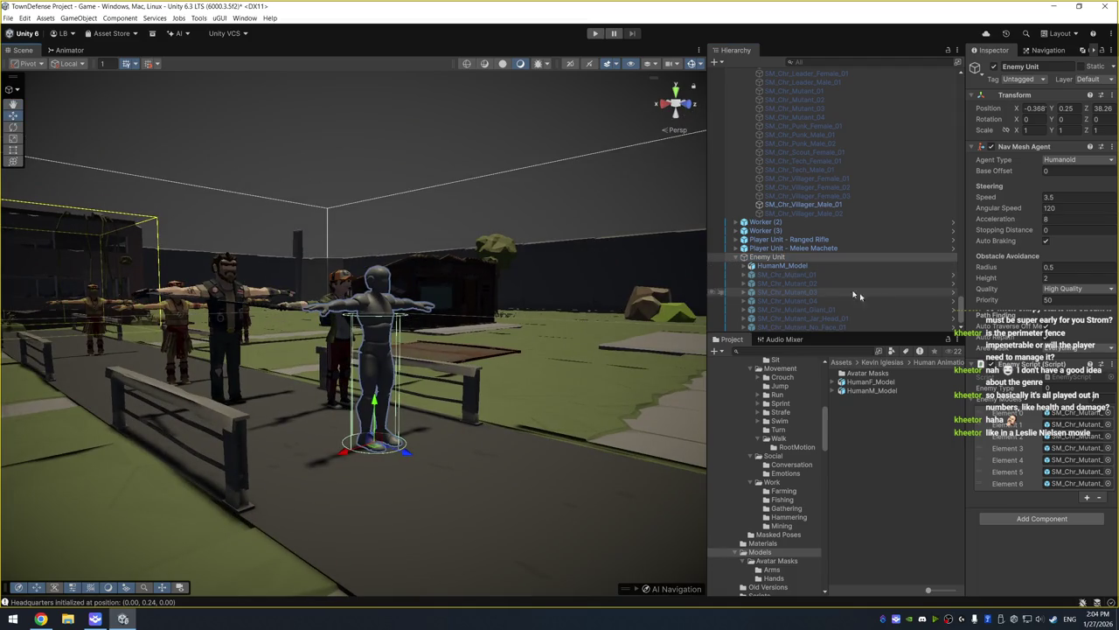
{"action": "double_click", "coordinate": [1061, 277]}
{"action": "type", "text": "3"}
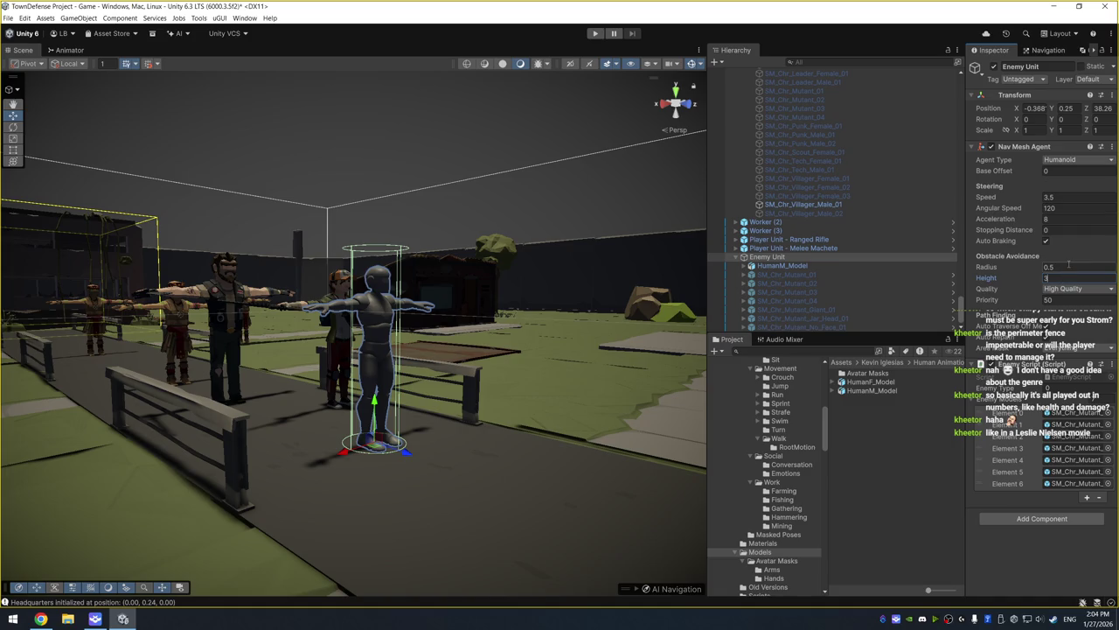
{"action": "left_click_drag", "start_coordinate": [608, 306], "coordinate": [556, 353], "text": "alt"}
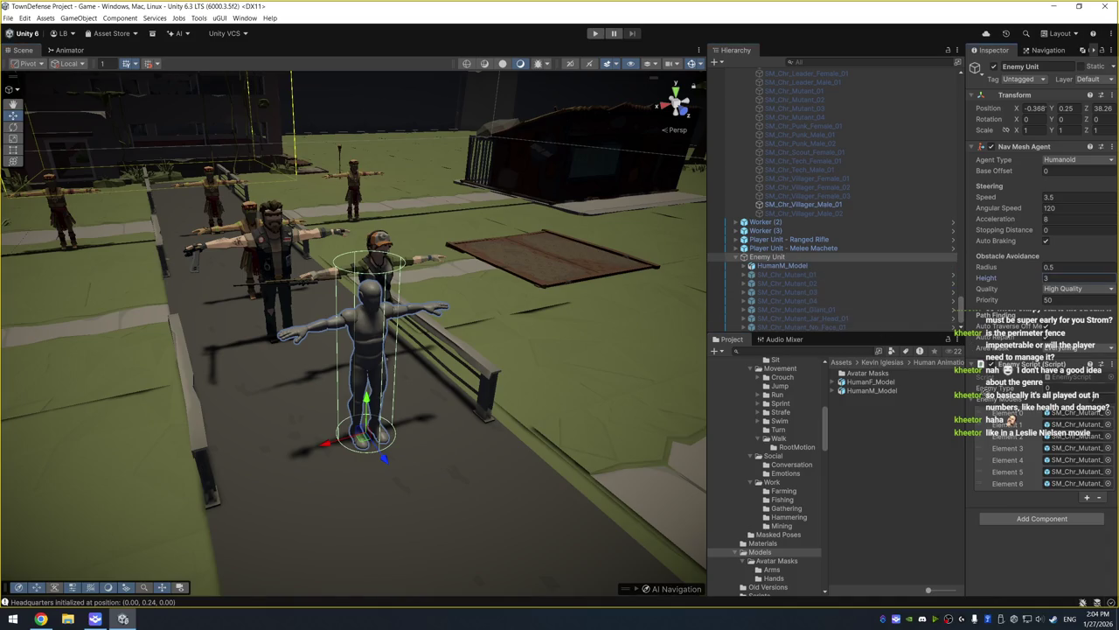
Add an Enemy Models slot and move HumanM_Model up to Element 0
{"action": "left_click", "coordinate": [1087, 497]}
{"action": "left_click_drag", "start_coordinate": [983, 495], "coordinate": [980, 408]}
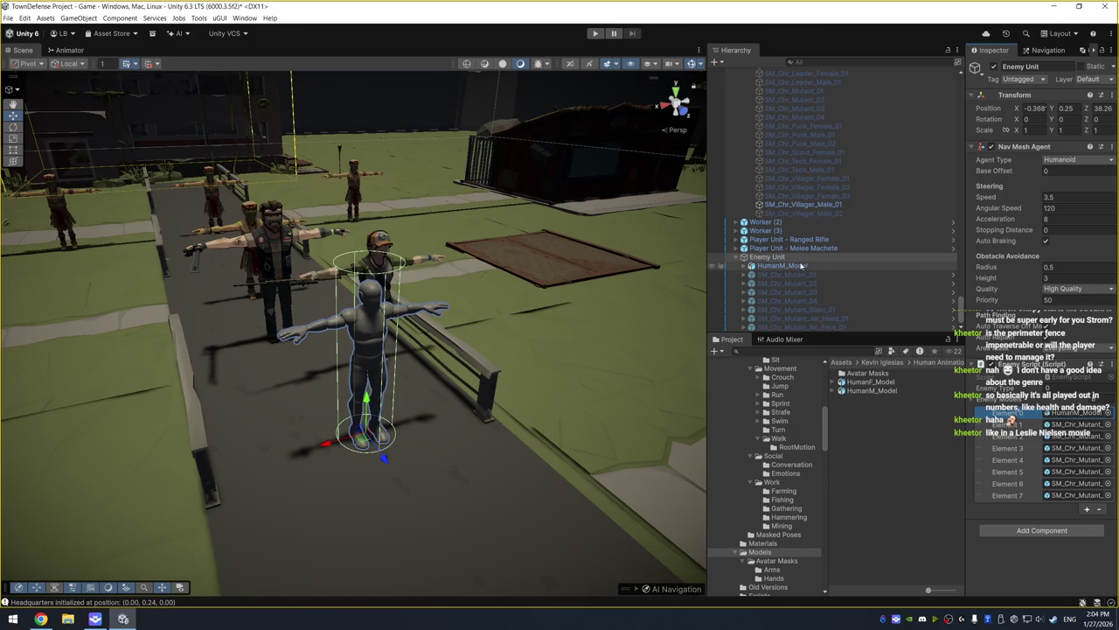
{"action": "left_click_drag", "start_coordinate": [385, 348], "coordinate": [447, 349]}
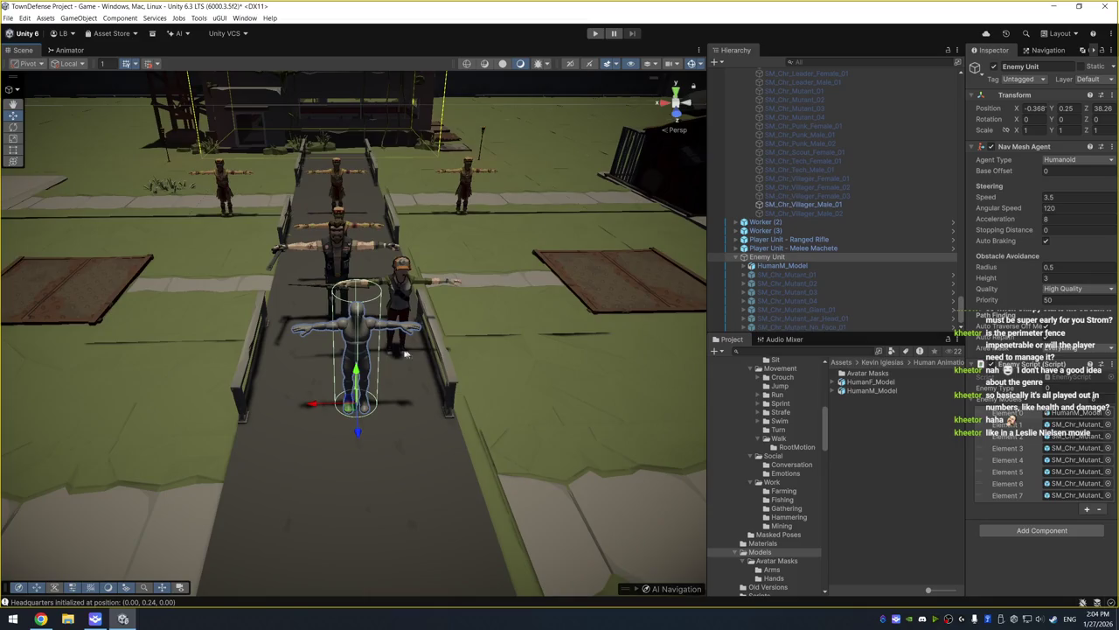
{"action": "scroll", "coordinate": [739, 262], "scroll_direction": "up", "scroll_amount": 3}
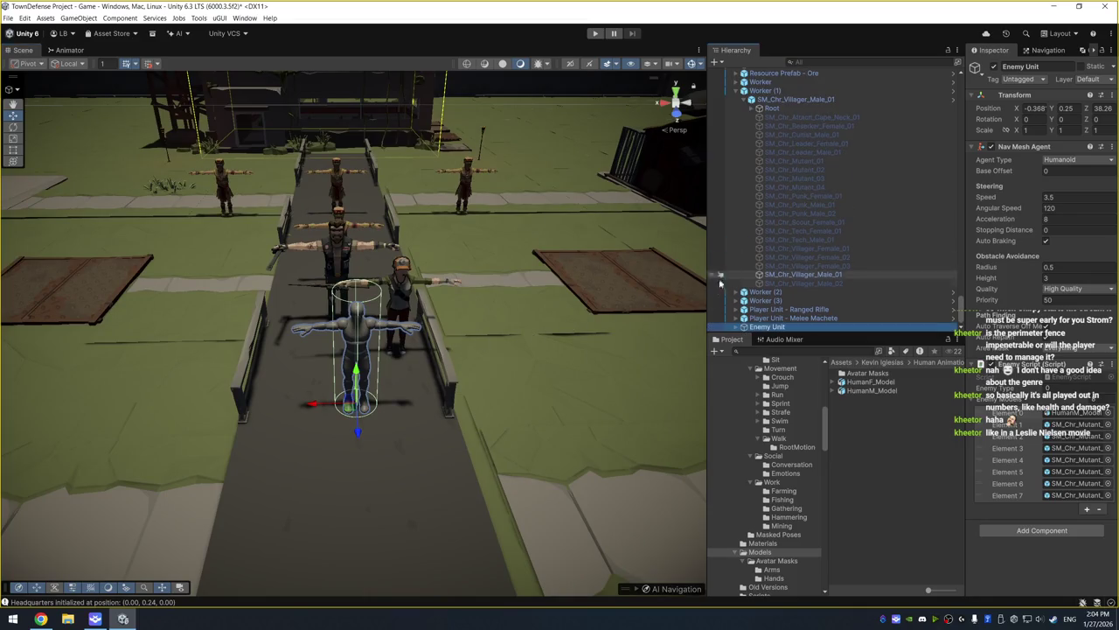
{"action": "key", "text": "ctrl+d"}
{"action": "left_click", "coordinate": [852, 318], "text": "shift"}
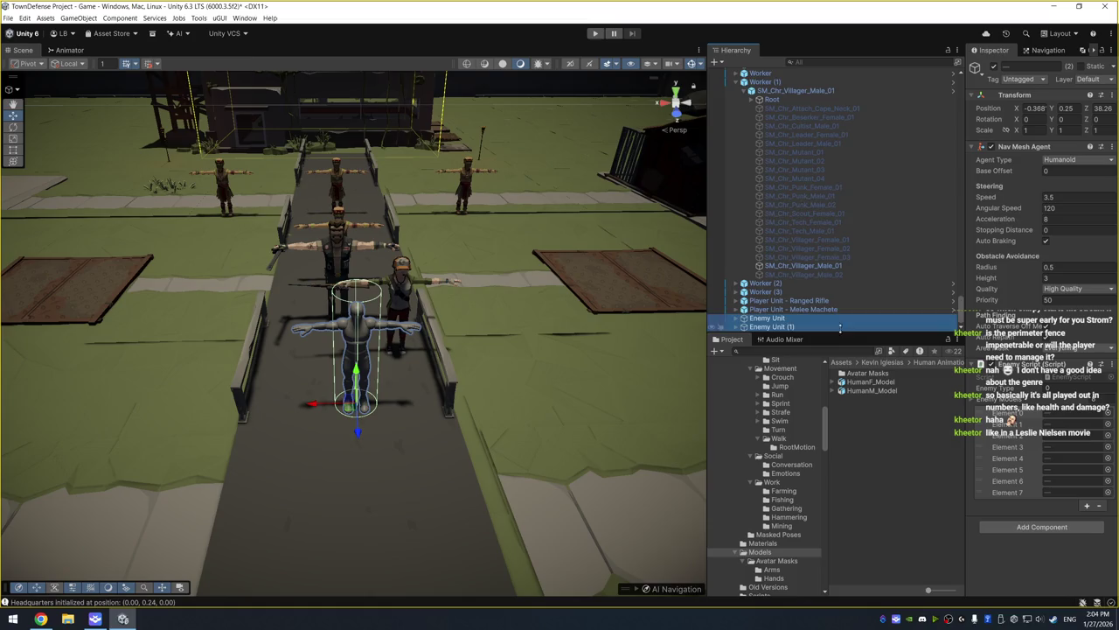
{"action": "key", "text": "ctrl+d"}
{"action": "key", "text": "ctrl+d"}
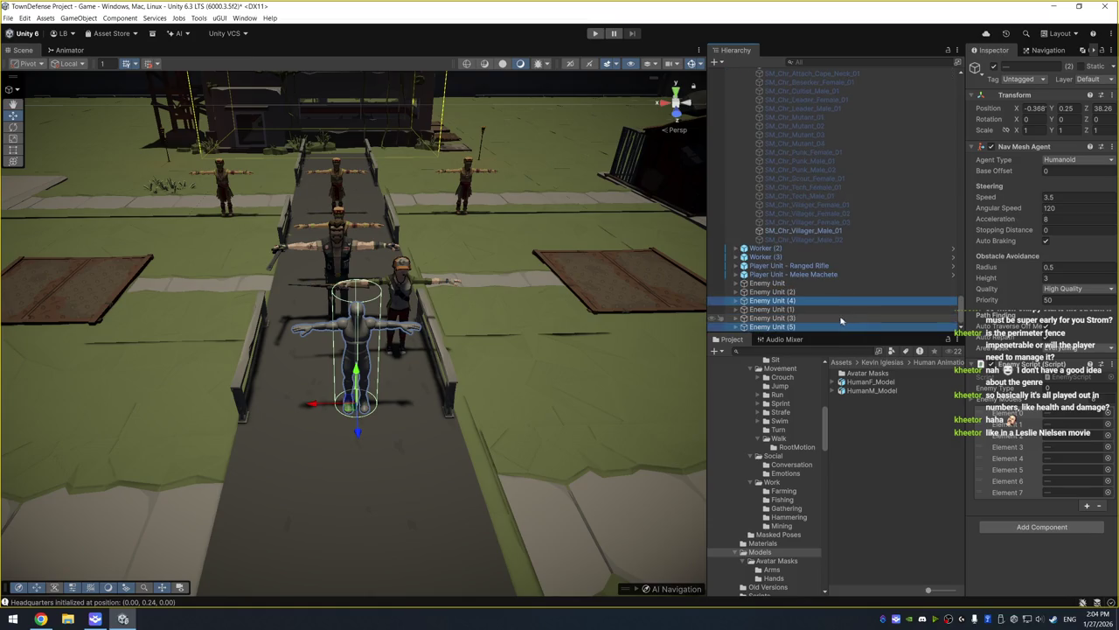
{"action": "key", "text": "ctrl+d"}
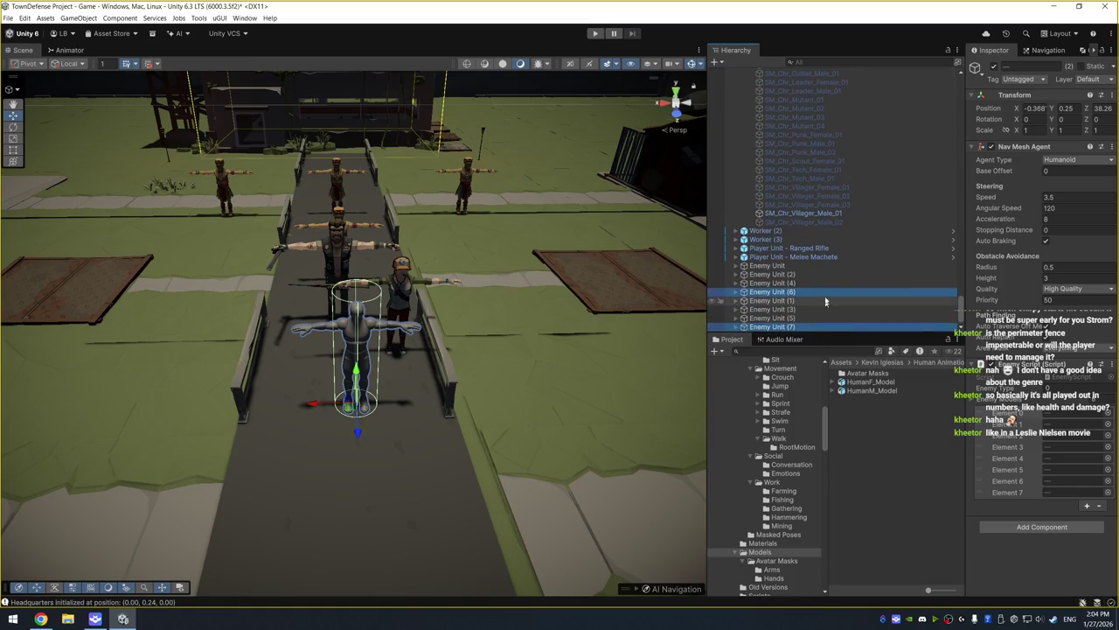
{"action": "left_click", "coordinate": [773, 275]}
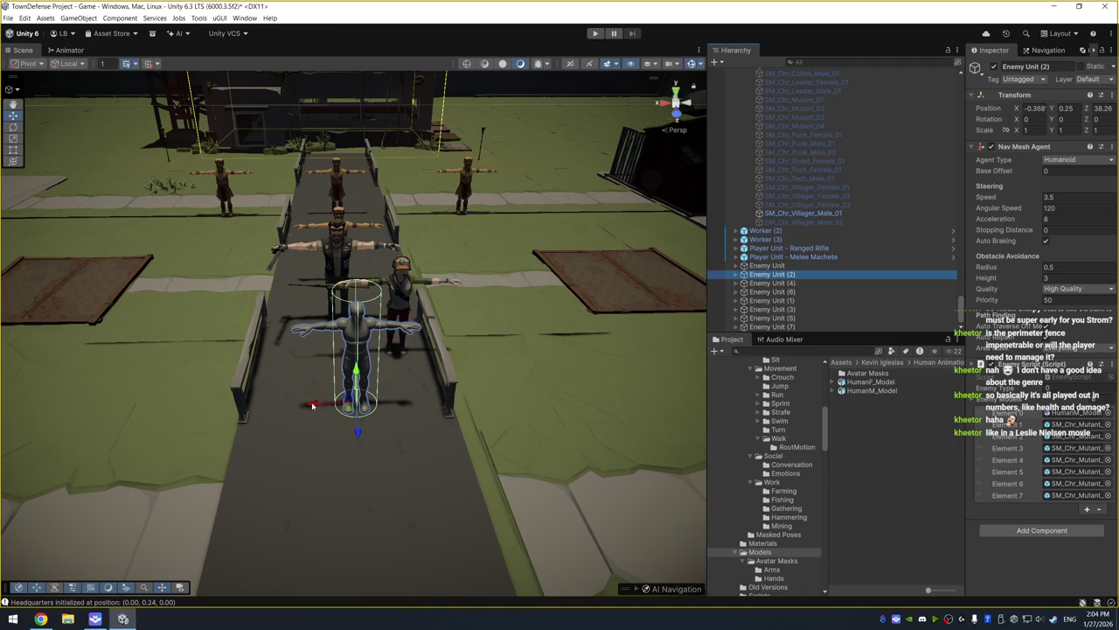
{"action": "left_click_drag", "start_coordinate": [312, 405], "coordinate": [199, 406]}
{"action": "left_click", "coordinate": [822, 276]}
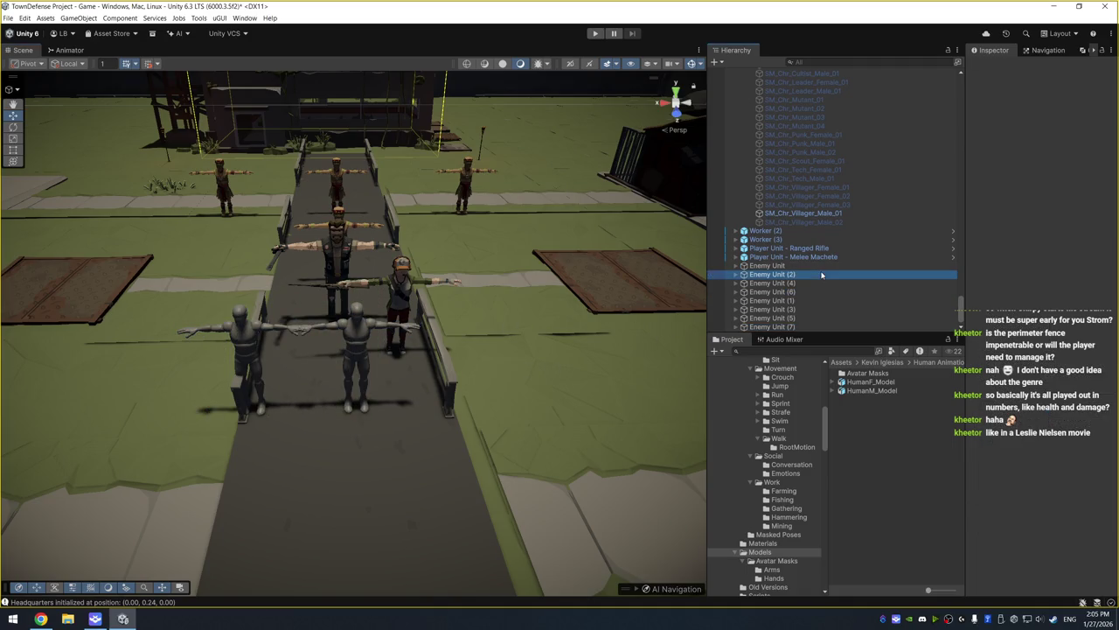
{"action": "left_click", "coordinate": [818, 282]}
{"action": "left_click_drag", "start_coordinate": [308, 410], "coordinate": [405, 404]}
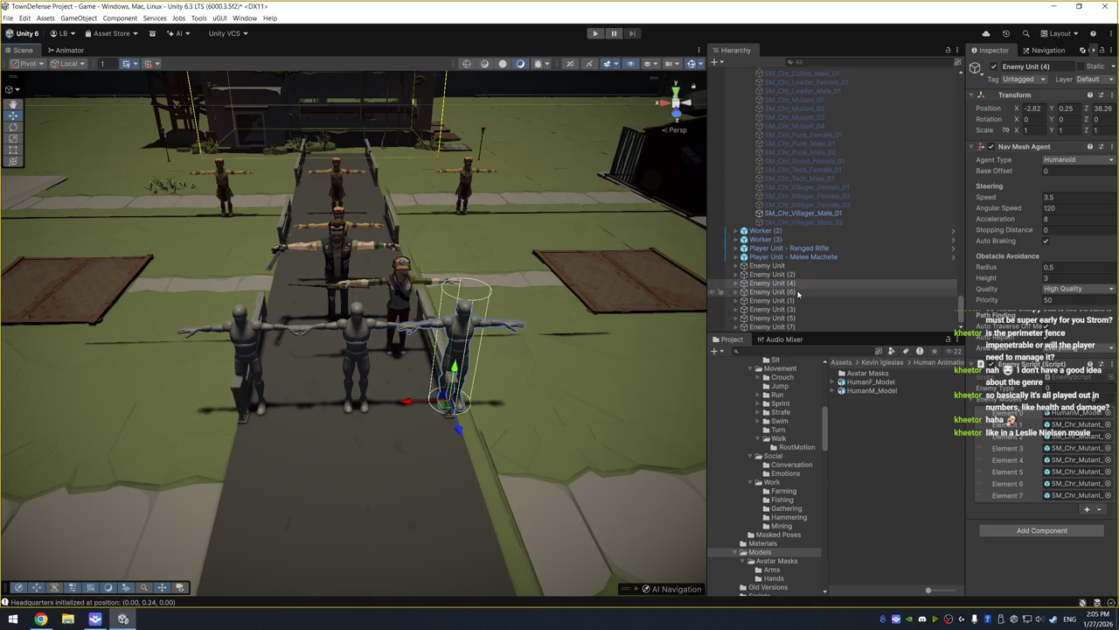
{"action": "left_click", "coordinate": [797, 292]}
{"action": "left_click_drag", "start_coordinate": [319, 407], "coordinate": [114, 408]}
{"action": "left_click", "coordinate": [772, 300]}
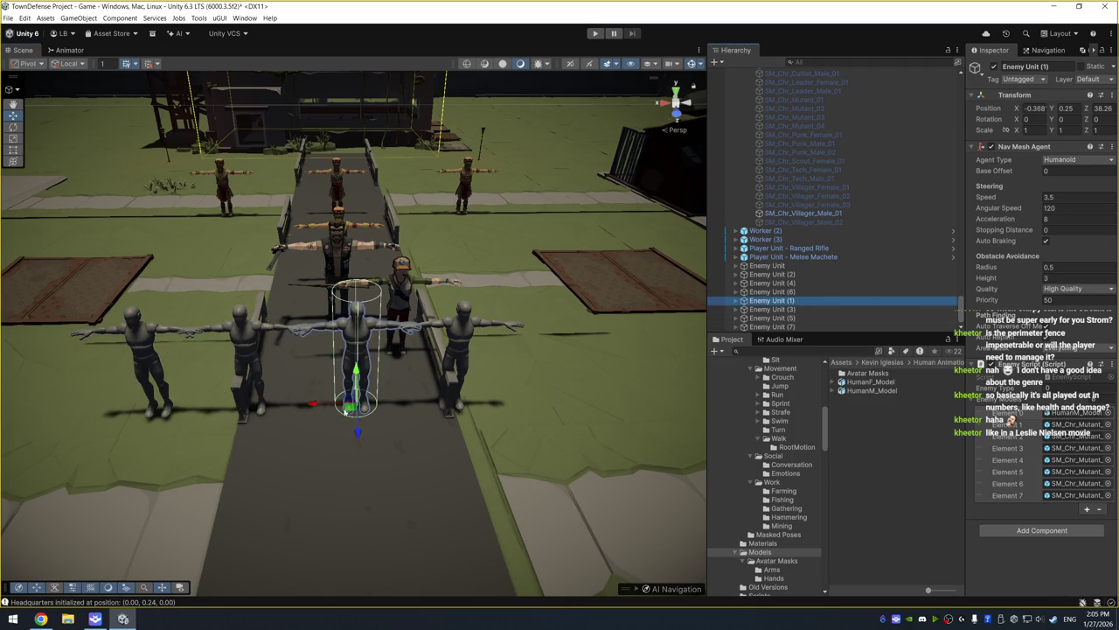
{"action": "mouse_move", "coordinate": [312, 410]}
{"action": "left_mouse_down"}
{"action": "mouse_move", "coordinate": [542, 410]}
{"action": "mouse_move", "coordinate": [515, 410]}
{"action": "left_mouse_up"}
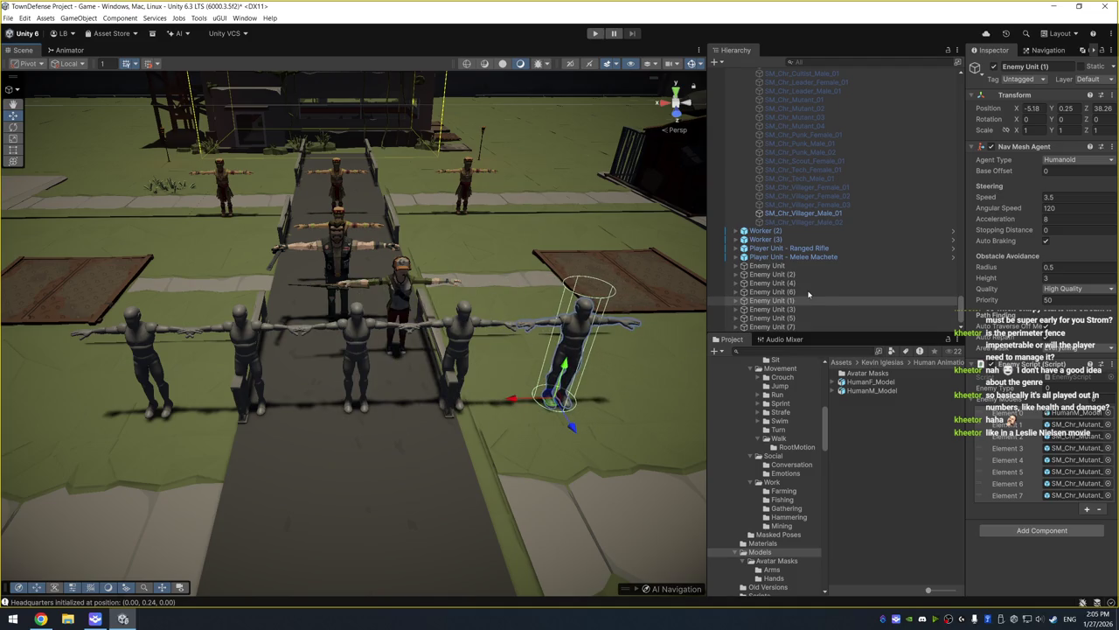
{"action": "left_click", "coordinate": [805, 310]}
{"action": "key", "text": "f"}
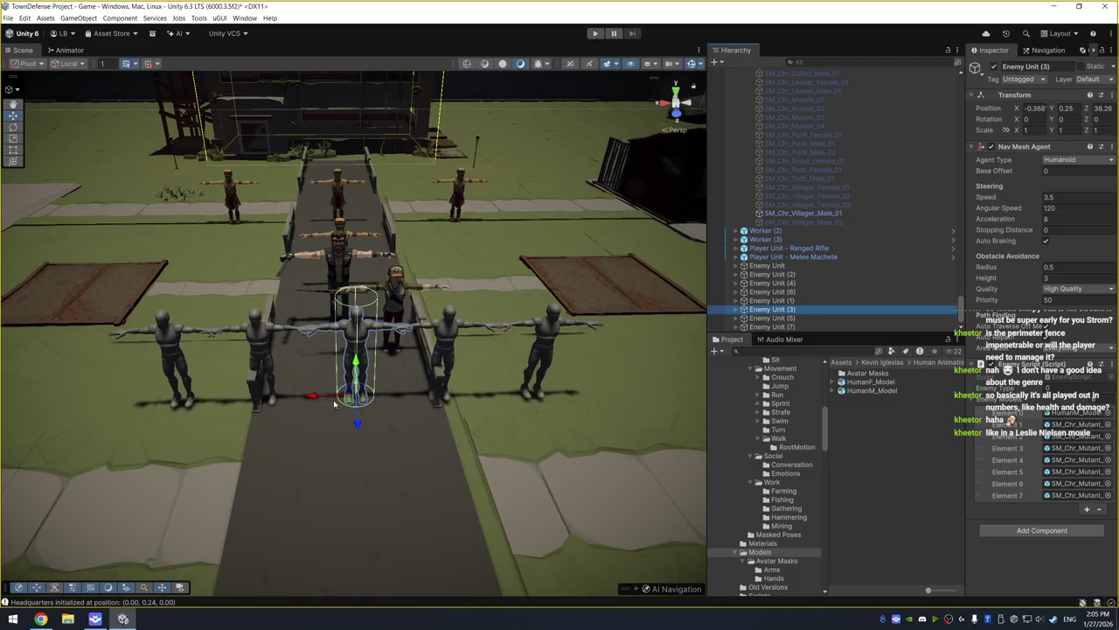
{"action": "left_click_drag", "start_coordinate": [332, 403], "coordinate": [203, 455]}
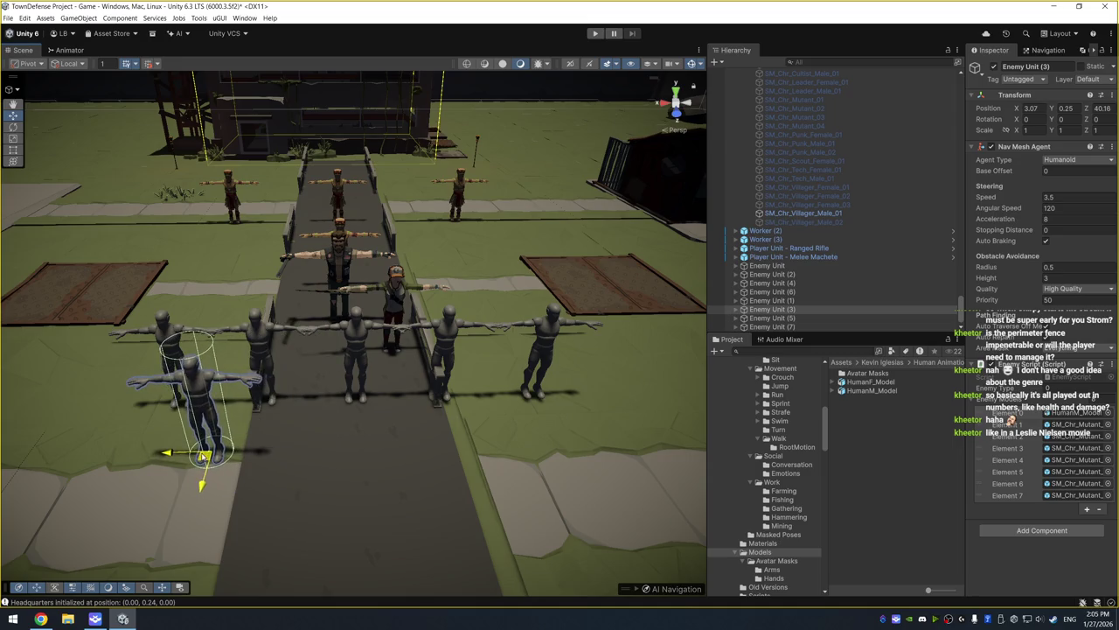
{"action": "left_click", "coordinate": [357, 368]}
{"action": "left_click_drag", "start_coordinate": [357, 419], "coordinate": [369, 481]}
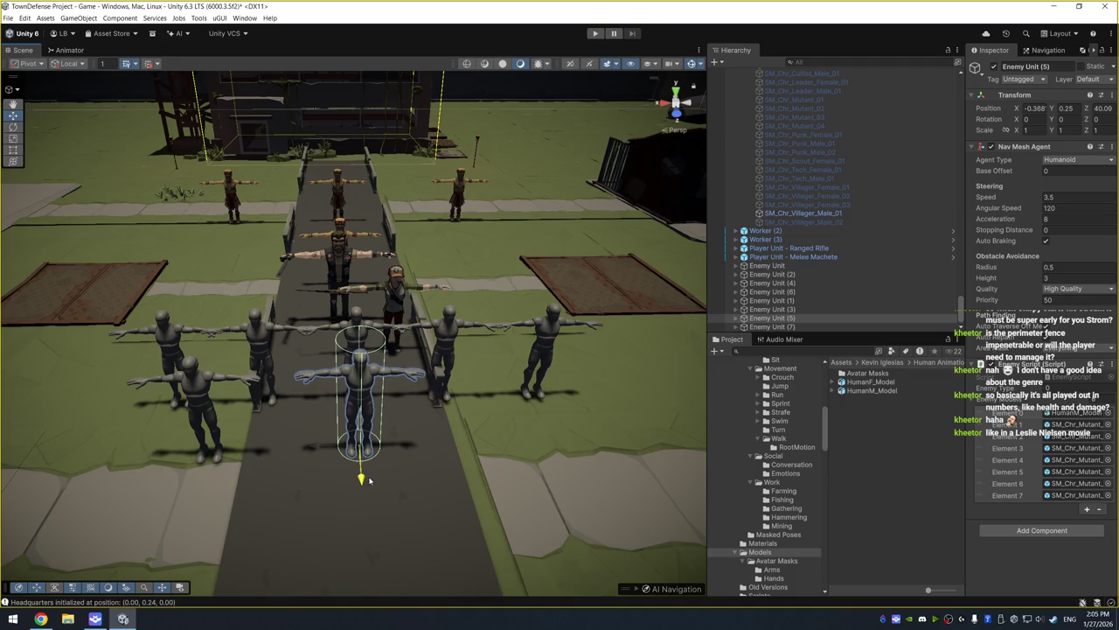
{"action": "left_click", "coordinate": [797, 328]}
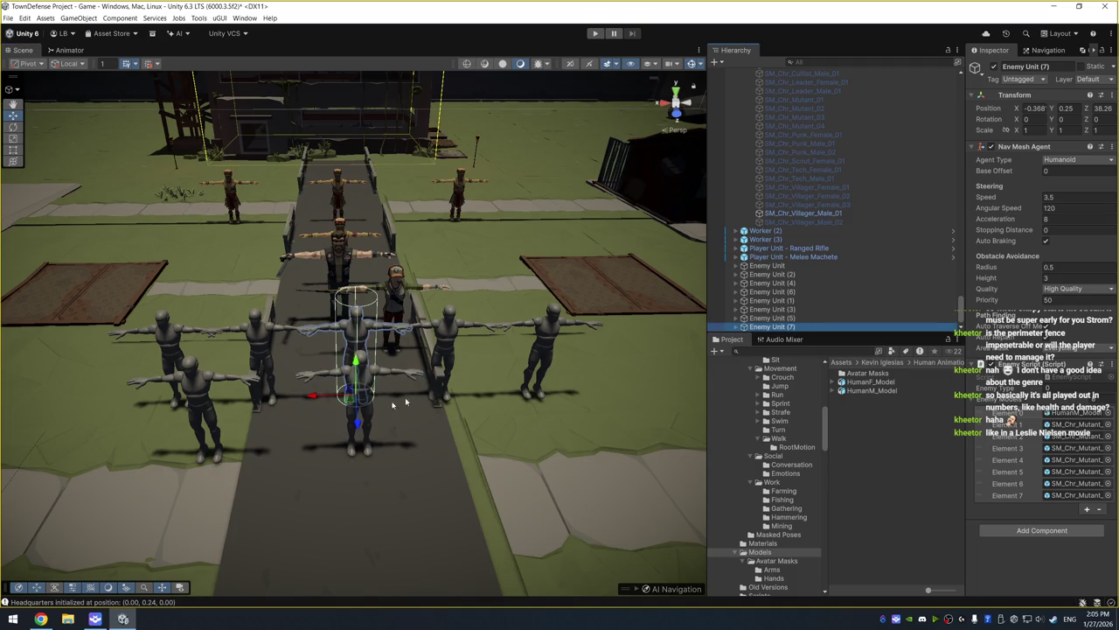
{"action": "mouse_move", "coordinate": [353, 410]}
{"action": "left_mouse_down"}
{"action": "mouse_move", "coordinate": [447, 441]}
{"action": "mouse_move", "coordinate": [486, 436]}
{"action": "left_mouse_up"}
{"action": "left_click", "coordinate": [811, 265]}
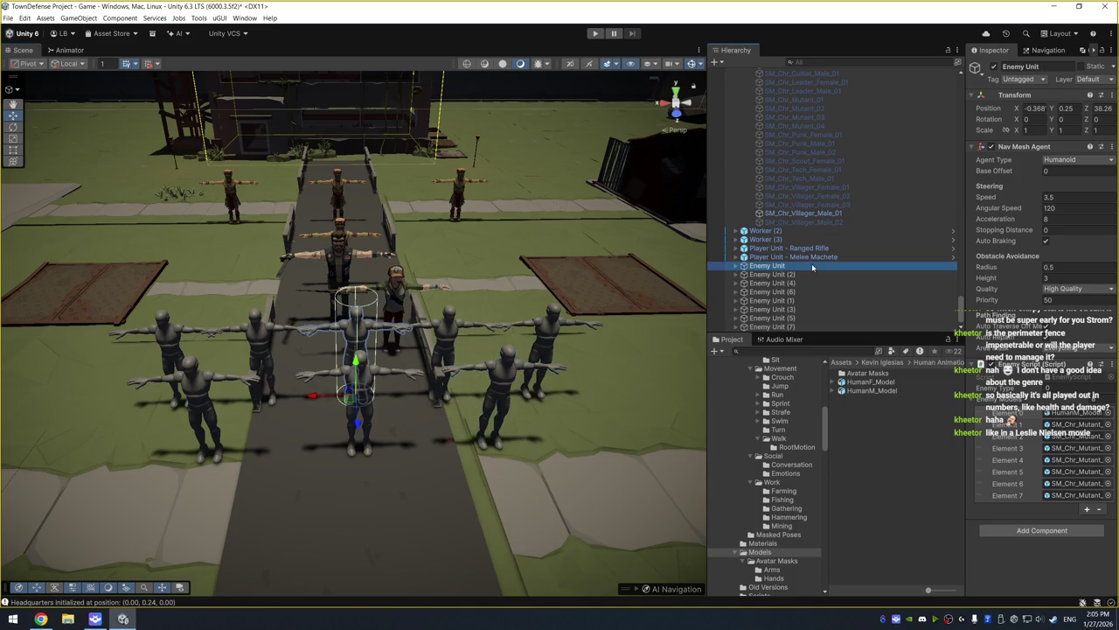
{"action": "left_click", "coordinate": [794, 275]}
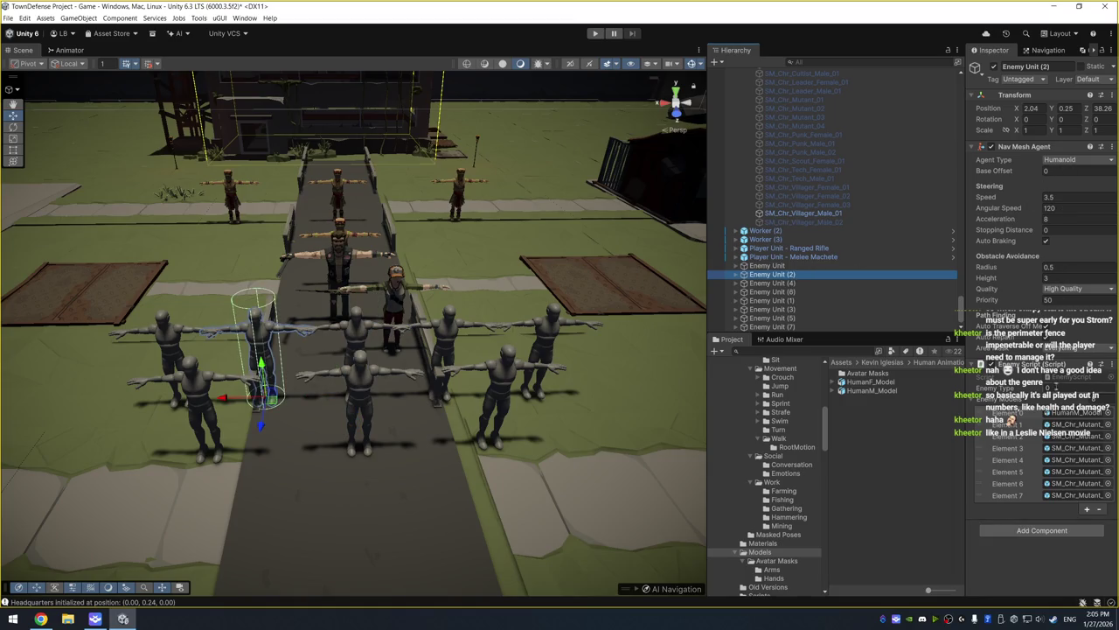
{"action": "left_click", "coordinate": [824, 283]}
{"action": "left_click", "coordinate": [1076, 387]}
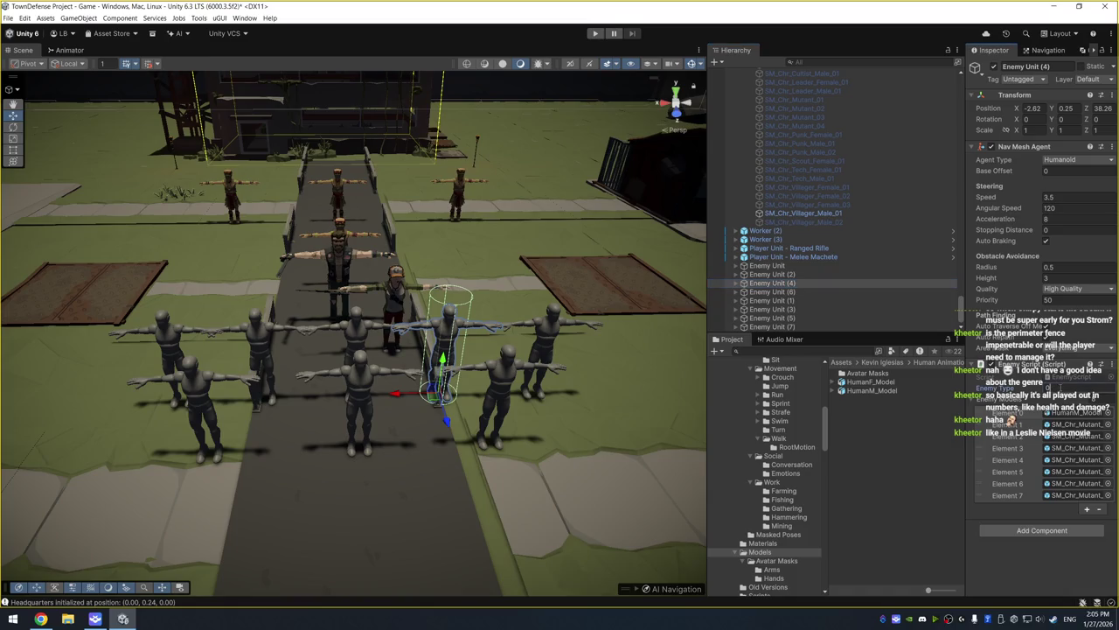
{"action": "left_click", "coordinate": [840, 292]}
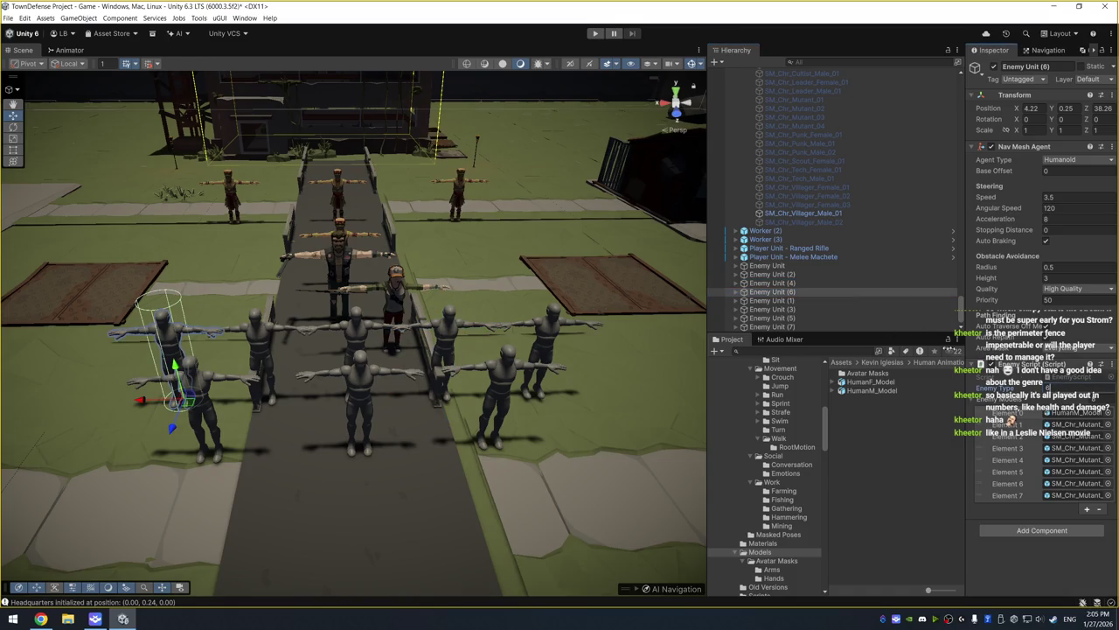
{"action": "left_click", "coordinate": [816, 300]}
{"action": "left_click", "coordinate": [772, 326]}
{"action": "left_click", "coordinate": [1049, 387]}
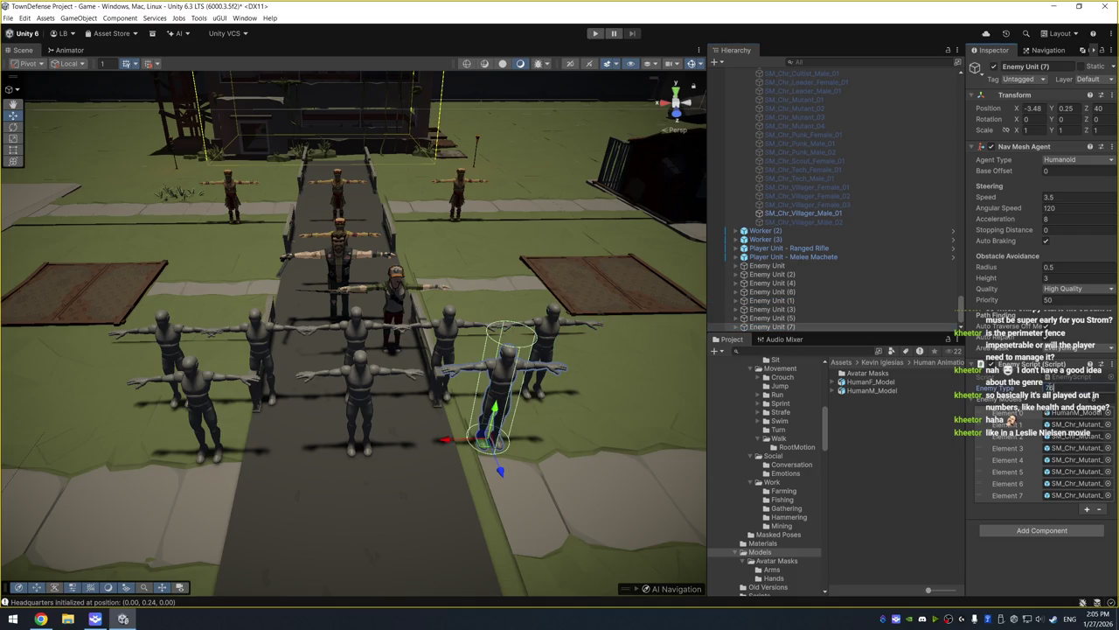
{"action": "left_click", "coordinate": [874, 318]}
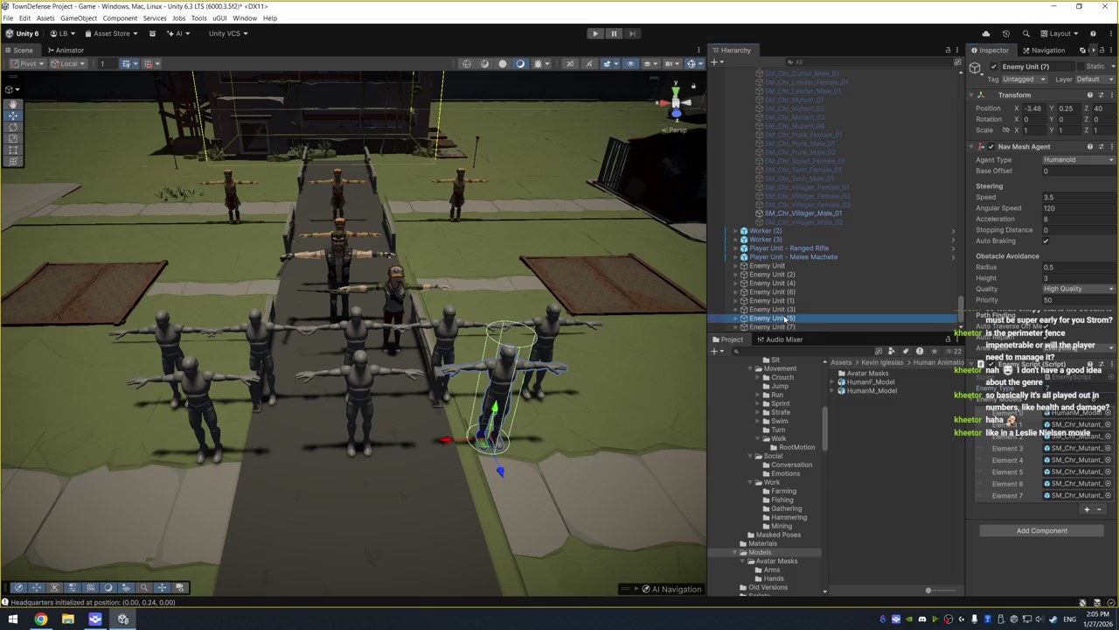
{"action": "left_click", "coordinate": [1056, 385]}
{"action": "left_click", "coordinate": [844, 309]}
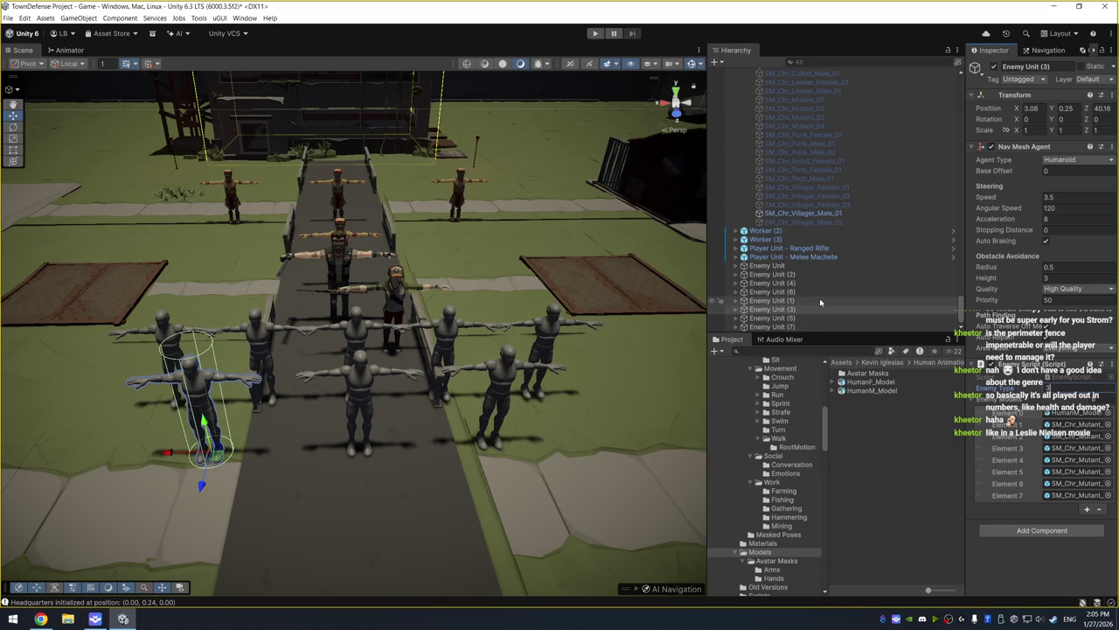
{"action": "left_click", "coordinate": [810, 301]}
{"action": "left_click", "coordinate": [810, 292]}
{"action": "left_click", "coordinate": [820, 284]}
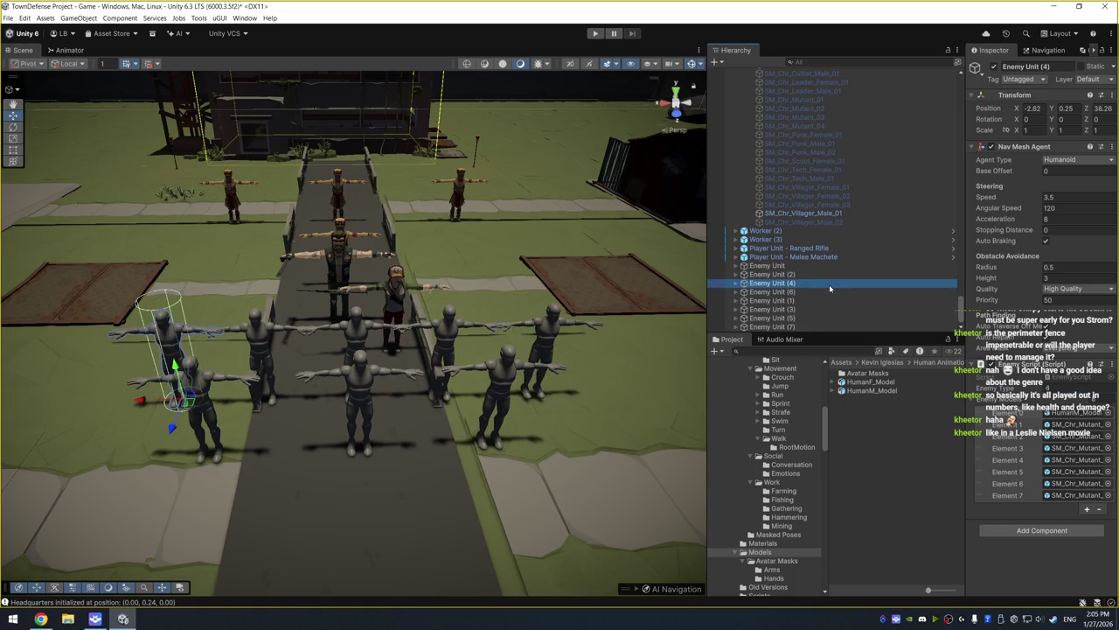
{"action": "left_click", "coordinate": [830, 274]}
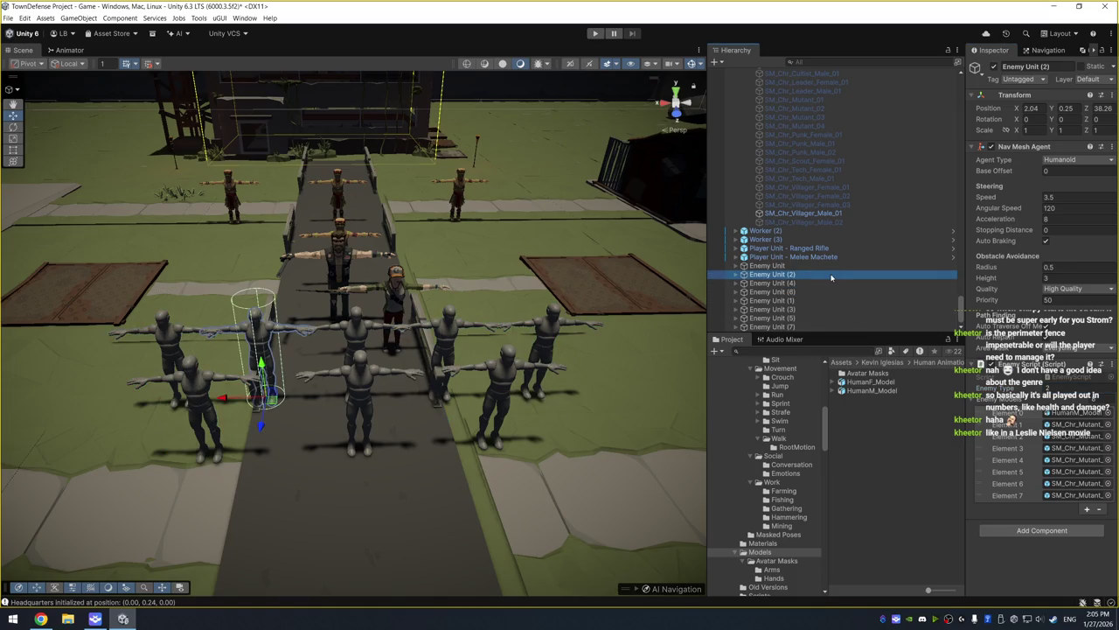
{"action": "left_click", "coordinate": [784, 266]}
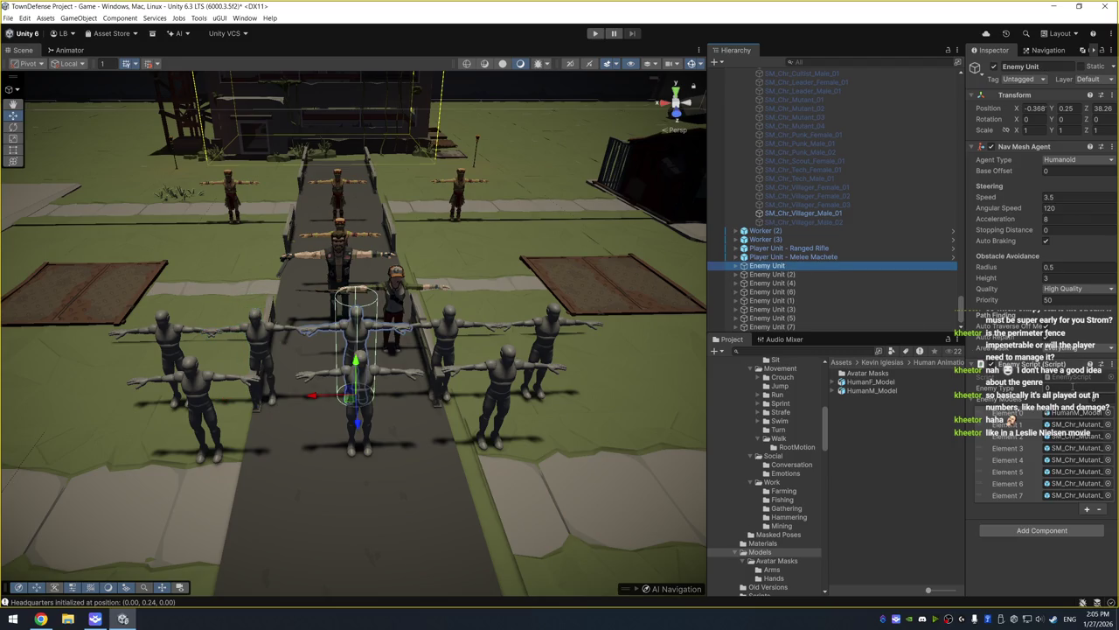
Start Play mode and select three mutant enemies in the Scene view
{"action": "left_click", "coordinate": [595, 33]}
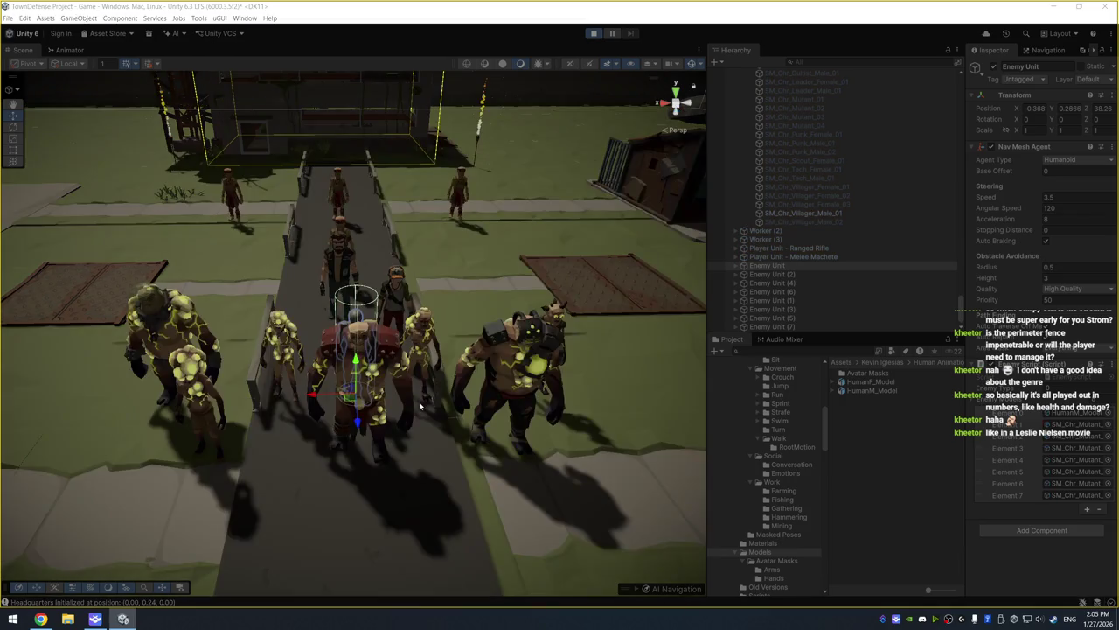
{"action": "mouse_move", "coordinate": [325, 457]}
{"action": "left_mouse_down"}
{"action": "mouse_move", "coordinate": [414, 356]}
{"action": "mouse_move", "coordinate": [434, 451]}
{"action": "mouse_move", "coordinate": [350, 433]}
{"action": "left_mouse_up"}
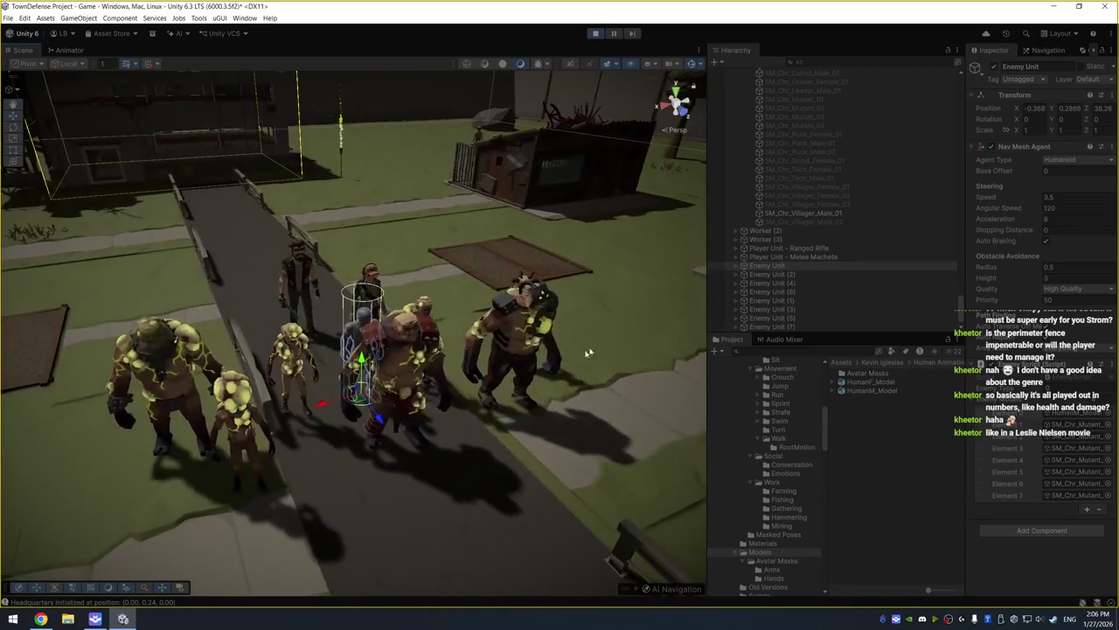
{"action": "left_click", "coordinate": [251, 408]}
{"action": "left_click", "coordinate": [398, 367], "text": "shift"}
{"action": "left_click", "coordinate": [517, 374], "text": "shift"}
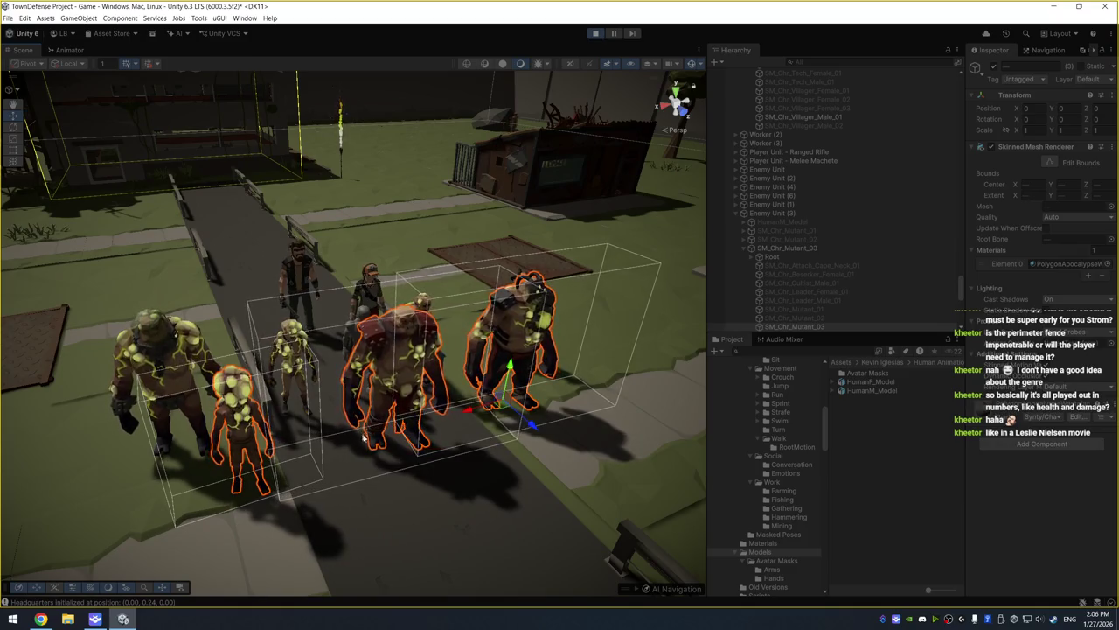
{"action": "left_click_drag", "start_coordinate": [532, 426], "coordinate": [586, 475]}
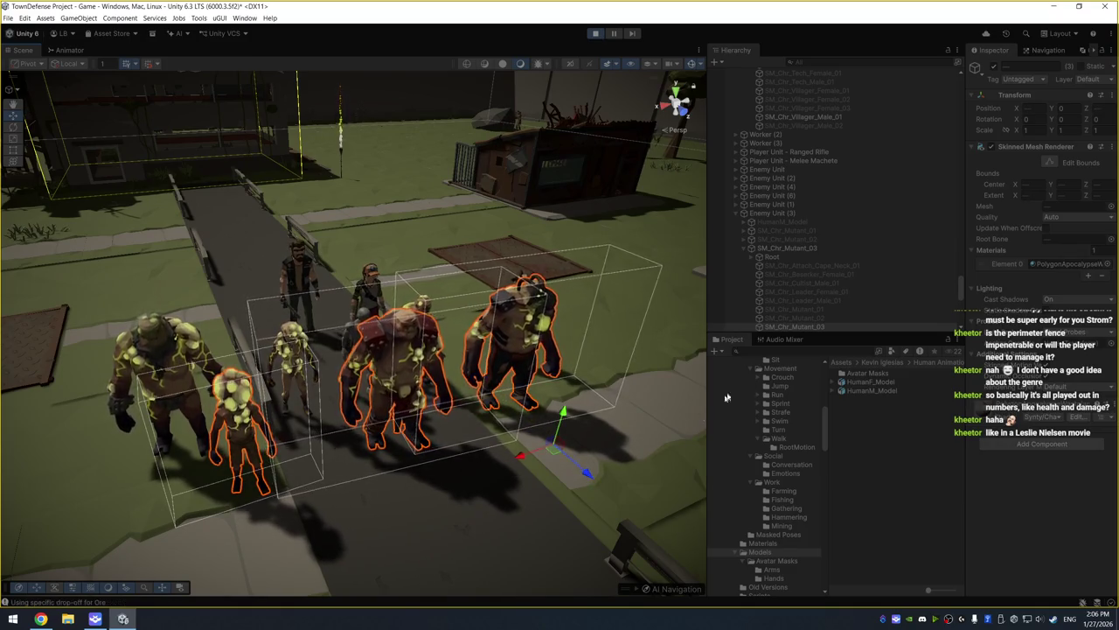
{"action": "scroll", "coordinate": [842, 266], "scroll_direction": "down", "scroll_amount": 2}
{"action": "scroll", "coordinate": [842, 267], "scroll_direction": "up", "scroll_amount": 3}
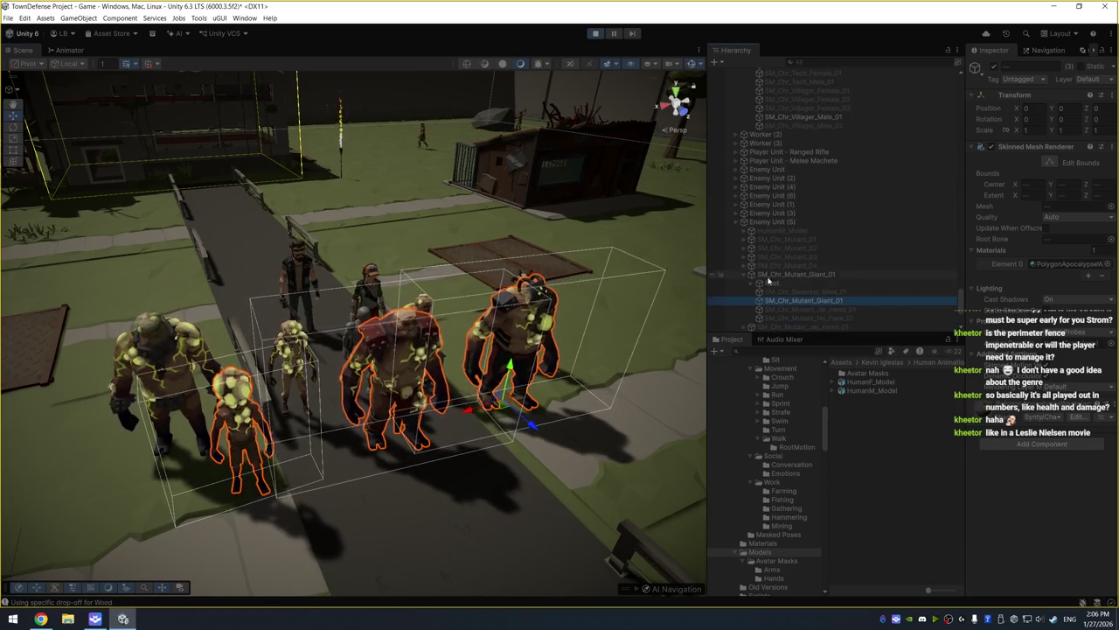
Collapse Enemy Units (5) and (7) and select Enemy Units (3), (5) and (7) together
{"action": "left_click", "coordinate": [737, 222]}
{"action": "left_click", "coordinate": [737, 231]}
{"action": "left_click", "coordinate": [787, 299]}
{"action": "left_click", "coordinate": [808, 319], "text": "shift"}
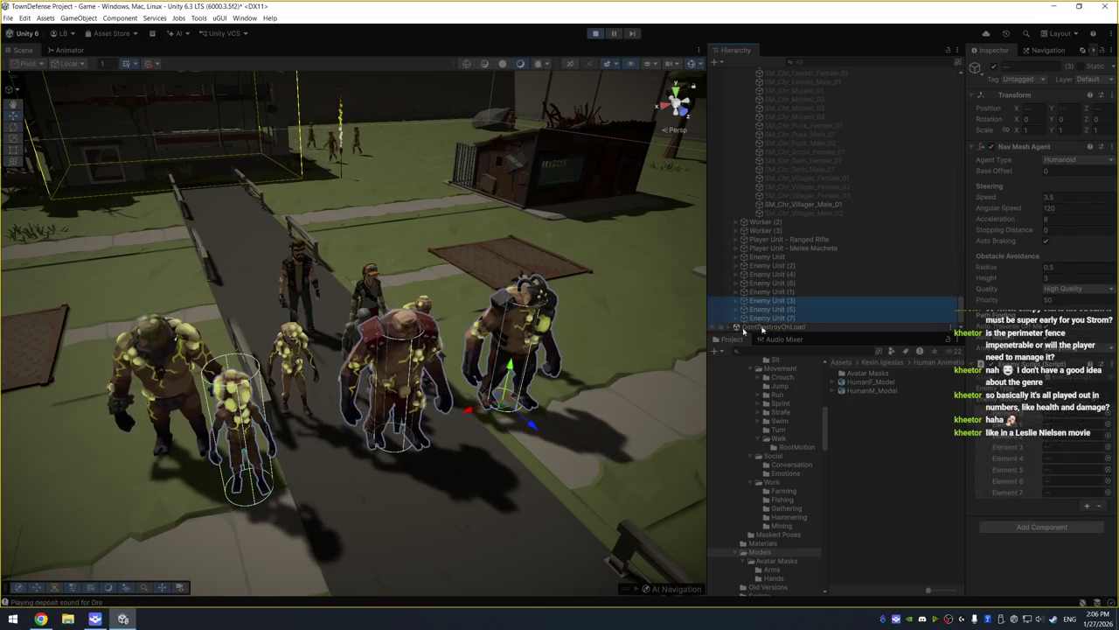
{"action": "left_click_drag", "start_coordinate": [566, 457], "coordinate": [516, 452]}
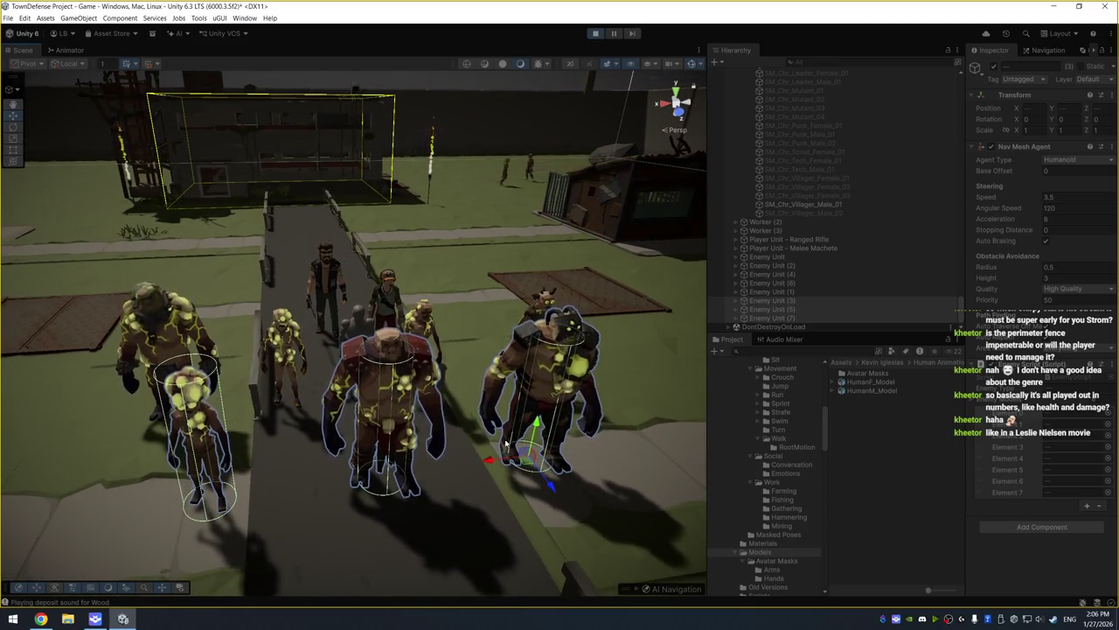
Stop Play mode, select Enemy Unit (2) through (7) in the Hierarchy, and delete them
{"action": "left_click", "coordinate": [595, 33]}
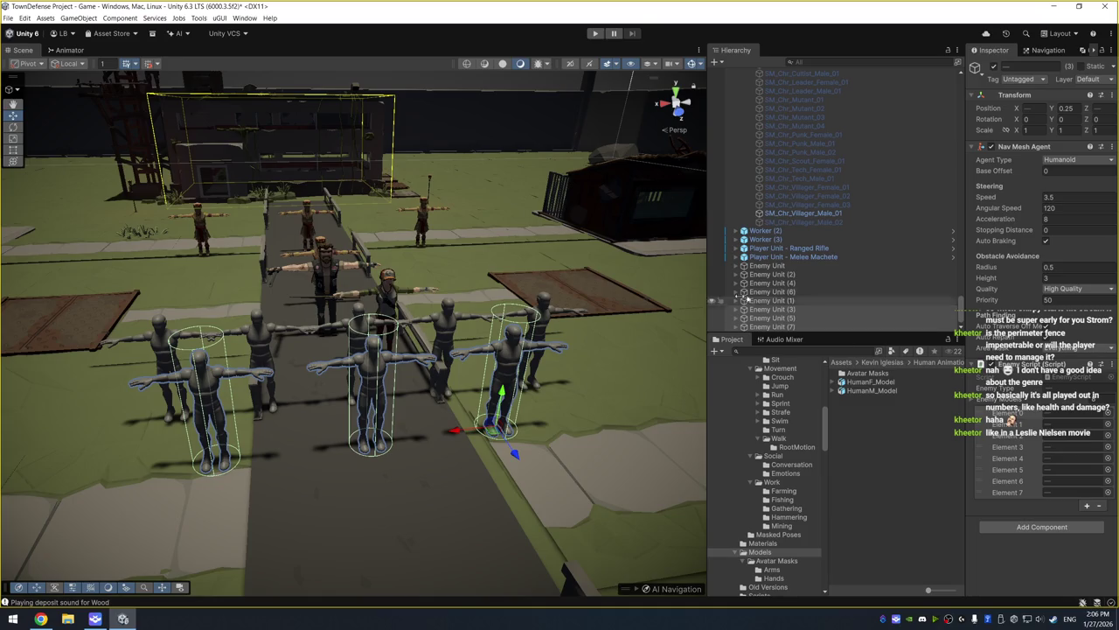
{"action": "left_click", "coordinate": [785, 267]}
{"action": "key", "text": "Down"}
{"action": "key", "text": "Down"}
{"action": "key", "text": "Down"}
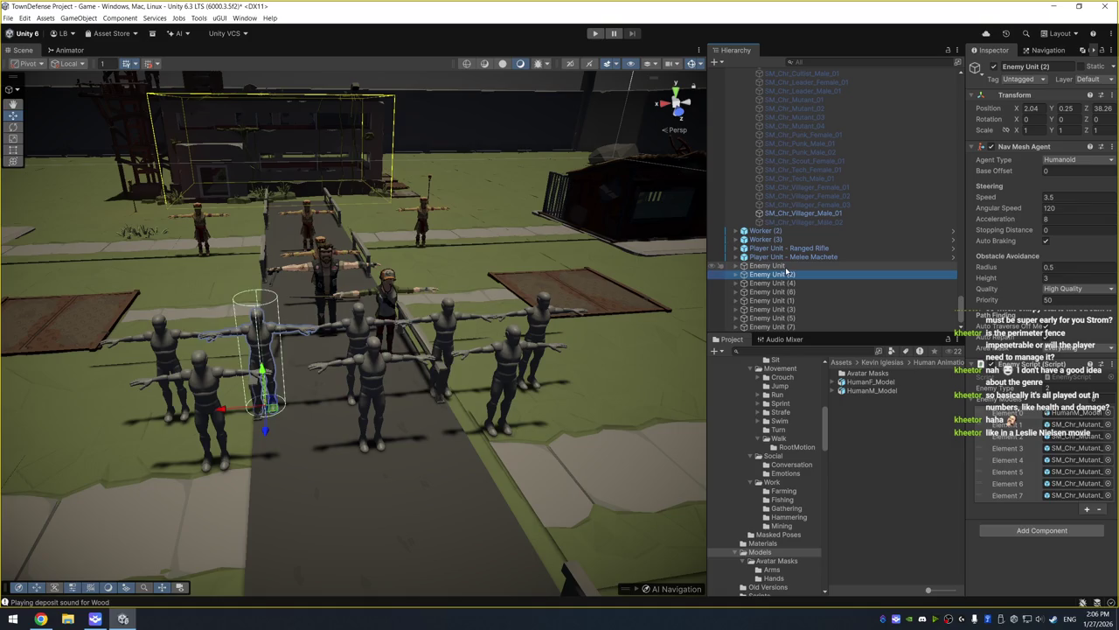
{"action": "key", "text": "Up"}
{"action": "key", "text": "Up"}
{"action": "key", "text": "Up"}
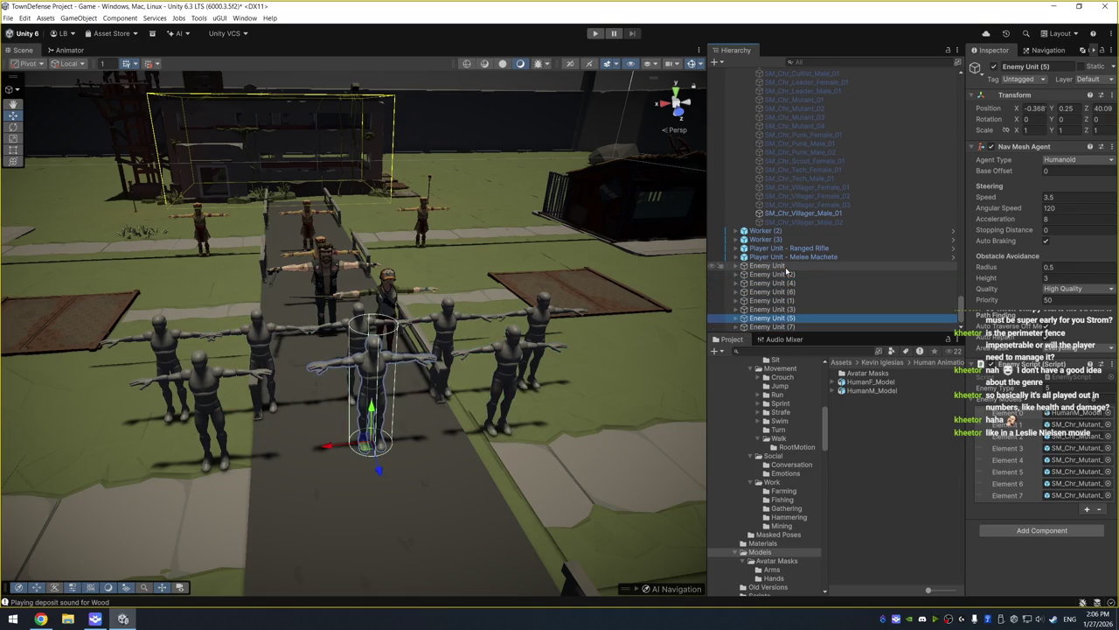
{"action": "left_click", "coordinate": [823, 277]}
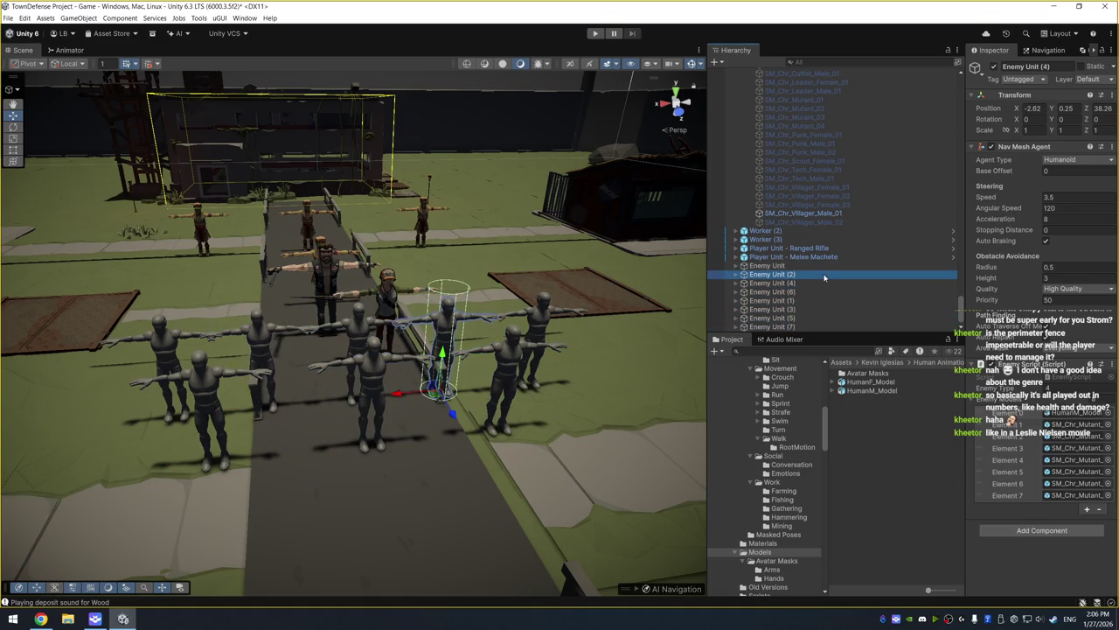
{"action": "left_click", "coordinate": [803, 326], "text": "shift"}
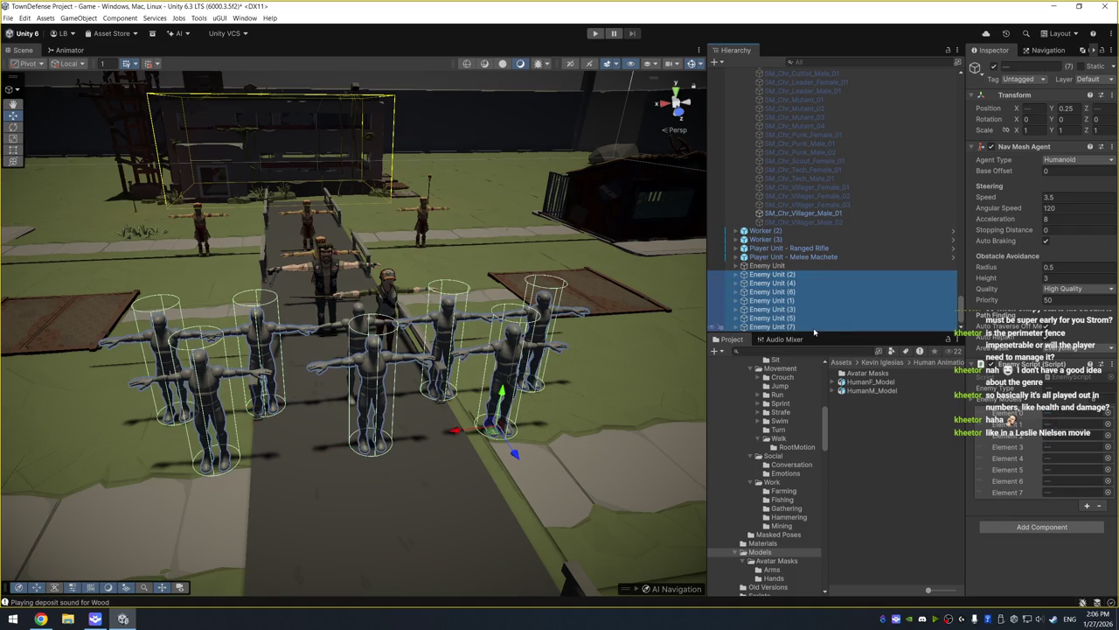
{"action": "key", "text": "Delete"}
{"action": "left_click", "coordinate": [807, 326]}
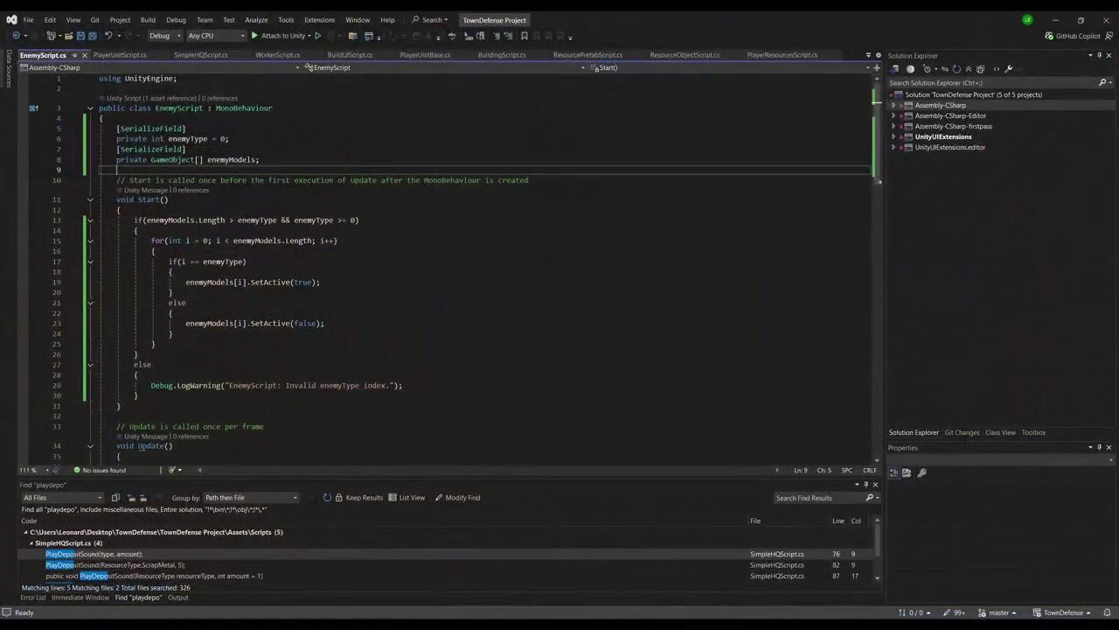
Start a private navigation agent field below the enemyModels field in EnemyScript
{"action": "key", "text": "Return"}
{"action": "type", "text": "SerializeField"}
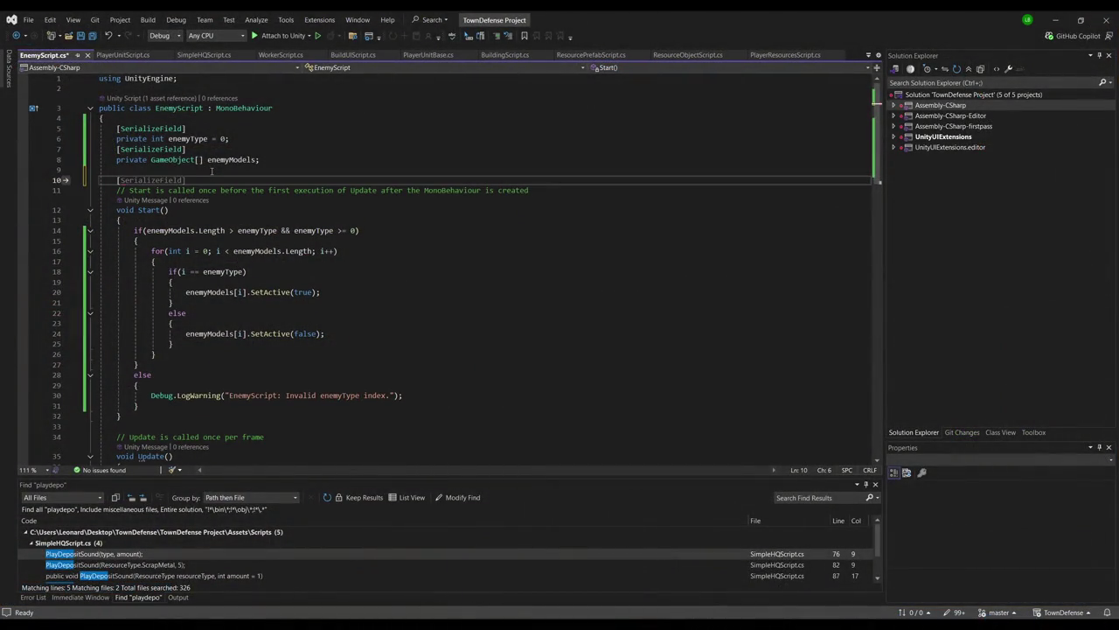
{"action": "key", "text": "Return"}
{"action": "key", "text": "BackSpace"}
{"action": "type", "text": "]"}
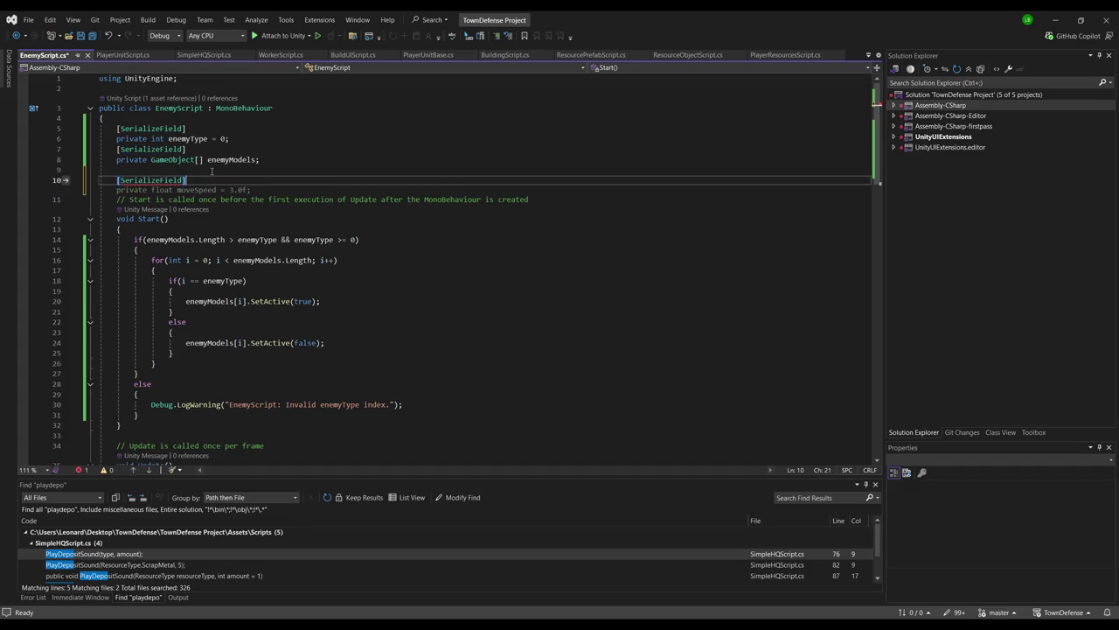
{"action": "key", "text": "ctrl+BackSpace"}
{"action": "key", "text": "ctrl+BackSpace"}
{"action": "key", "text": "ctrl+BackSpace"}
{"action": "type", "text": "private n"}
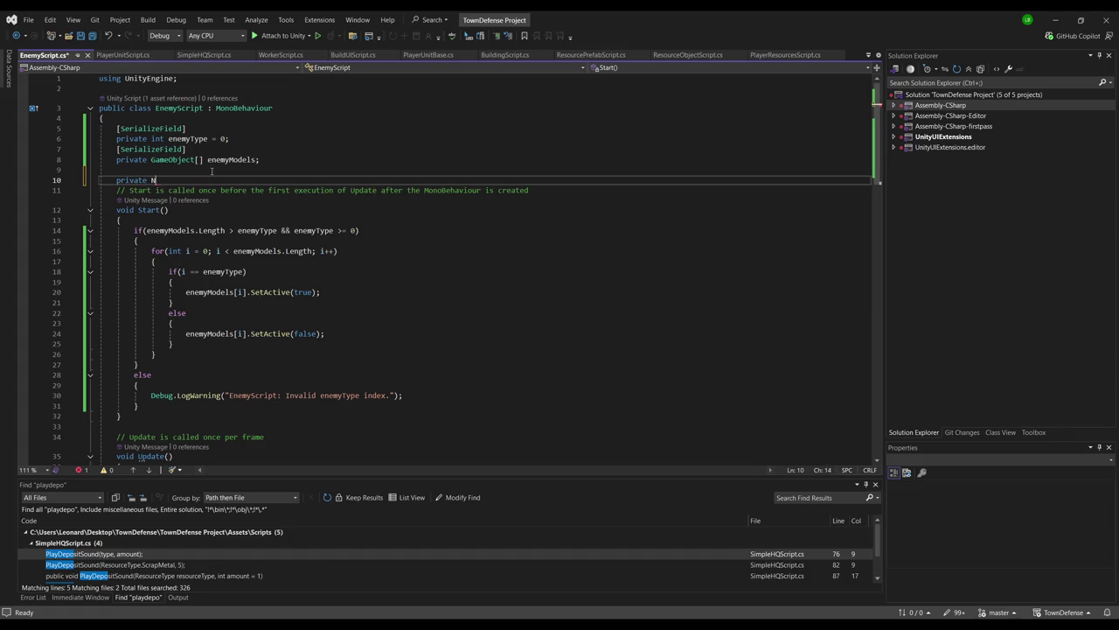
{"action": "type", "text": "avMesh nav"}
{"action": "type", "text": "MeshAgent"}
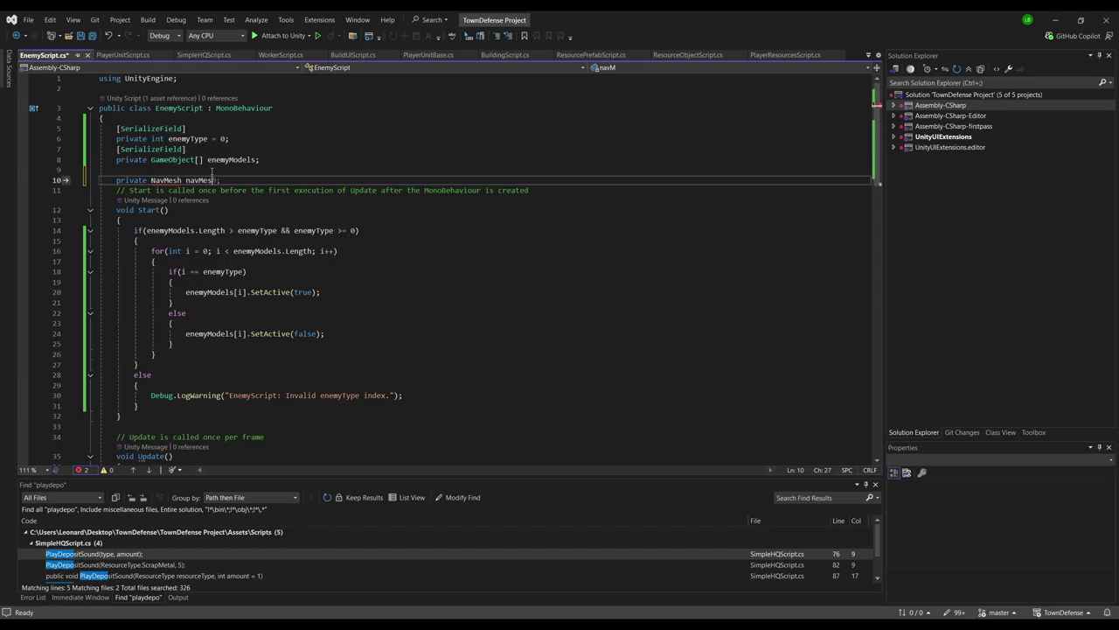
{"action": "key", "text": "BackSpace"}
{"action": "key", "text": "BackSpace"}
{"action": "key", "text": "BackSpace"}
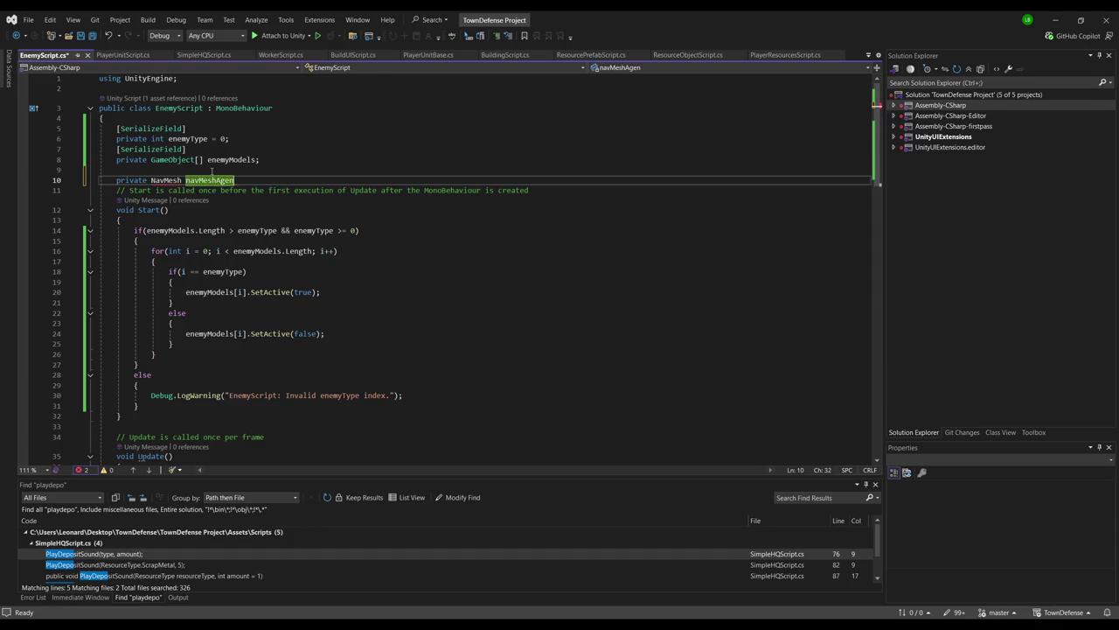
{"action": "type", "text": "Av"}
{"action": "key", "text": "BackSpace"}
{"action": "key", "text": "BackSpace"}
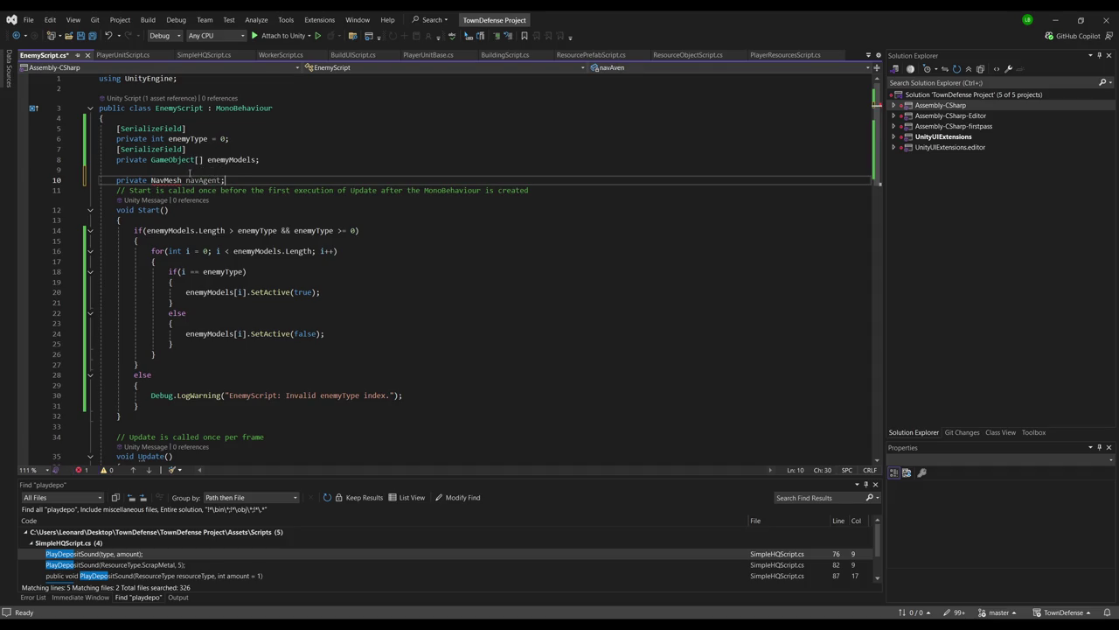
Correct the field type to NavMeshAgent and add the UnityEngine.AI namespace
{"action": "double_click", "coordinate": [162, 180]}
{"action": "type", "text": "NavAgent"}
{"action": "left_click", "coordinate": [164, 180]}
{"action": "type", "text": "Mesh"}
{"action": "left_click", "coordinate": [282, 187]}
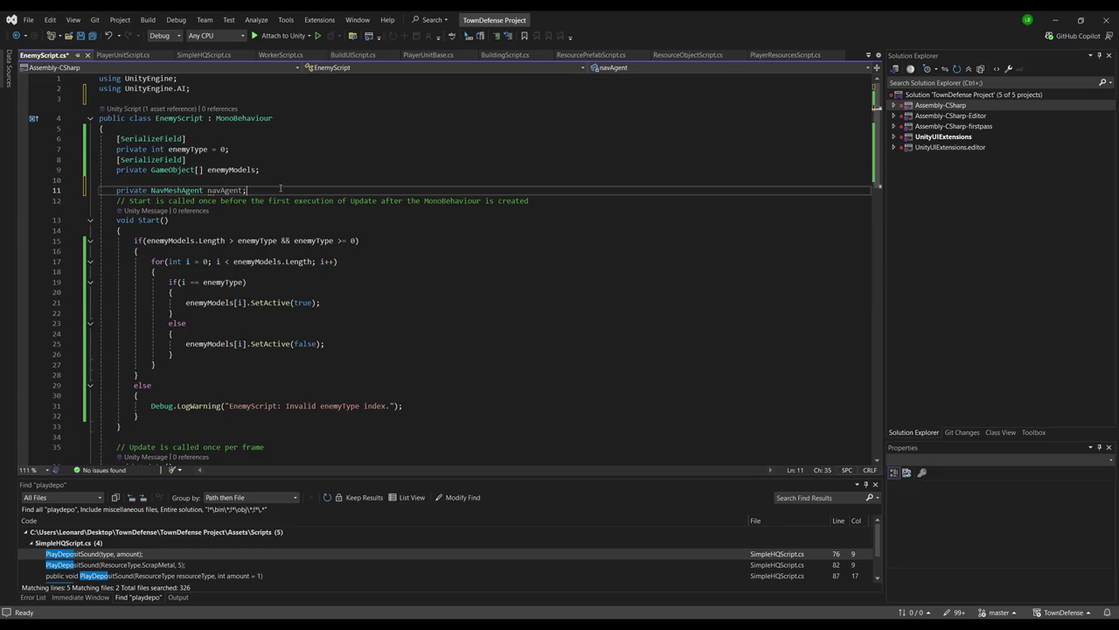
{"action": "key", "text": "Return"}
Assign navAgent with GetComponent<NavMeshAgent>() at the start of Start()
{"action": "left_click", "coordinate": [250, 241]}
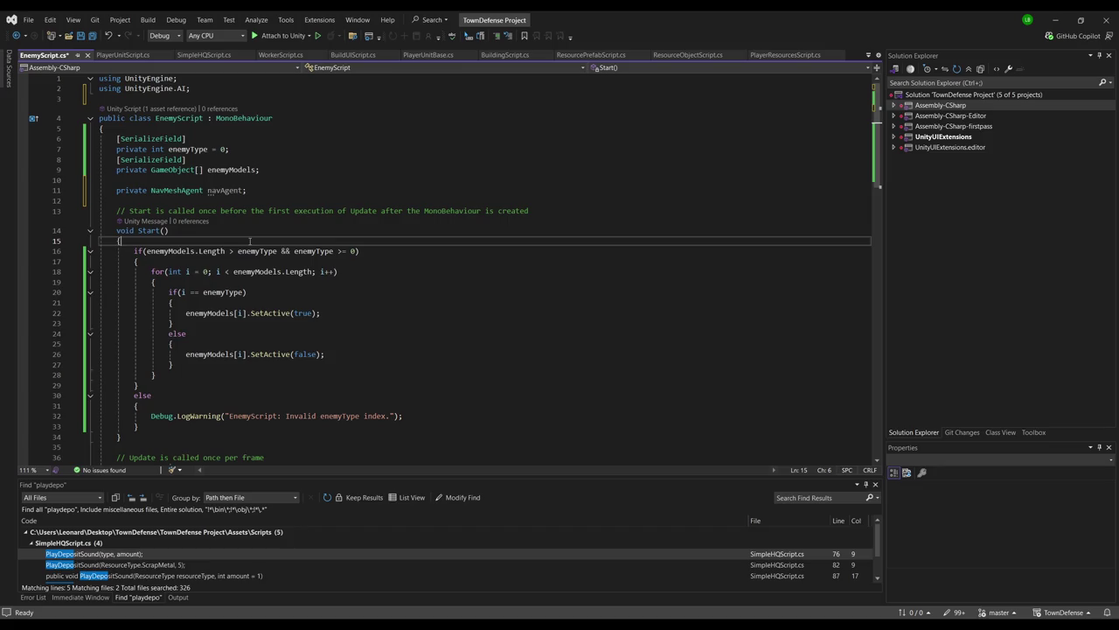
{"action": "key", "text": "Return"}
{"action": "type", "text": "navM"}
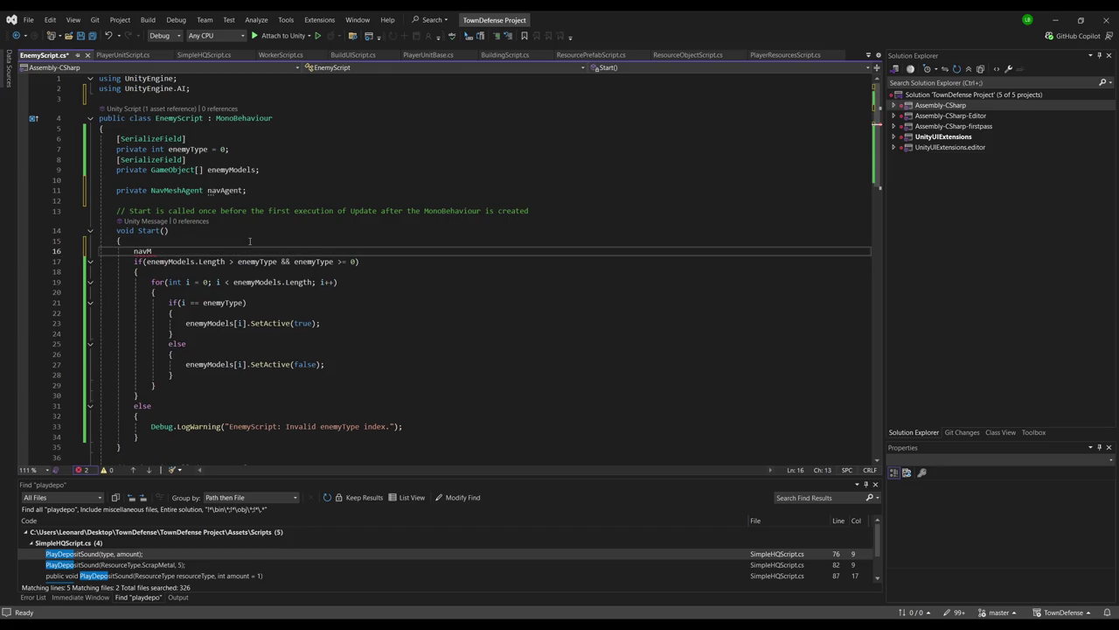
{"action": "key", "text": "Tab"}
{"action": "key", "text": "Tab"}
{"action": "key", "text": "ctrl+Return"}
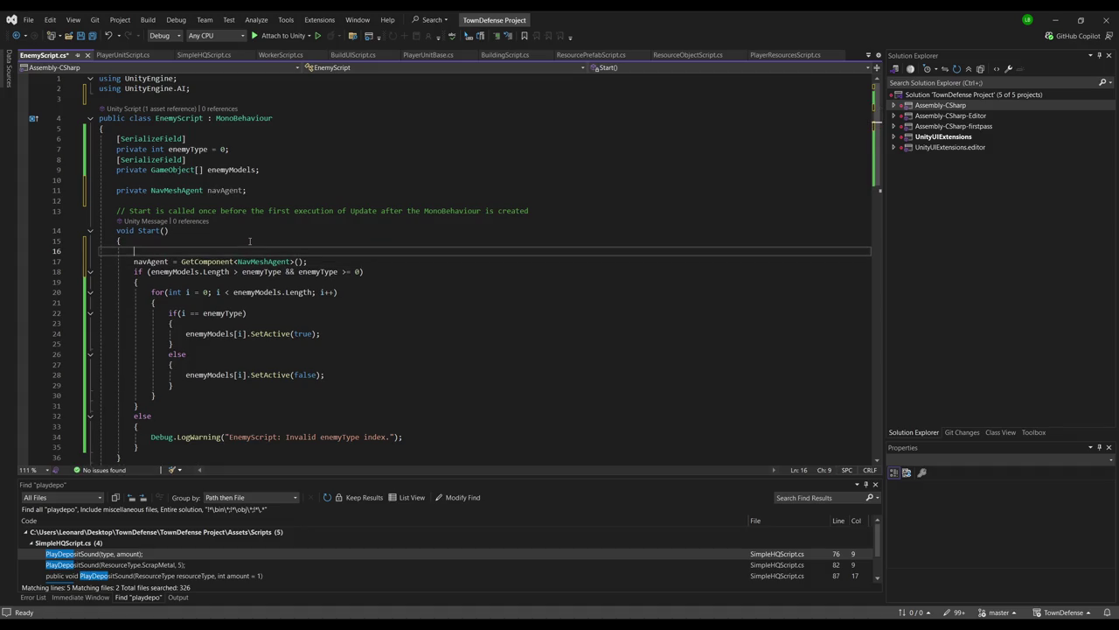
{"action": "key", "text": "ctrl+z"}
Add a null check logging a warning when no NavMeshAgent exists, and save EnemyScript.cs
{"action": "key", "text": "Return"}
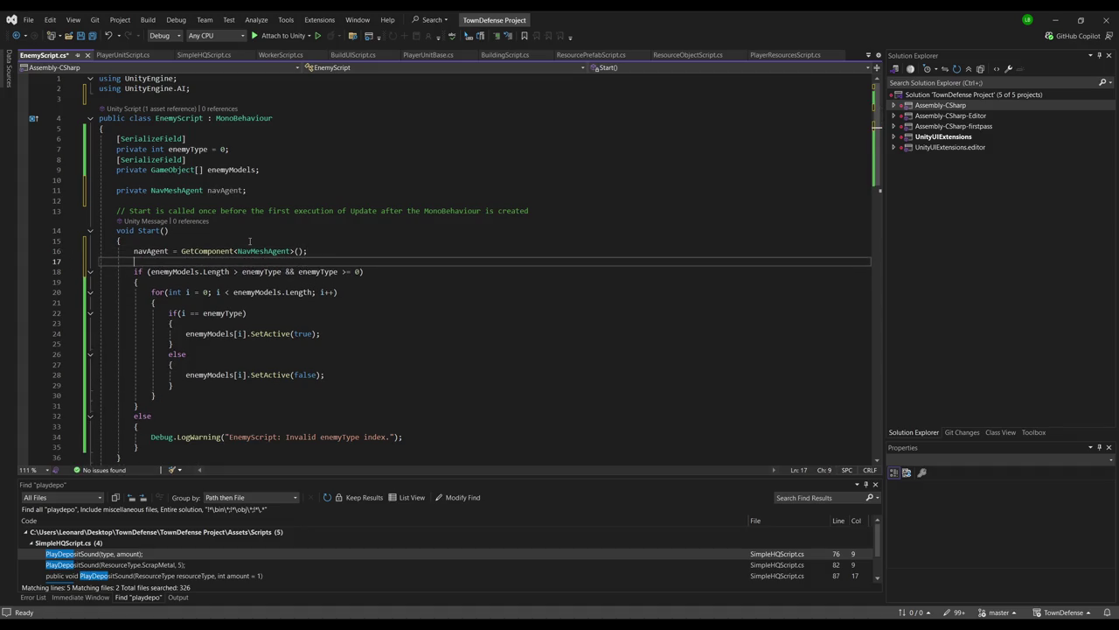
{"action": "type", "text": "if(navAgent"}
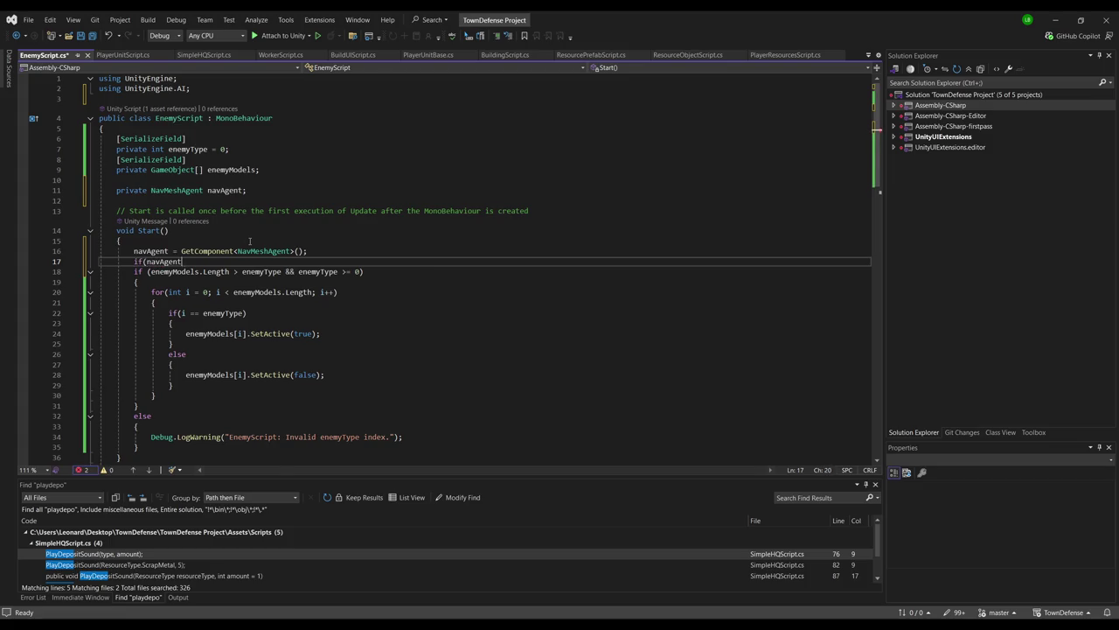
{"action": "key", "text": "Tab"}
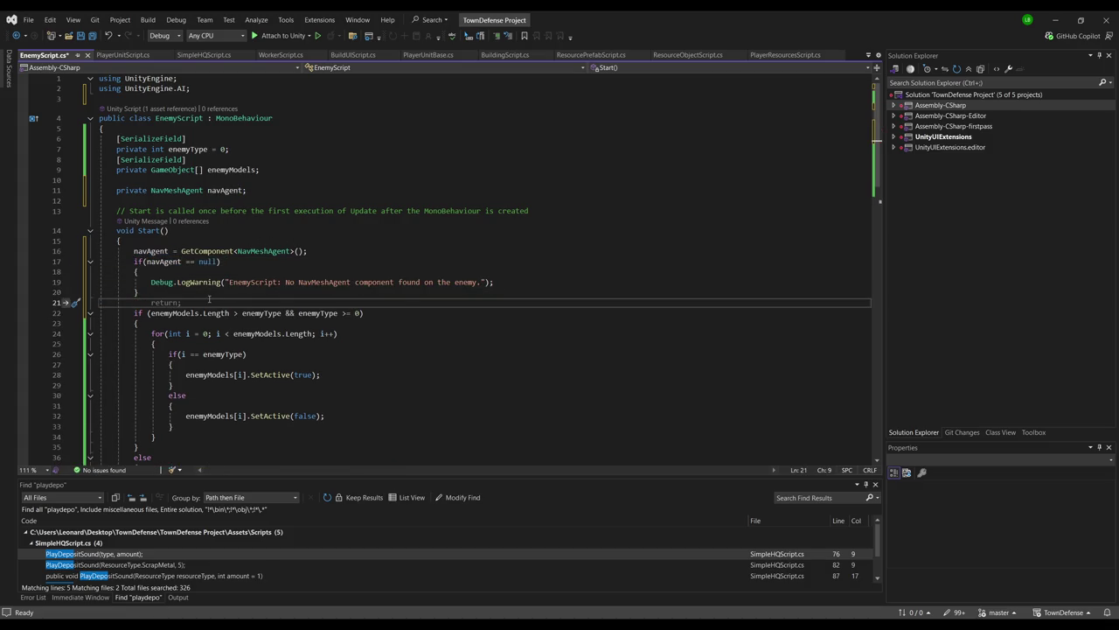
{"action": "left_click", "coordinate": [300, 252]}
{"action": "key", "text": "Down"}
{"action": "key", "text": "Down"}
{"action": "key", "text": "Down"}
{"action": "key", "text": "ctrl+s"}
{"action": "left_click", "coordinate": [354, 252]}
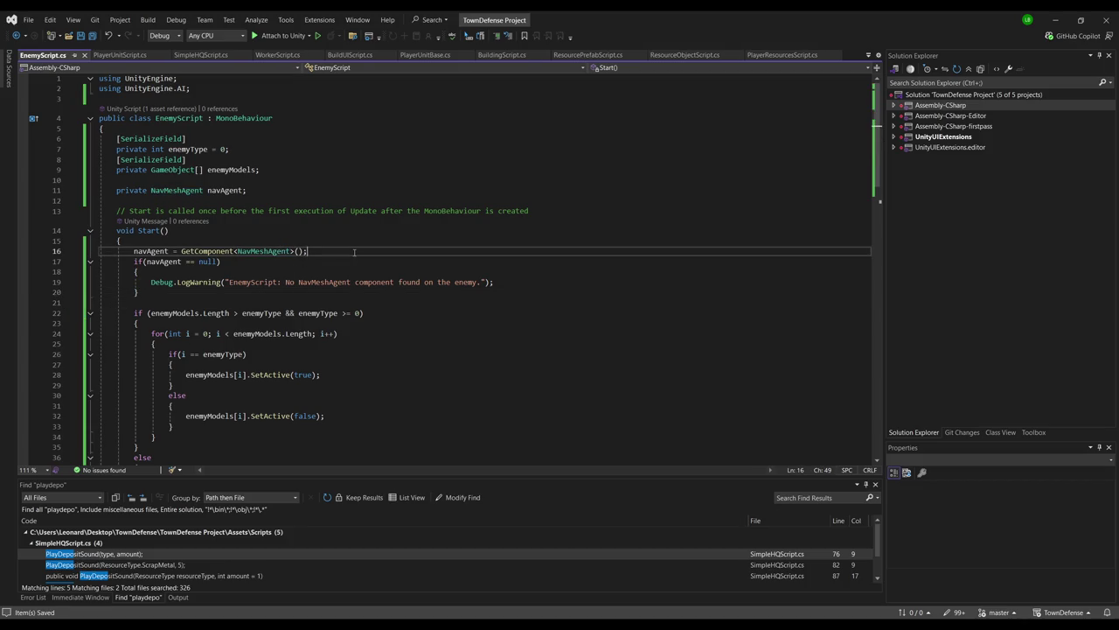
{"action": "left_click", "coordinate": [272, 201]}
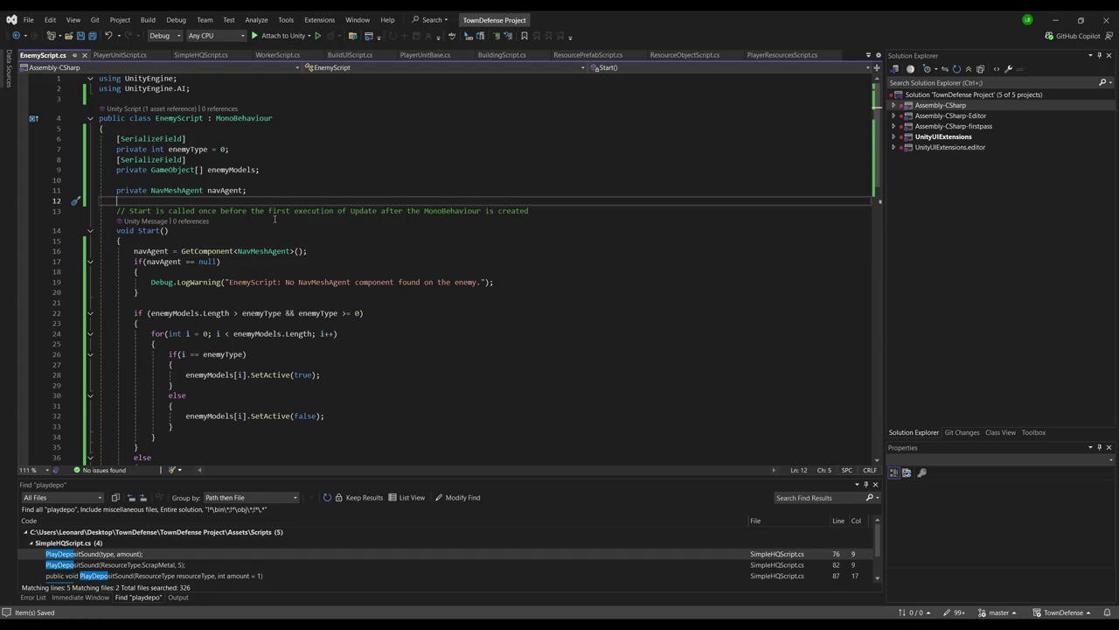
Declare 'private Transform heroTransform;' in EnemyScript
{"action": "type", "text": "private"}
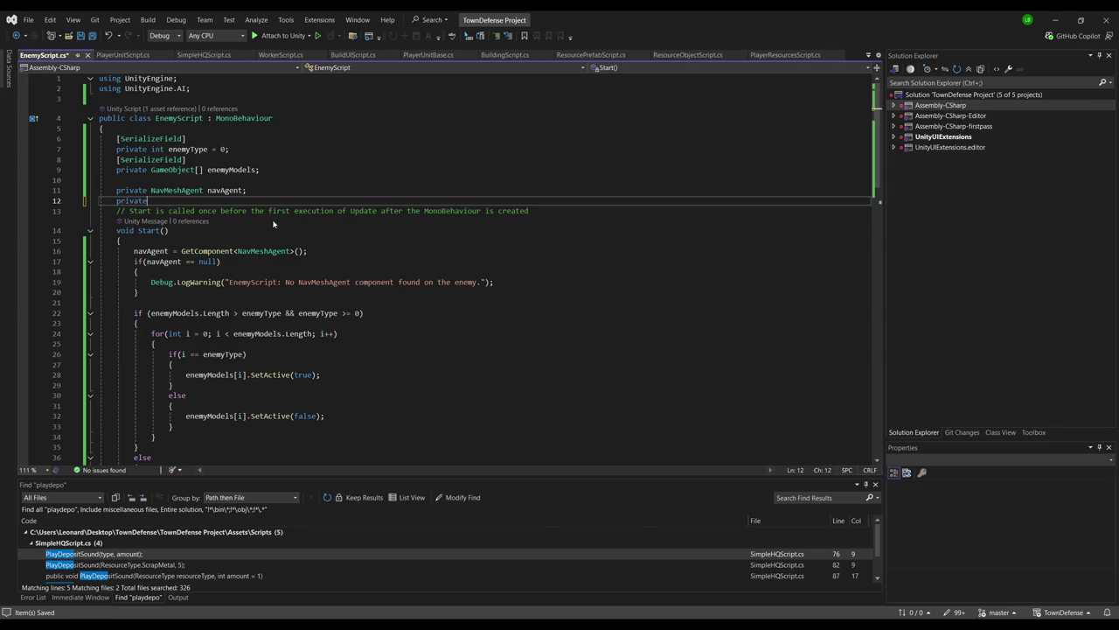
{"action": "type", "text": " Transform "}
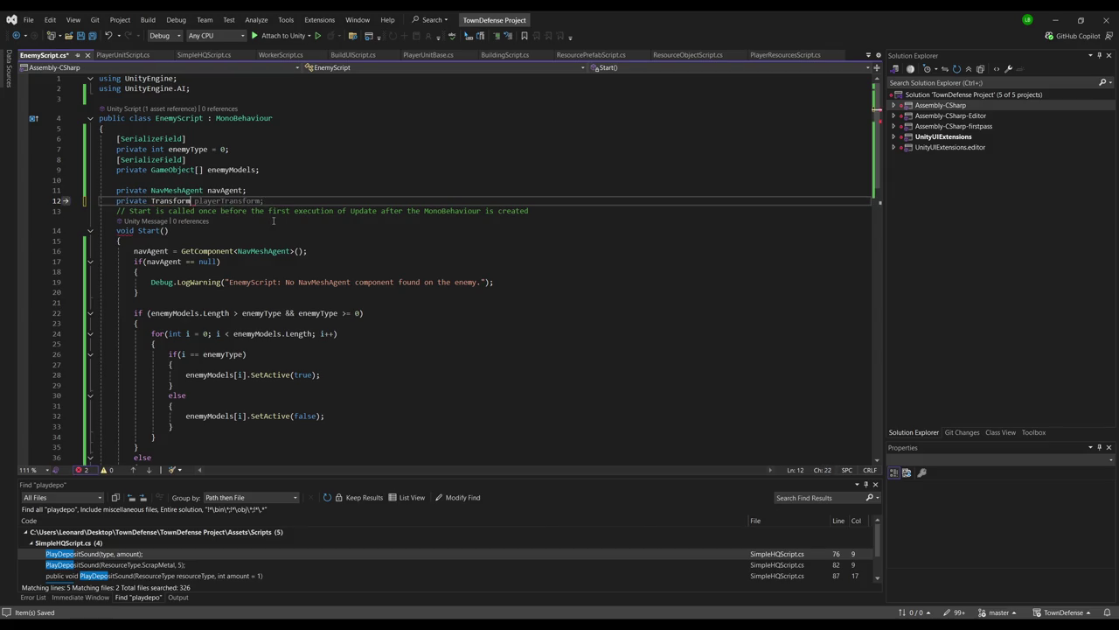
{"action": "type", "text": "her"}
{"action": "key", "text": "BackSpace"}
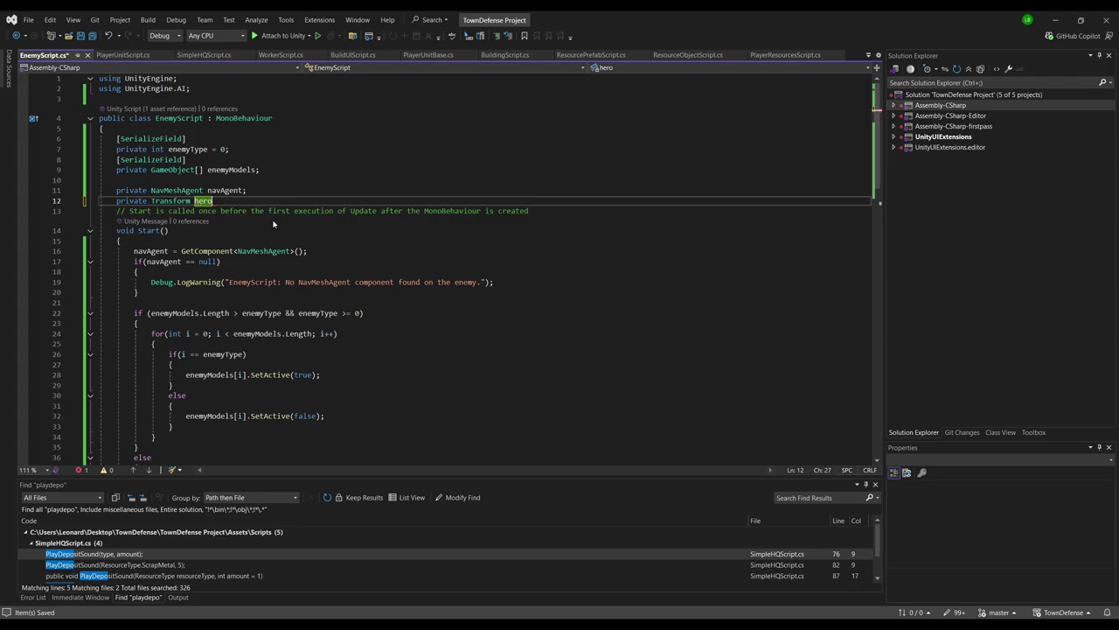
{"action": "type", "text": "ransform;"}
{"action": "key", "text": "Return"}
Set heroTransform in Start from GameControllerScript.Instance.GetHeroTransform()
{"action": "left_click", "coordinate": [299, 281]}
{"action": "left_click", "coordinate": [319, 254]}
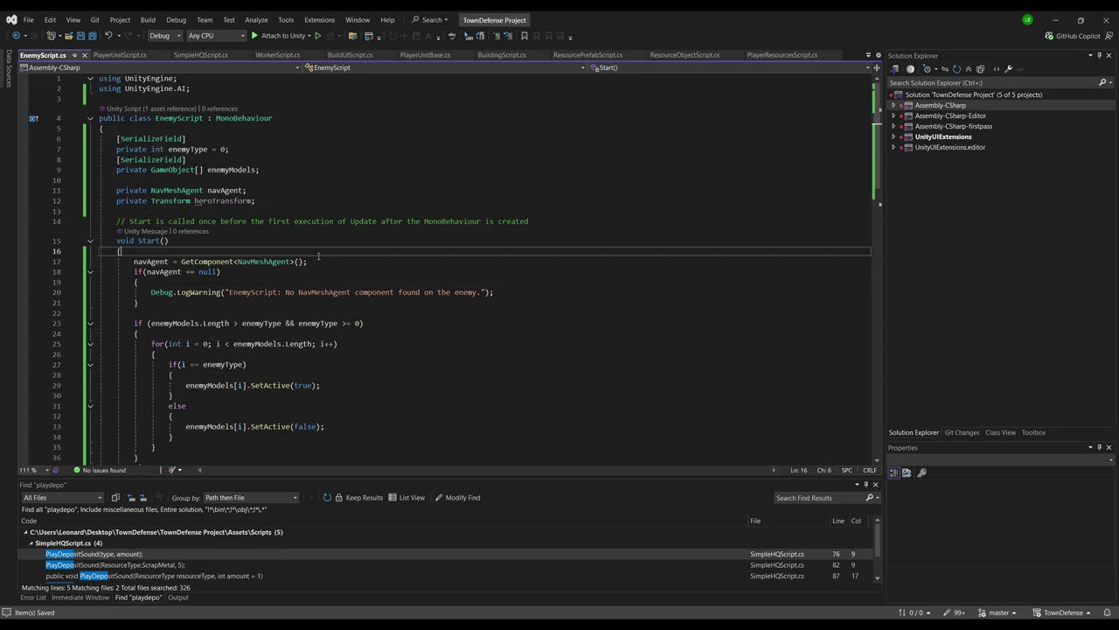
{"action": "key", "text": "Return"}
{"action": "type", "text": "heroTransform = "}
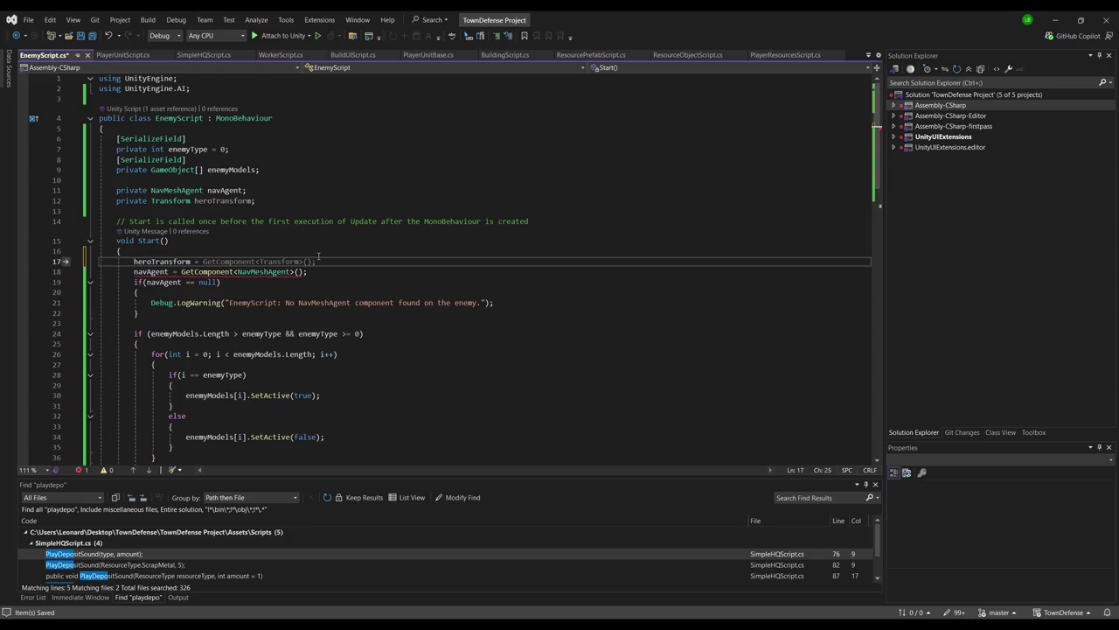
{"action": "type", "text": "GameControllerScript"}
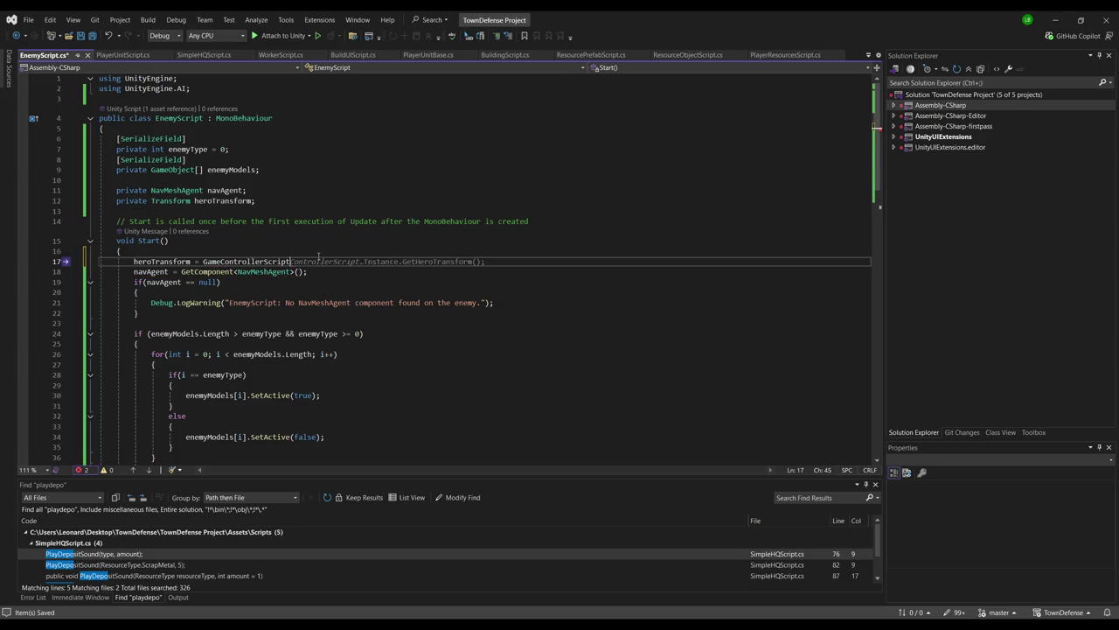
{"action": "key", "text": "Tab"}
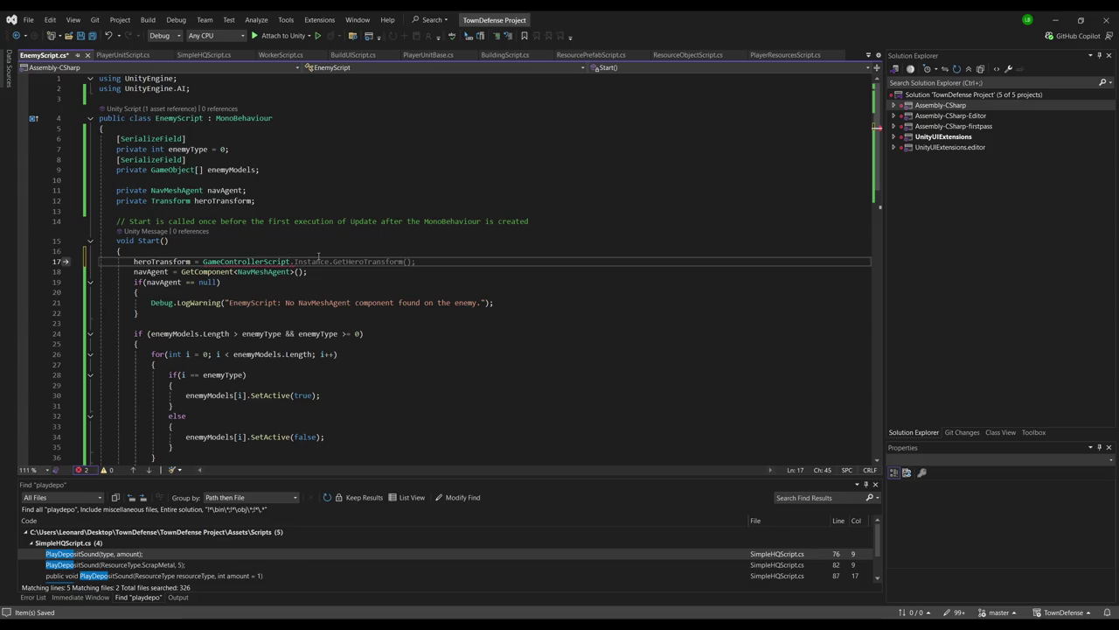
{"action": "key", "text": "alt+Tab"}
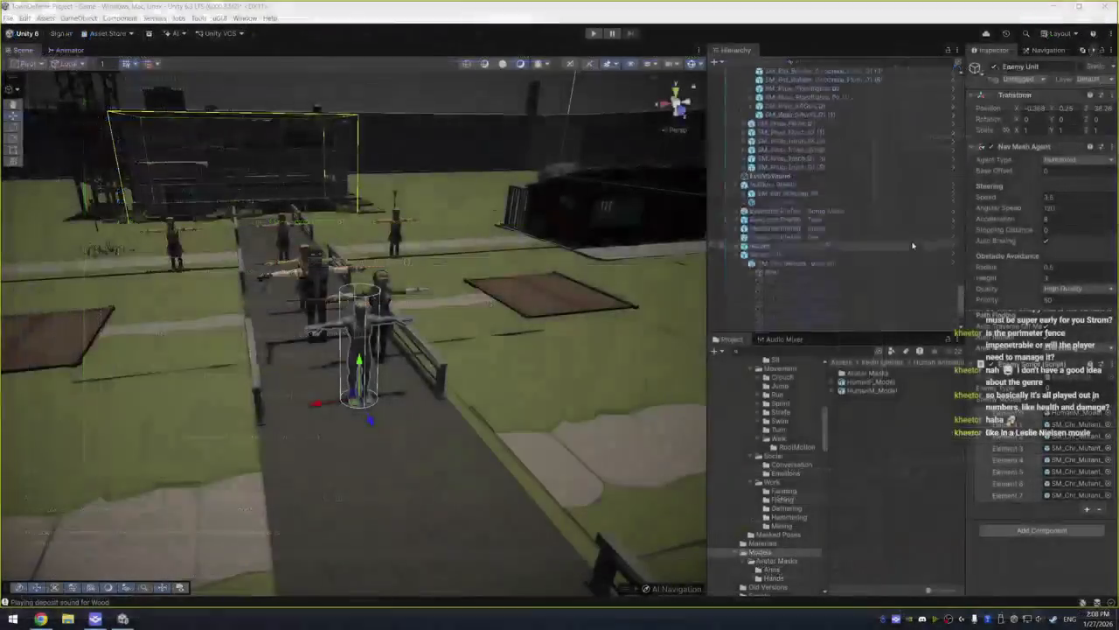
Inspect the GameManager and AnotherGameController objects' components in the Inspector
{"action": "left_click", "coordinate": [904, 248]}
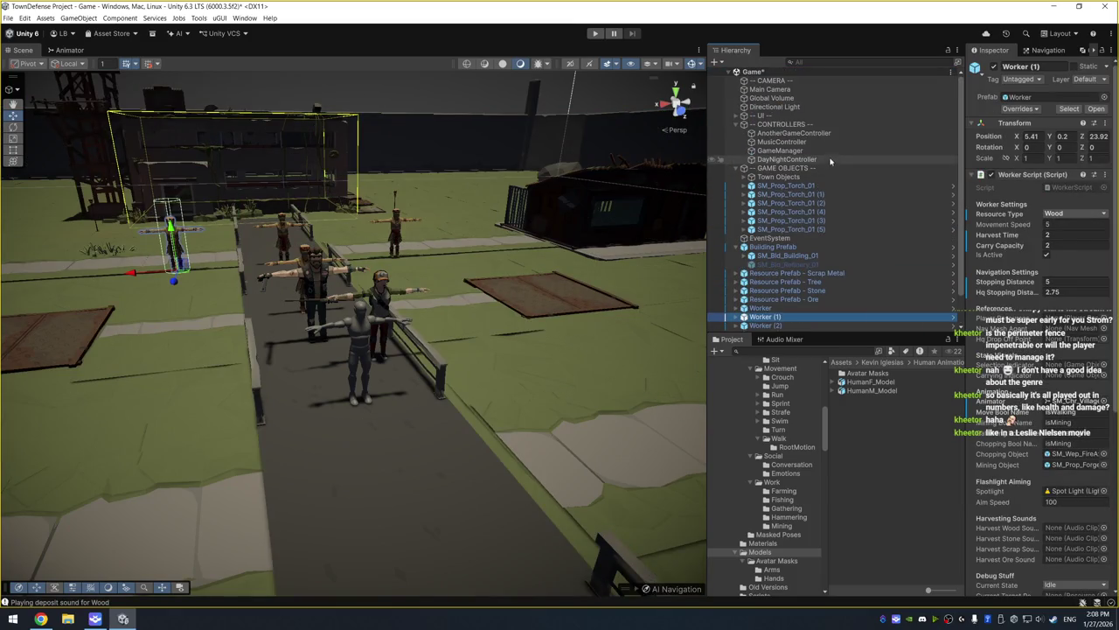
{"action": "left_click", "coordinate": [850, 151]}
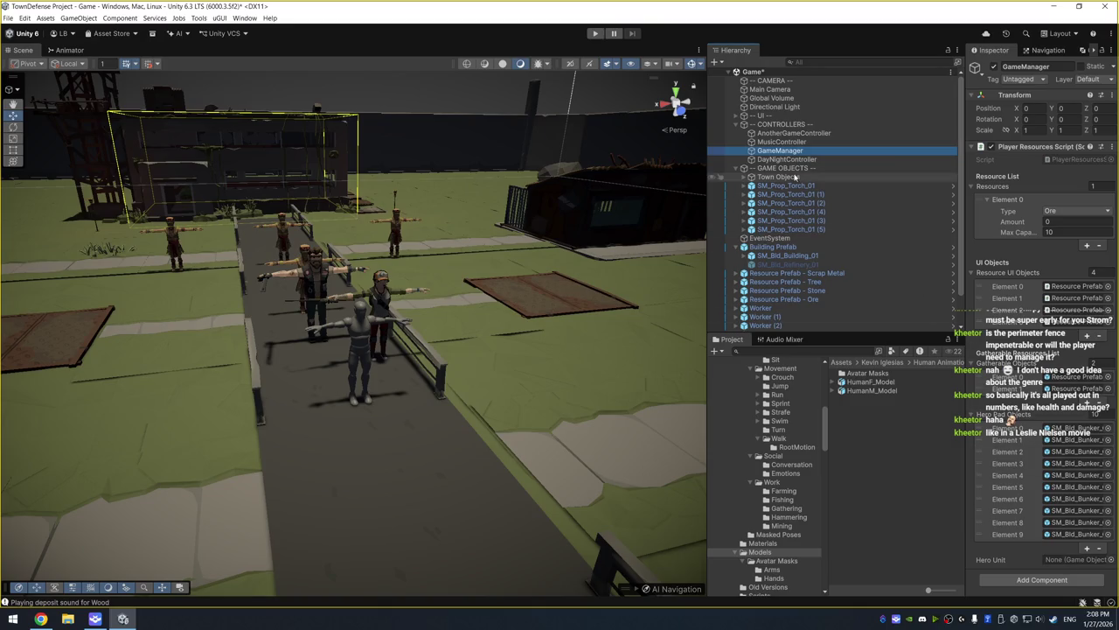
{"action": "left_click", "coordinate": [813, 134]}
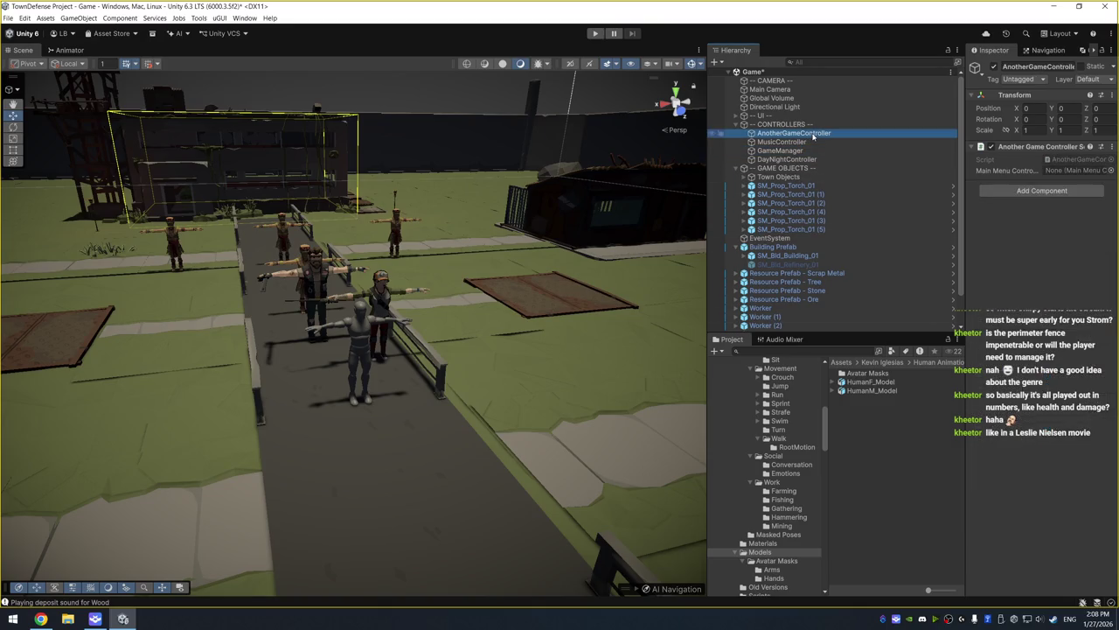
{"action": "double_click", "coordinate": [991, 160]}
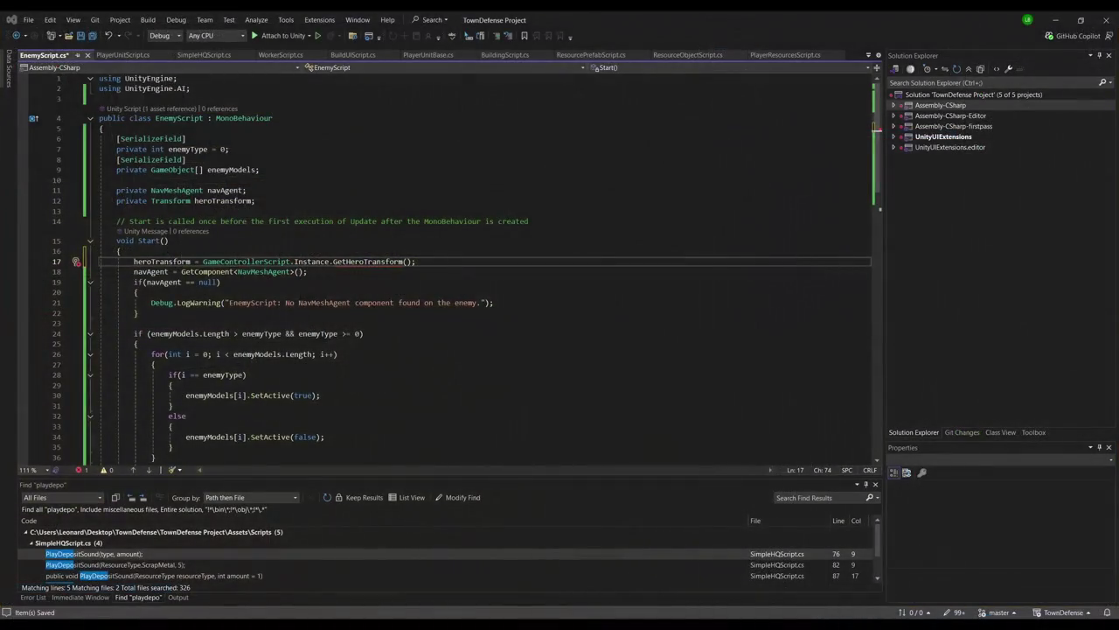
Change line 17 to fetch the hero transform from AnotherGameControllerScript.Instance
{"action": "double_click", "coordinate": [245, 262]}
{"action": "type", "text": "Another"}
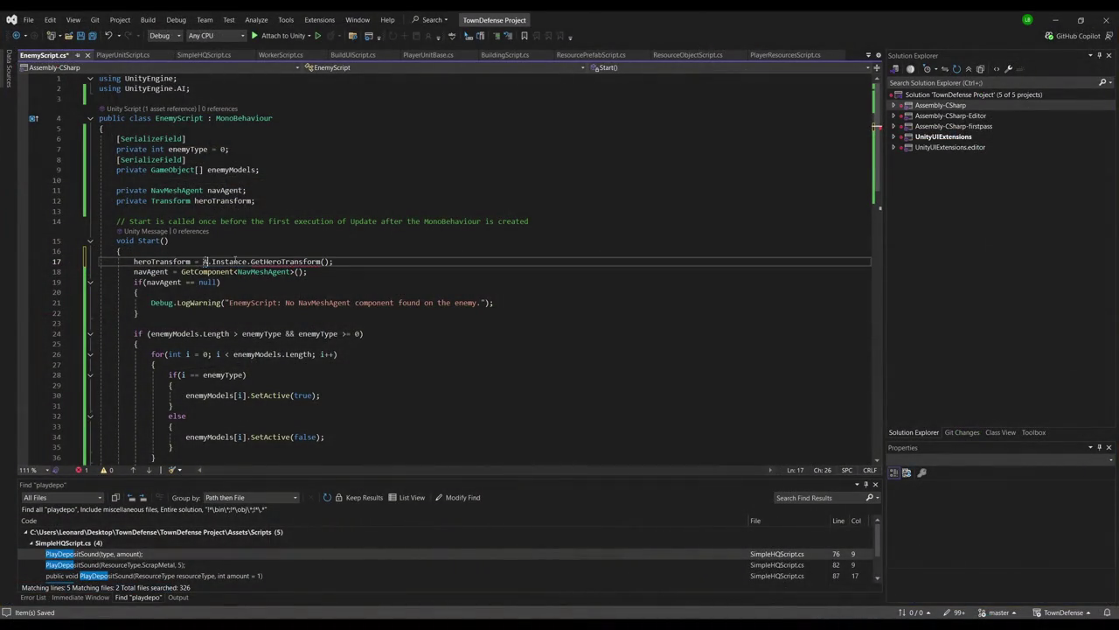
{"action": "key", "text": "Tab"}
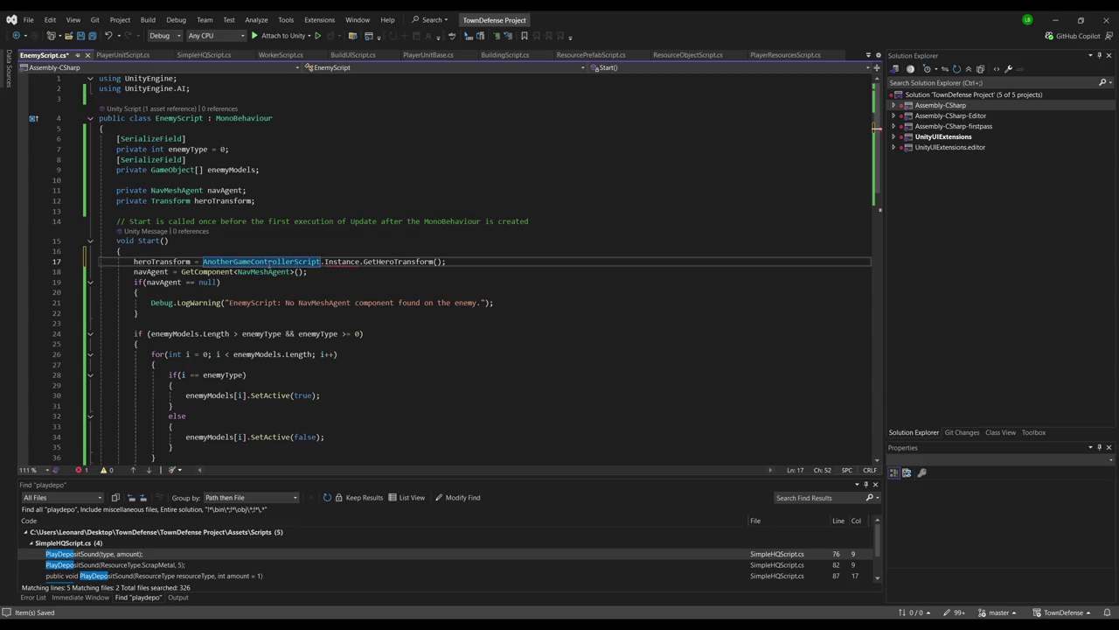
{"action": "left_click", "coordinate": [335, 261]}
{"action": "key", "text": "End"}
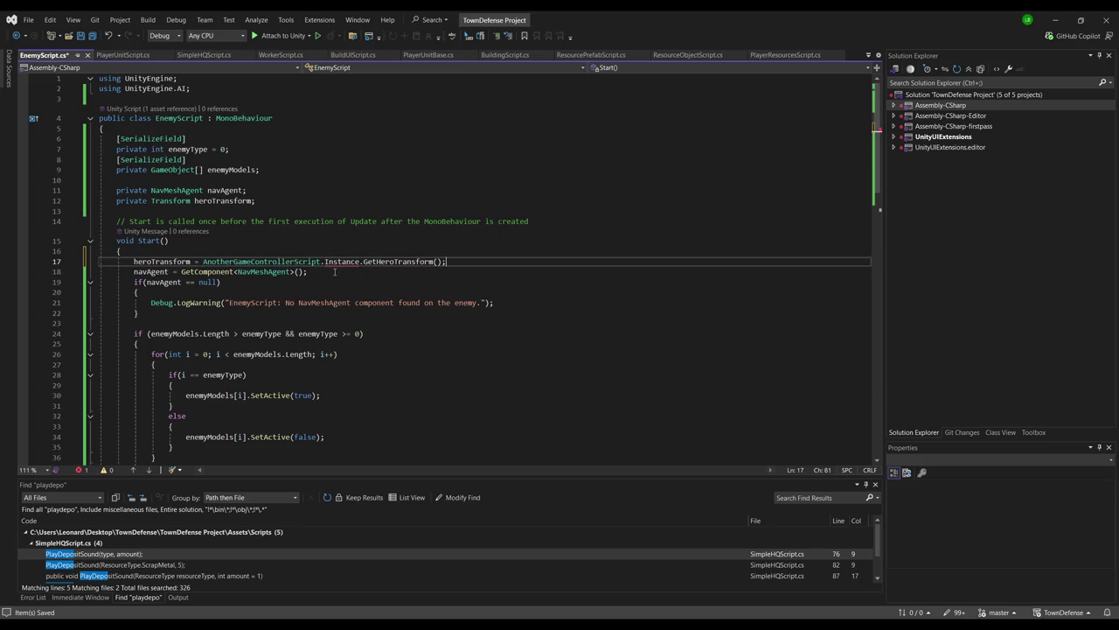
{"action": "double_click", "coordinate": [341, 264]}
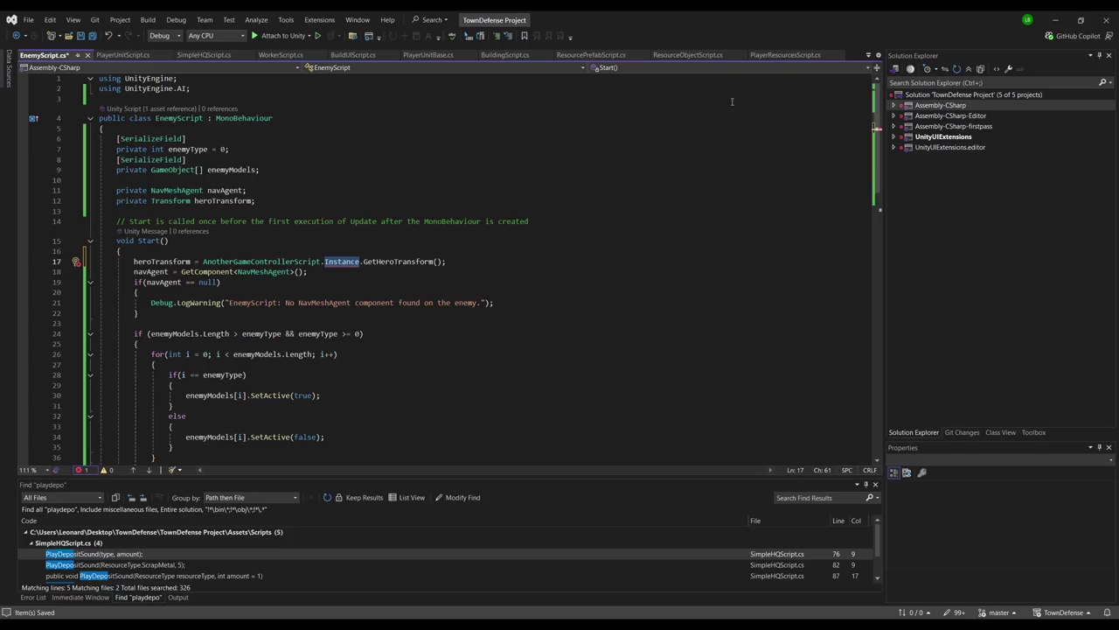
Cut the heroPadObjects and heroUnit field declarations out of PlayerResourcesScript.cs
{"action": "left_click", "coordinate": [785, 54]}
{"action": "left_click", "coordinate": [269, 311]}
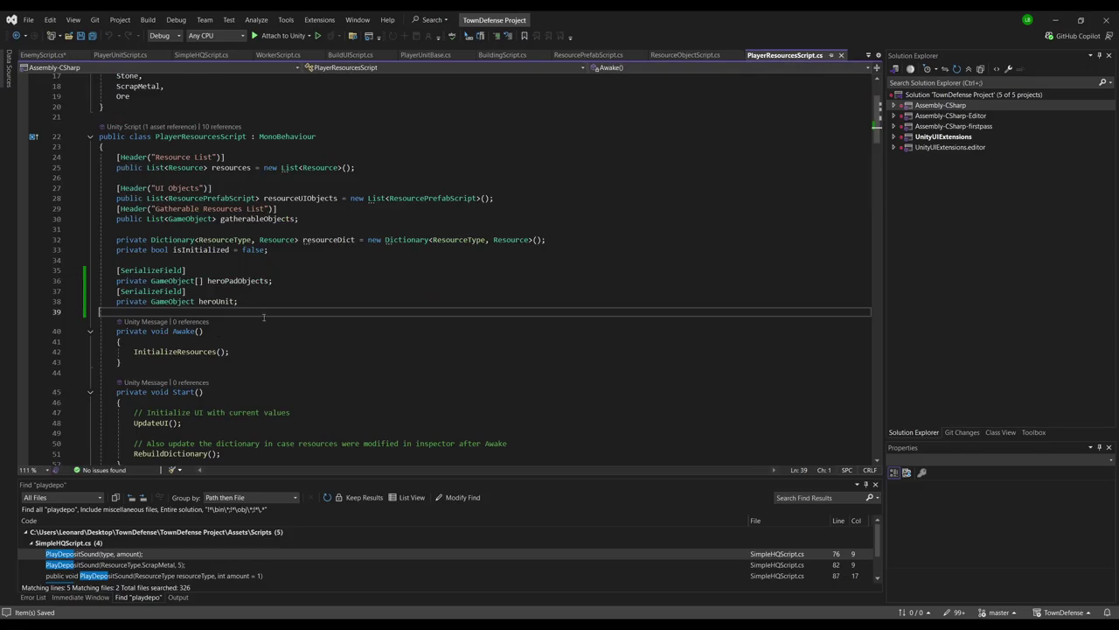
{"action": "mouse_move", "coordinate": [263, 301]}
{"action": "left_mouse_down"}
{"action": "mouse_move", "coordinate": [18, 287]}
{"action": "mouse_move", "coordinate": [5, 258]}
{"action": "left_mouse_up"}
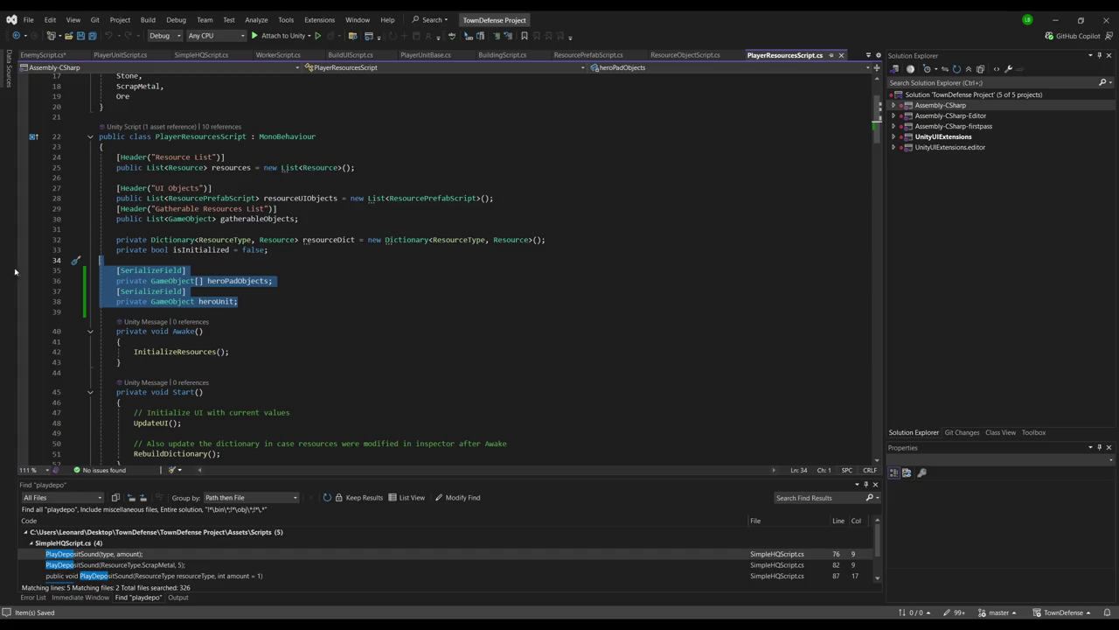
{"action": "key", "text": "Delete"}
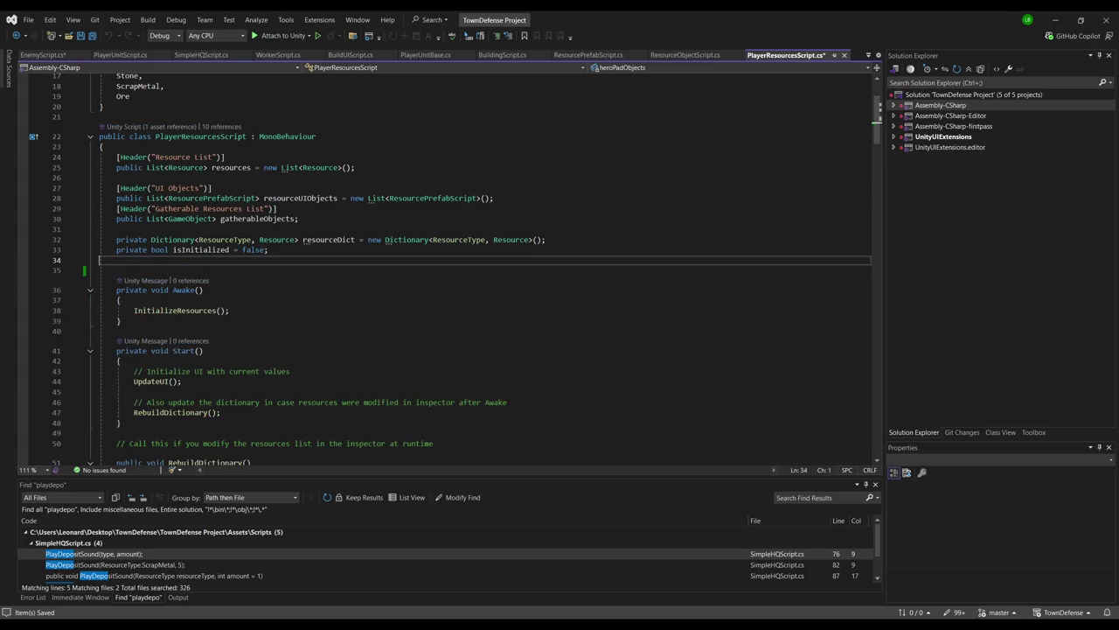
Paste the hero fields into AnotherGameControllerScript.cs and save both scripts
{"action": "key", "text": "alt+Tab"}
{"action": "left_click", "coordinate": [1095, 160]}
{"action": "double_click", "coordinate": [1096, 160]}
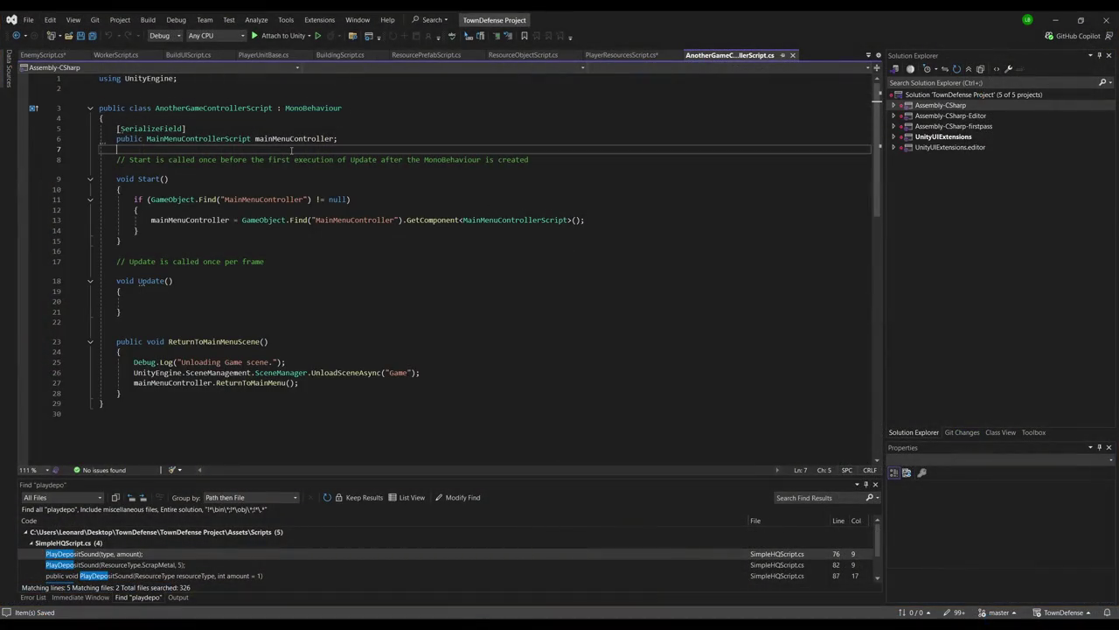
{"action": "key", "text": "ctrl+z"}
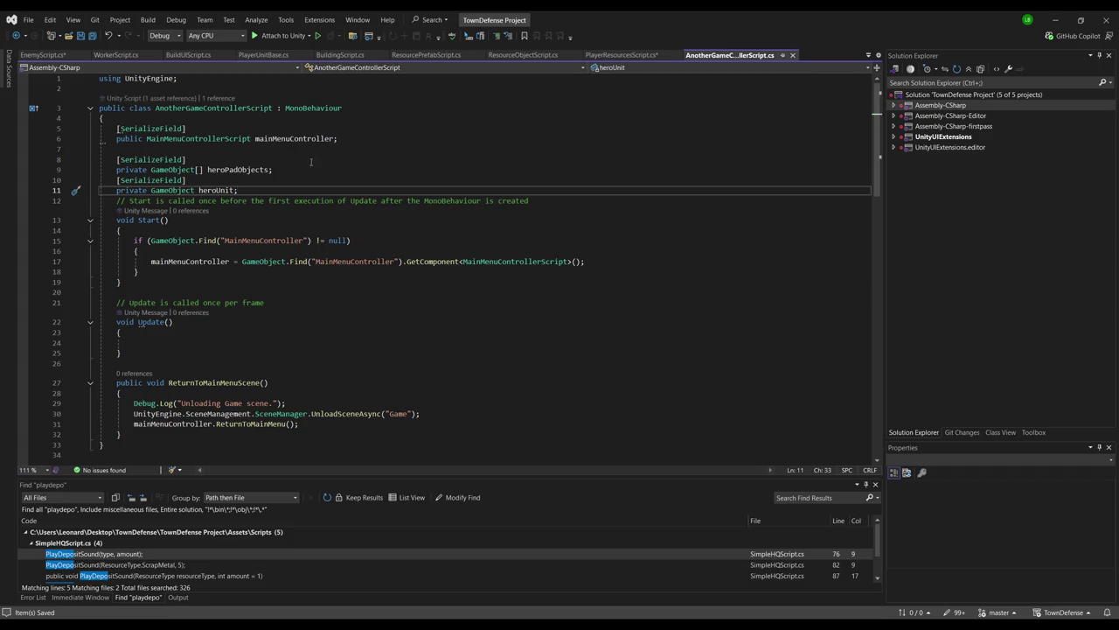
{"action": "left_click", "coordinate": [621, 54]}
{"action": "left_click", "coordinate": [521, 158]}
{"action": "key", "text": "ctrl+s"}
{"action": "key", "text": "alt+Tab"}
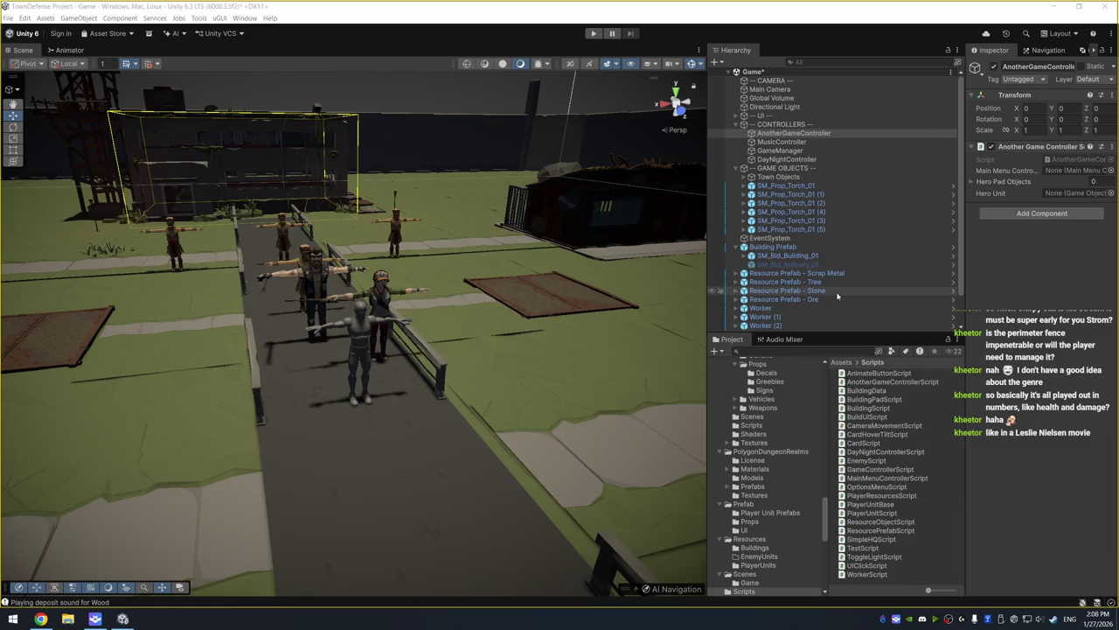
Scroll the Inspector to check AnotherGameController's empty Hero Pad Objects list and unassigned Hero Unit
{"action": "scroll", "coordinate": [814, 311], "scroll_direction": "down", "scroll_amount": 2}
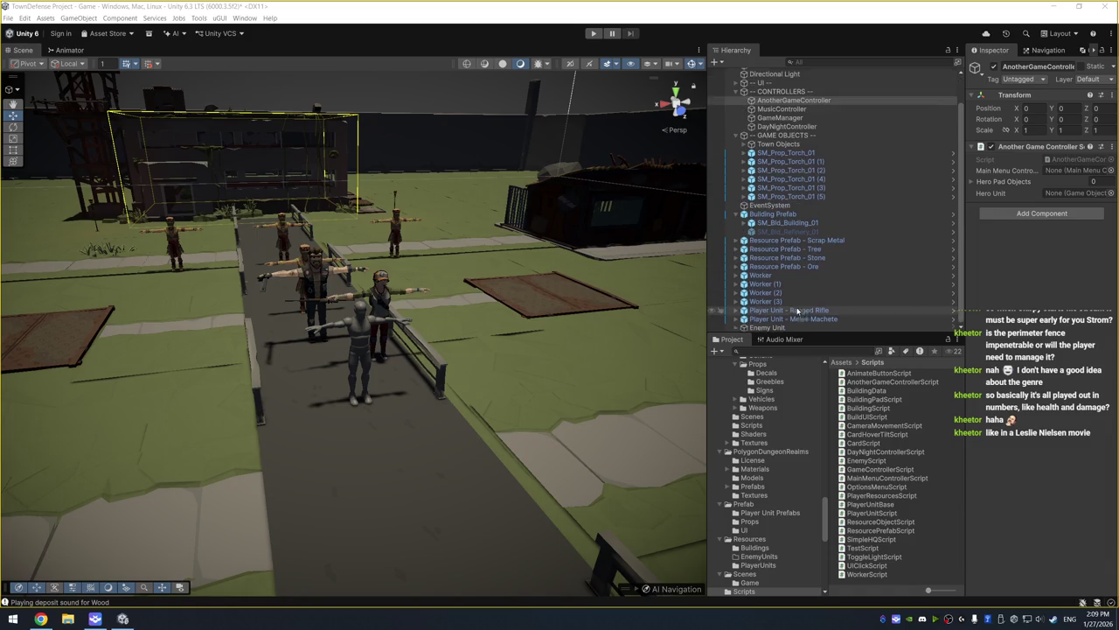
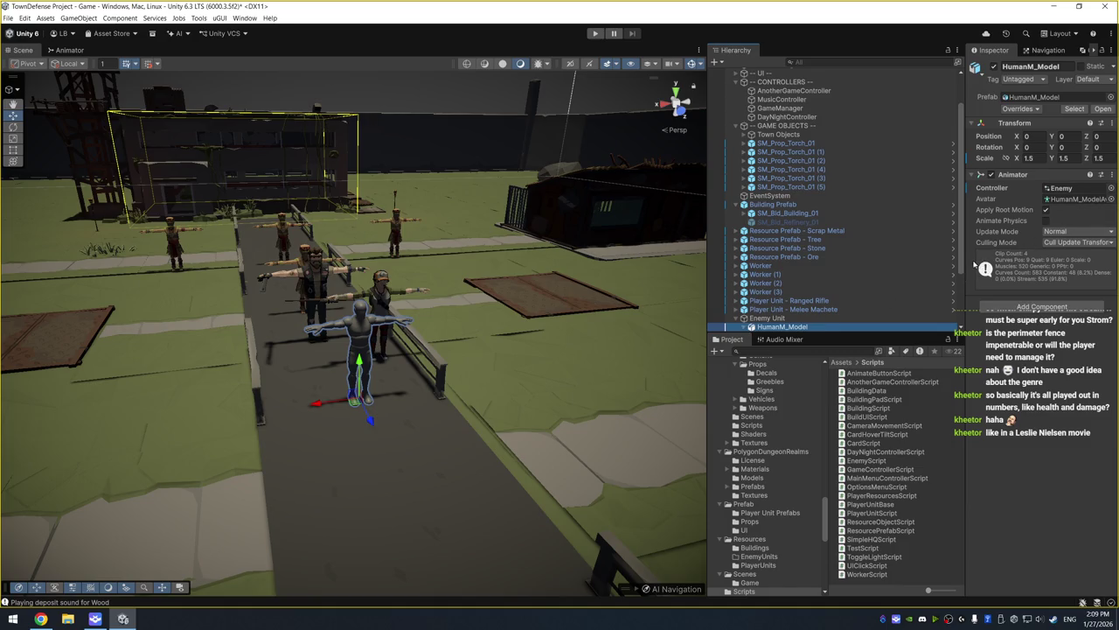
Try water materials on the mannequin's body mesh, then restore the plain Lit material
{"action": "key", "text": "Right"}
{"action": "key", "text": "Right"}
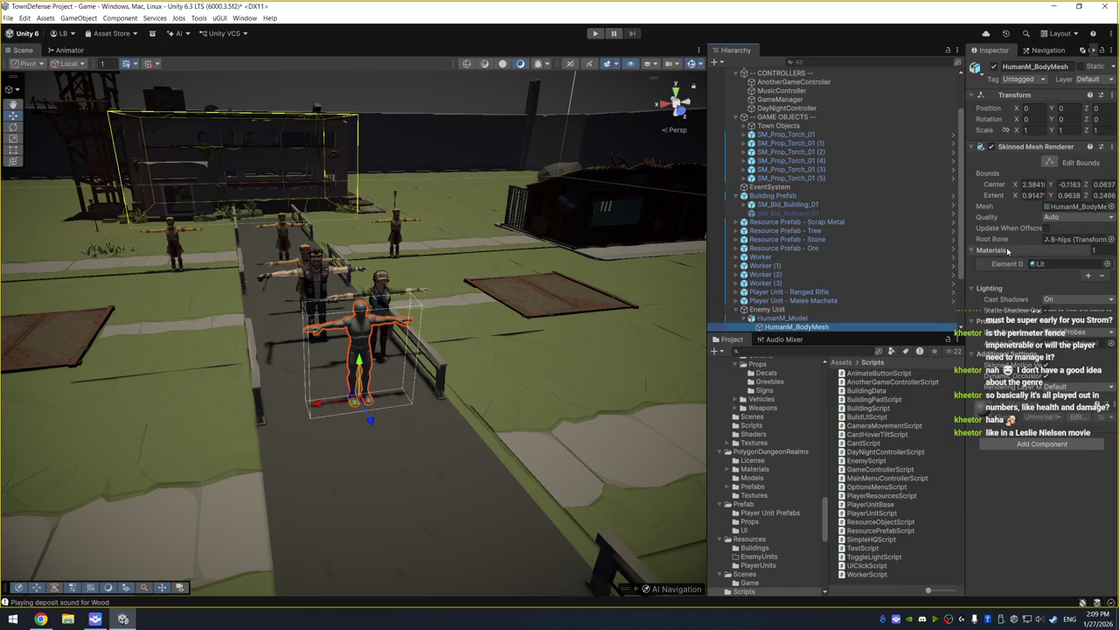
{"action": "left_click", "coordinate": [1107, 263]}
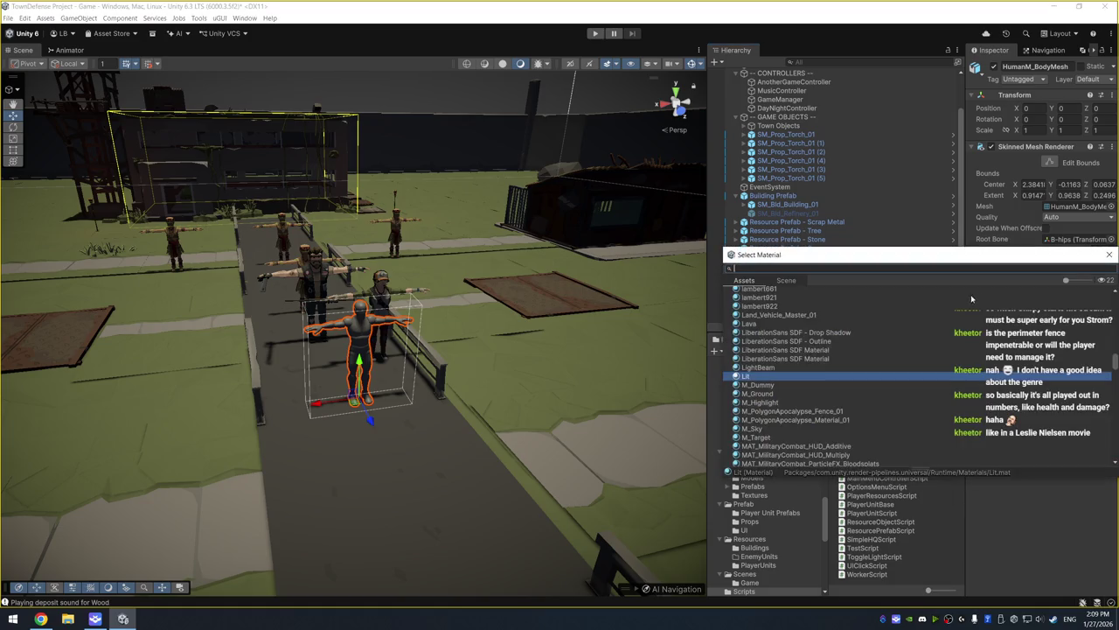
{"action": "type", "text": "water"}
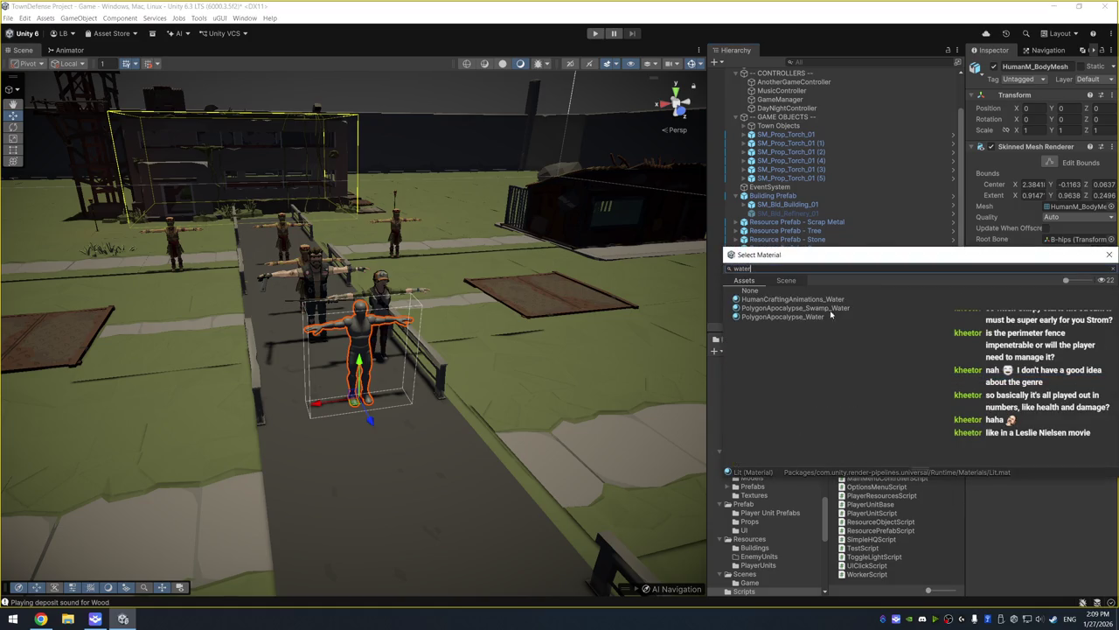
{"action": "left_click", "coordinate": [824, 316]}
{"action": "key", "text": "Up"}
{"action": "key", "text": "Up"}
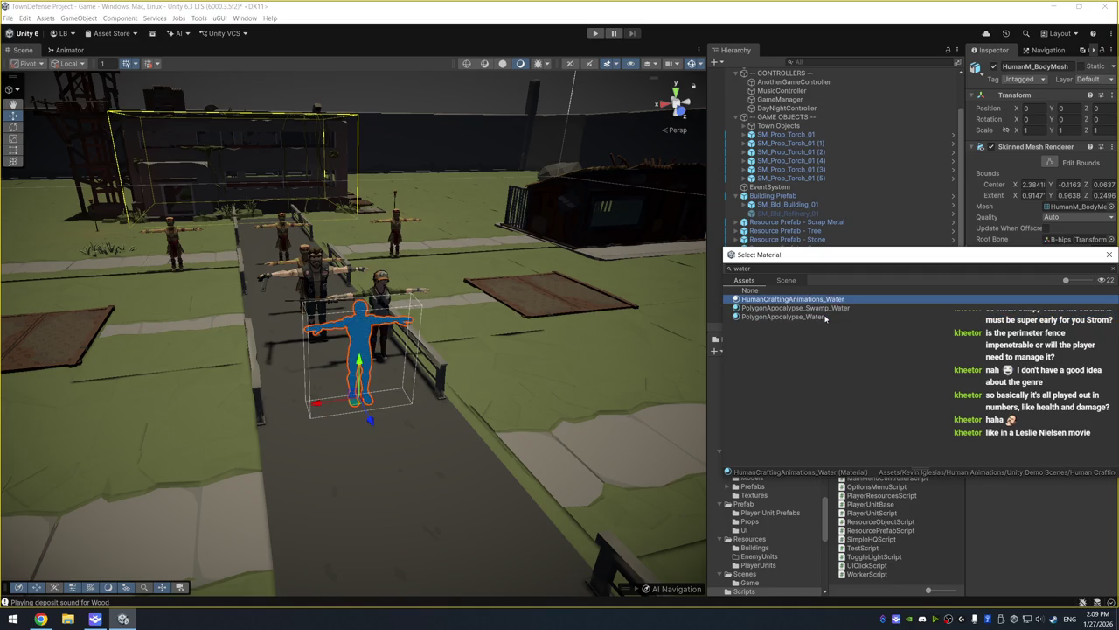
{"action": "key", "text": "Down"}
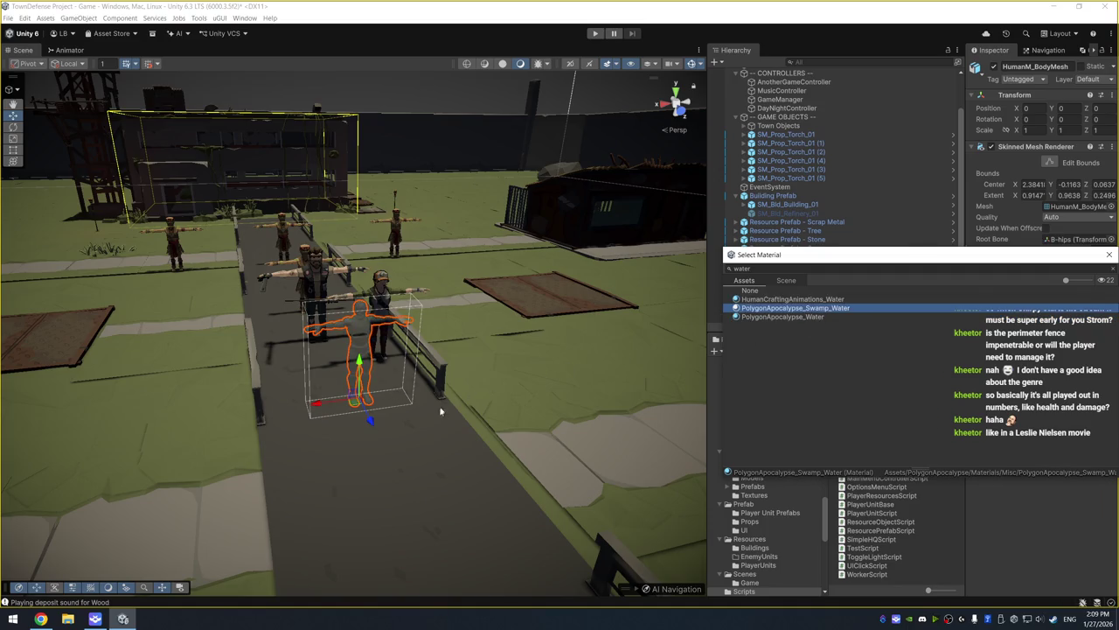
{"action": "key", "text": "Return"}
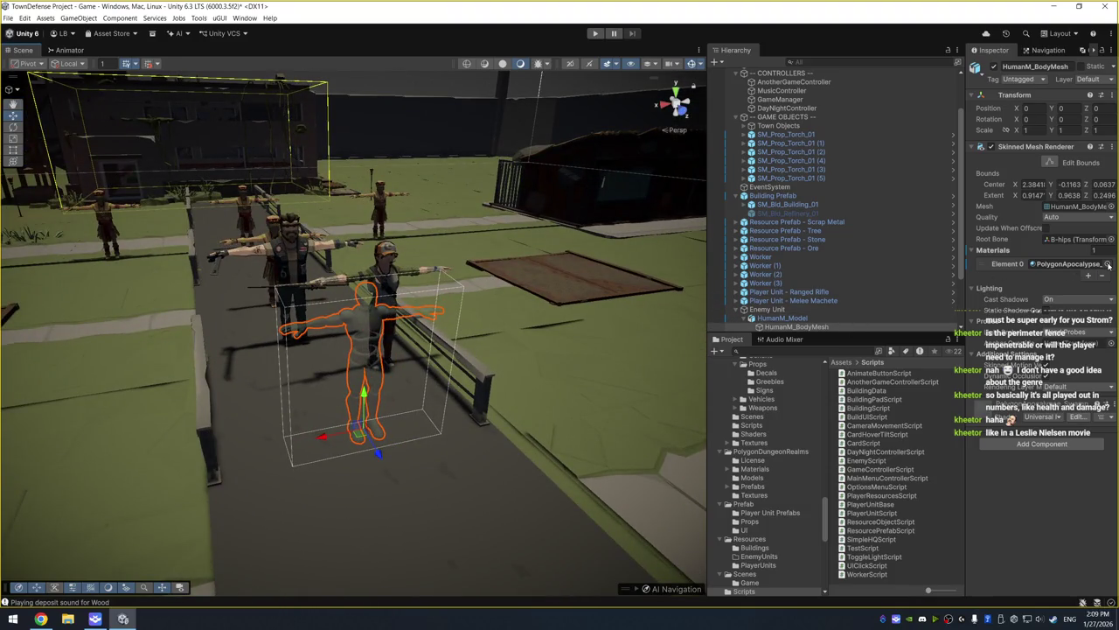
{"action": "left_click", "coordinate": [1108, 264]}
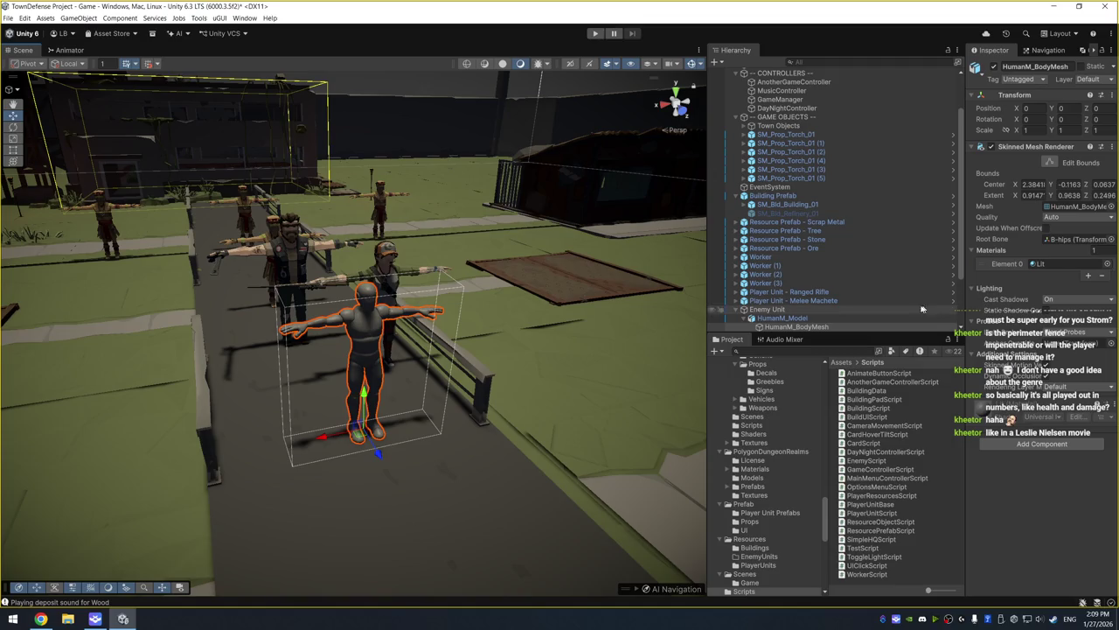
Filter the Project window to Model assets and select PolygonSyntyCharacter
{"action": "left_click", "coordinate": [553, 334]}
{"action": "mouse_move", "coordinate": [554, 334]}
{"action": "left_mouse_down"}
{"action": "mouse_move", "coordinate": [515, 282]}
{"action": "mouse_move", "coordinate": [477, 363]}
{"action": "left_mouse_up"}
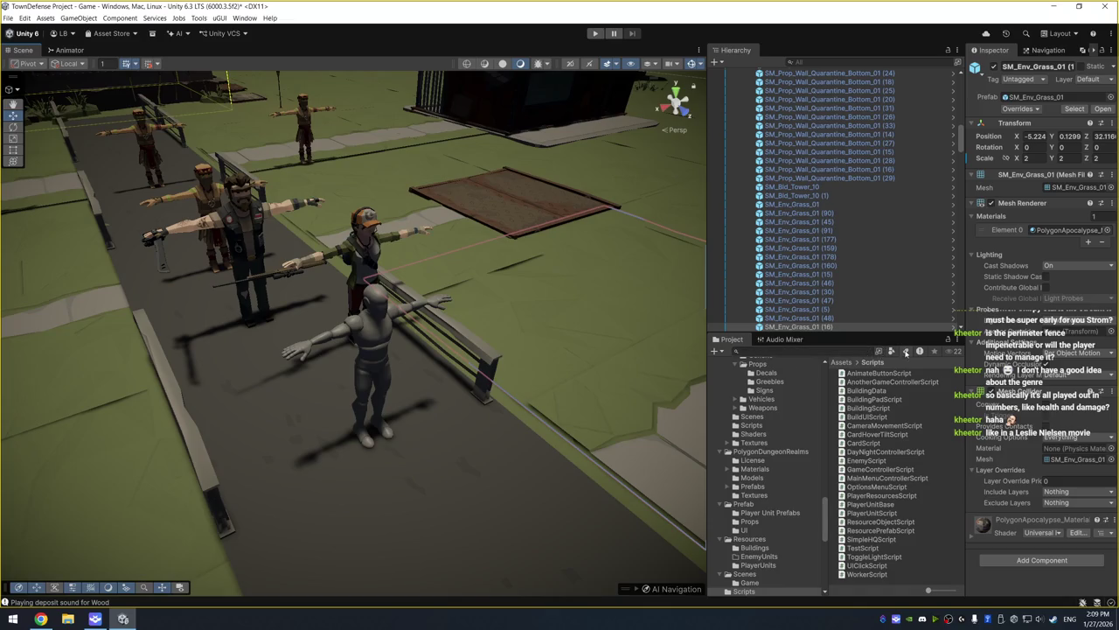
{"action": "left_click", "coordinate": [878, 350]}
{"action": "left_click", "coordinate": [940, 448]}
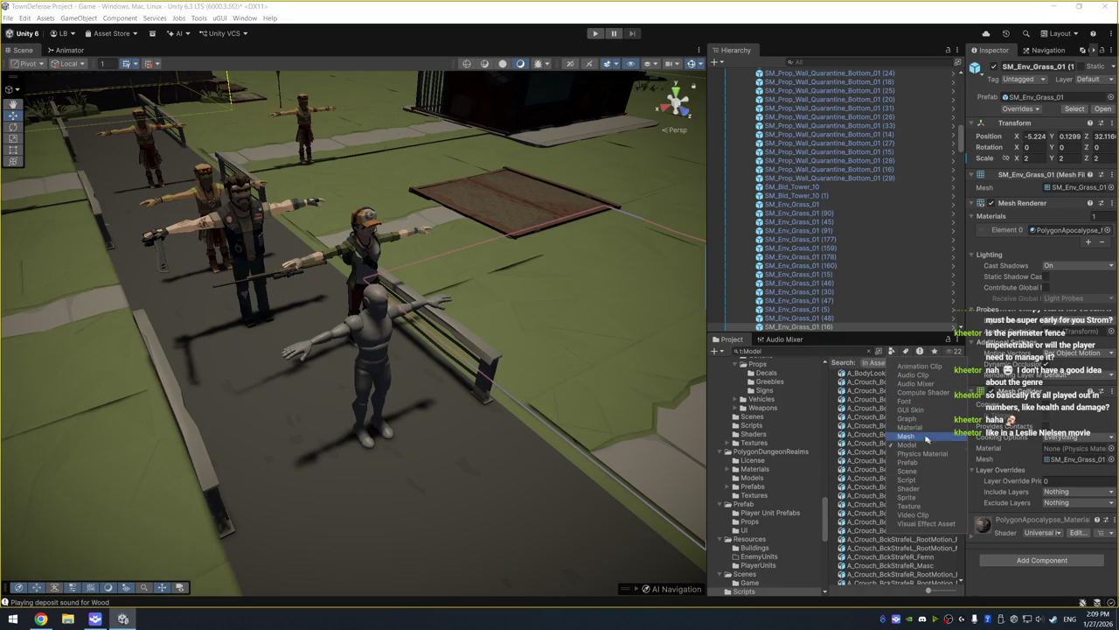
{"action": "scroll", "coordinate": [887, 413], "scroll_direction": "down", "scroll_amount": 3}
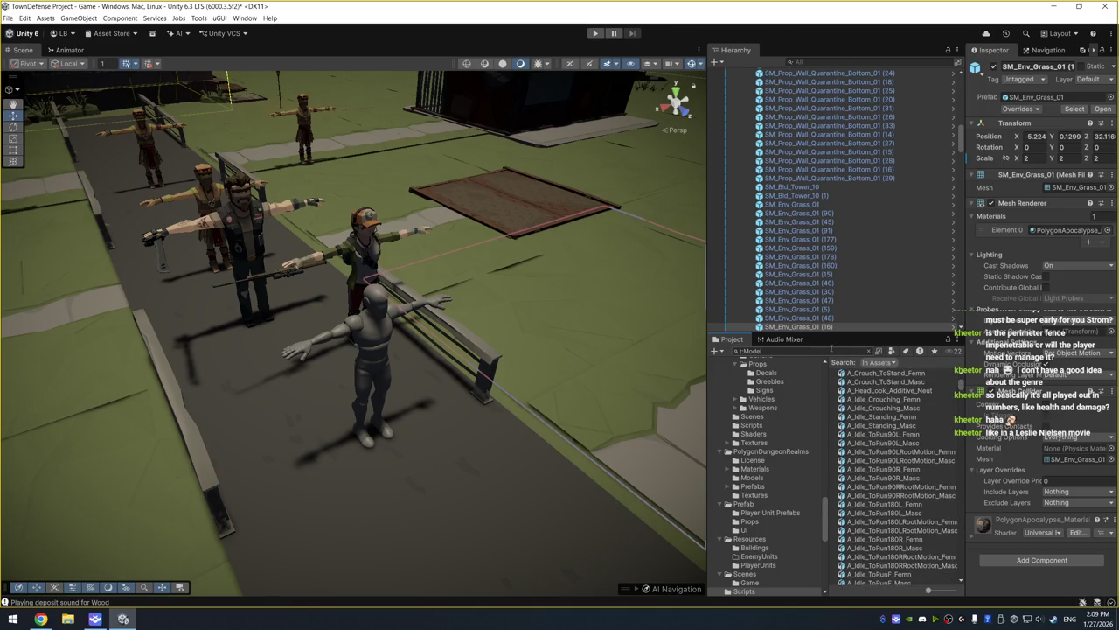
{"action": "scroll", "coordinate": [963, 426], "scroll_direction": "down", "scroll_amount": 15}
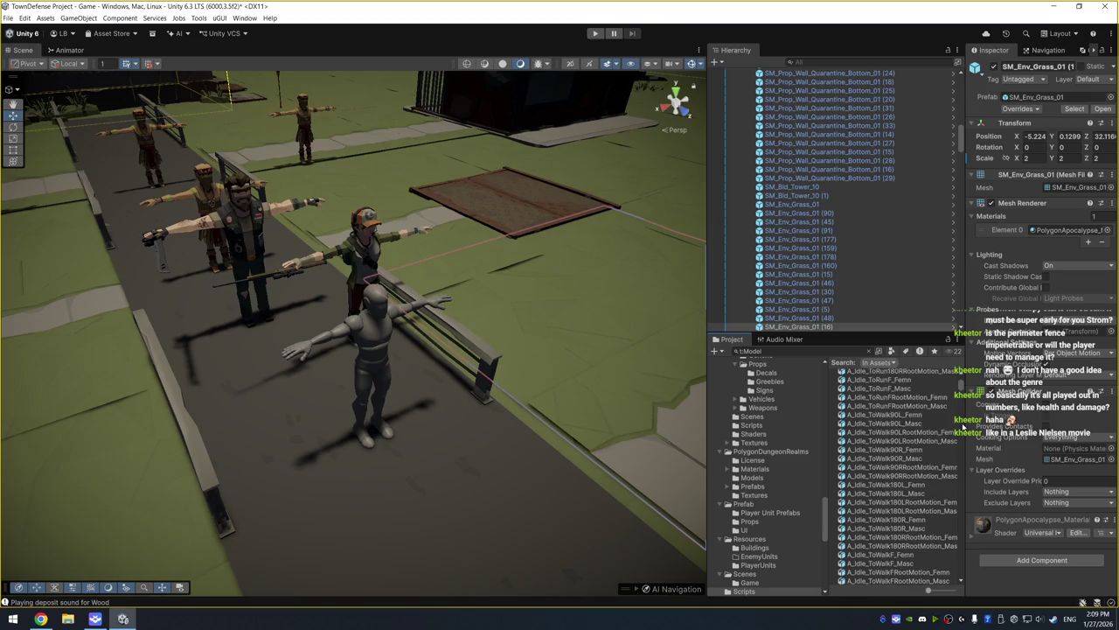
{"action": "scroll", "coordinate": [963, 426], "scroll_direction": "down", "scroll_amount": 15}
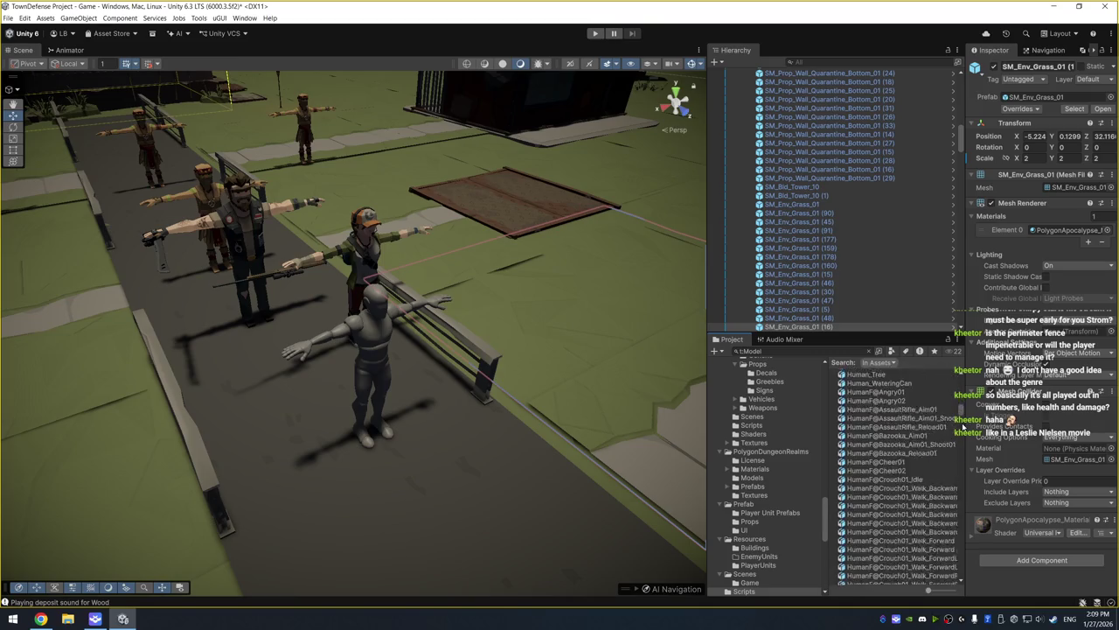
{"action": "scroll", "coordinate": [964, 428], "scroll_direction": "down", "scroll_amount": 10}
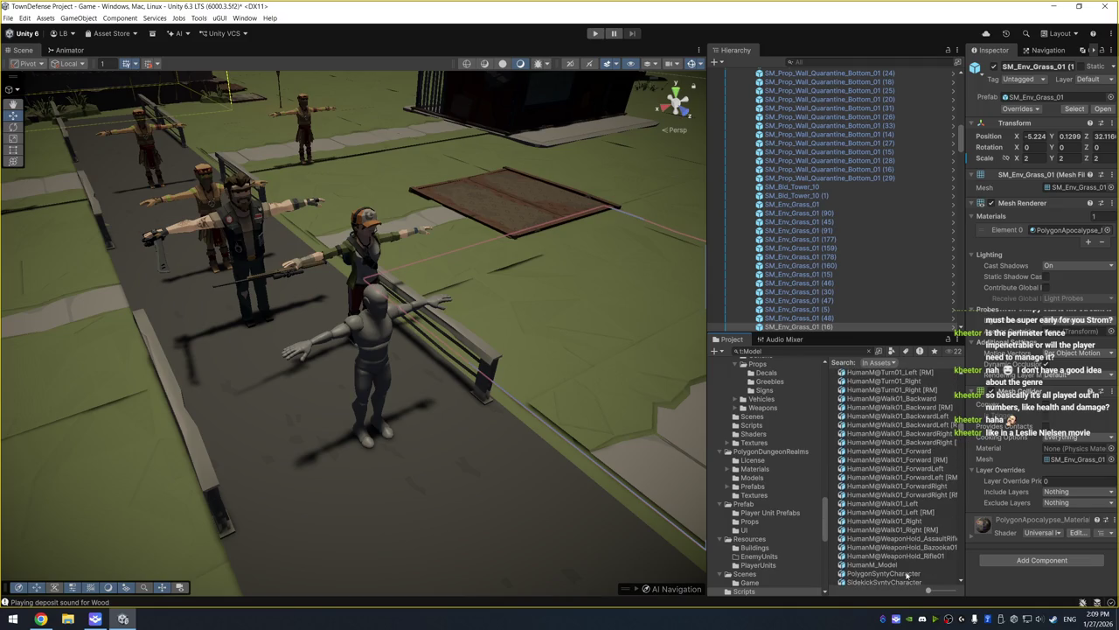
{"action": "left_click", "coordinate": [907, 573]}
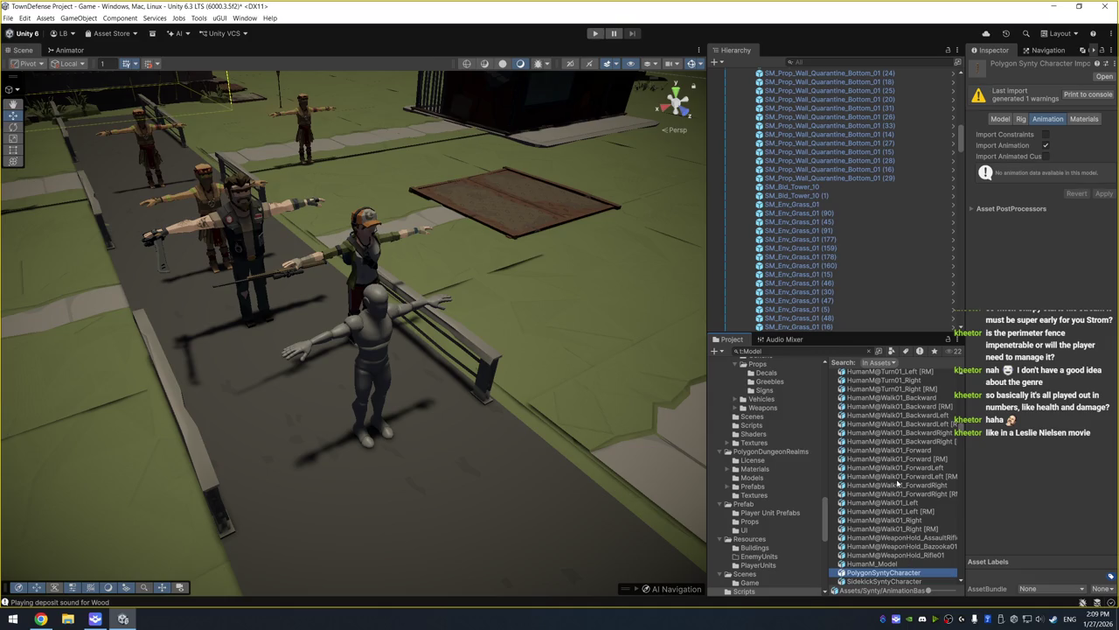
Compare PolygonSyntyCharacter's import settings with nearby models, then drop it into the scene beside the mannequin
{"action": "key", "text": "Up"}
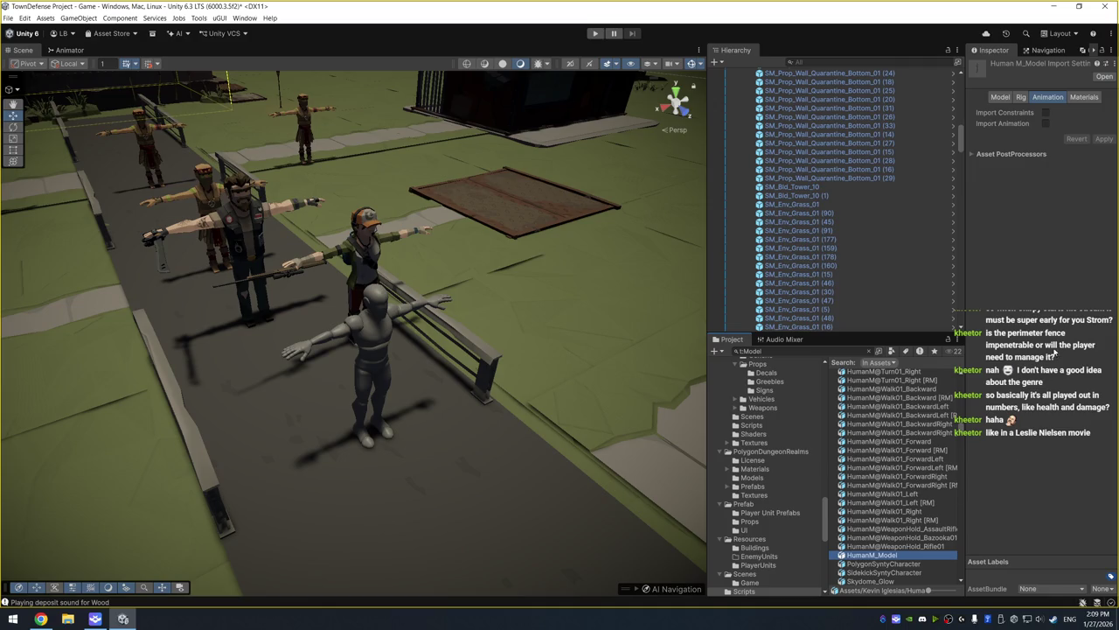
{"action": "key", "text": "Down"}
{"action": "left_click", "coordinate": [998, 125]}
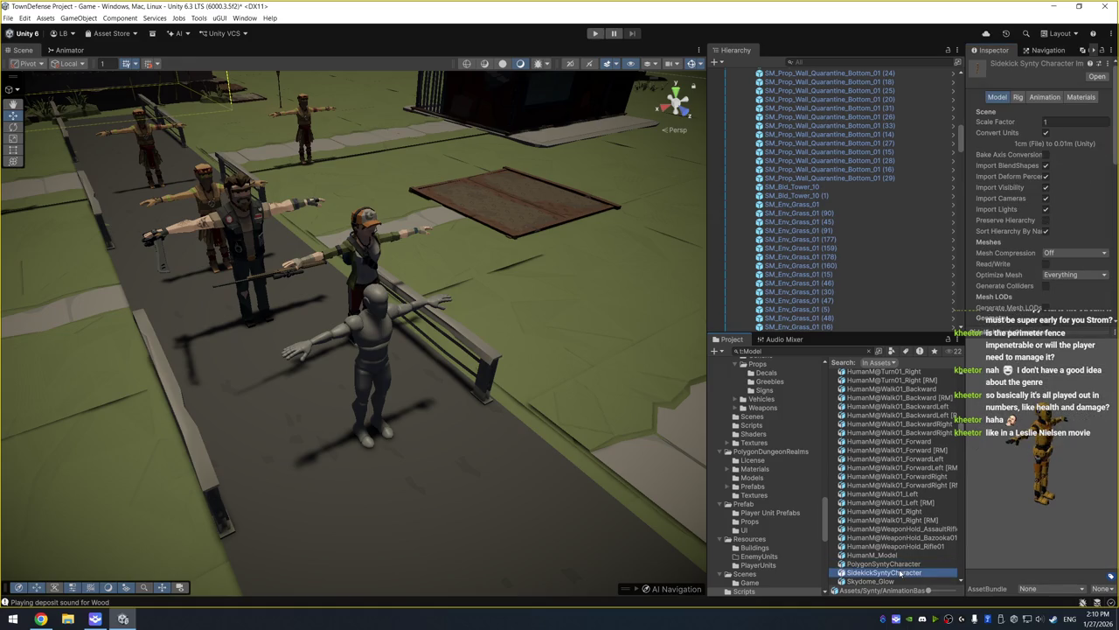
{"action": "key", "text": "Up"}
{"action": "left_click", "coordinate": [905, 565]}
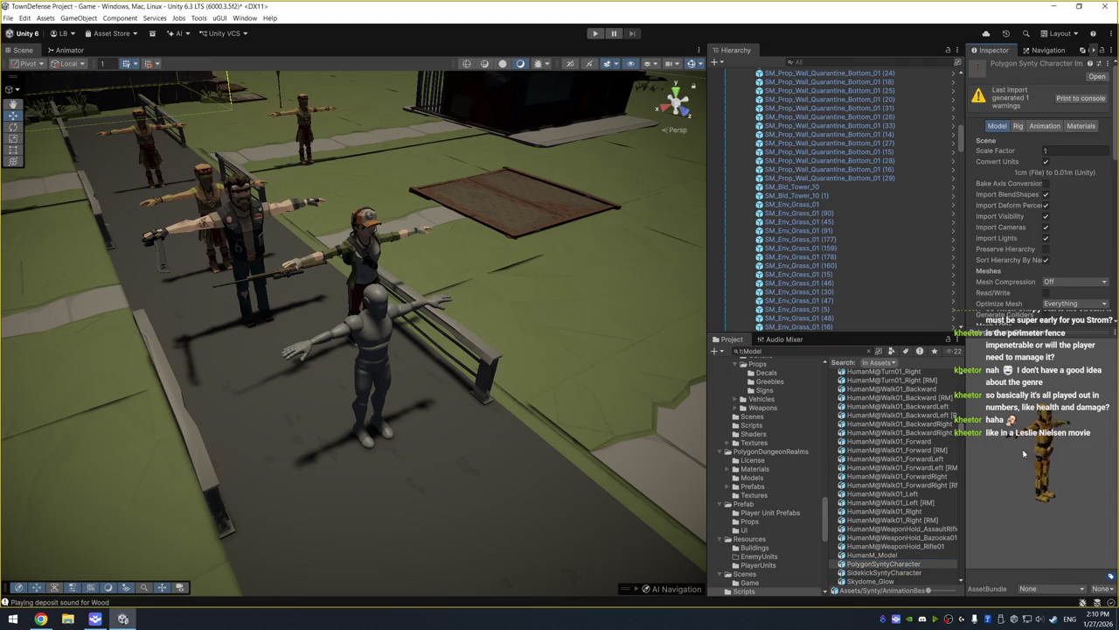
{"action": "left_click", "coordinate": [905, 565]}
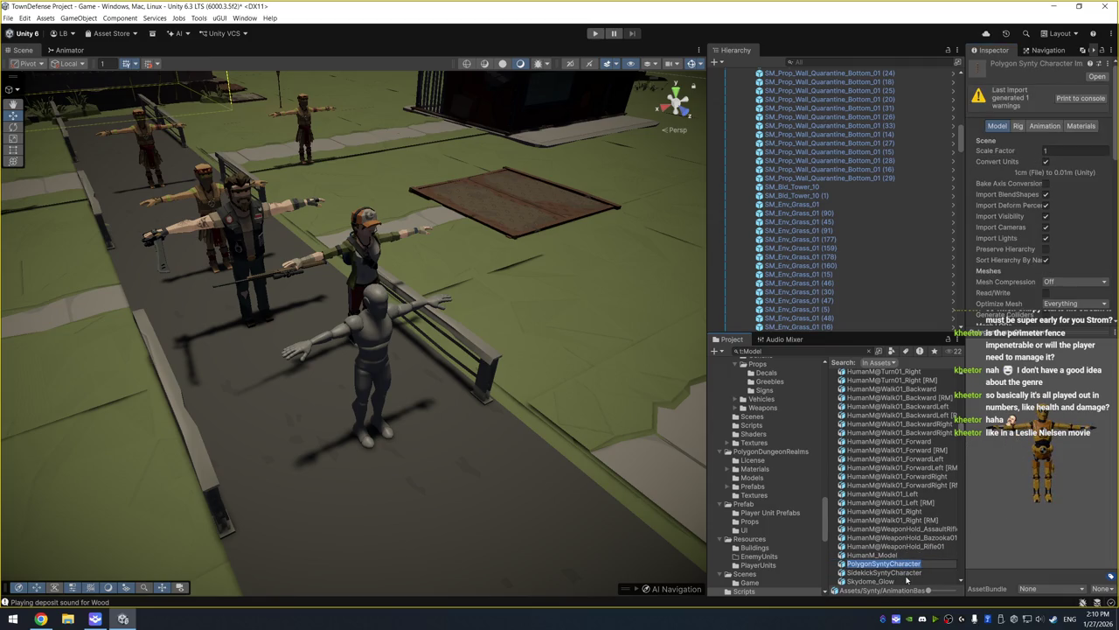
{"action": "scroll", "coordinate": [897, 575], "scroll_direction": "down", "scroll_amount": 3}
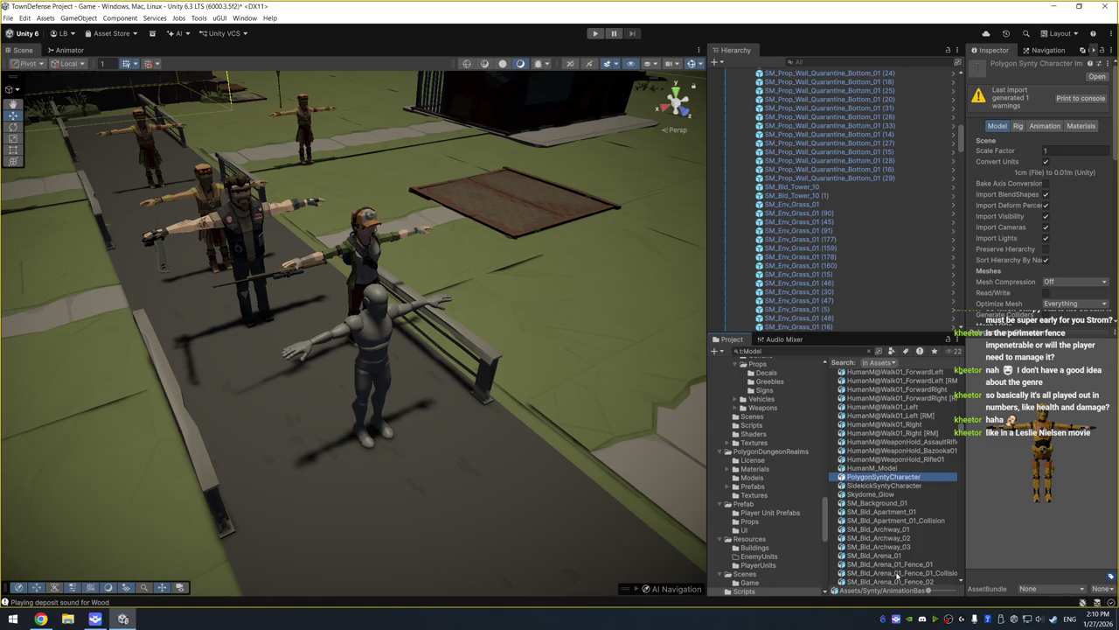
{"action": "key", "text": "Down"}
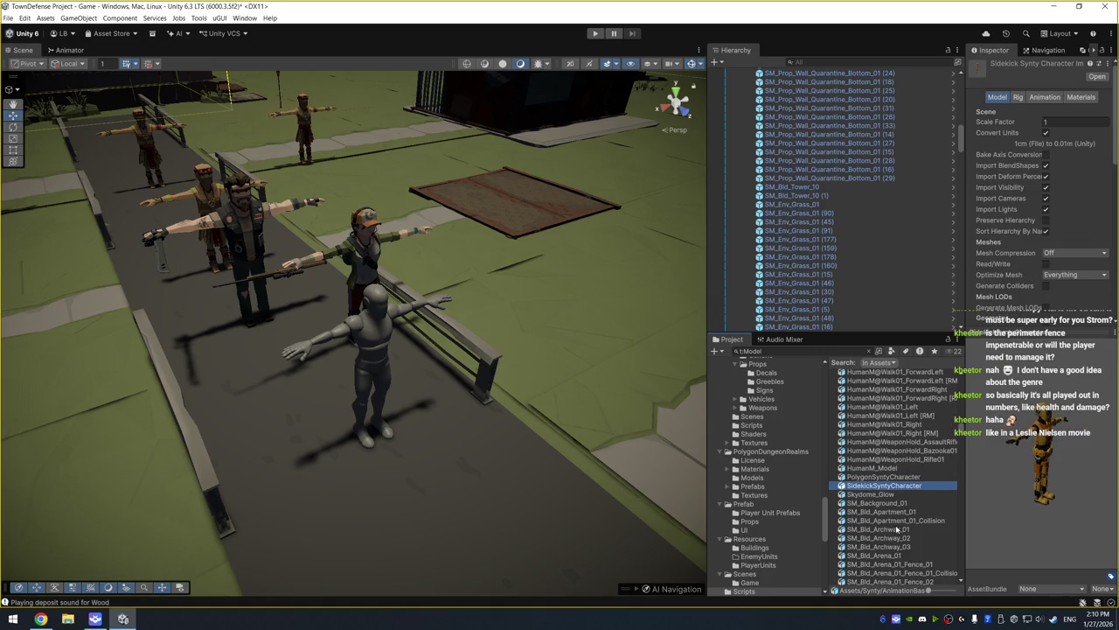
{"action": "key", "text": "Down"}
{"action": "key", "text": "Up"}
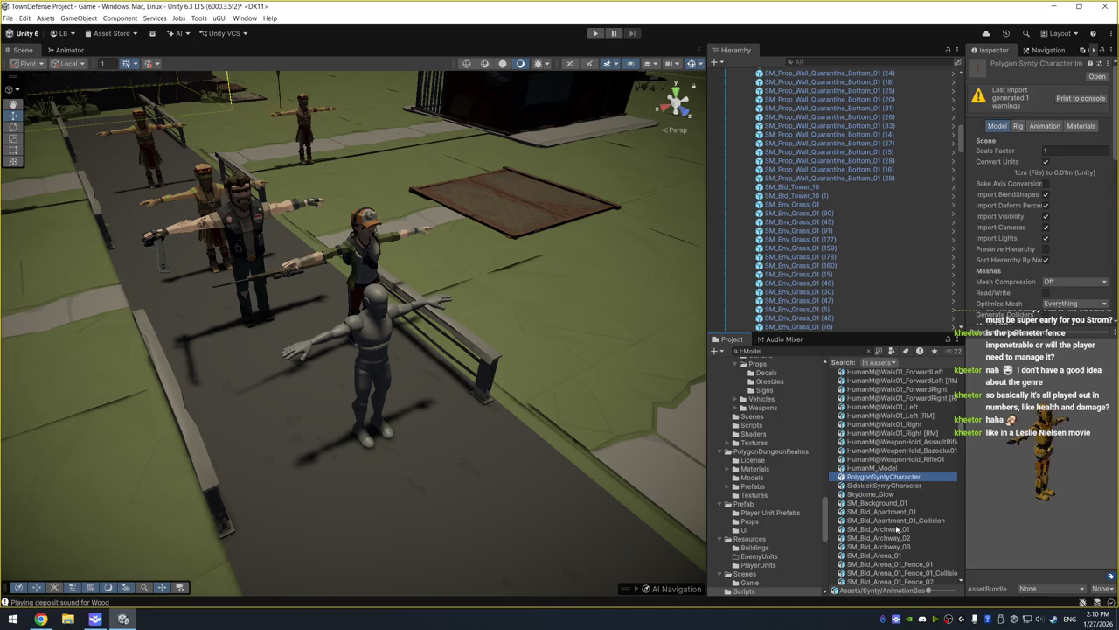
{"action": "key", "text": "Up"}
{"action": "left_click_drag", "start_coordinate": [897, 473], "coordinate": [446, 450]}
Delete the HumanM_Model mannequin and make PolygonSyntyCharacter the first child of Enemy Unit
{"action": "left_click", "coordinate": [861, 238]}
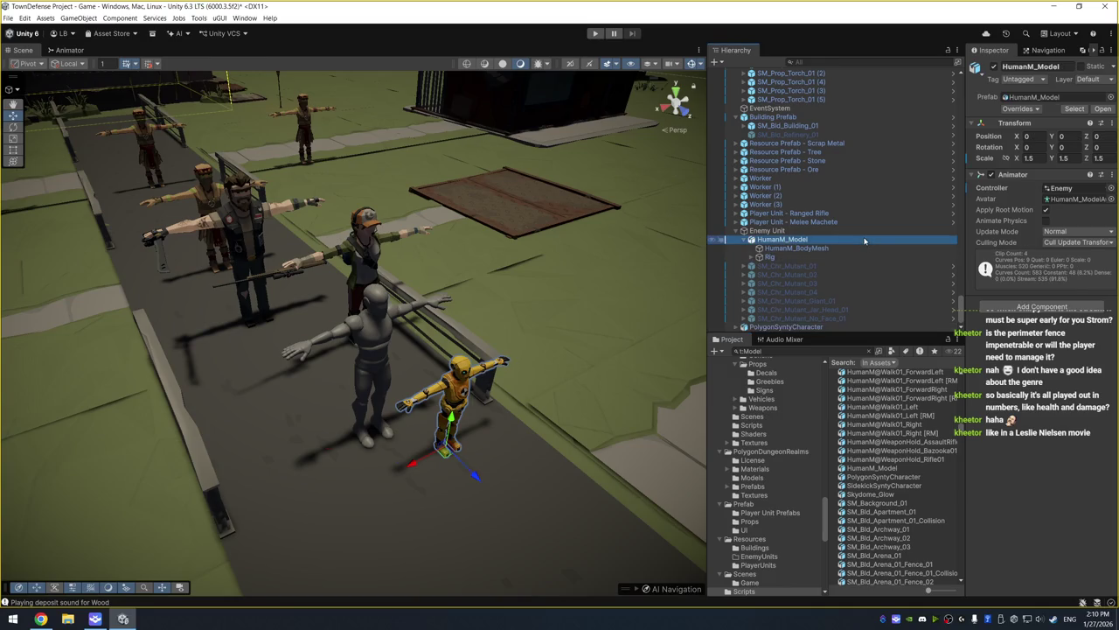
{"action": "key", "text": "Delete"}
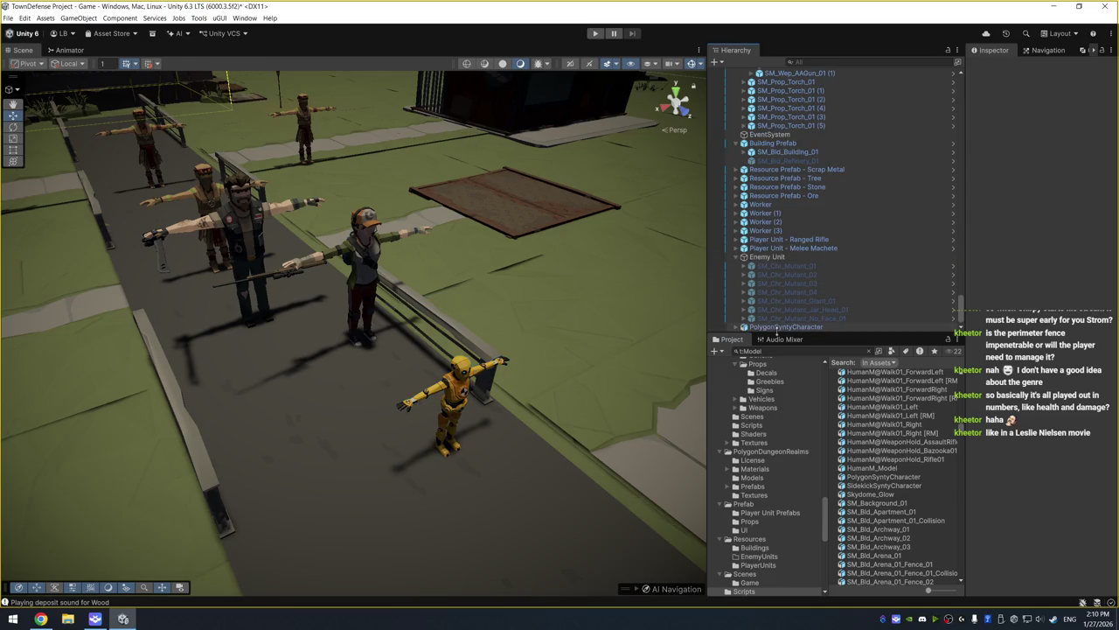
{"action": "left_click_drag", "start_coordinate": [785, 326], "coordinate": [790, 265]}
Undo an accidental edit to Enemy Unit's position and set the character's position to 0,0,0
{"action": "left_click", "coordinate": [793, 257]}
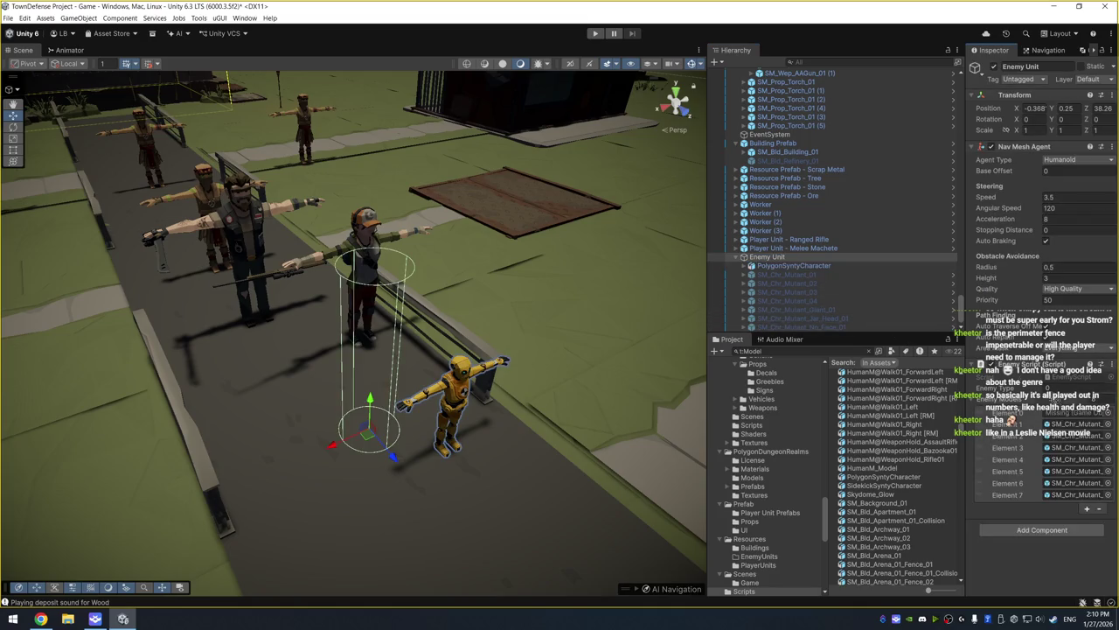
{"action": "left_click", "coordinate": [1034, 107]}
{"action": "type", "text": "0"}
{"action": "key", "text": "Tab"}
{"action": "type", "text": "0"}
{"action": "key", "text": "Tab"}
{"action": "type", "text": "0"}
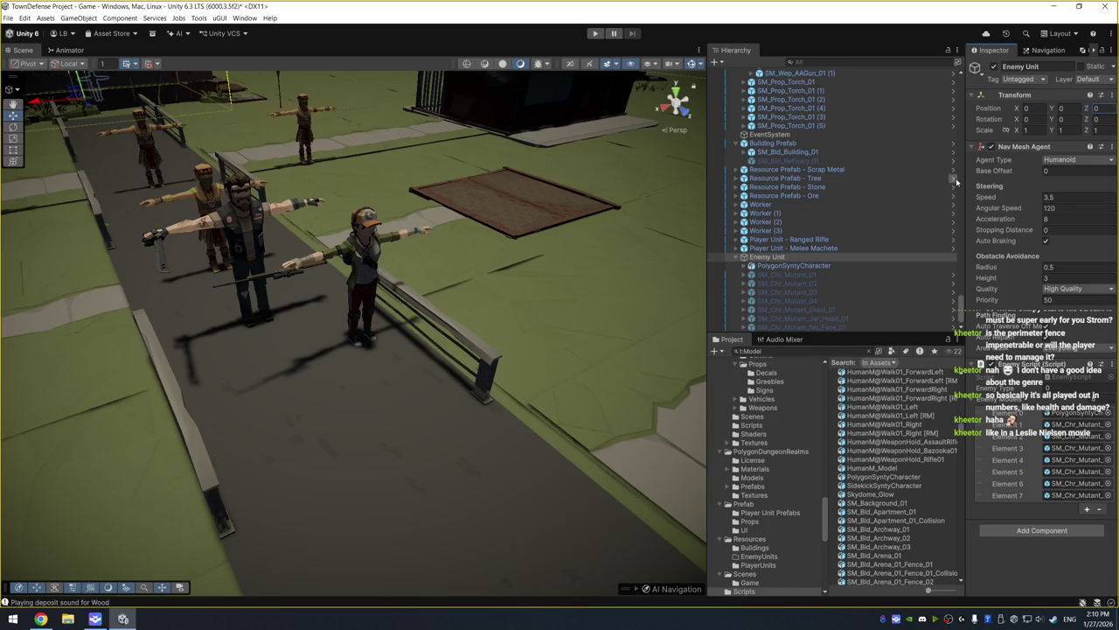
{"action": "key", "text": "ctrl+z"}
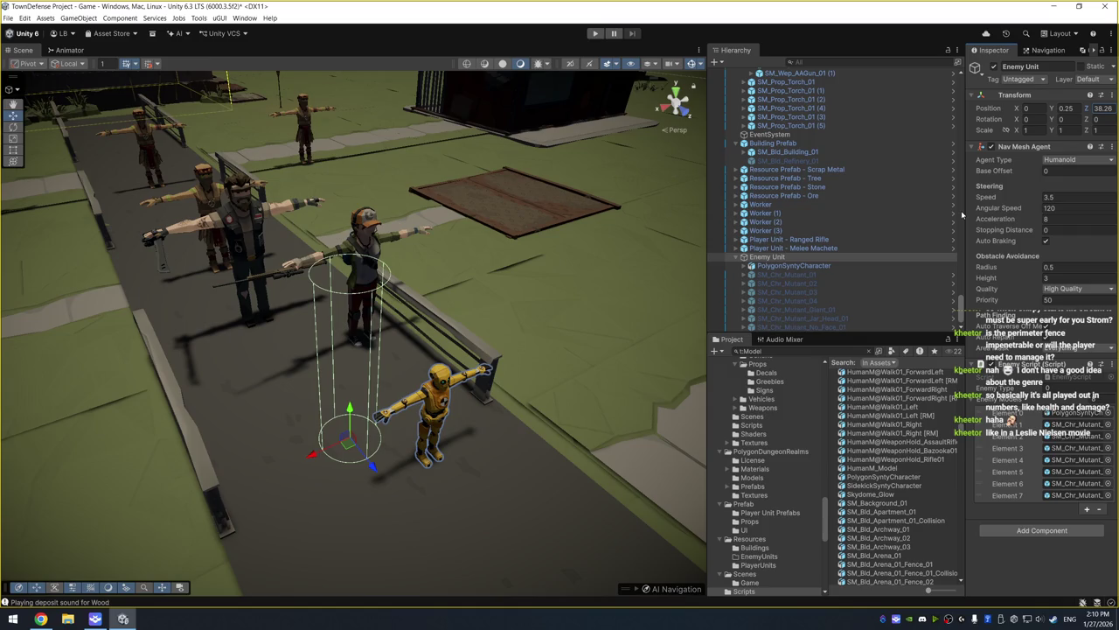
{"action": "key", "text": "ctrl+z"}
{"action": "key", "text": "ctrl+z"}
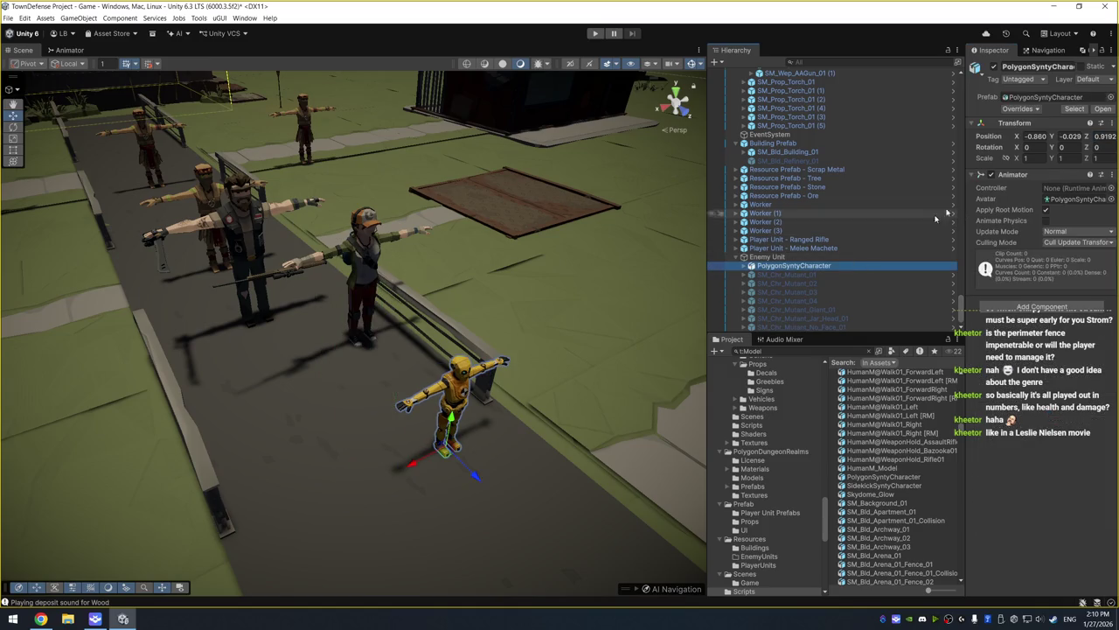
{"action": "left_click", "coordinate": [1039, 138]}
{"action": "type", "text": "0"}
{"action": "key", "text": "Tab"}
{"action": "type", "text": "0"}
{"action": "key", "text": "Tab"}
{"action": "type", "text": "0"}
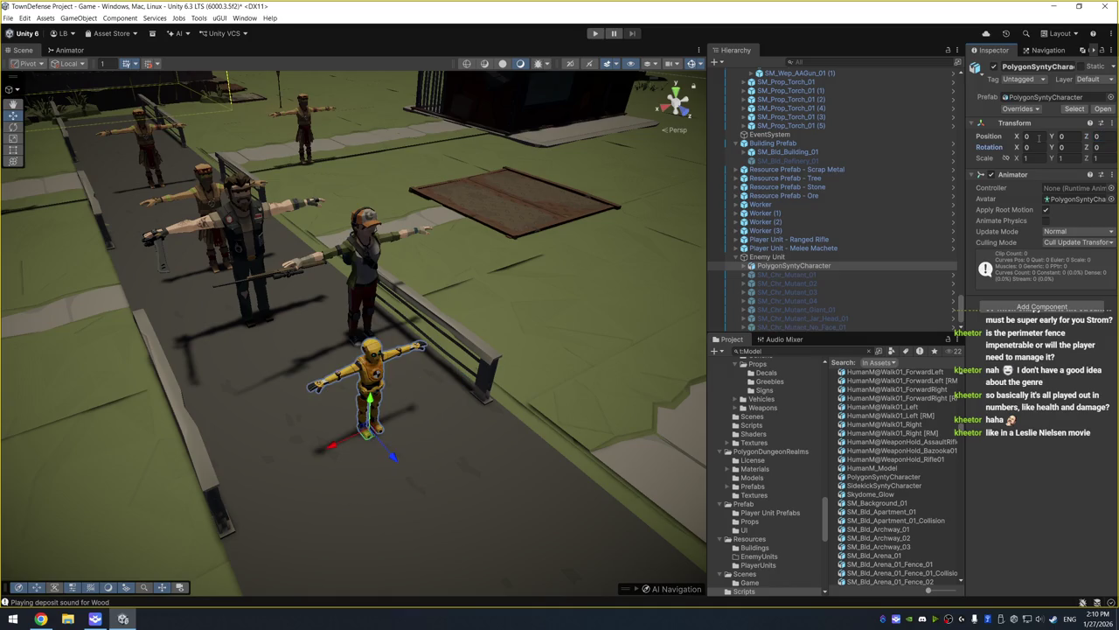
Assign the Enemy animator controller to the PolygonSyntyCharacter
{"action": "left_click", "coordinate": [1111, 188]}
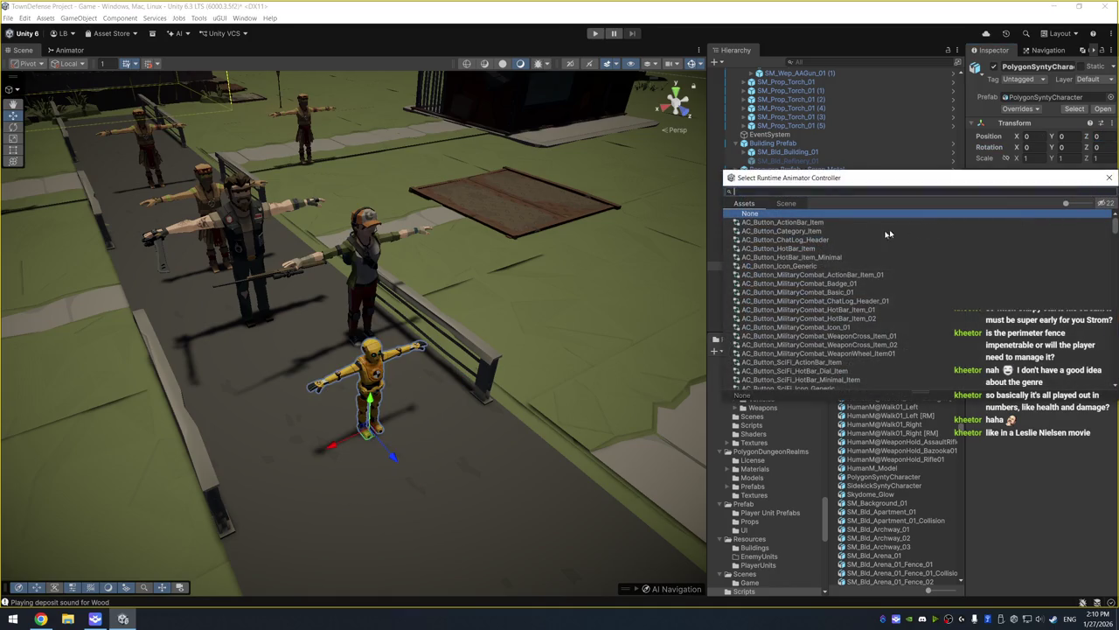
{"action": "type", "text": "enemy"}
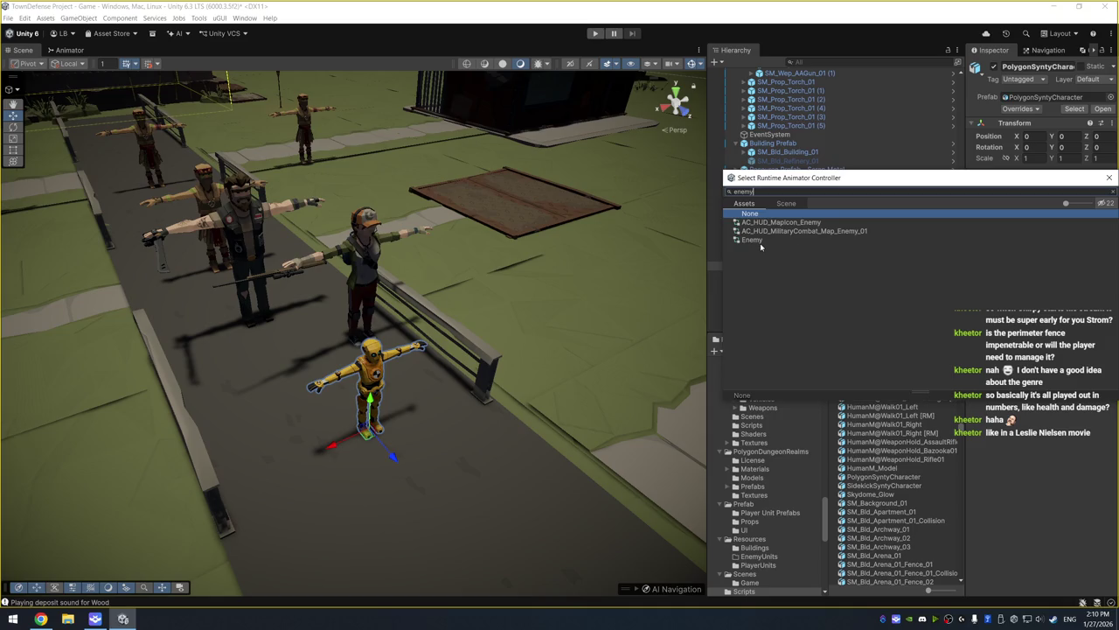
{"action": "double_click", "coordinate": [753, 240]}
{"action": "left_click_drag", "start_coordinate": [560, 288], "coordinate": [560, 342]}
Set the character's scale to 1.5 on X, Y and Z, then select Enemy Unit
{"action": "left_click", "coordinate": [1037, 159]}
{"action": "type", "text": "1.5"}
{"action": "key", "text": "Tab"}
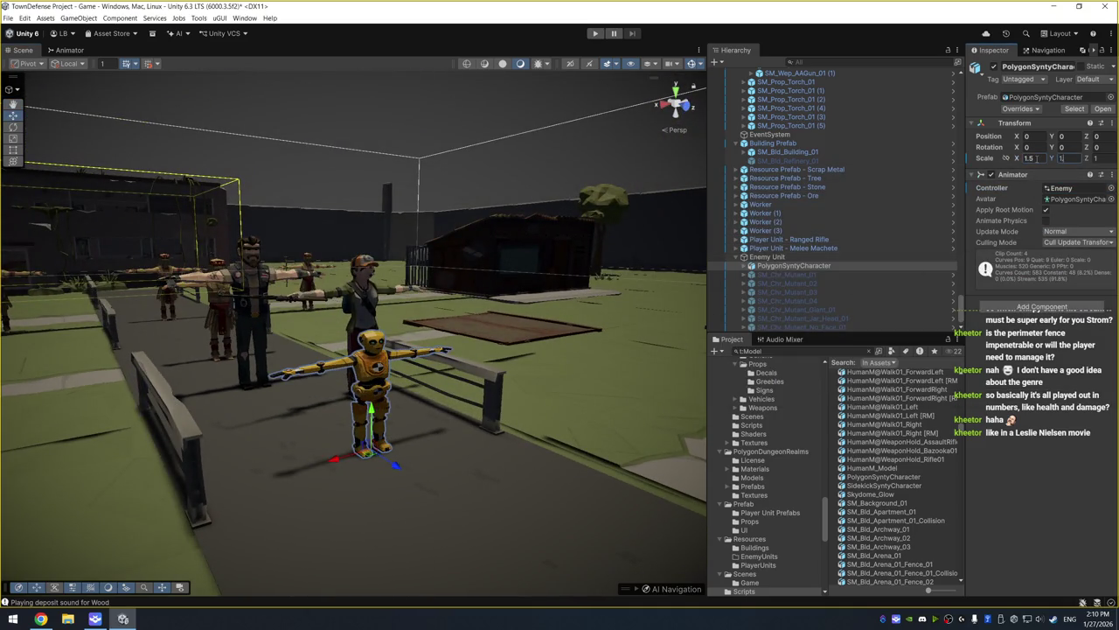
{"action": "type", "text": "1.5"}
{"action": "key", "text": "Tab"}
{"action": "type", "text": "1.52"}
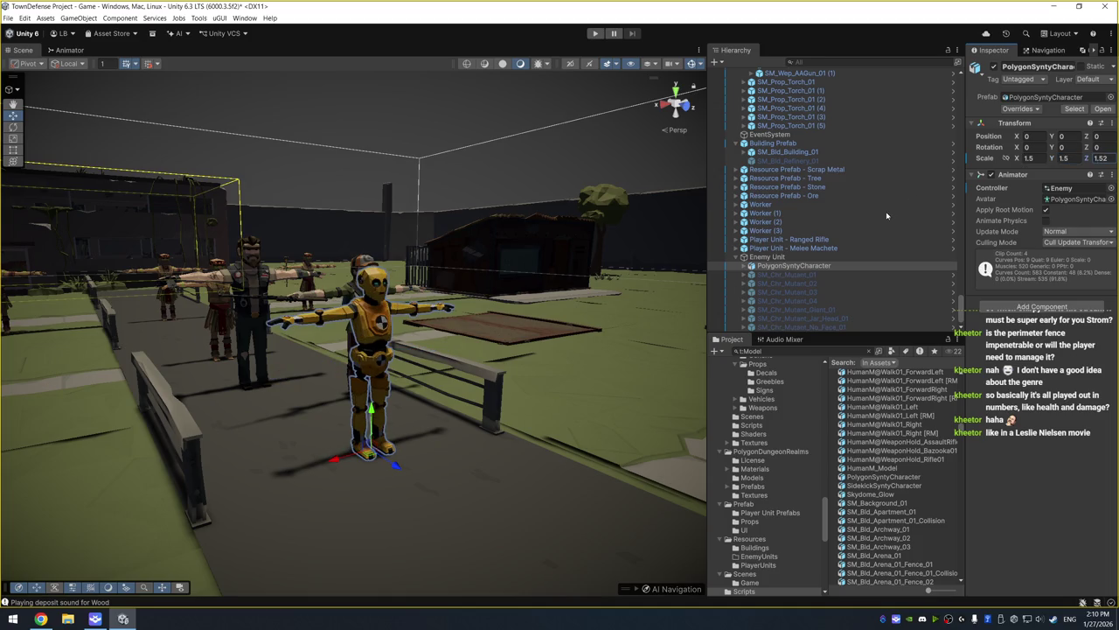
{"action": "type", "text": "1"}
{"action": "left_click_drag", "start_coordinate": [516, 300], "coordinate": [685, 278]}
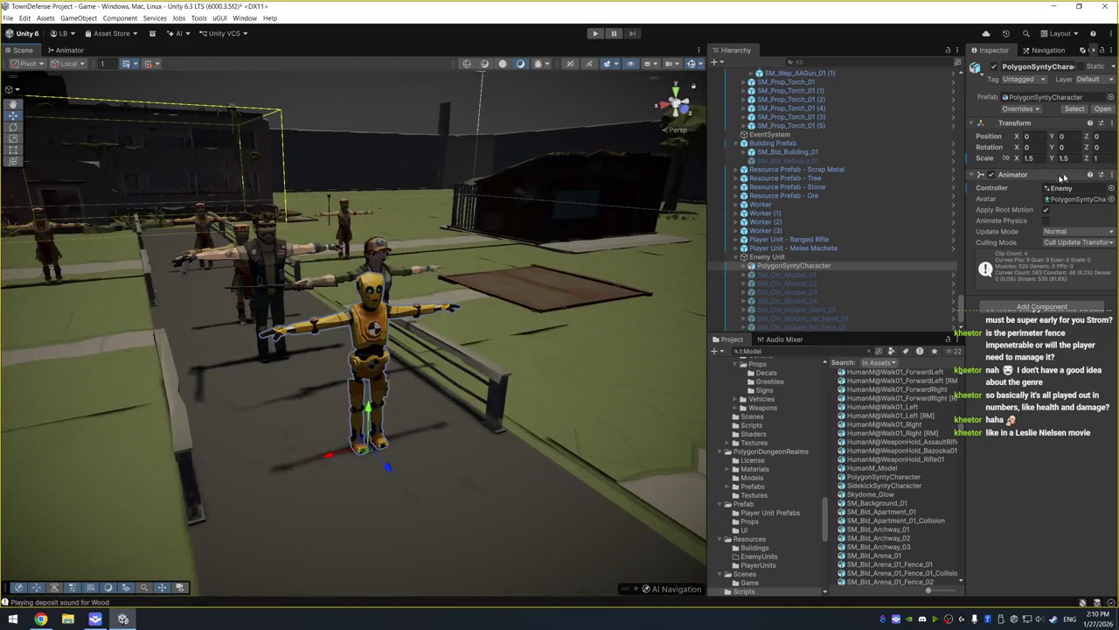
{"action": "type", "text": ".5"}
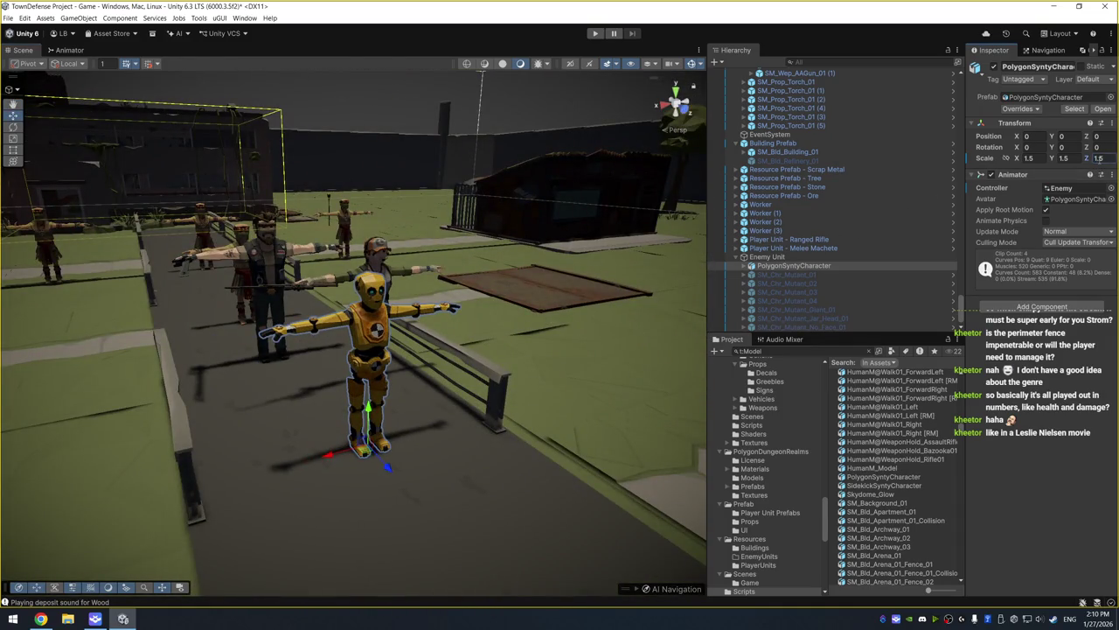
{"action": "scroll", "coordinate": [557, 343], "scroll_direction": "up", "scroll_amount": 8}
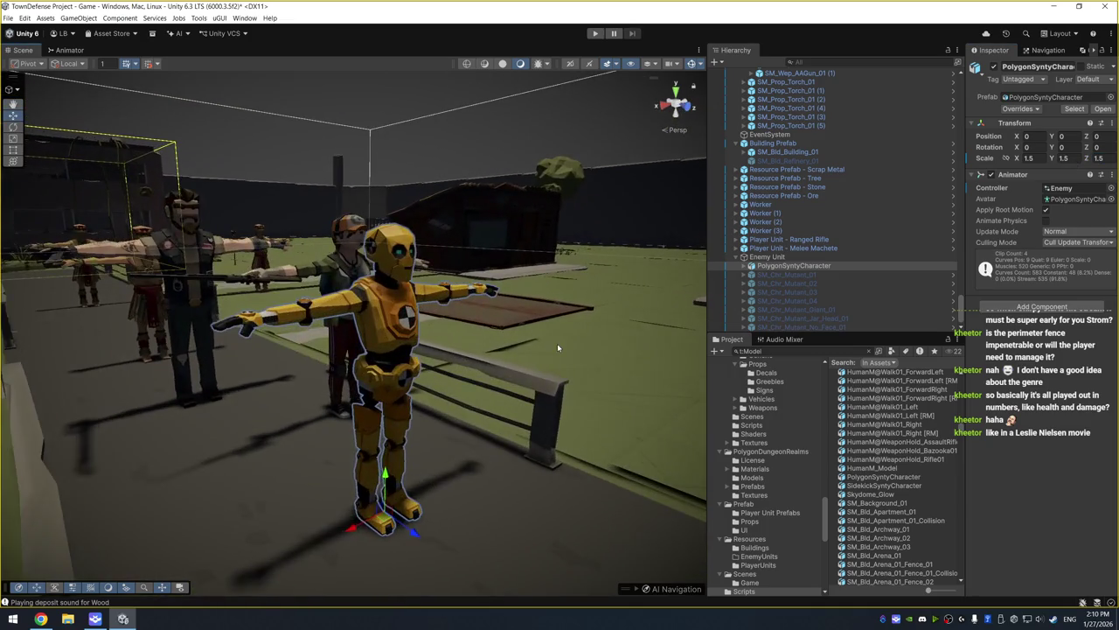
{"action": "left_click_drag", "start_coordinate": [591, 348], "coordinate": [655, 336]}
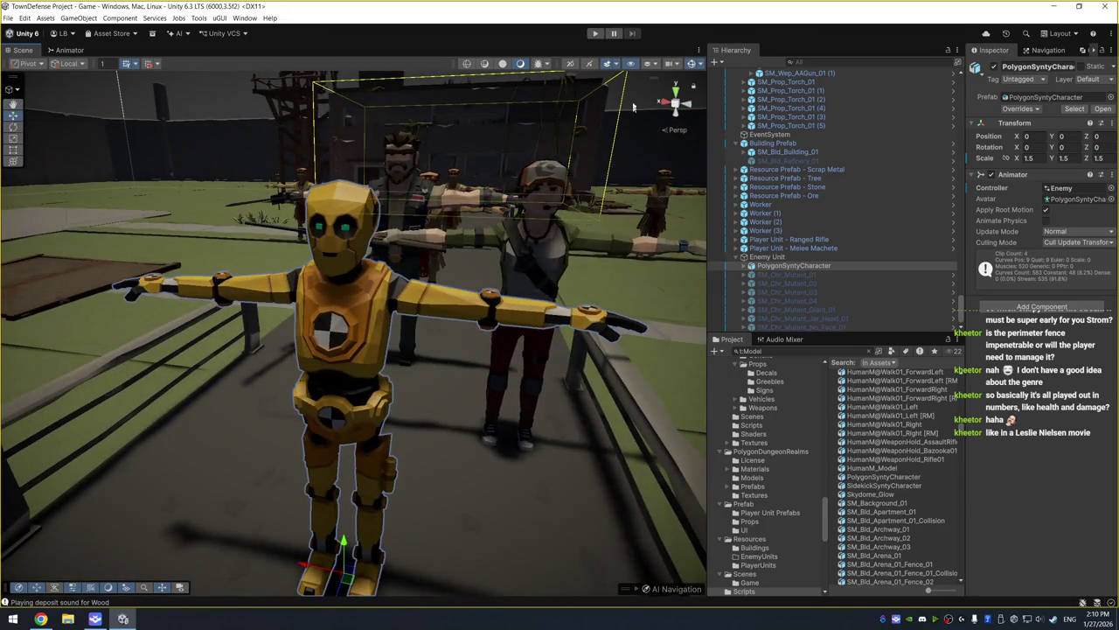
{"action": "left_click", "coordinate": [767, 257]}
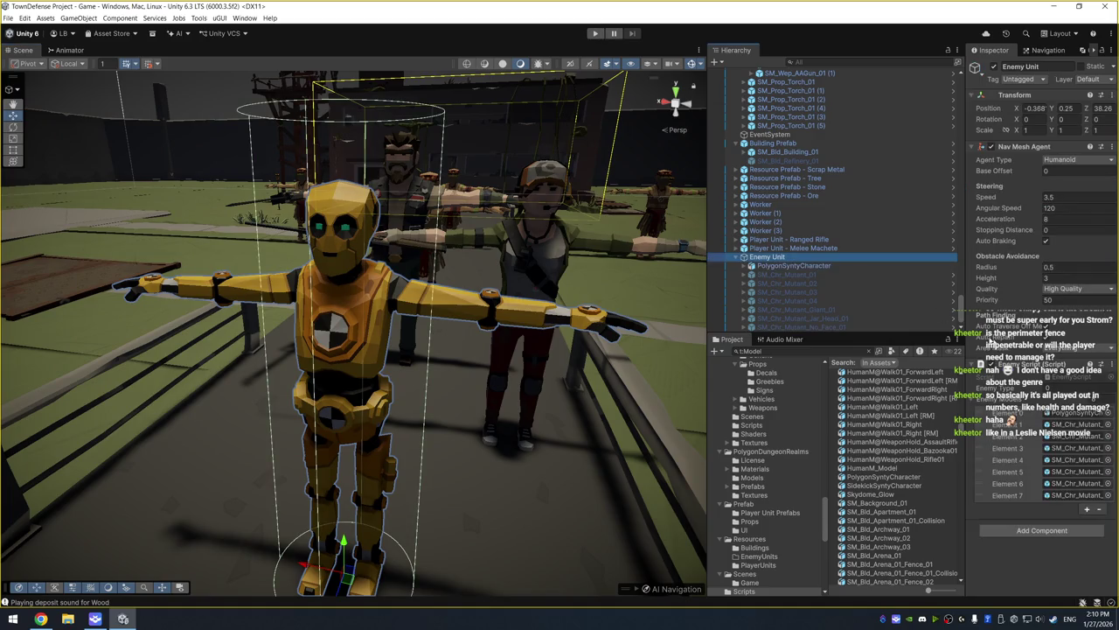
Run the game and select the Enemy Unit to check its agent
{"action": "left_click", "coordinate": [595, 33]}
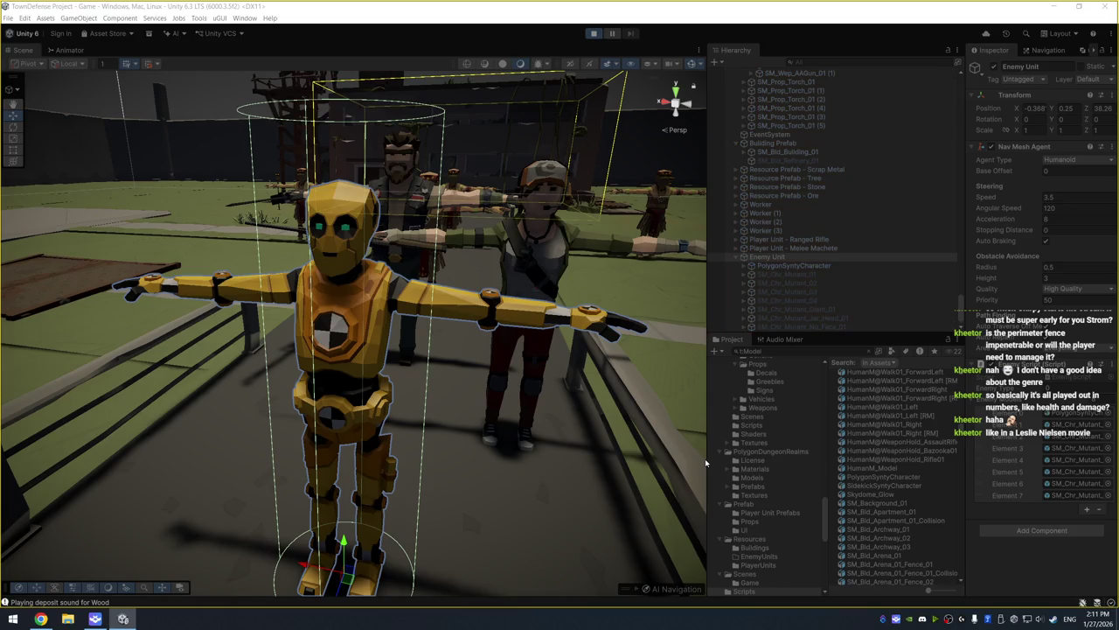
{"action": "mouse_move", "coordinate": [607, 489]}
{"action": "left_mouse_down"}
{"action": "mouse_move", "coordinate": [547, 470]}
{"action": "mouse_move", "coordinate": [598, 368]}
{"action": "left_mouse_up"}
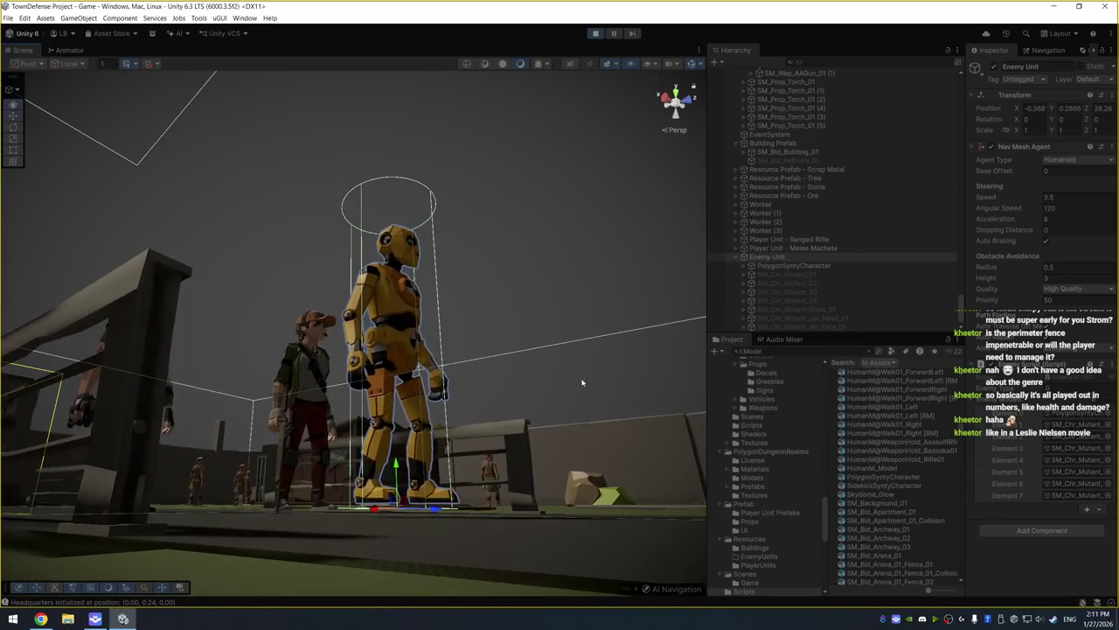
{"action": "left_click", "coordinate": [833, 266]}
{"action": "left_click", "coordinate": [794, 255]}
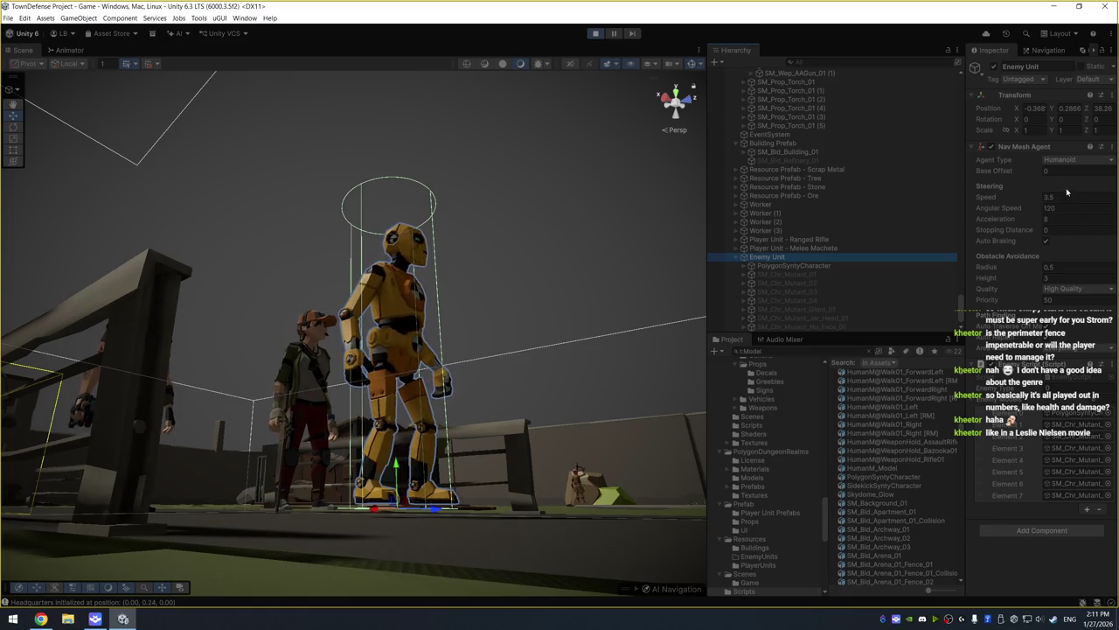
Try a Nav Mesh Agent Base Offset of -0.1 on Enemy Unit, then stop Play mode
{"action": "left_click", "coordinate": [1046, 111]}
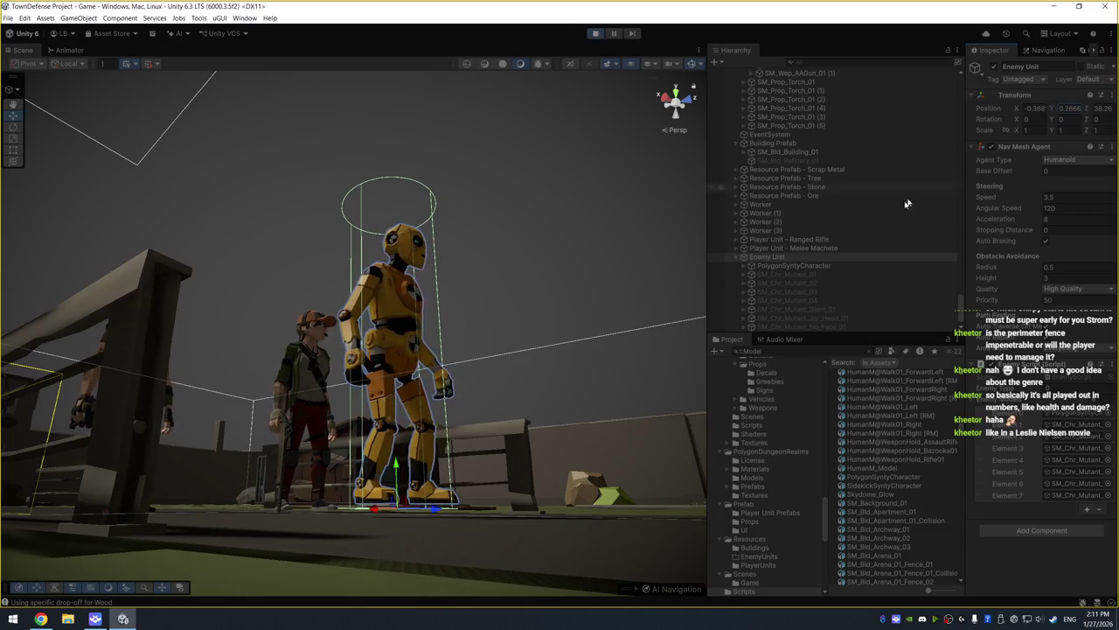
{"action": "left_click_drag", "start_coordinate": [1018, 172], "coordinate": [1004, 170]}
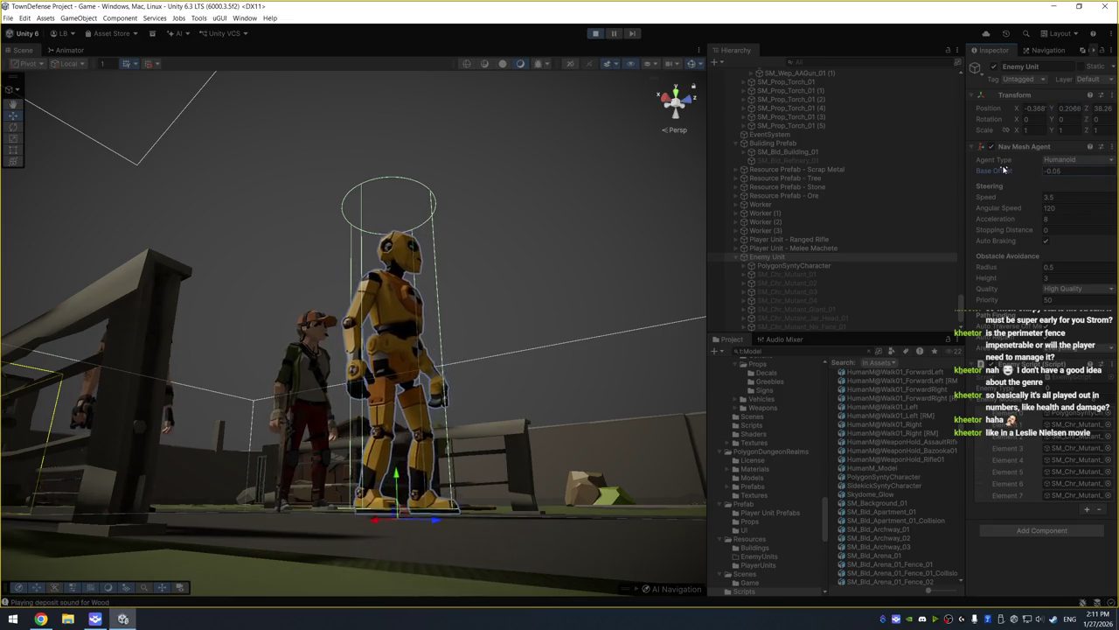
{"action": "left_click", "coordinate": [1074, 171]}
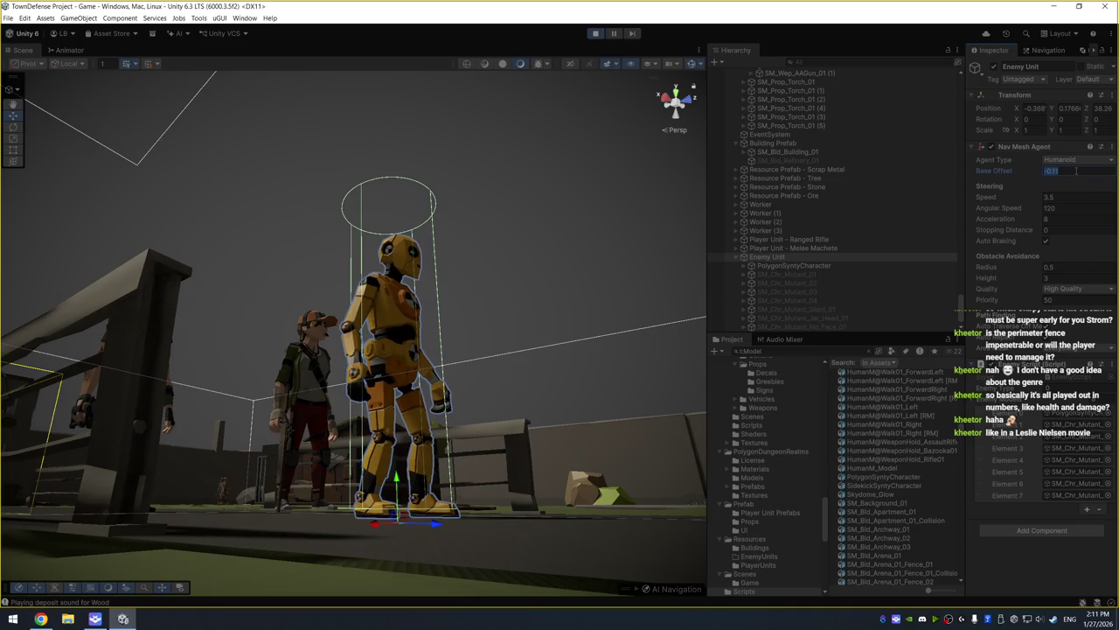
{"action": "type", "text": "-0.1"}
{"action": "key", "text": "Return"}
{"action": "left_click_drag", "start_coordinate": [525, 179], "coordinate": [590, 179]}
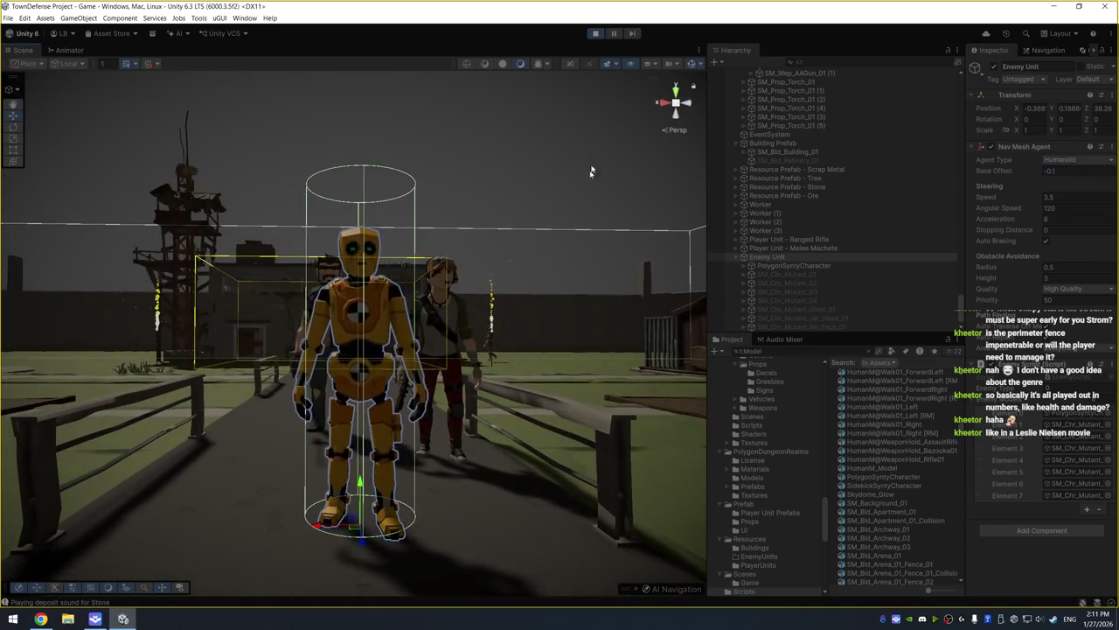
{"action": "key", "text": "ctrl+p"}
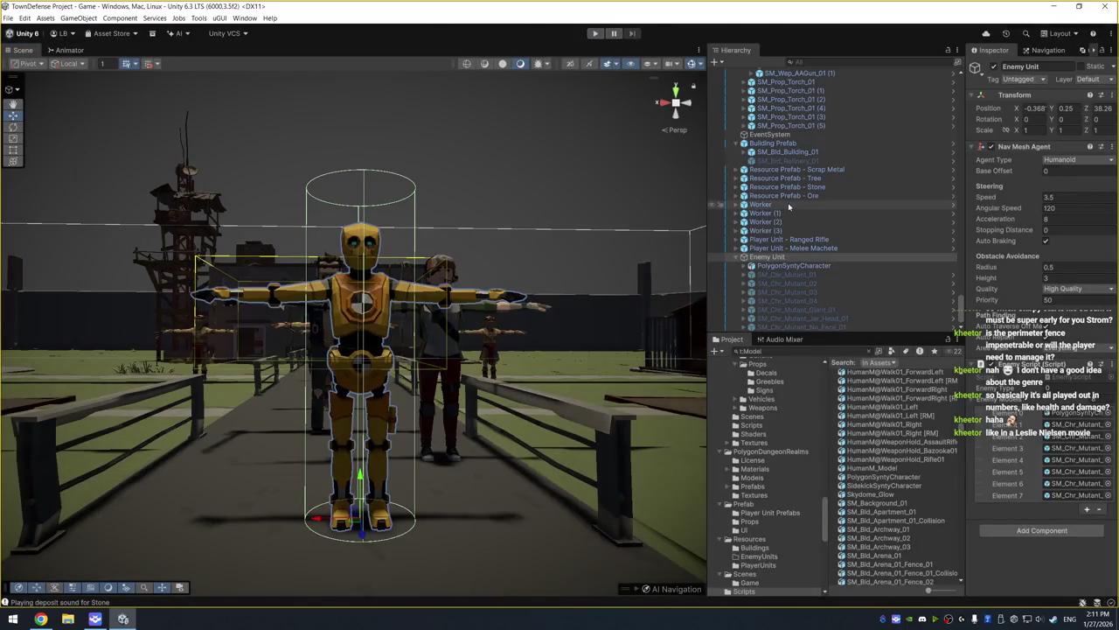
Set the Nav Mesh Agent Base Offset to -0.1 on Worker through Worker (3)
{"action": "left_click", "coordinate": [789, 206]}
{"action": "left_click", "coordinate": [769, 229], "text": "shift"}
{"action": "scroll", "coordinate": [1041, 349], "scroll_direction": "down", "scroll_amount": 2}
{"action": "left_click", "coordinate": [1071, 418]}
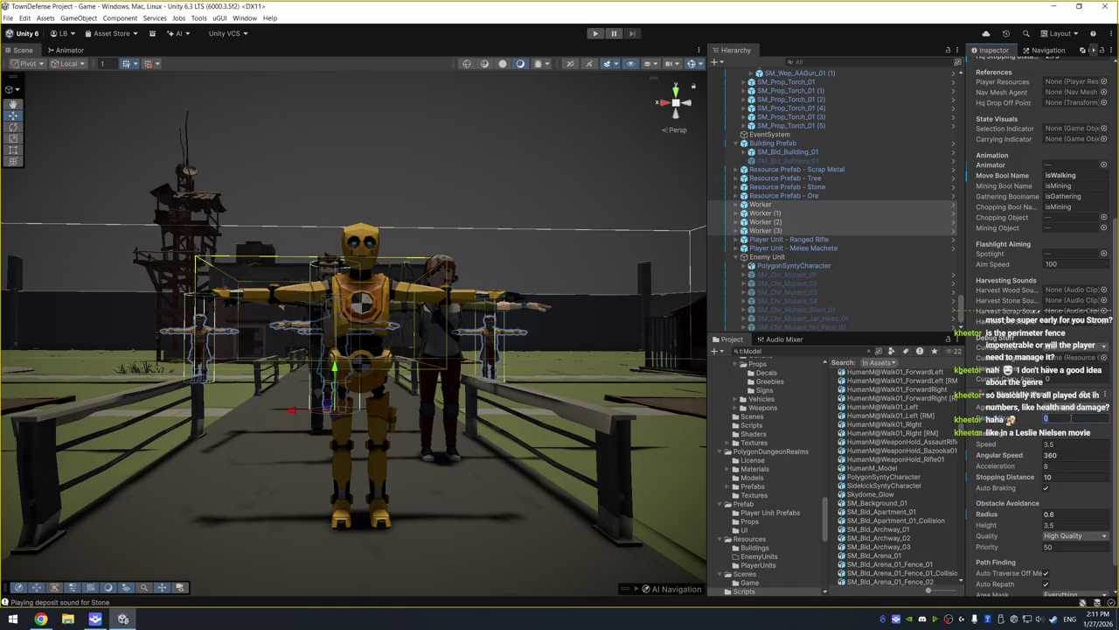
{"action": "type", "text": "0.1"}
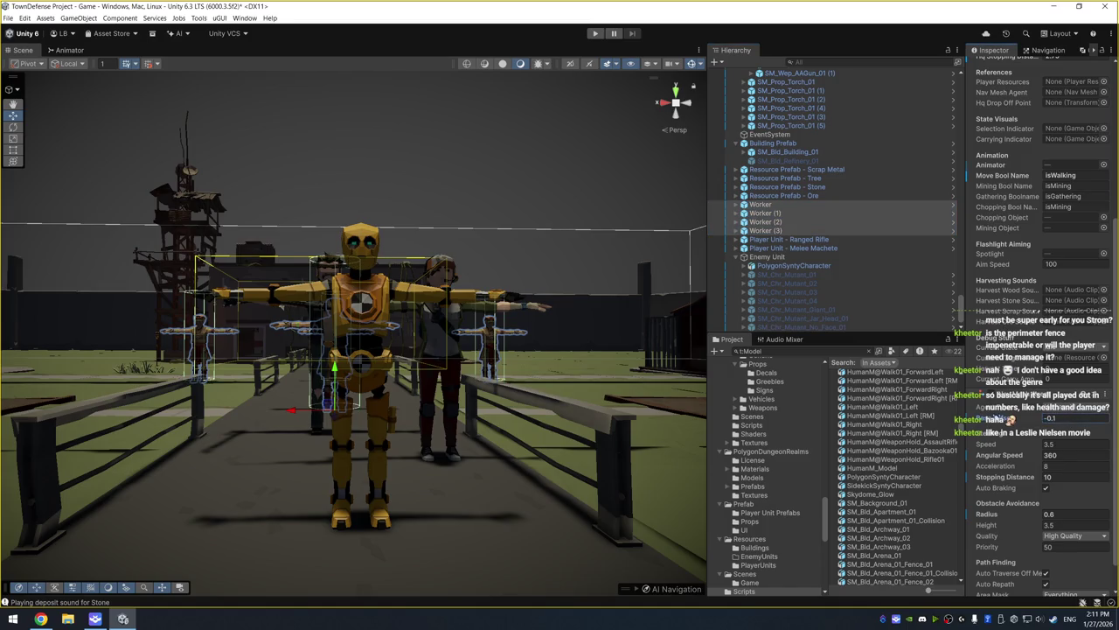
Apply the Base Offset change to the Worker prefab and run the game
{"action": "right_click", "coordinate": [999, 417]}
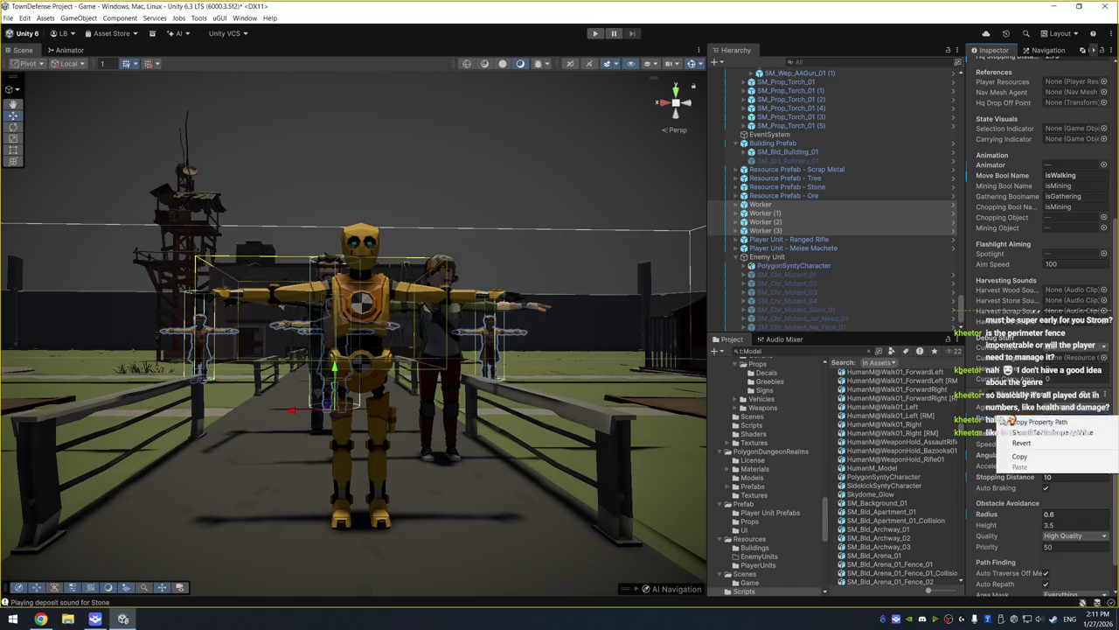
{"action": "left_click", "coordinate": [795, 205]}
{"action": "right_click", "coordinate": [1005, 418]}
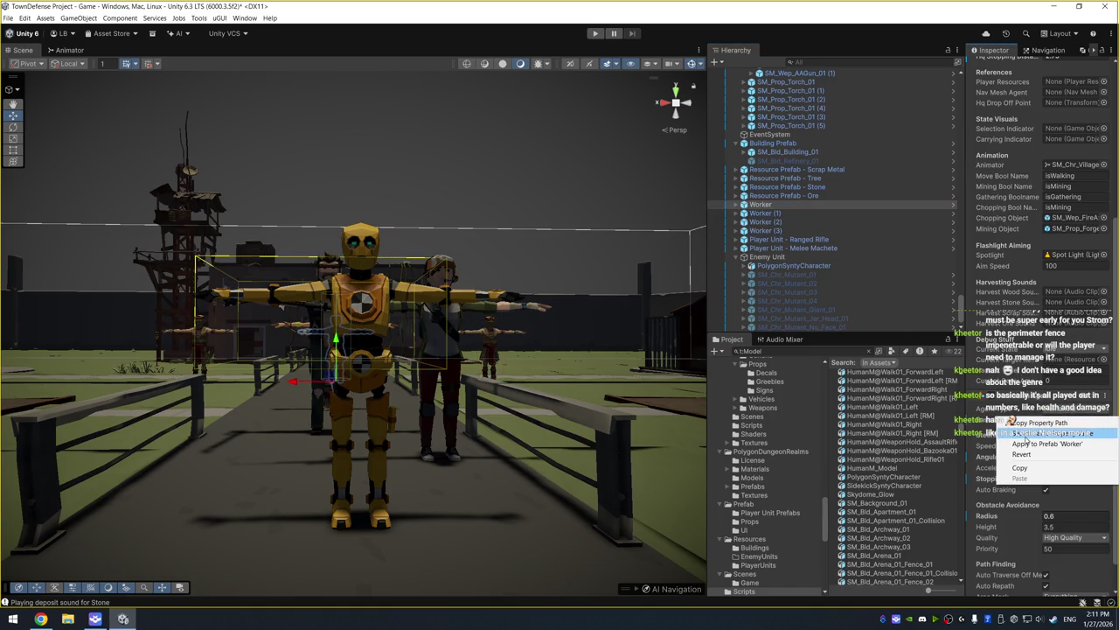
{"action": "left_click", "coordinate": [1023, 443]}
{"action": "key", "text": "f"}
{"action": "mouse_move", "coordinate": [531, 277]}
{"action": "left_mouse_down"}
{"action": "mouse_move", "coordinate": [432, 349]}
{"action": "mouse_move", "coordinate": [699, 163]}
{"action": "left_mouse_up"}
{"action": "left_click", "coordinate": [595, 33]}
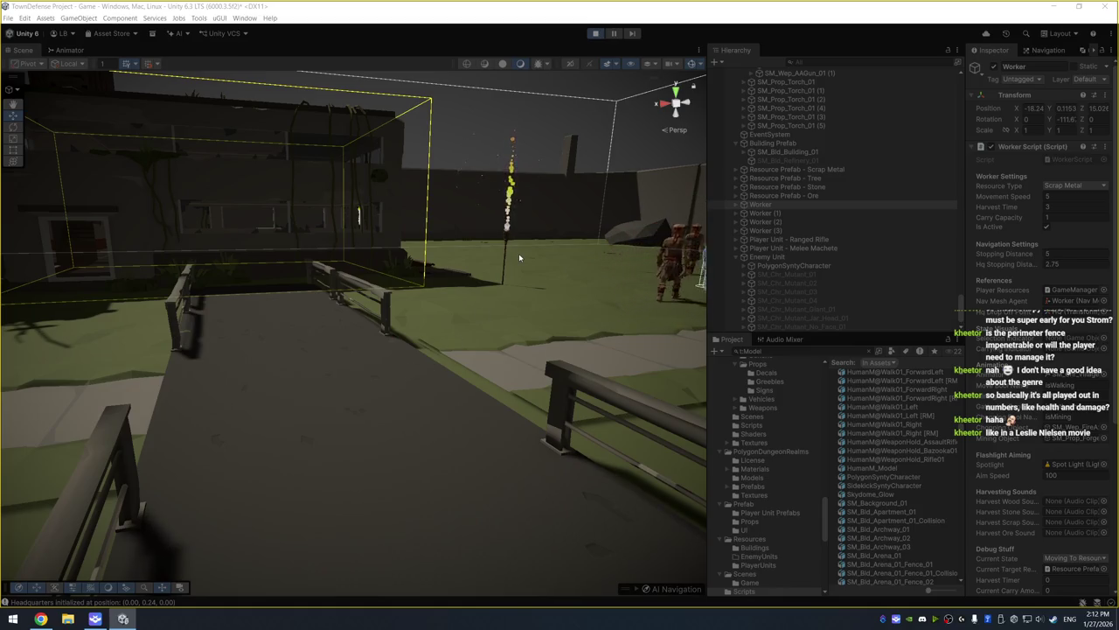
Stop Play mode, clear the worker selection and pan to the characters behind the fence
{"action": "key", "text": "ctrl+p"}
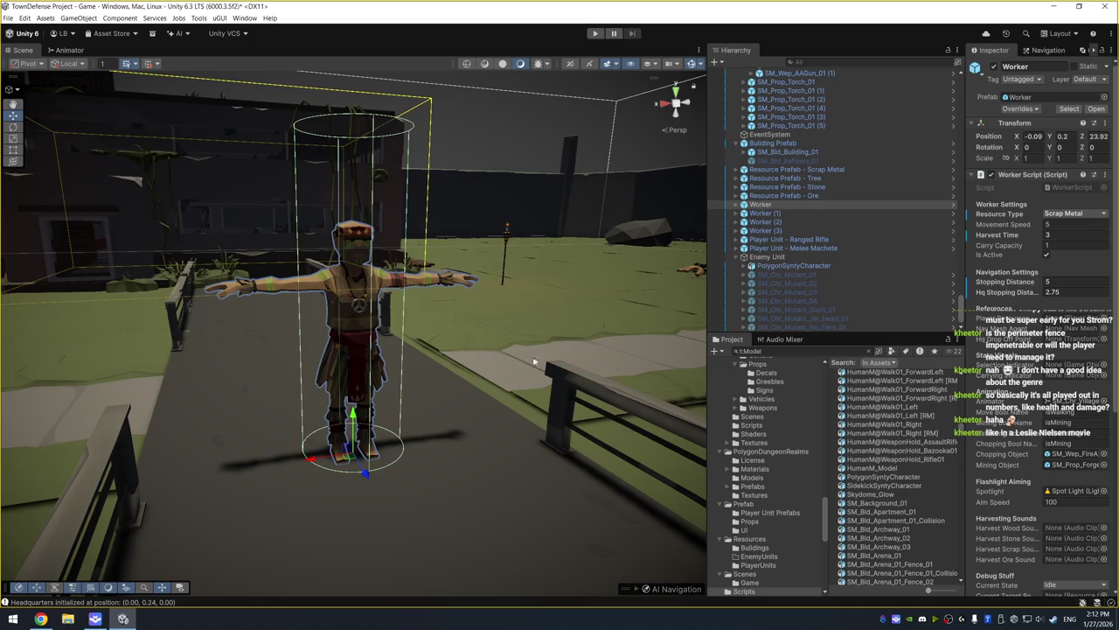
{"action": "left_click", "coordinate": [534, 360]}
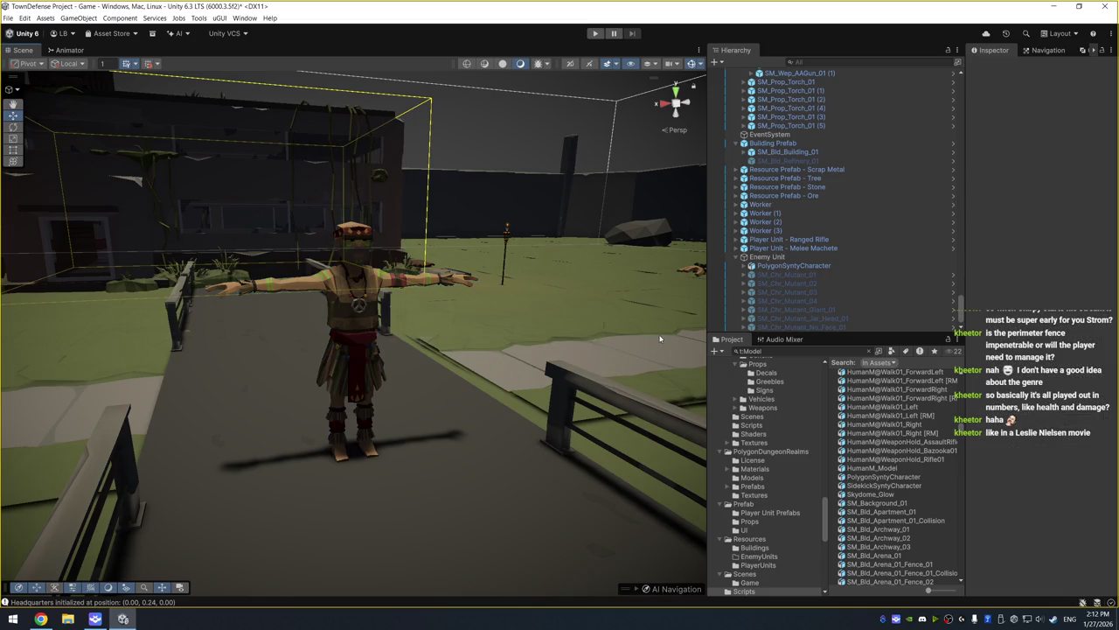
{"action": "scroll", "coordinate": [657, 334], "scroll_direction": "up", "scroll_amount": 10}
{"action": "left_click_drag", "start_coordinate": [619, 299], "coordinate": [296, 321]}
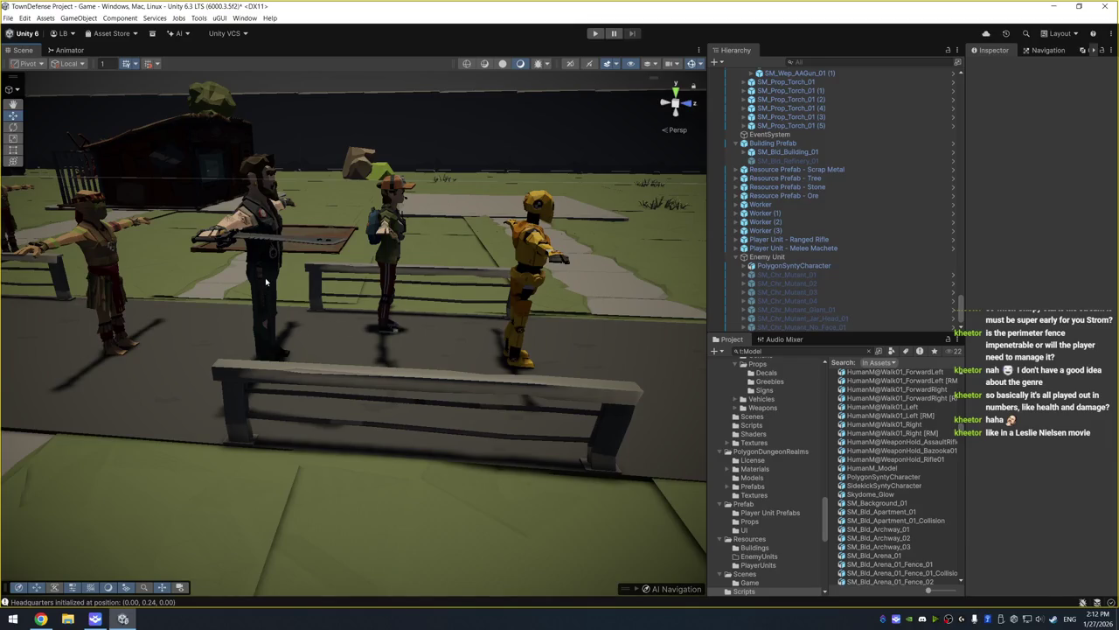
Frame Player Unit - Melee Machete, orbit over the path, and select the yellow enemy model
{"action": "left_click", "coordinate": [265, 277]}
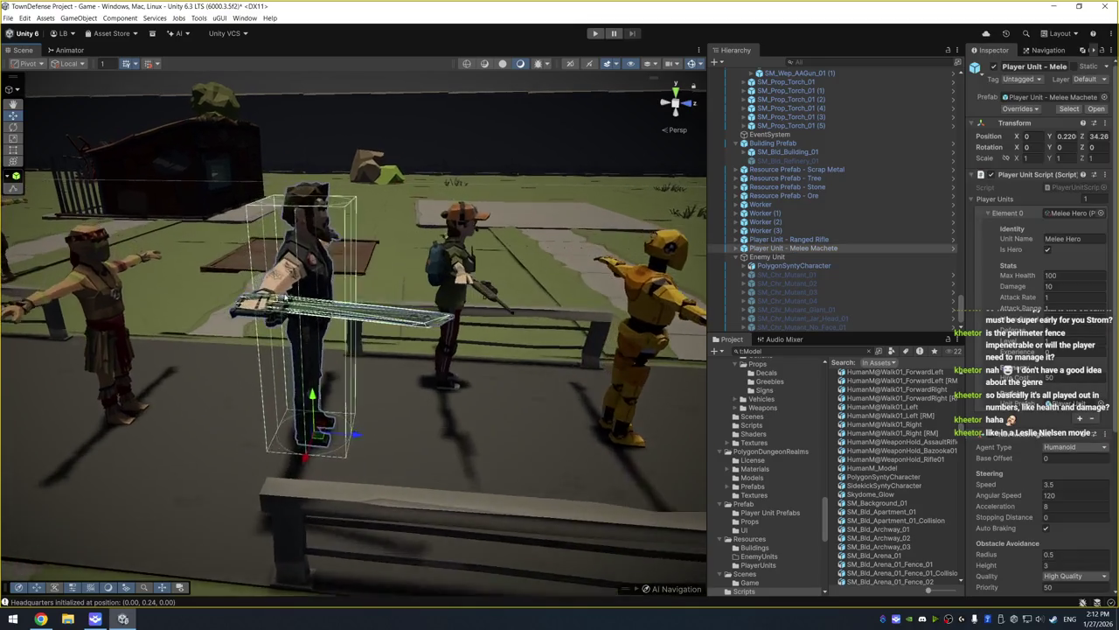
{"action": "key", "text": "f"}
{"action": "scroll", "coordinate": [422, 343], "scroll_direction": "down", "scroll_amount": 3}
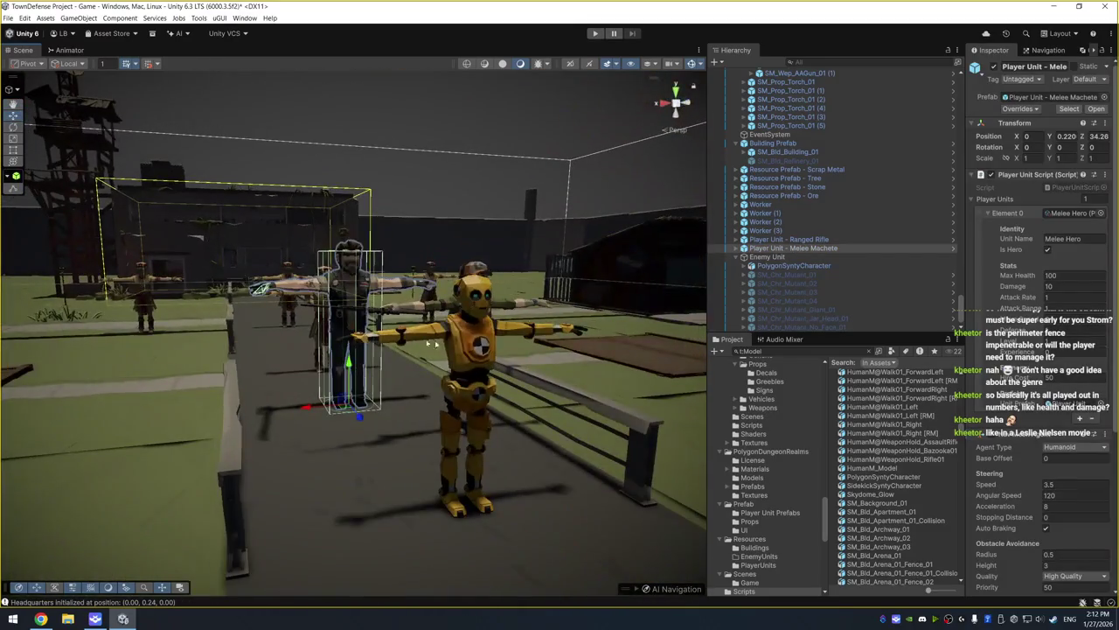
{"action": "mouse_move", "coordinate": [548, 270]}
{"action": "left_mouse_down"}
{"action": "mouse_move", "coordinate": [584, 296]}
{"action": "mouse_move", "coordinate": [540, 277]}
{"action": "left_mouse_up"}
{"action": "mouse_move", "coordinate": [478, 241]}
{"action": "left_mouse_down"}
{"action": "mouse_move", "coordinate": [489, 249]}
{"action": "mouse_move", "coordinate": [467, 219]}
{"action": "left_mouse_up"}
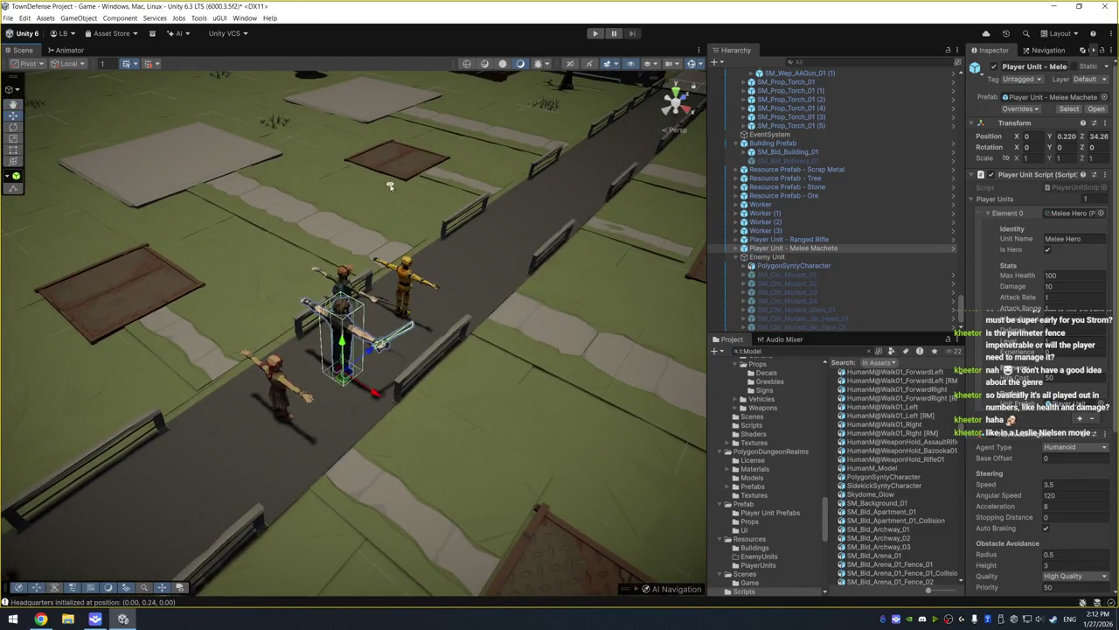
{"action": "left_click_drag", "start_coordinate": [391, 188], "coordinate": [426, 192]}
{"action": "left_click", "coordinate": [395, 262]}
{"action": "left_click", "coordinate": [396, 265]}
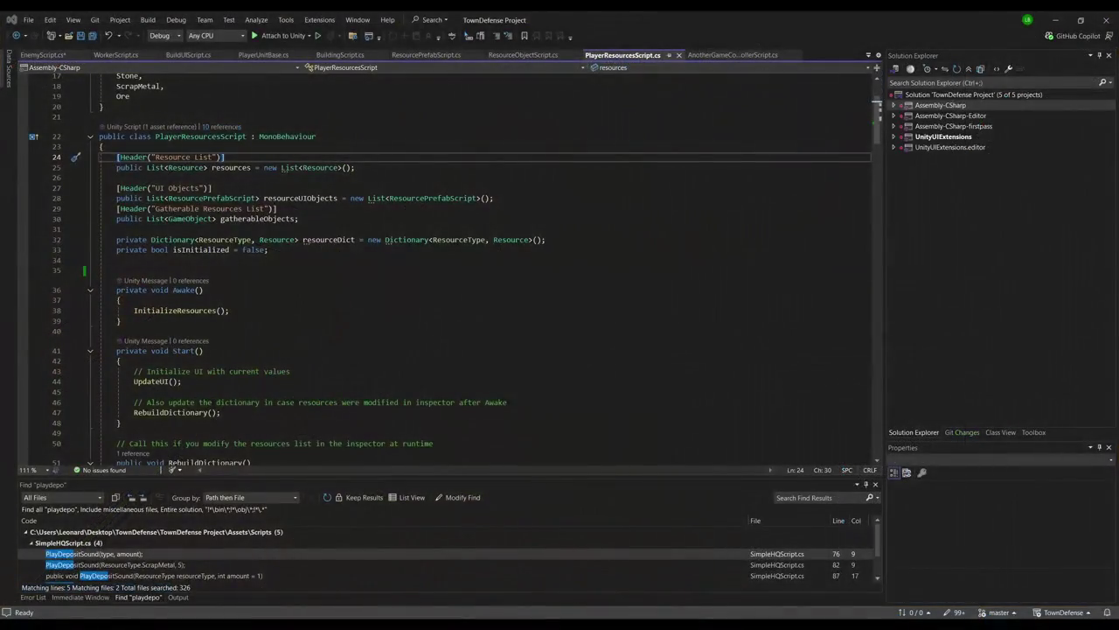
Add a [SerializeField] private AnotherGameControllerScript gameController field to EnemyScript
{"action": "left_click", "coordinate": [44, 54]}
{"action": "left_click", "coordinate": [346, 188]}
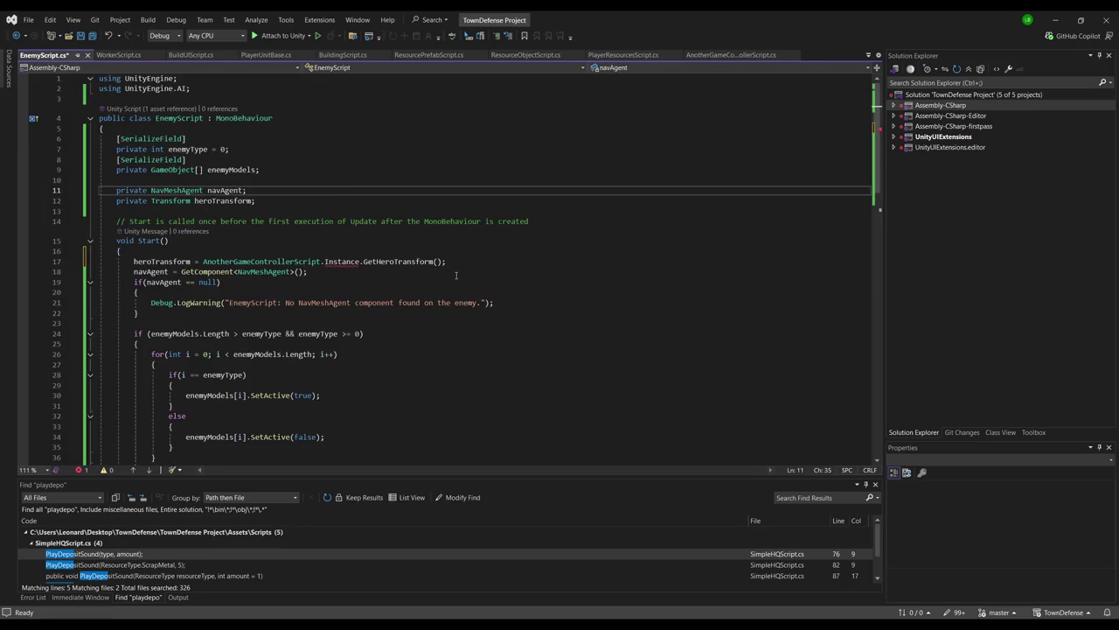
{"action": "left_click", "coordinate": [297, 213]}
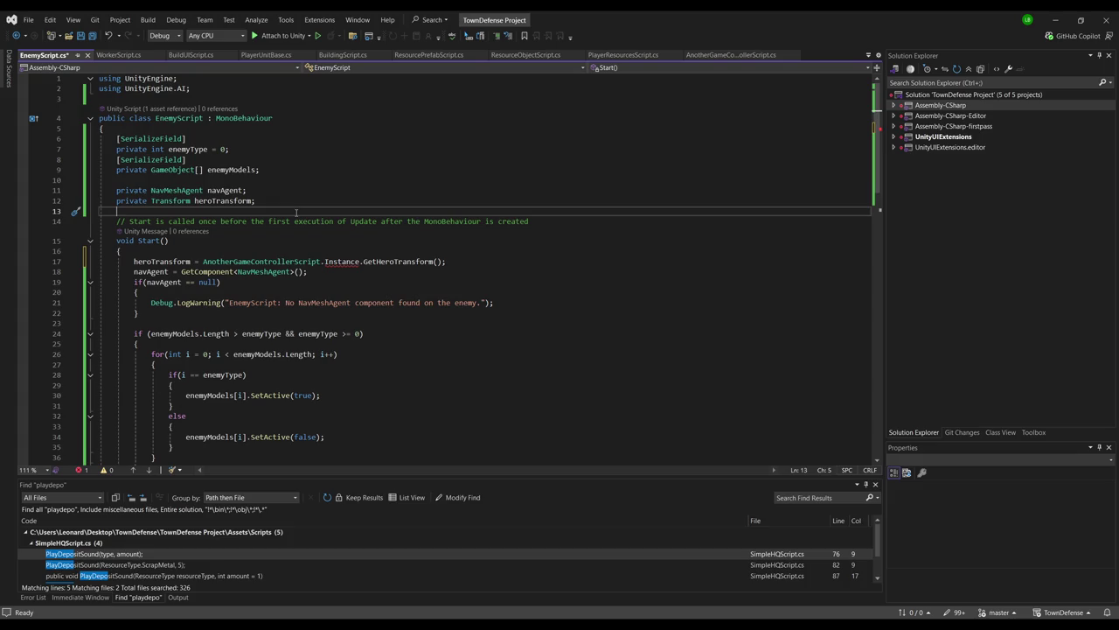
{"action": "left_click_drag", "start_coordinate": [471, 264], "coordinate": [202, 262]}
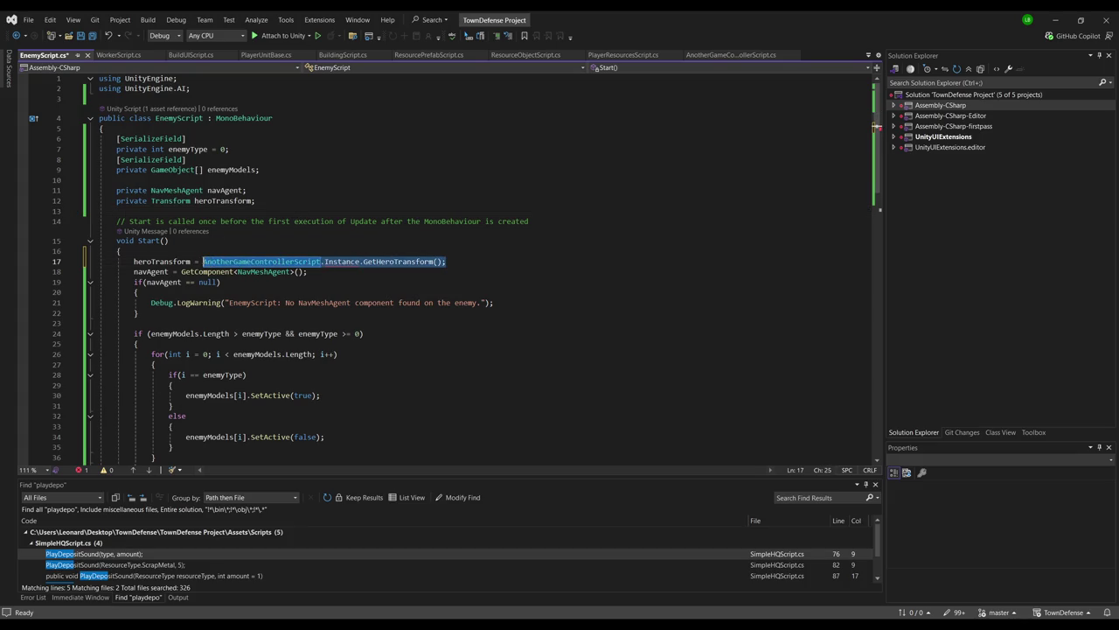
{"action": "left_click", "coordinate": [261, 211]}
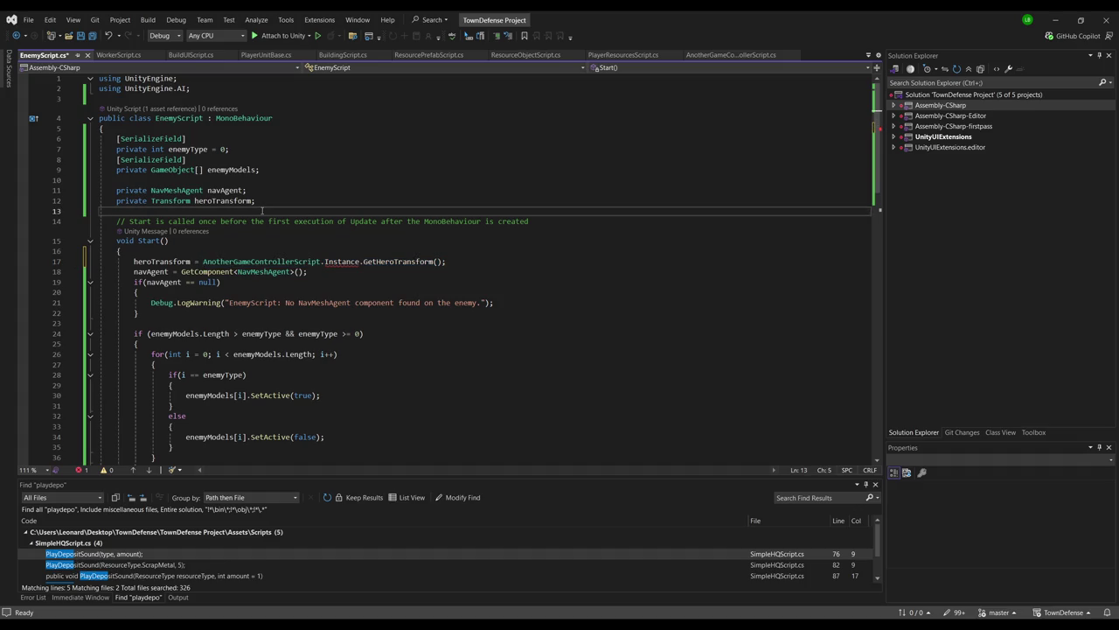
{"action": "type", "text": "[SerializeField]"}
{"action": "key", "text": "BackSpace"}
{"action": "key", "text": "Return"}
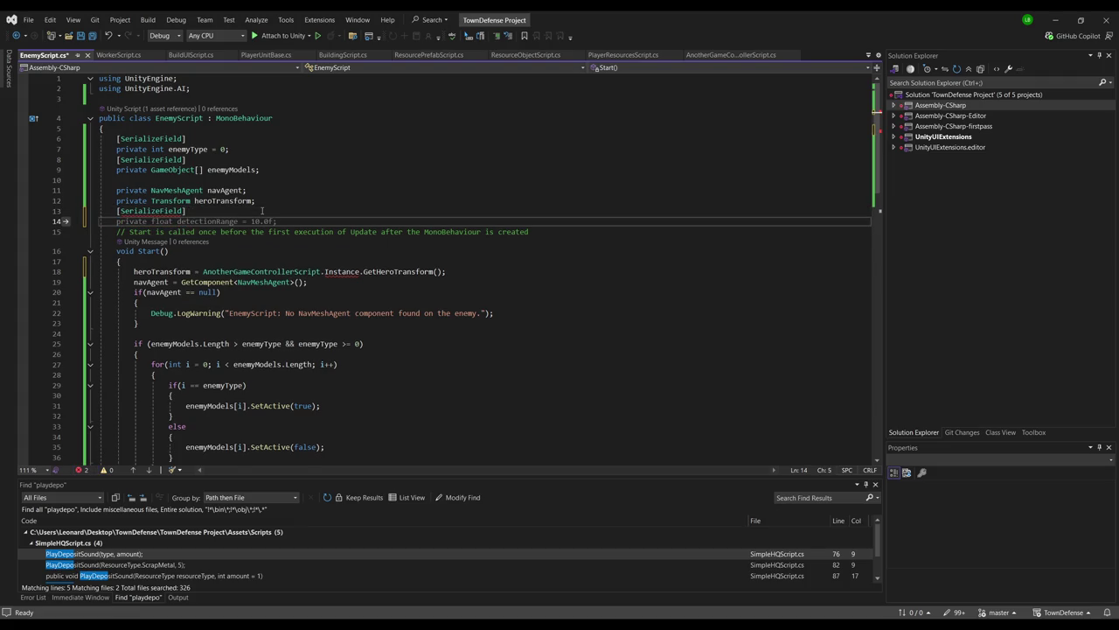
{"action": "type", "text": "private Ano"}
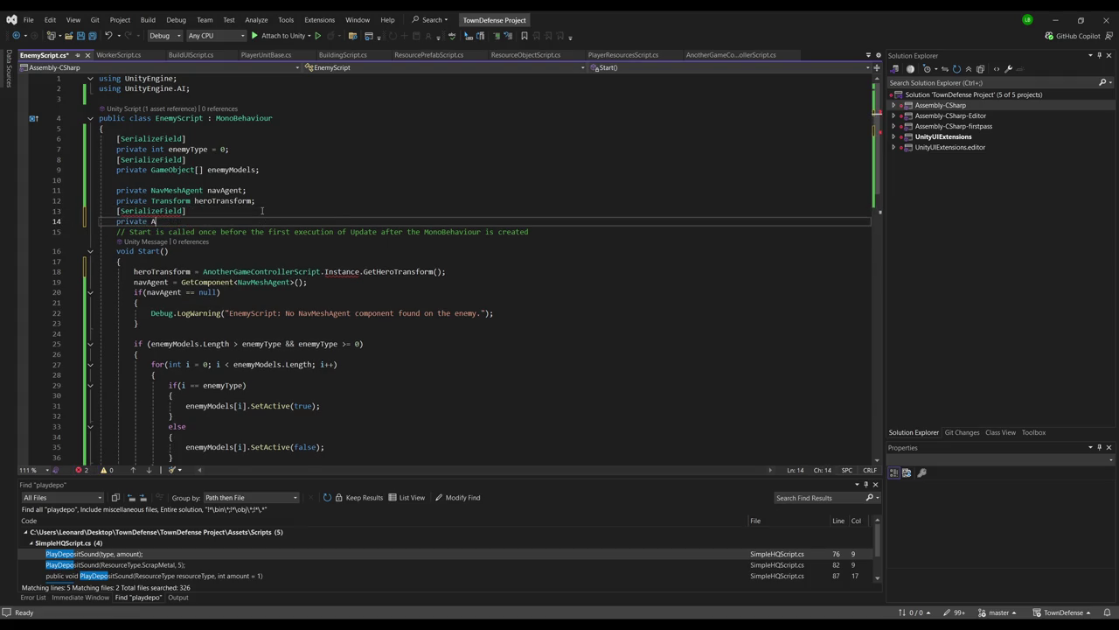
{"action": "key", "text": "Tab"}
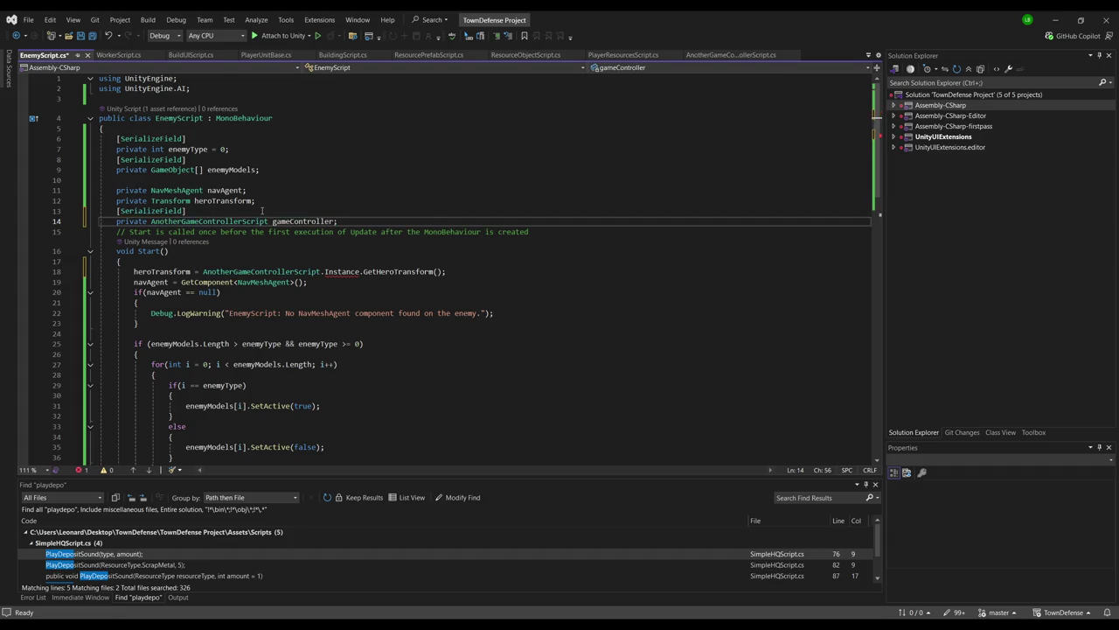
{"action": "key", "text": "Return"}
In Start, assign gameController = GameObject.Find("AnotherGameController").GetComponent<AnotherGameControllerScript>()
{"action": "left_click", "coordinate": [456, 280]}
{"action": "double_click", "coordinate": [303, 221]}
{"action": "key", "text": "ctrl+c"}
{"action": "double_click", "coordinate": [162, 282]}
{"action": "key", "text": "ctrl+v"}
{"action": "left_click_drag", "start_coordinate": [450, 281], "coordinate": [208, 281]}
{"action": "type", "text": "G"}
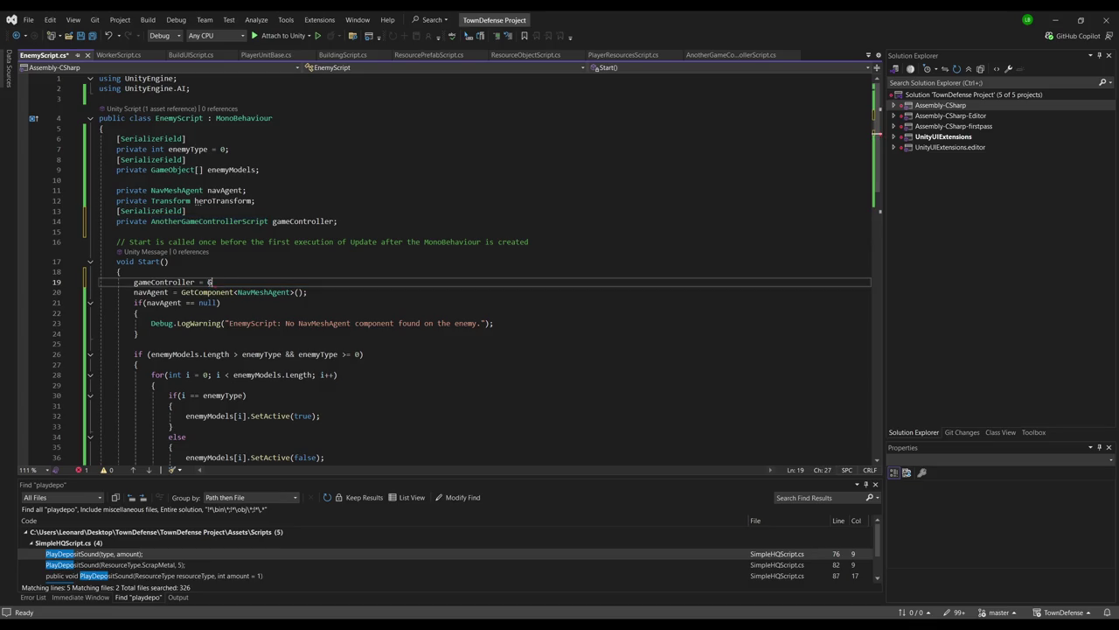
{"action": "type", "text": "ameObject.Find"}
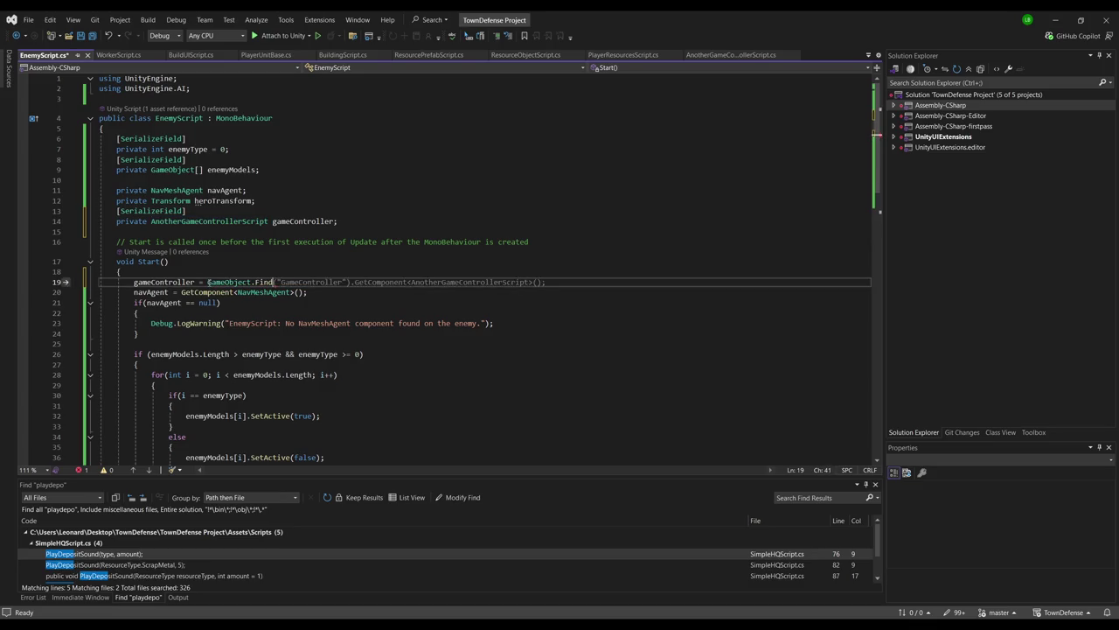
{"action": "type", "text": "(\"AnotherG"}
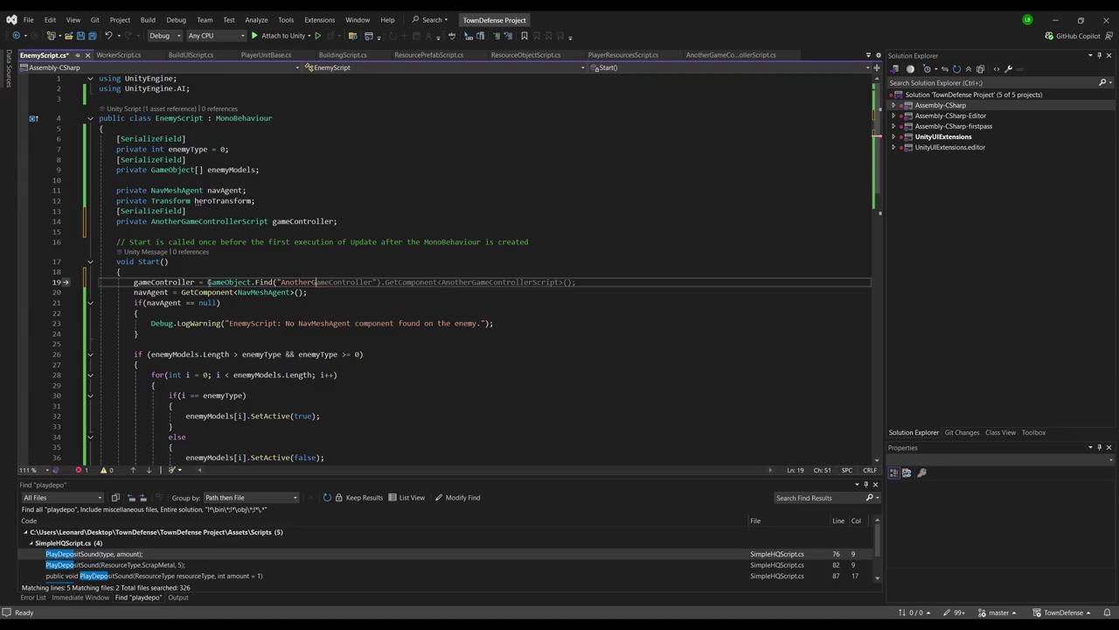
{"action": "key", "text": "Tab"}
{"action": "key", "text": "Return"}
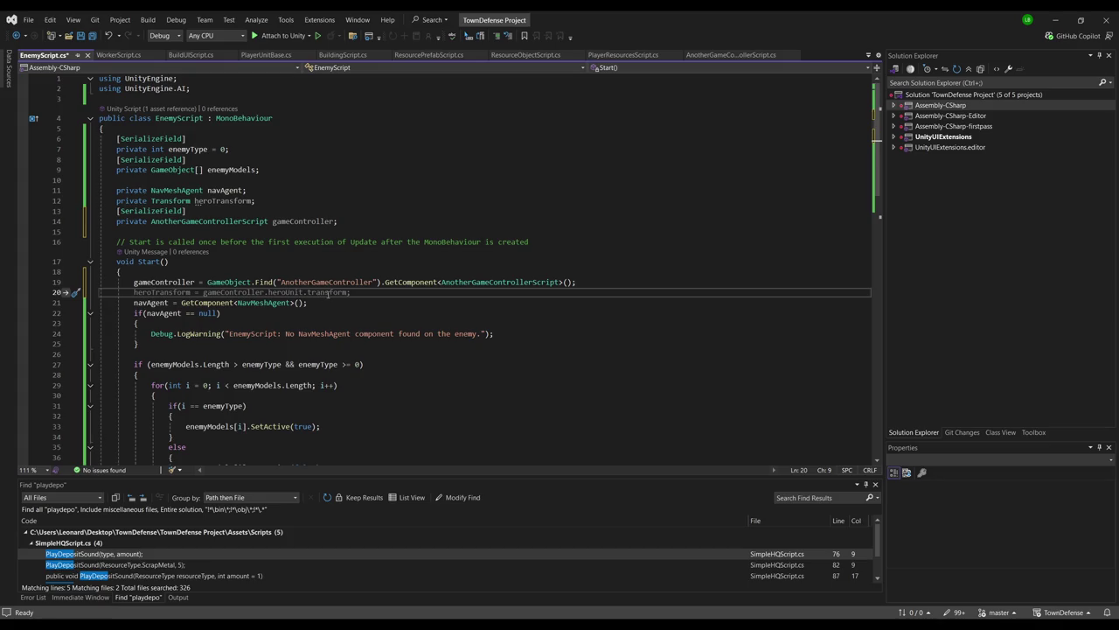
Remove the blank line in Start and add heroTransform = gameController.hero, then check AnotherGameControllerScript
{"action": "scroll", "coordinate": [371, 314], "scroll_direction": "down", "scroll_amount": 1}
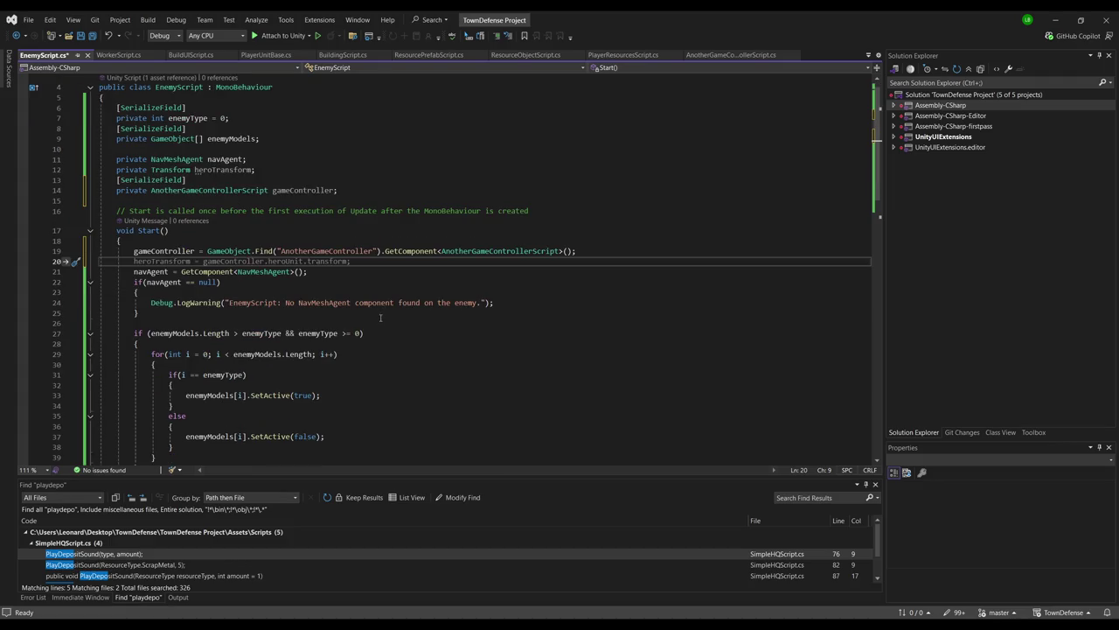
{"action": "left_click", "coordinate": [488, 243]}
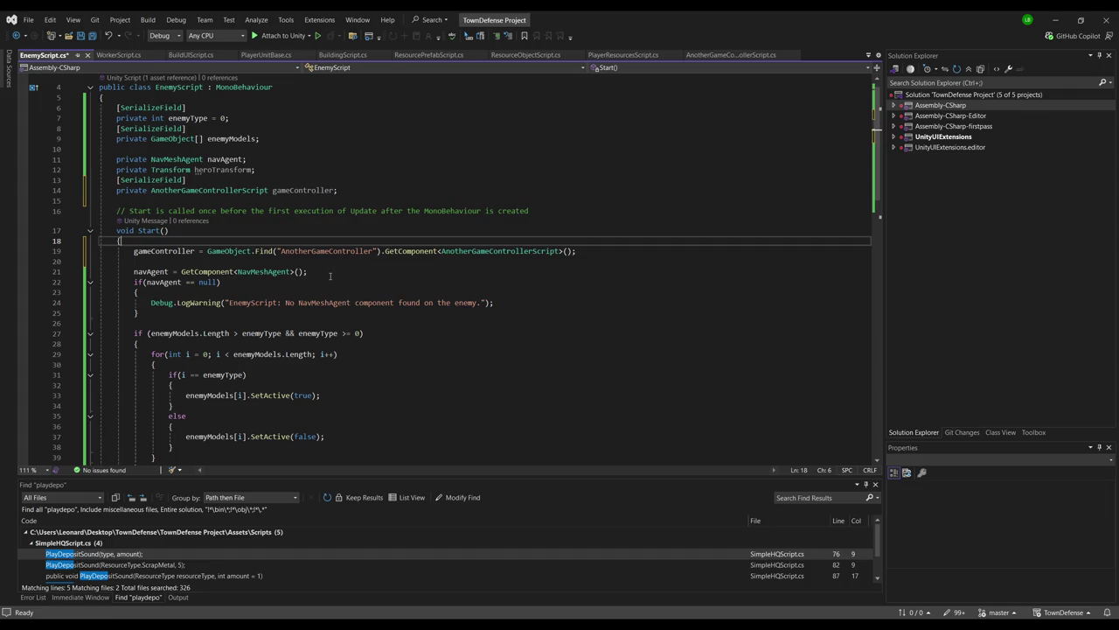
{"action": "left_click", "coordinate": [363, 271]}
{"action": "left_click", "coordinate": [378, 252]}
{"action": "key", "text": "Down"}
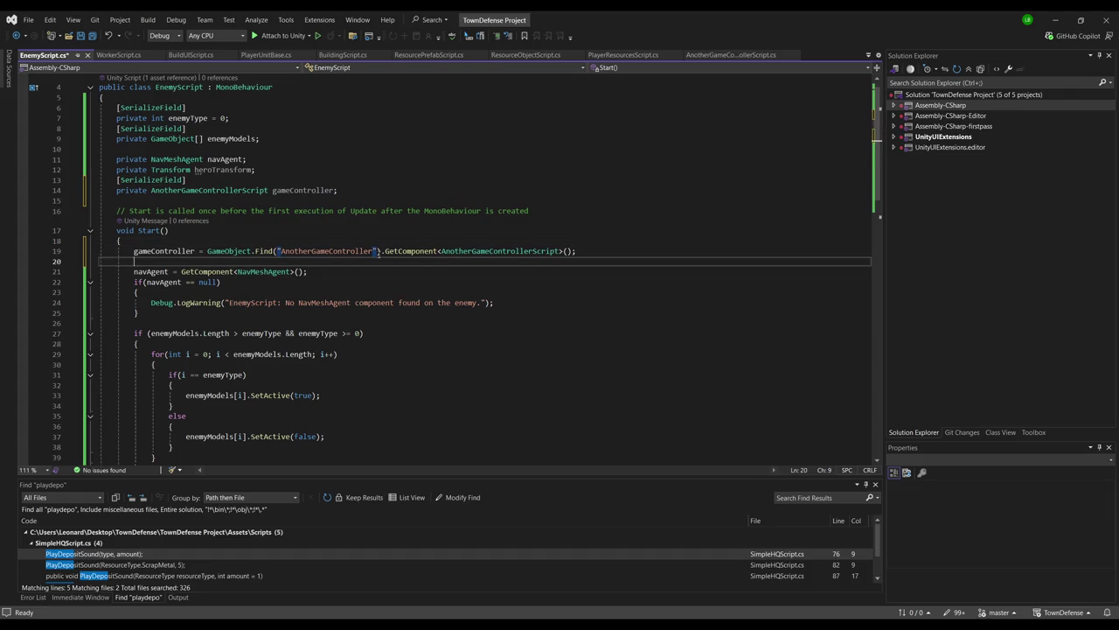
{"action": "key", "text": "Delete"}
{"action": "key", "text": "alt+Tab"}
{"action": "scroll", "coordinate": [844, 234], "scroll_direction": "up", "scroll_amount": 5}
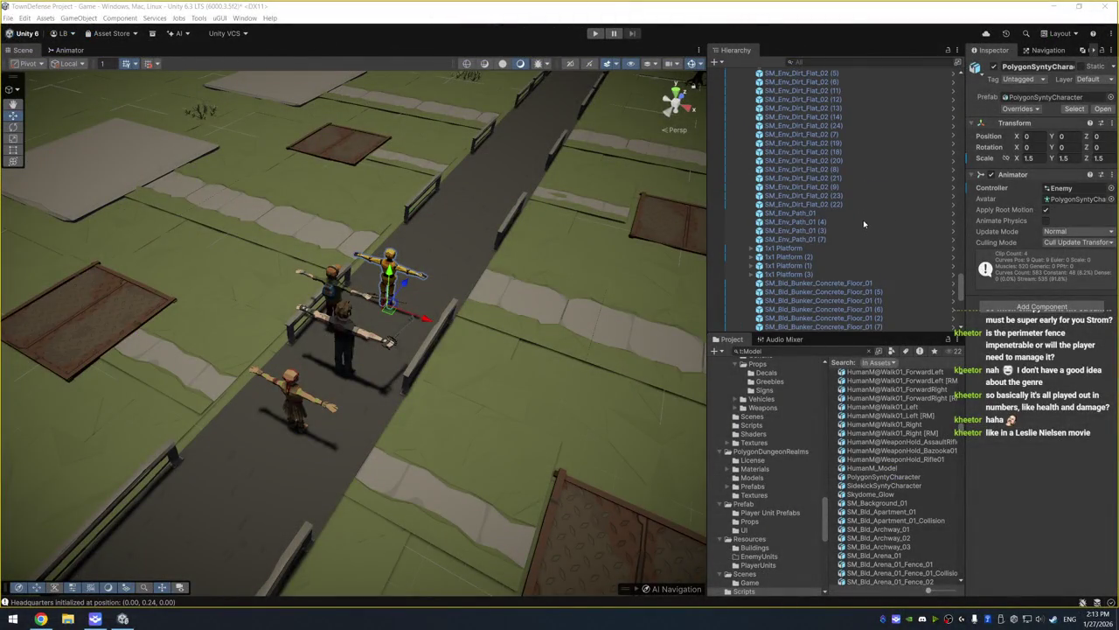
{"action": "key", "text": "alt+Tab"}
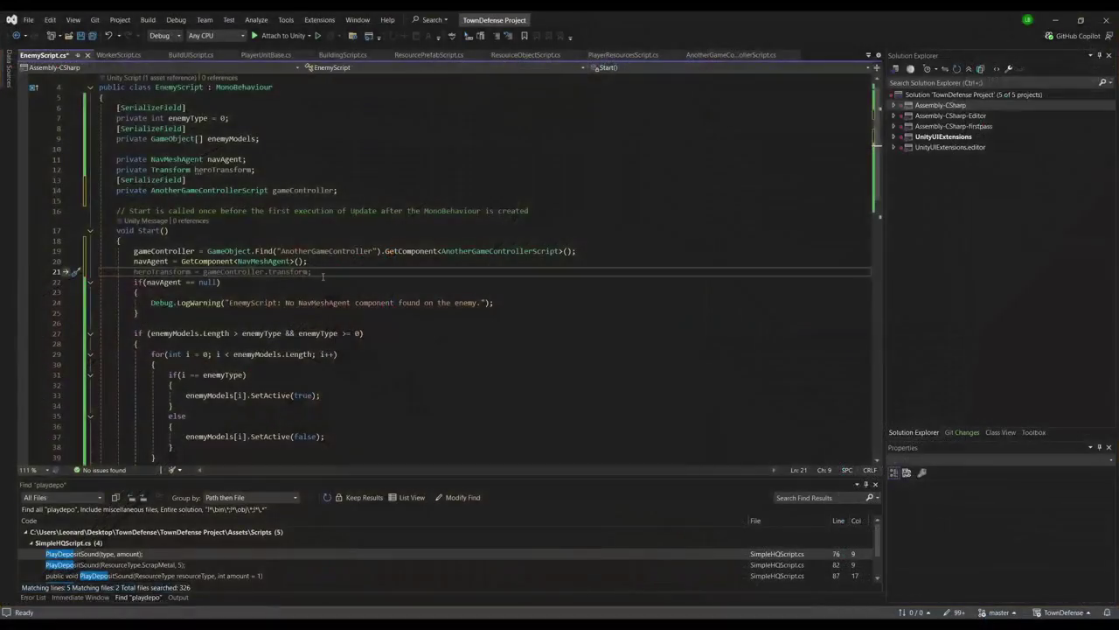
{"action": "type", "text": "hero"}
{"action": "type", "text": "Transform = "}
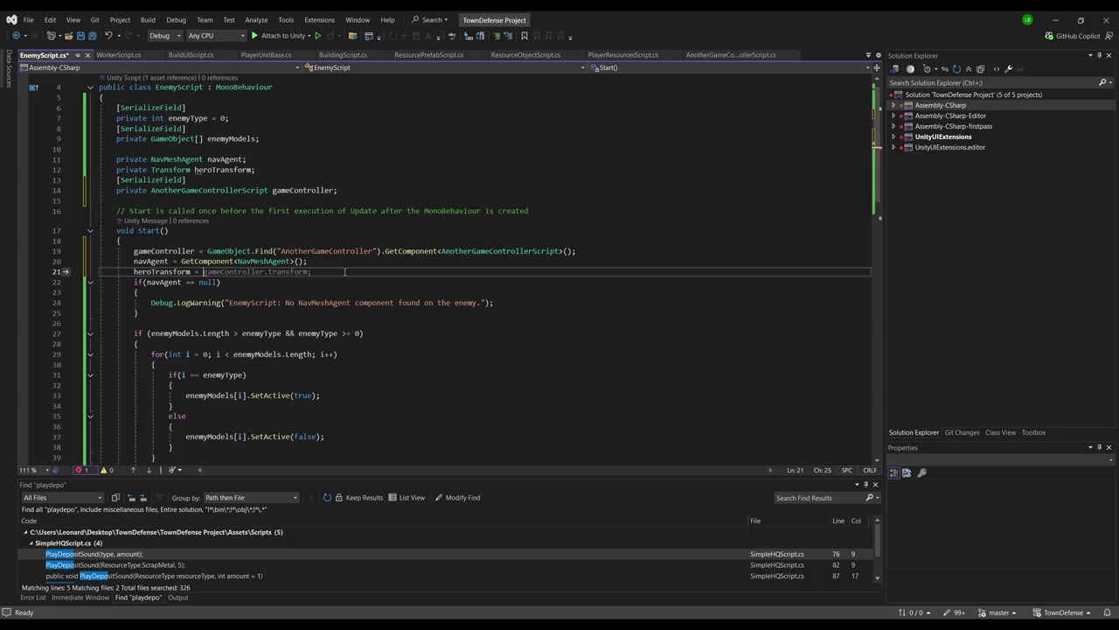
{"action": "type", "text": "gameController.hero"}
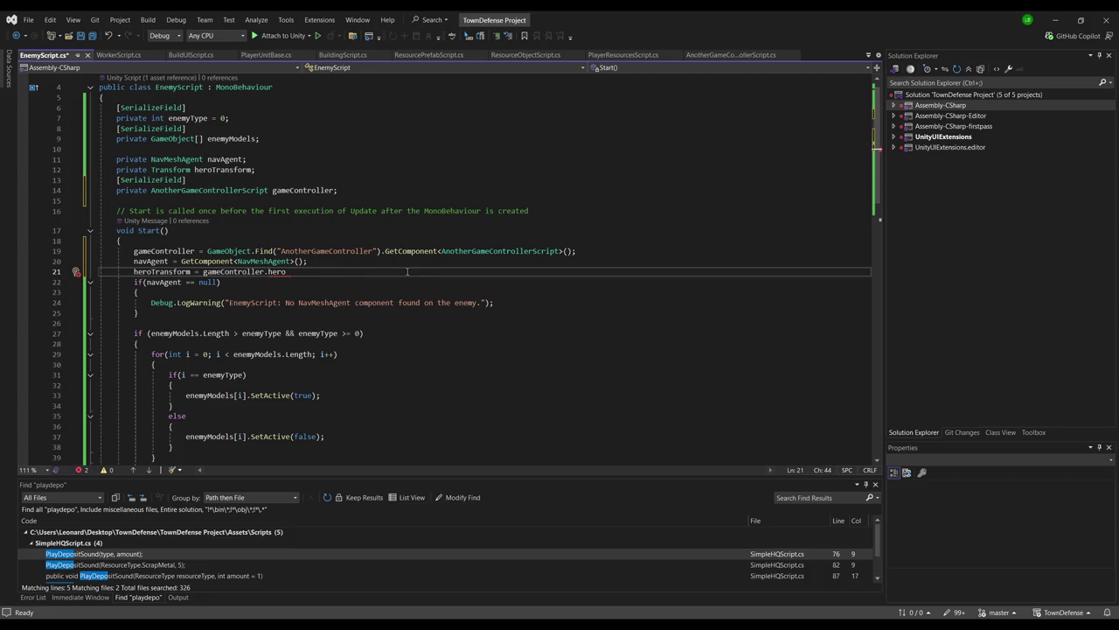
{"action": "left_click", "coordinate": [730, 54]}
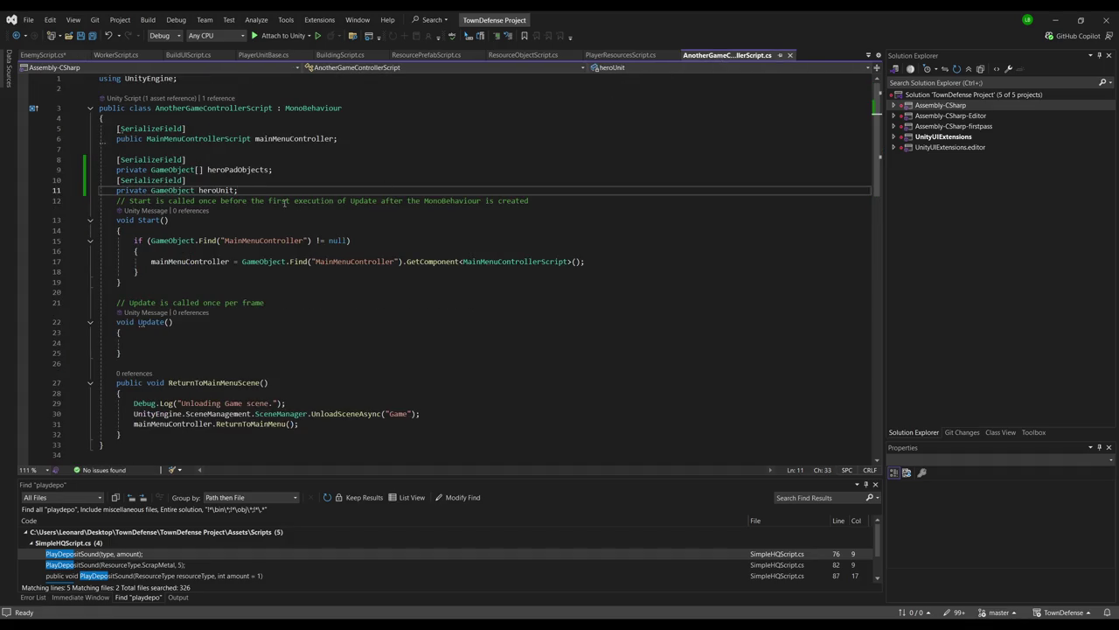
Add a public Transform GetHeroTransform() method returning heroUnit.transform, save, and return to Unity
{"action": "double_click", "coordinate": [134, 192]}
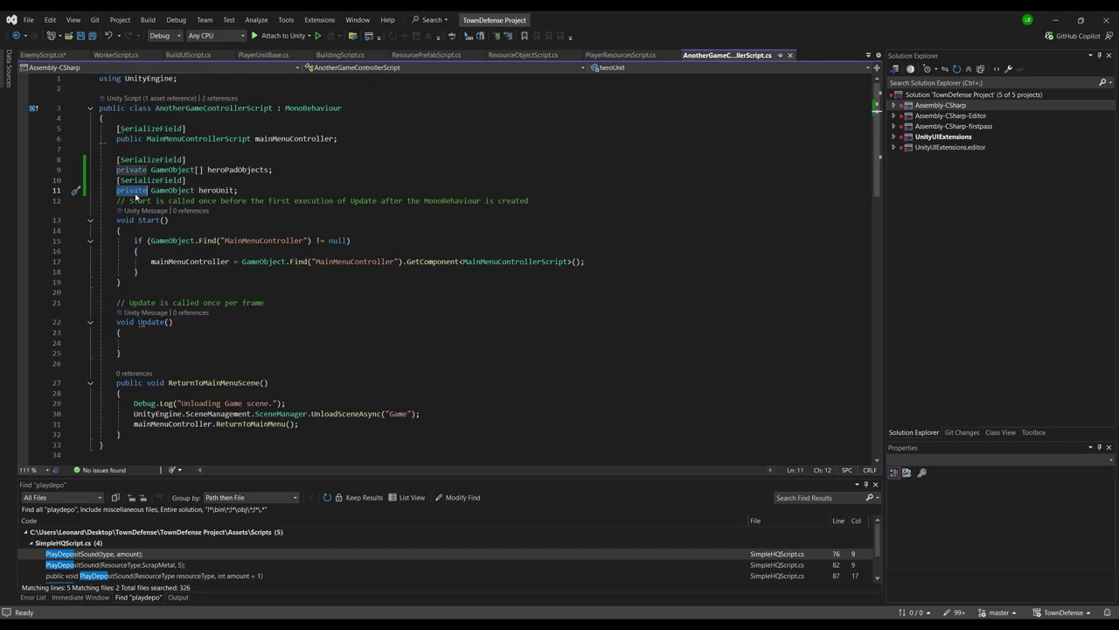
{"action": "left_click", "coordinate": [200, 362]}
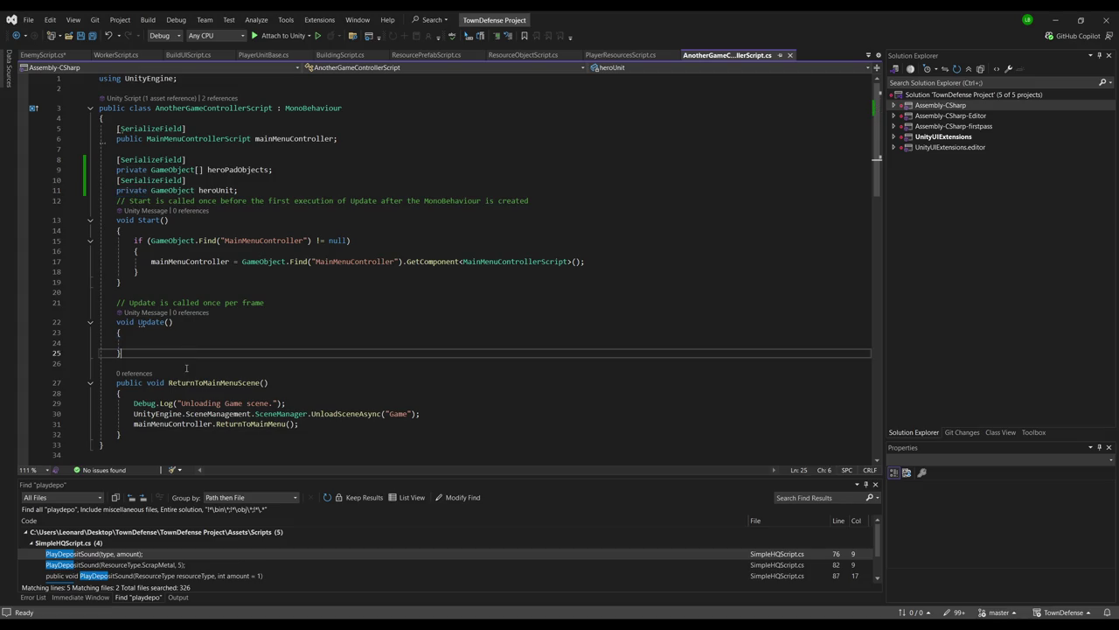
{"action": "key", "text": "Return"}
{"action": "type", "text": "public GetHer"}
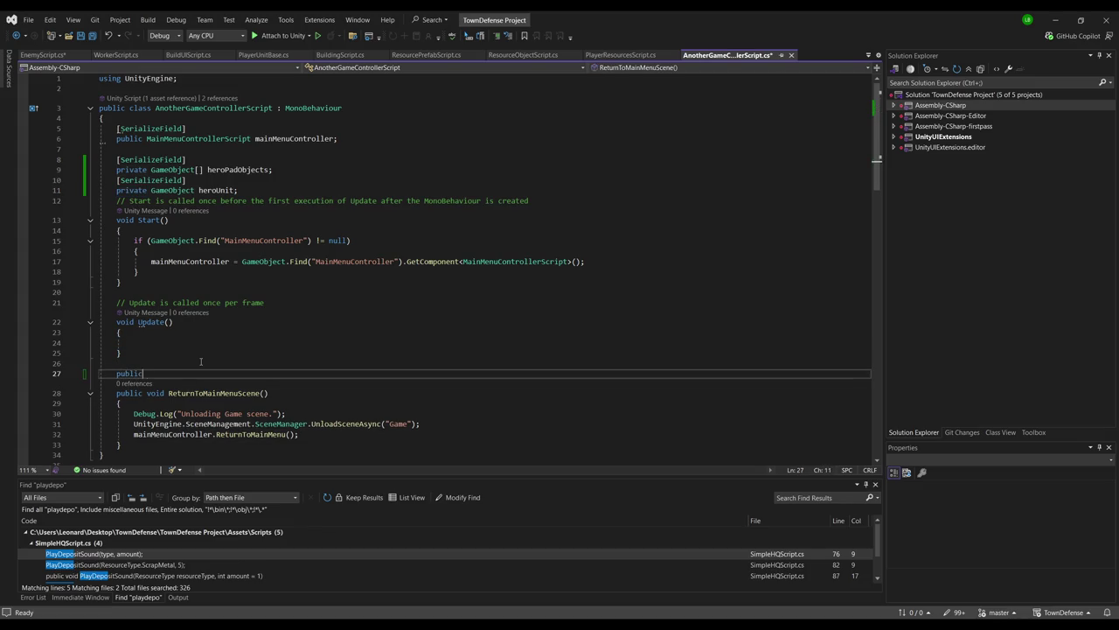
{"action": "key", "text": "BackSpace"}
{"action": "key", "text": "BackSpace"}
{"action": "key", "text": "BackSpace"}
{"action": "type", "text": "Transform"}
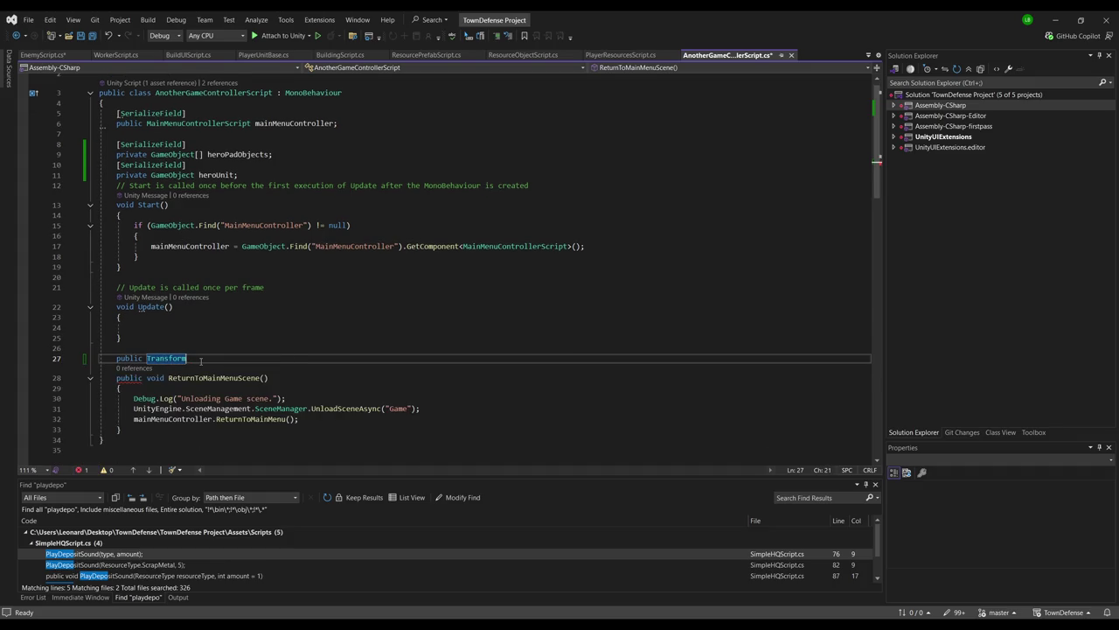
{"action": "key", "text": "BackSpace"}
{"action": "key", "text": "BackSpace"}
{"action": "key", "text": "BackSpace"}
{"action": "type", "text": "Trans"}
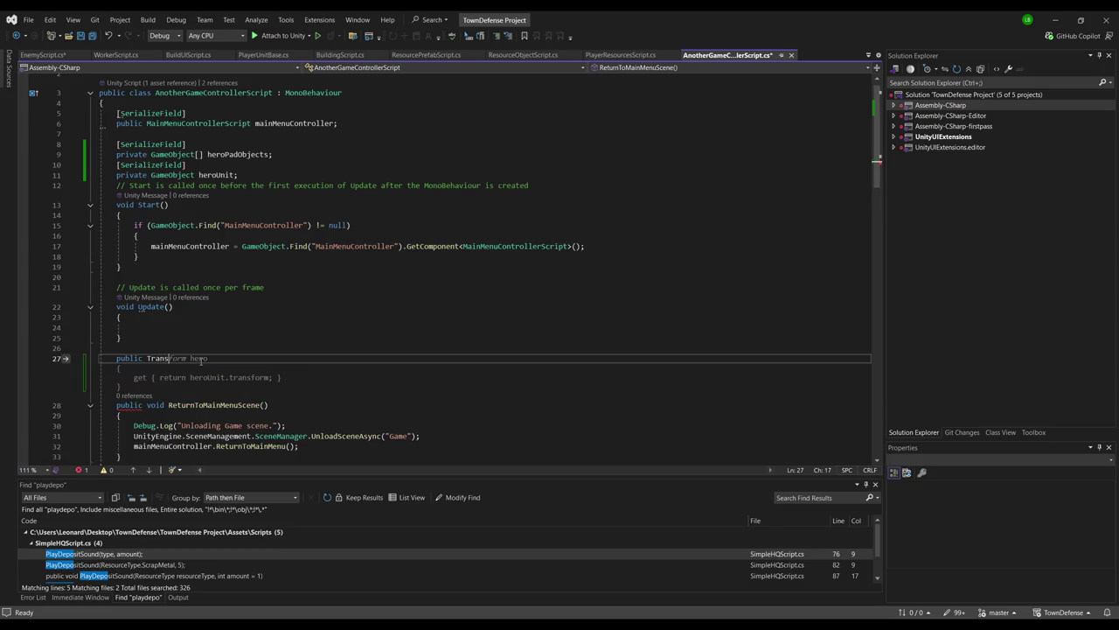
{"action": "type", "text": "form Get"}
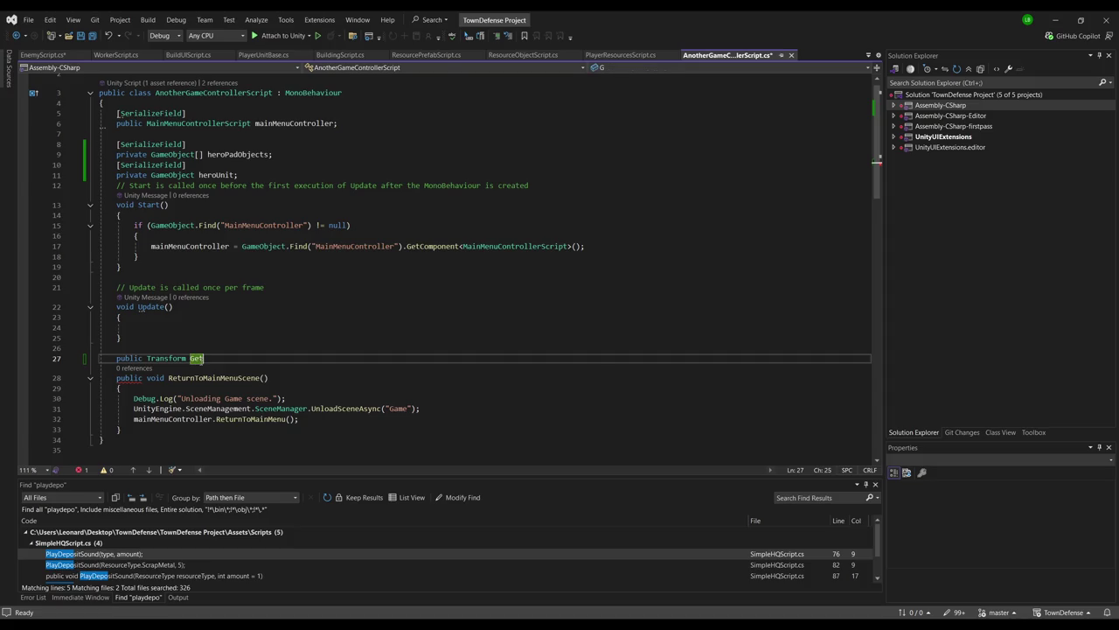
{"action": "type", "text": "HeroTransform"}
{"action": "type", "text": "("}
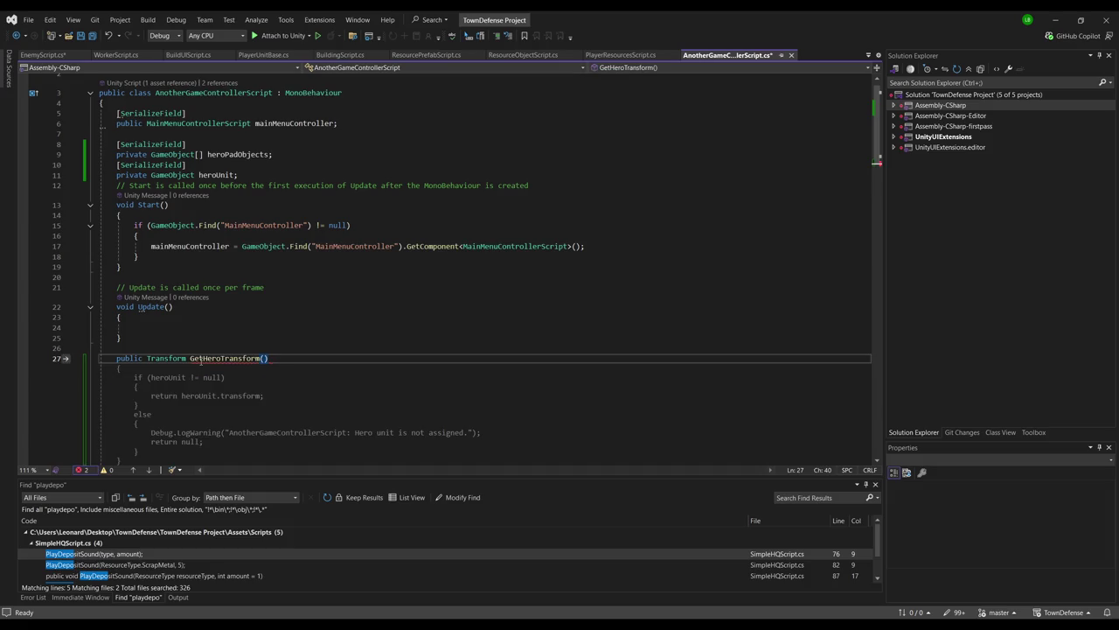
{"action": "key", "text": "Tab"}
{"action": "key", "text": "ctrl+s"}
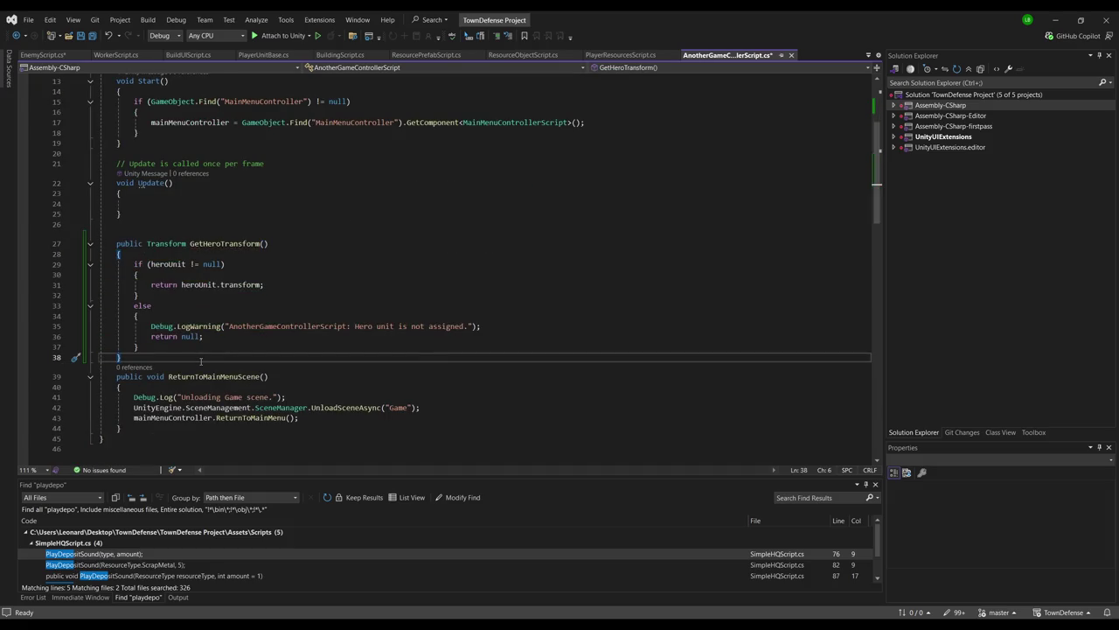
{"action": "key", "text": "alt+Tab"}
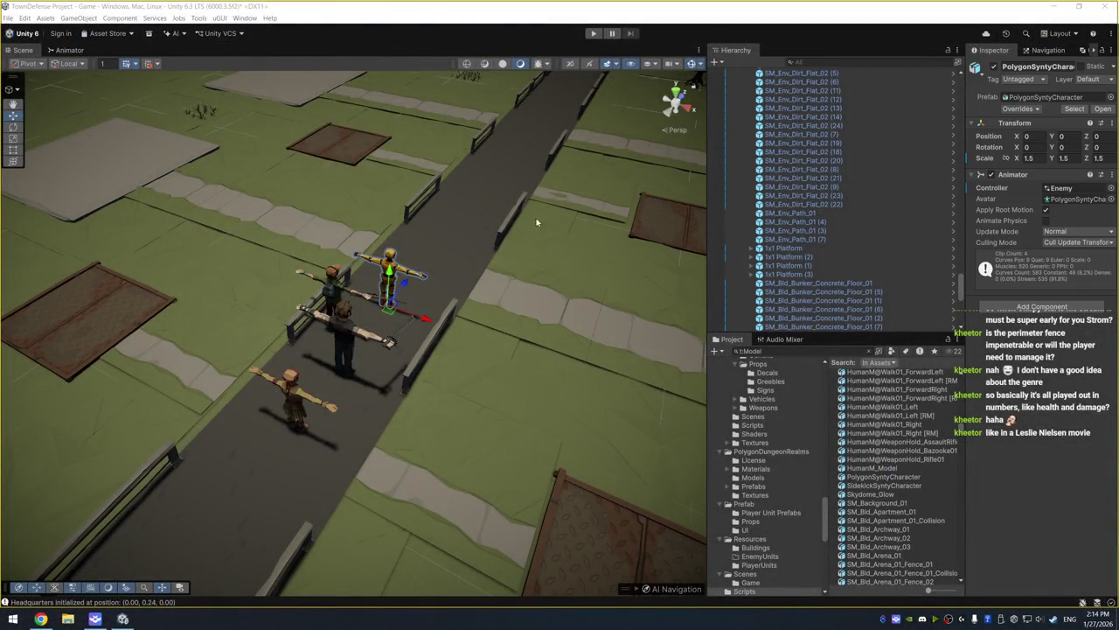
Create a new Enemy Units folder inside the Prefab folder
{"action": "scroll", "coordinate": [473, 204], "scroll_direction": "down", "scroll_amount": 5}
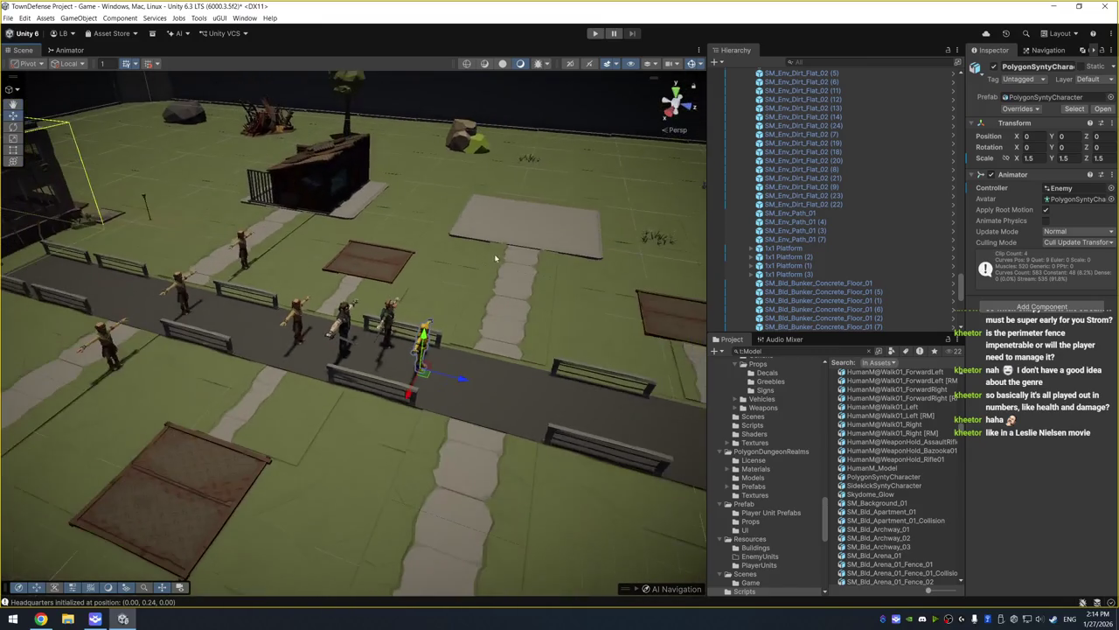
{"action": "scroll", "coordinate": [897, 265], "scroll_direction": "down", "scroll_amount": 5}
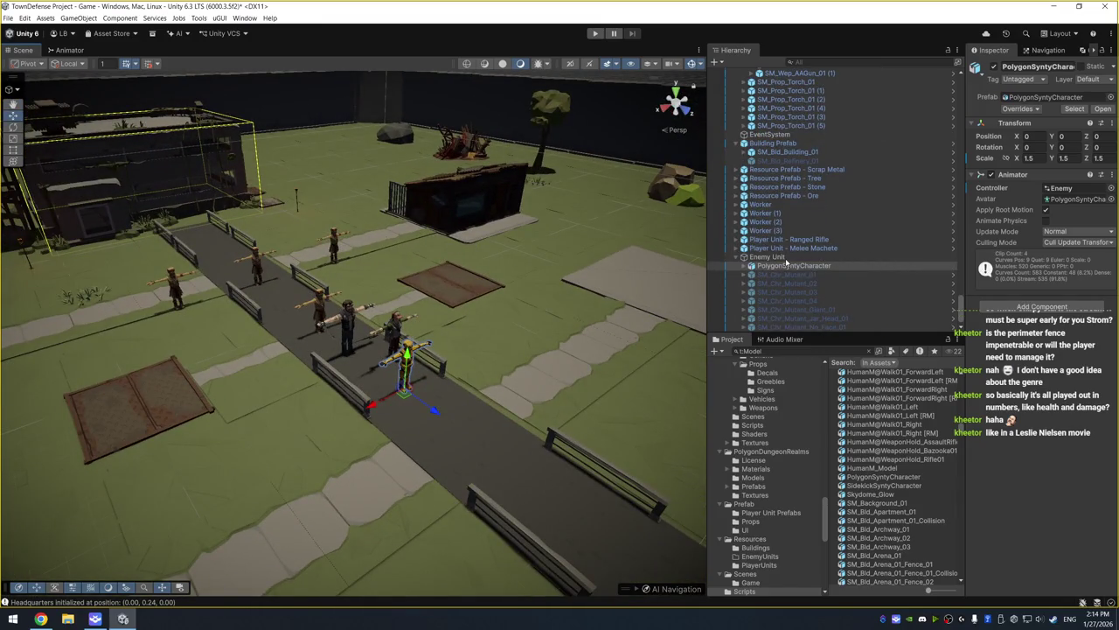
{"action": "left_click", "coordinate": [792, 257]}
{"action": "scroll", "coordinate": [777, 486], "scroll_direction": "down", "scroll_amount": 2}
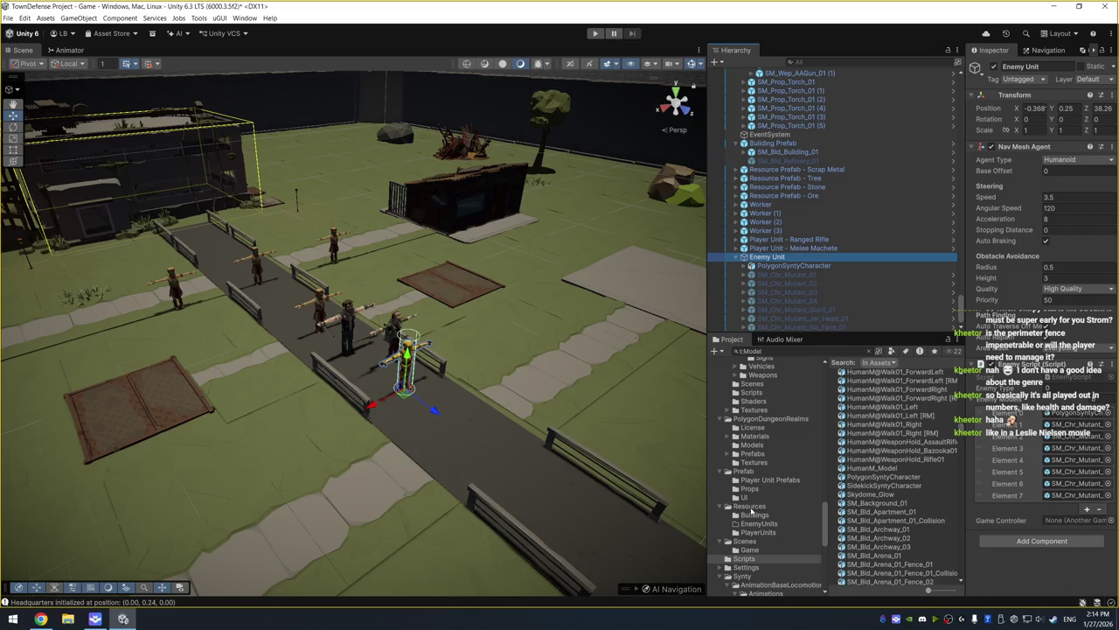
{"action": "right_click", "coordinate": [744, 472]}
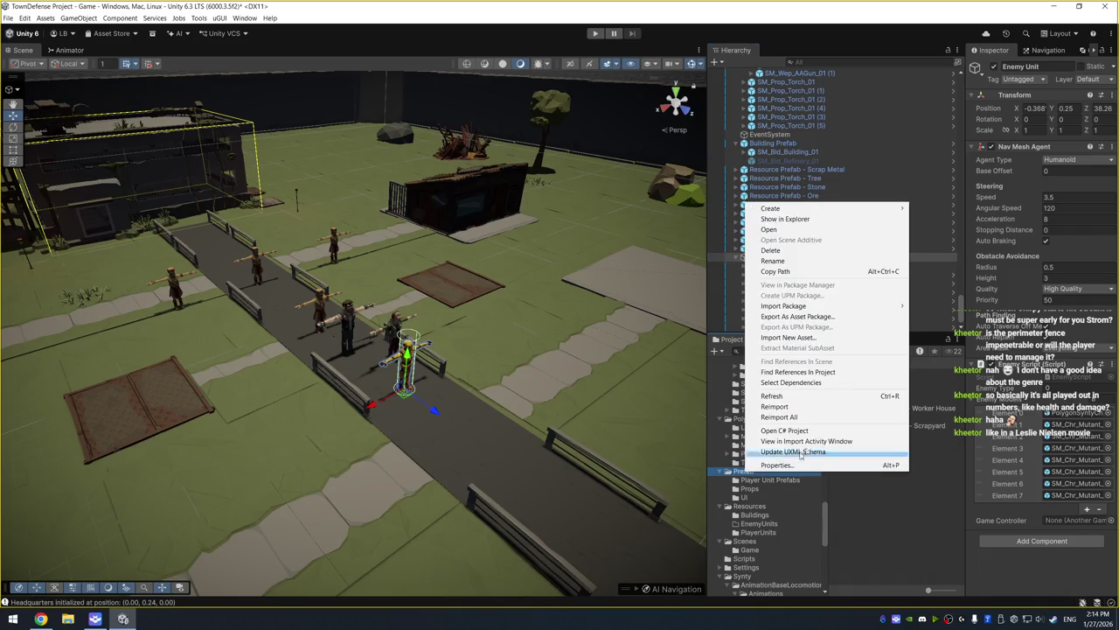
{"action": "mouse_move", "coordinate": [778, 208]}
{"action": "left_click", "coordinate": [928, 210]}
{"action": "type", "text": "Enemy Units"}
{"action": "key", "text": "Return"}
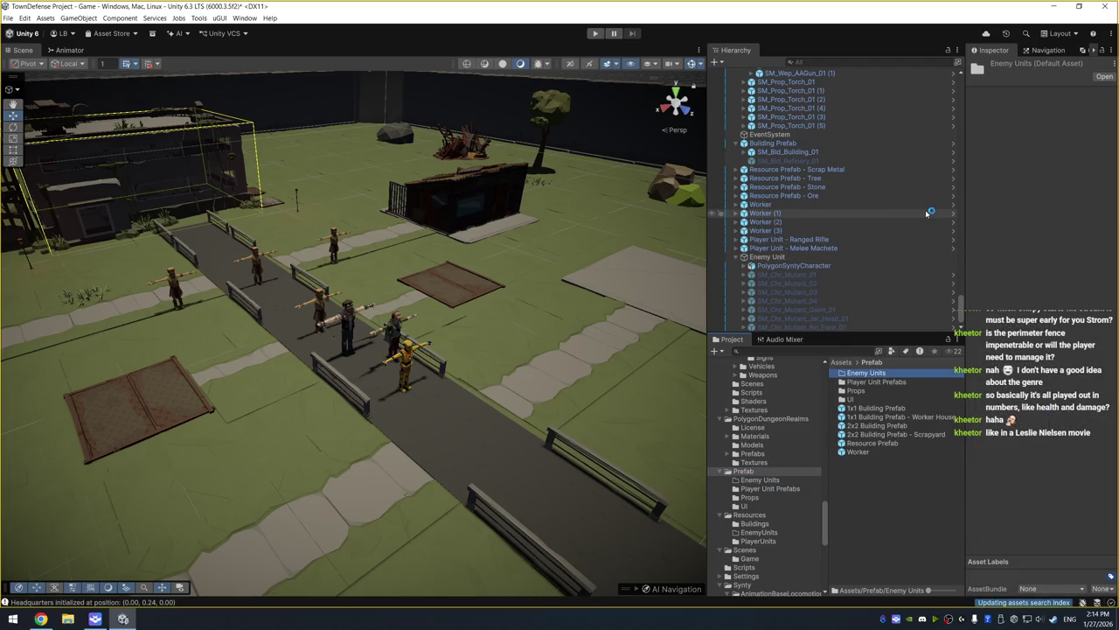
Rename the Player Unit Prefabs folder to Player Units
{"action": "left_click", "coordinate": [892, 383]}
{"action": "left_click", "coordinate": [901, 383]}
{"action": "left_click", "coordinate": [914, 381]}
{"action": "key", "text": "BackSpace"}
{"action": "key", "text": "BackSpace"}
{"action": "key", "text": "BackSpace"}
{"action": "key", "text": "BackSpace"}
{"action": "key", "text": "BackSpace"}
{"action": "type", "text": "s"}
{"action": "key", "text": "Return"}
Save Enemy Unit as a prefab in Enemy Units and delete its scene instance
{"action": "double_click", "coordinate": [864, 372]}
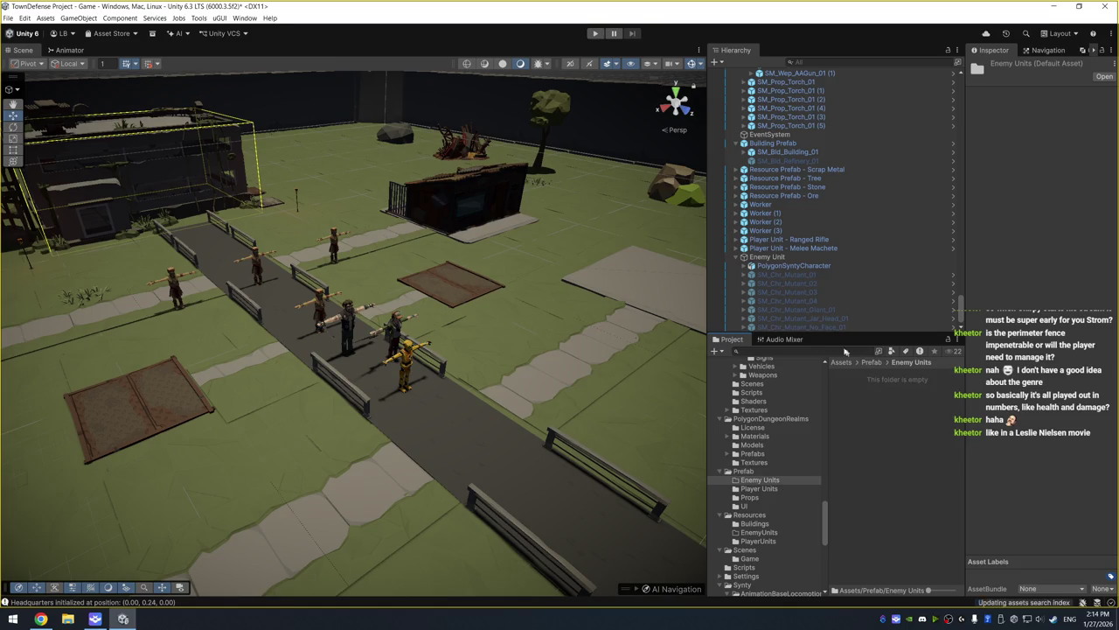
{"action": "left_click_drag", "start_coordinate": [772, 260], "coordinate": [888, 390]}
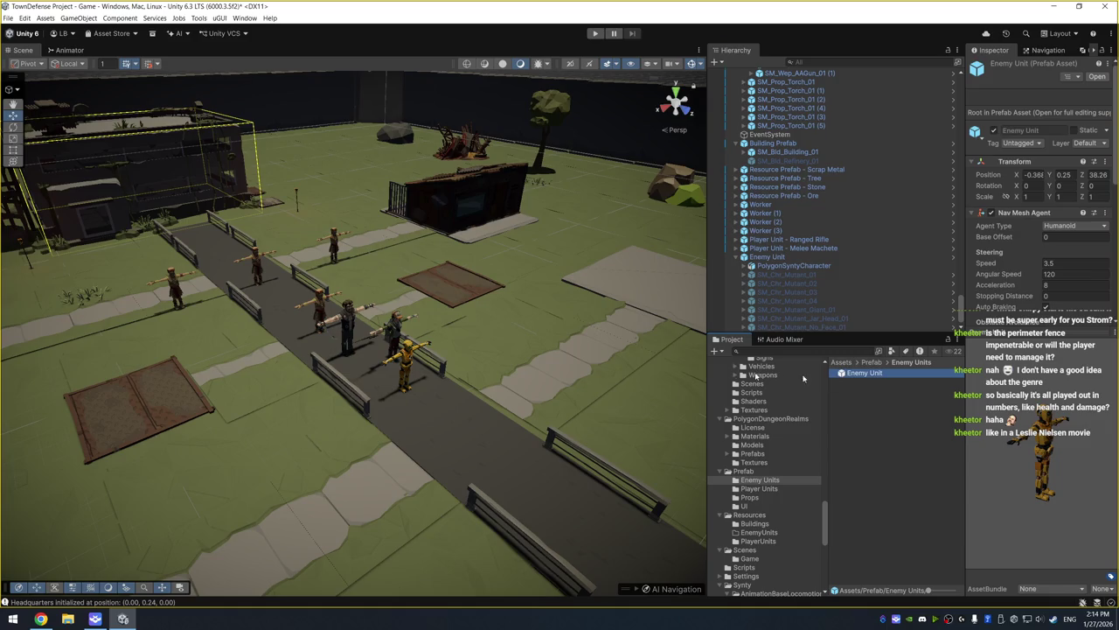
{"action": "left_click", "coordinate": [757, 257]}
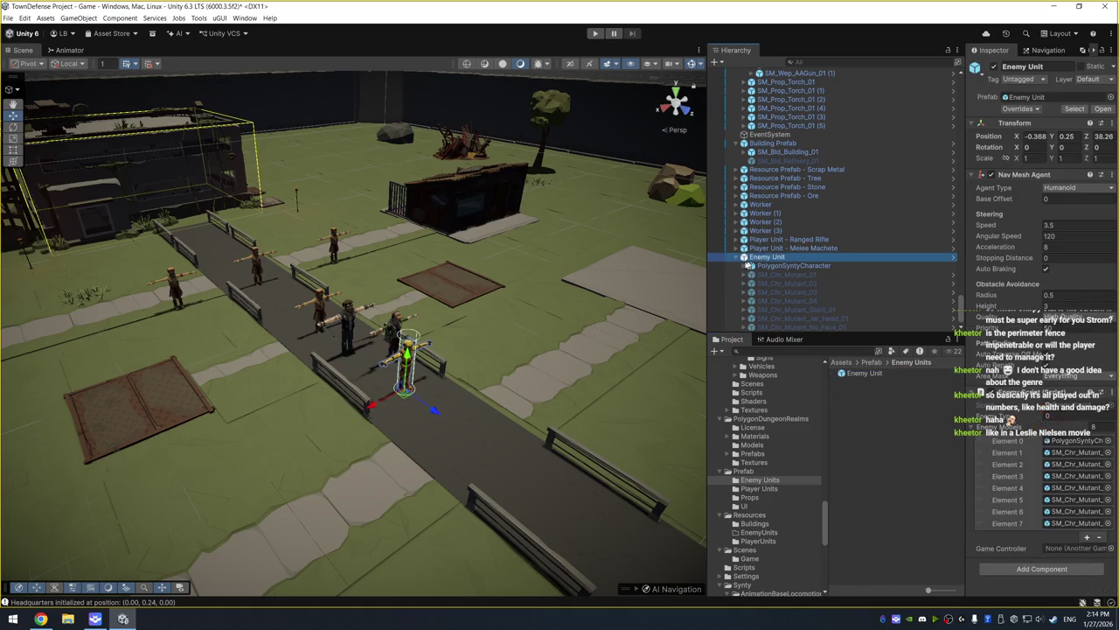
{"action": "key", "text": "Delete"}
{"action": "left_click_drag", "start_coordinate": [356, 220], "coordinate": [490, 219]}
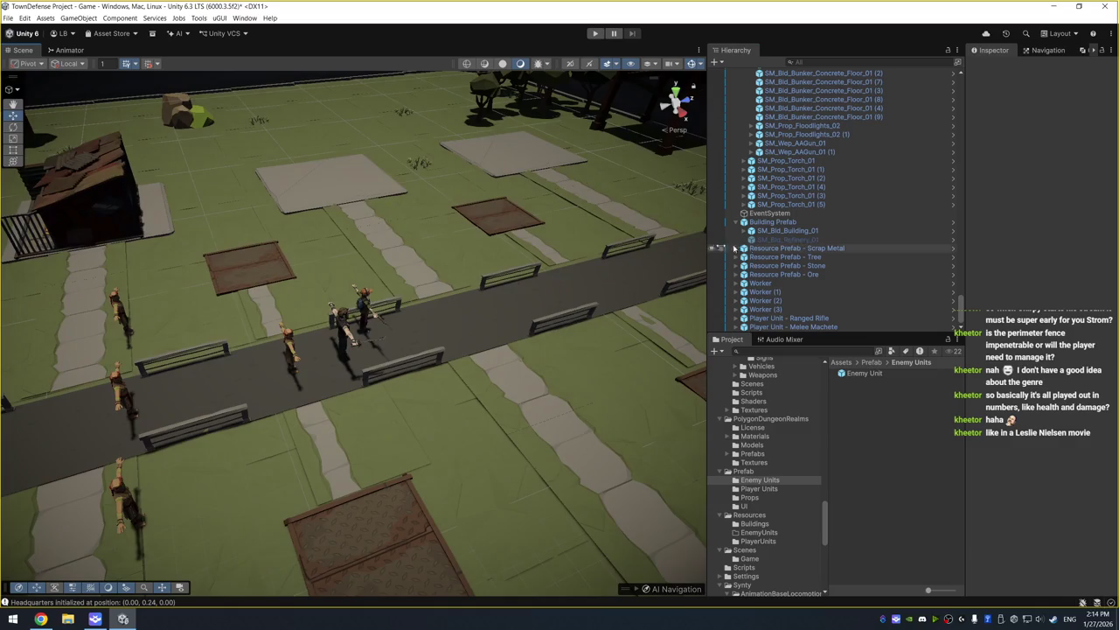
Move the Ranged Rifle and Melee Machete heroes together up-left out of the way
{"action": "left_click", "coordinate": [791, 318]}
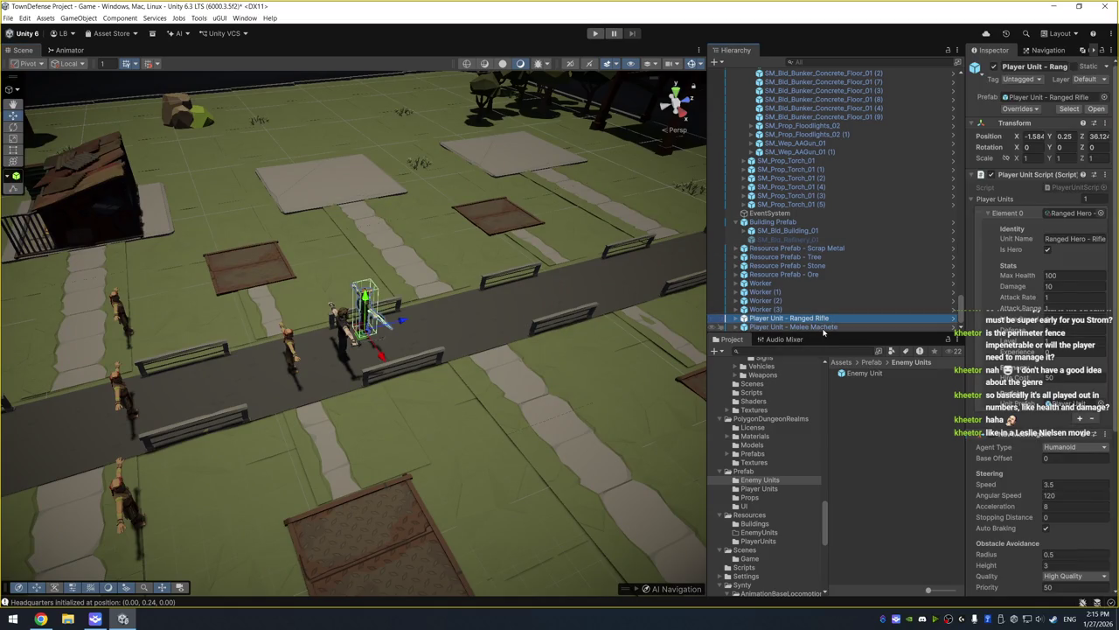
{"action": "left_click", "coordinate": [820, 327], "text": "shift"}
{"action": "left_click", "coordinate": [402, 360]}
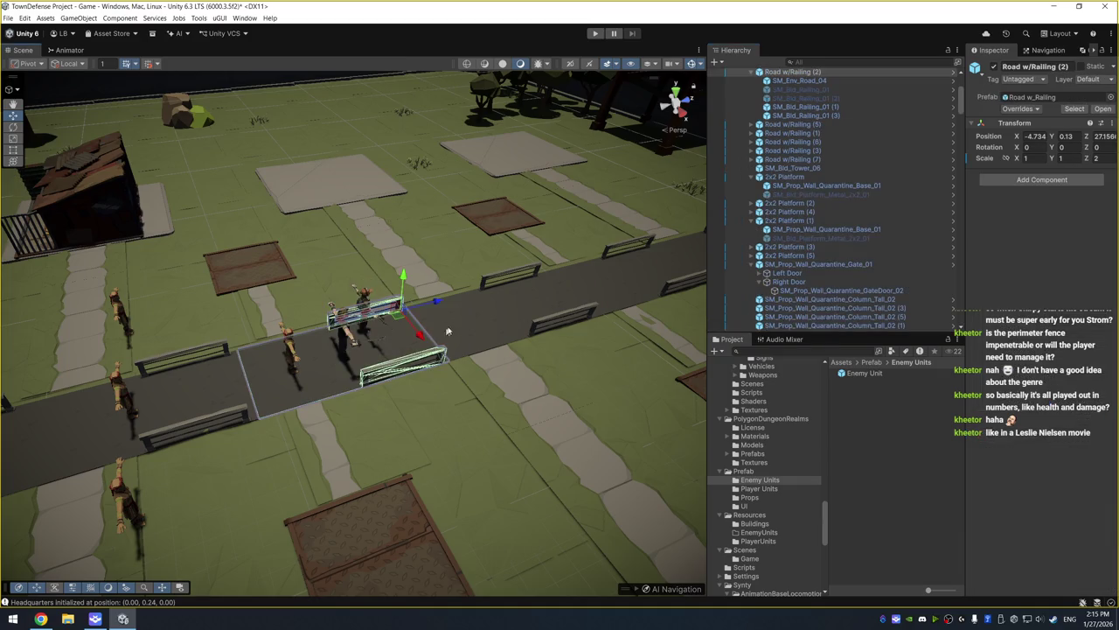
{"action": "key", "text": "ctrl+z"}
{"action": "key", "text": "f"}
{"action": "mouse_move", "coordinate": [464, 236]}
{"action": "left_mouse_down"}
{"action": "mouse_move", "coordinate": [464, 288]}
{"action": "mouse_move", "coordinate": [403, 297]}
{"action": "left_mouse_up"}
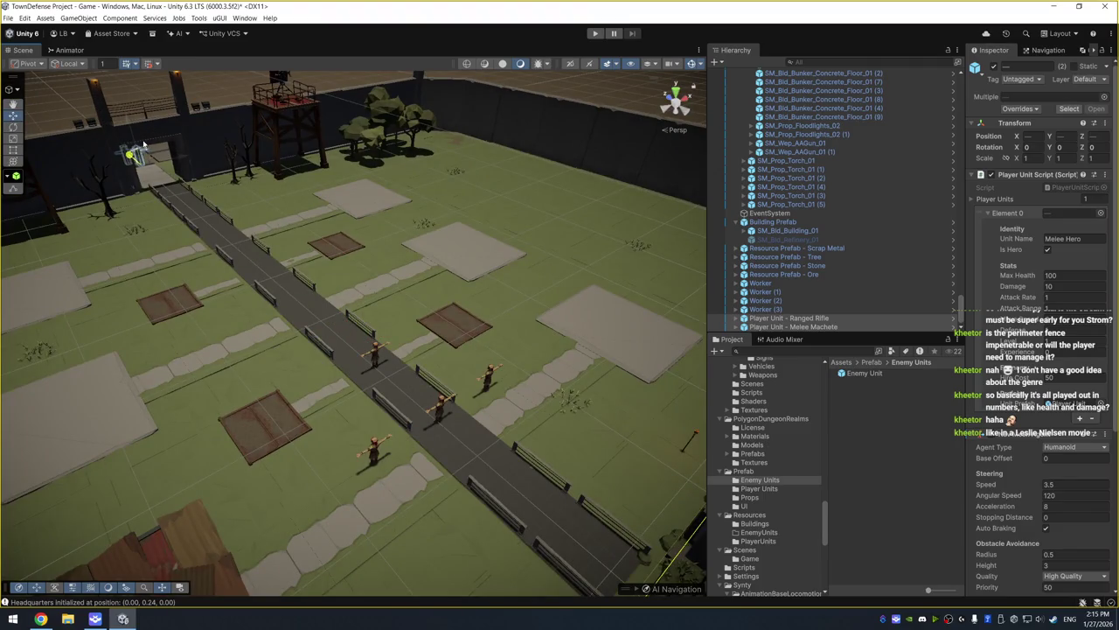
{"action": "key", "text": "f"}
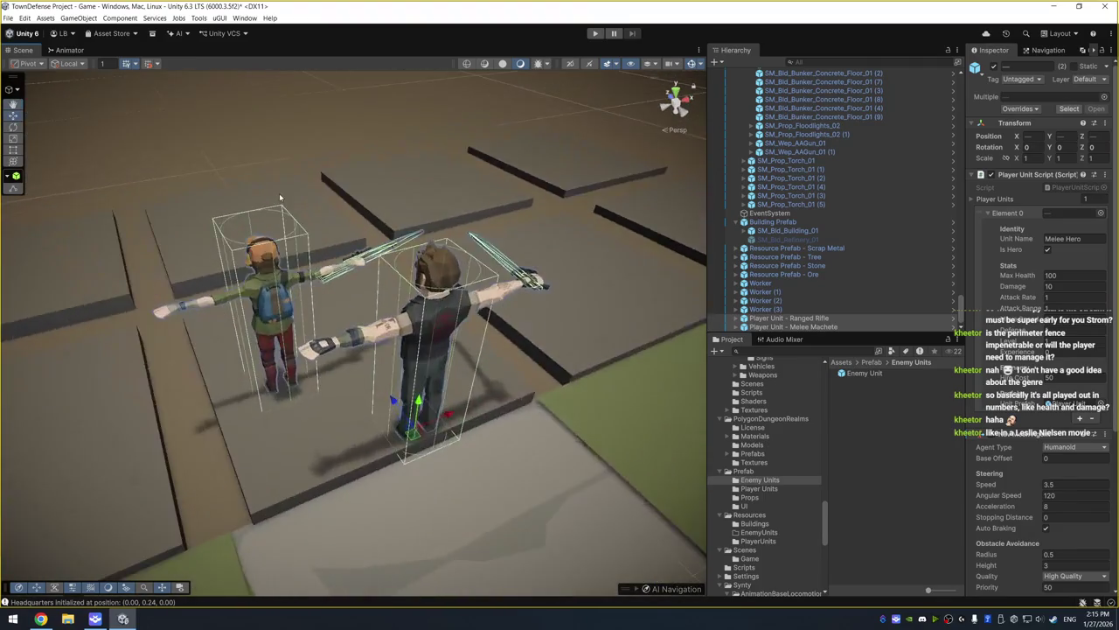
{"action": "scroll", "coordinate": [280, 198], "scroll_direction": "down", "scroll_amount": 5}
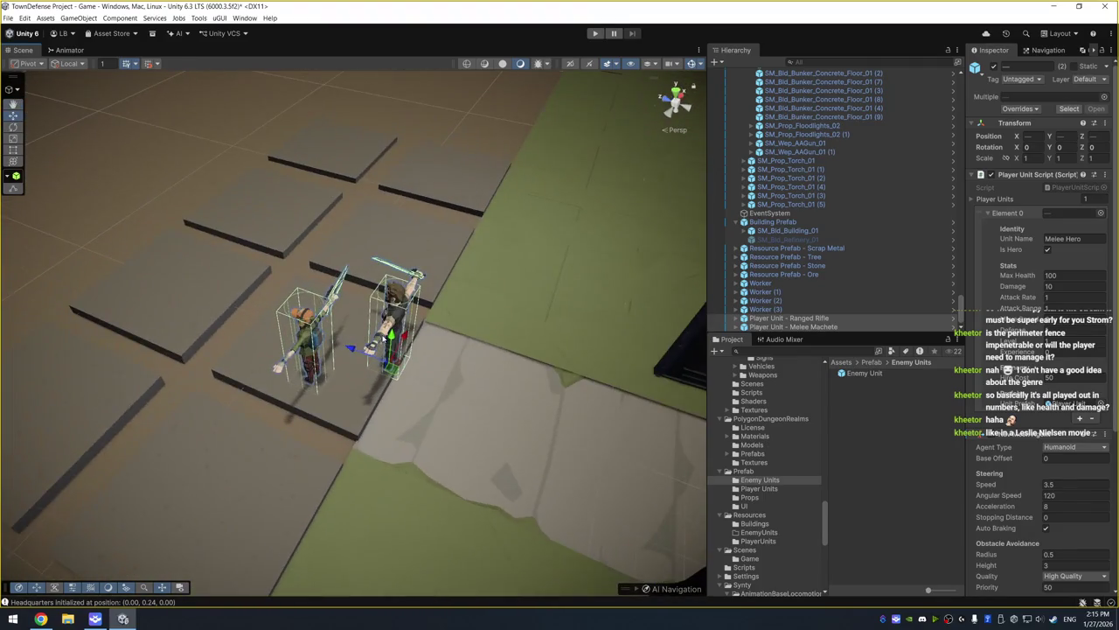
{"action": "mouse_move", "coordinate": [307, 343]}
{"action": "left_mouse_down"}
{"action": "mouse_move", "coordinate": [295, 318]}
{"action": "mouse_move", "coordinate": [162, 267]}
{"action": "left_mouse_up"}
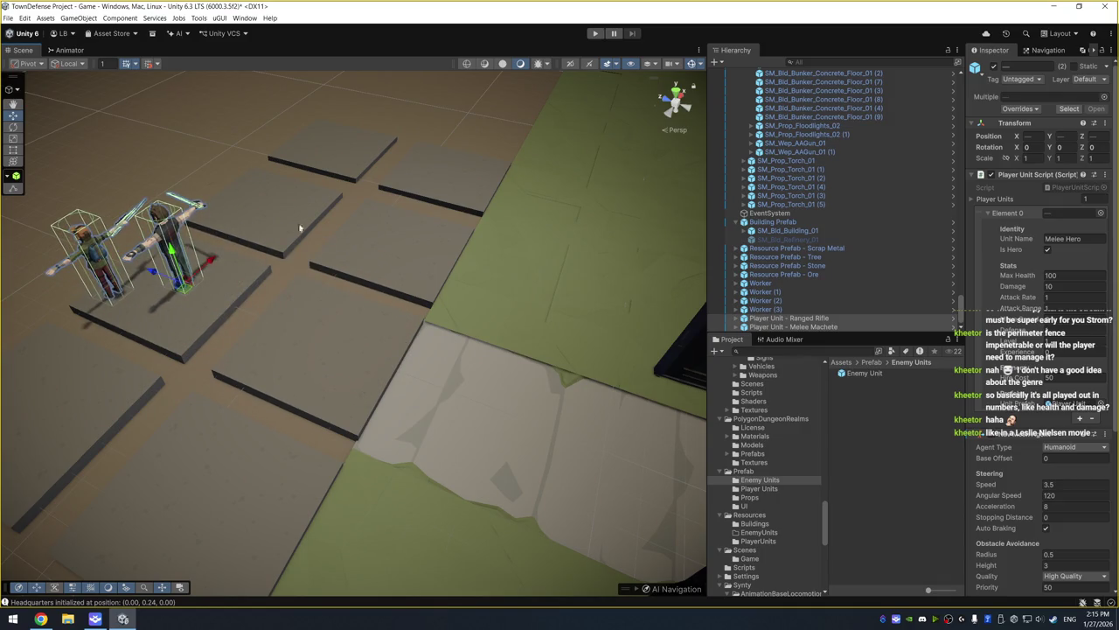
Select all ten SM_Bld_Bunker_Concrete_Floor_01 tiles and set their scale to 1, 1, 1
{"action": "left_click", "coordinate": [512, 212]}
{"action": "mouse_move", "coordinate": [517, 205]}
{"action": "left_mouse_down"}
{"action": "mouse_move", "coordinate": [269, 247]}
{"action": "mouse_move", "coordinate": [512, 216]}
{"action": "left_mouse_up"}
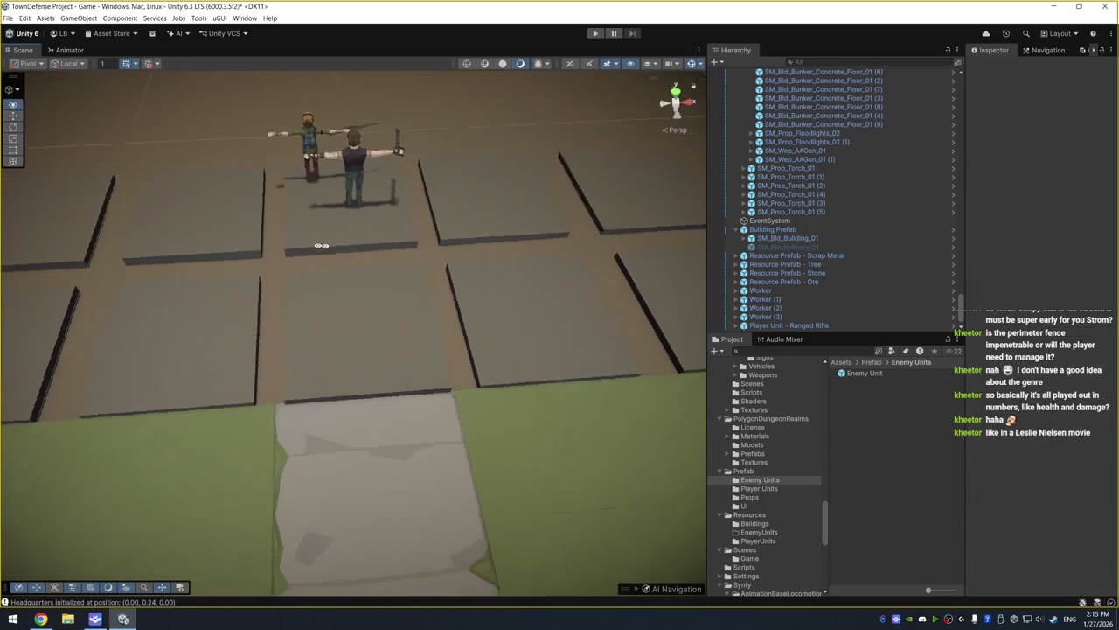
{"action": "left_click", "coordinate": [633, 208]}
{"action": "scroll", "coordinate": [901, 157], "scroll_direction": "up", "scroll_amount": 5}
{"action": "left_click", "coordinate": [890, 177], "text": "shift"}
{"action": "left_click", "coordinate": [1032, 157]}
{"action": "type", "text": "1"}
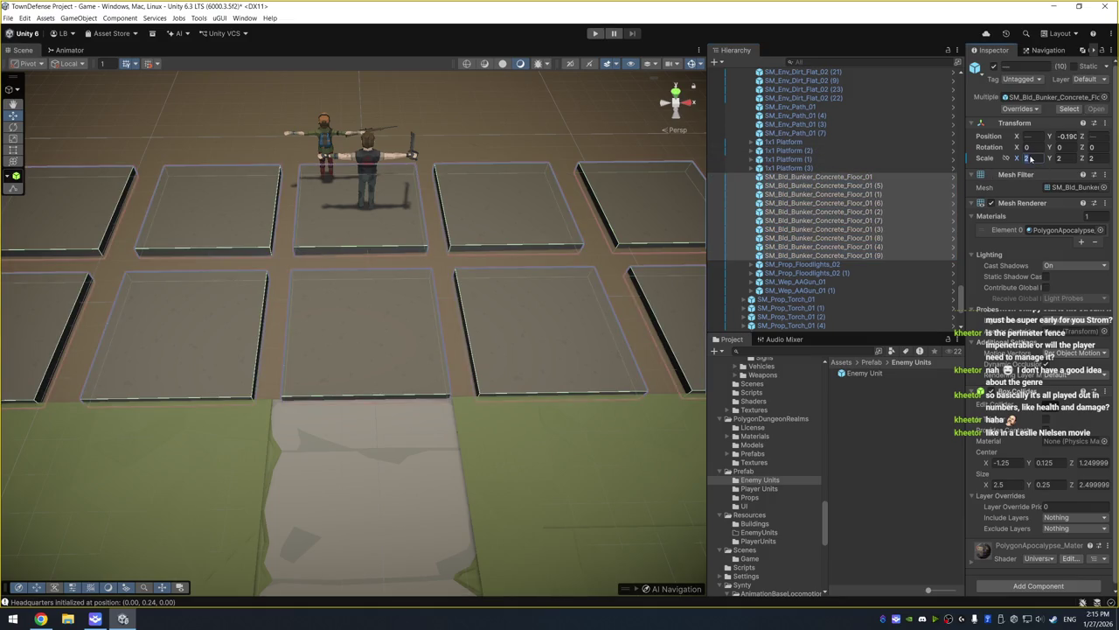
{"action": "left_click", "coordinate": [1062, 158]}
{"action": "type", "text": "1"}
{"action": "left_click", "coordinate": [1097, 158]}
{"action": "type", "text": "1"}
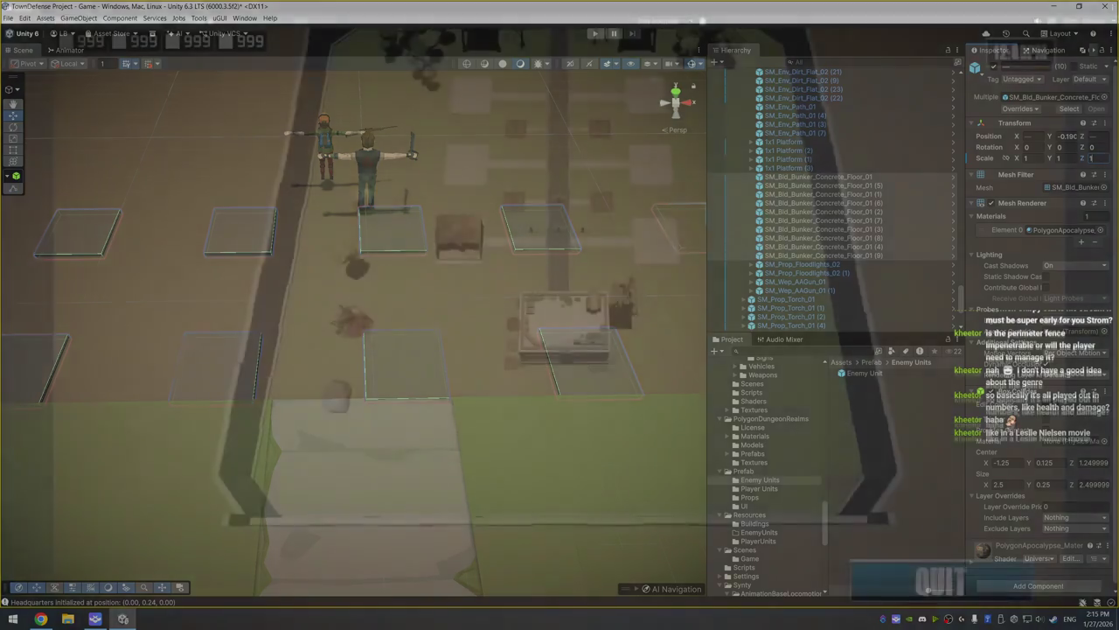
Slide the resized floor tiles left along the X axis
{"action": "scroll", "coordinate": [416, 217], "scroll_direction": "down", "scroll_amount": 2}
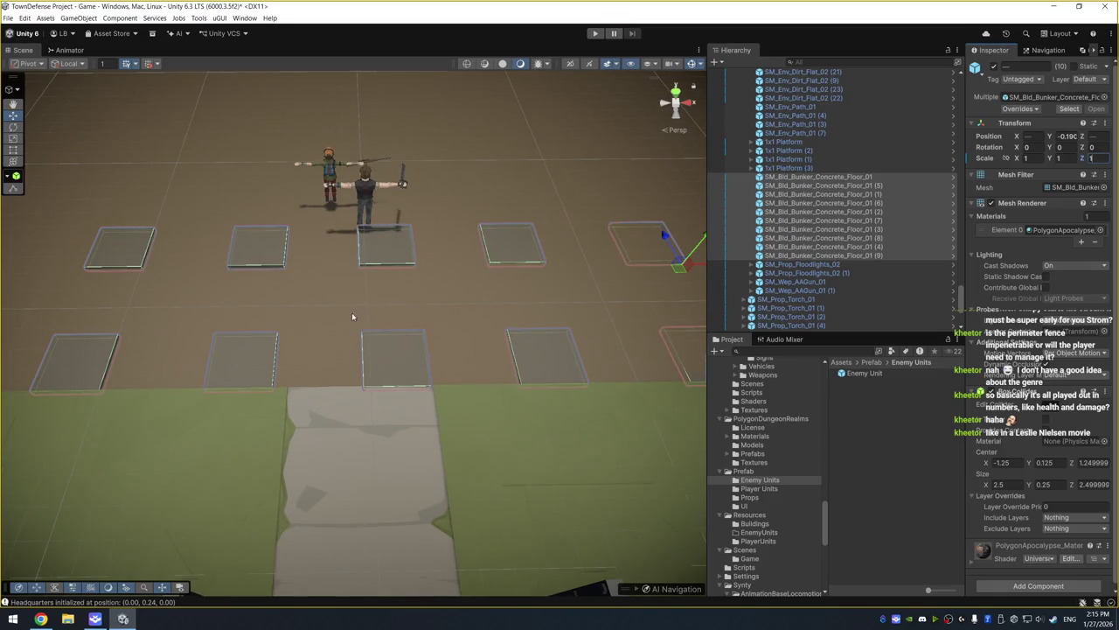
{"action": "scroll", "coordinate": [608, 302], "scroll_direction": "down", "scroll_amount": 1}
{"action": "left_click_drag", "start_coordinate": [680, 271], "coordinate": [654, 269]}
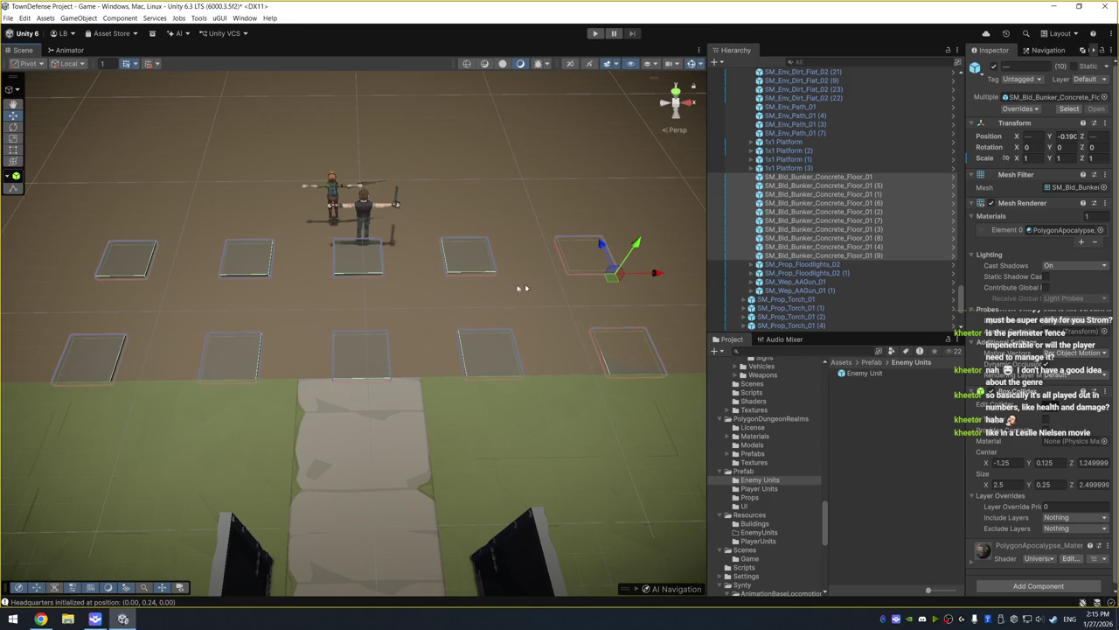
{"action": "left_click", "coordinate": [603, 223]}
Shift the ten floor tiles slightly back along Z, then orbit to check the layout
{"action": "key", "text": "ctrl+z"}
{"action": "left_click_drag", "start_coordinate": [602, 248], "coordinate": [605, 236]}
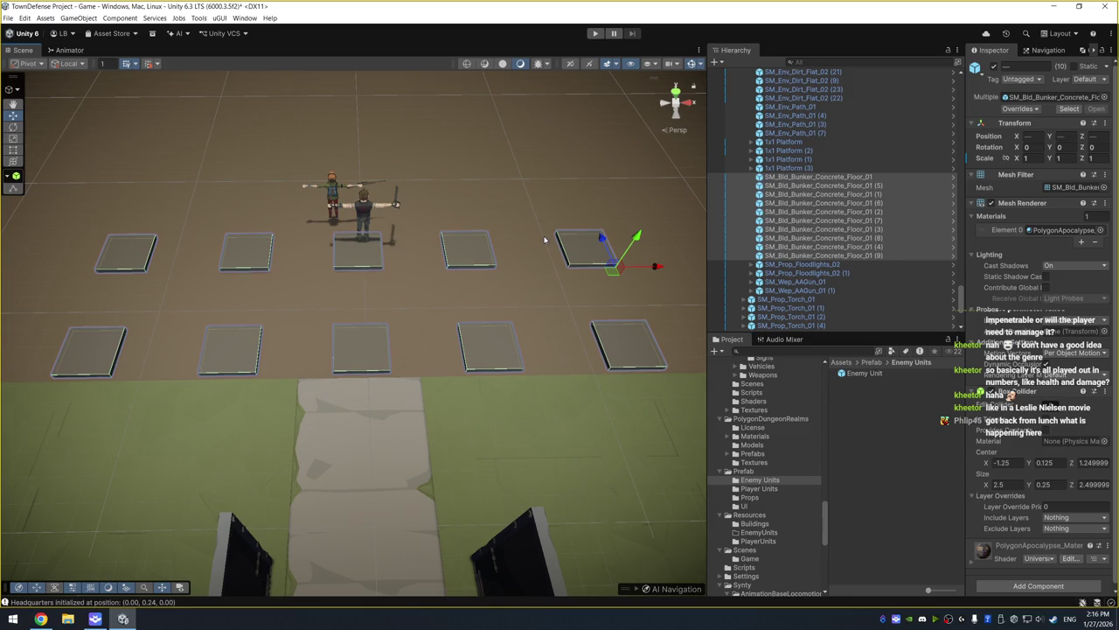
{"action": "left_click_drag", "start_coordinate": [417, 167], "coordinate": [499, 230]}
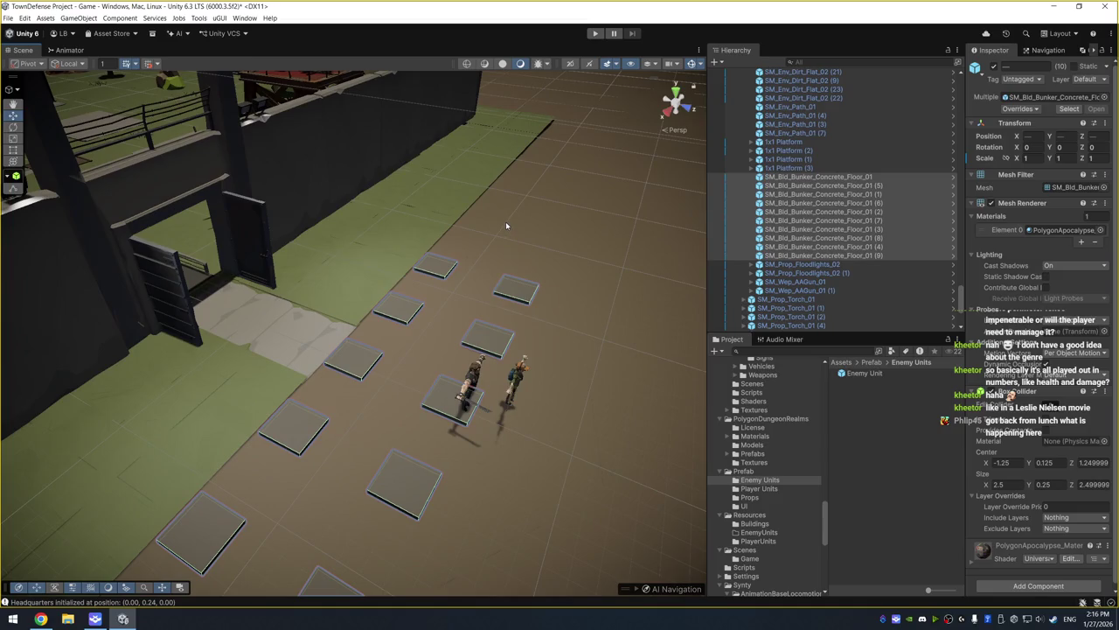
{"action": "left_click_drag", "start_coordinate": [506, 220], "coordinate": [293, 147]}
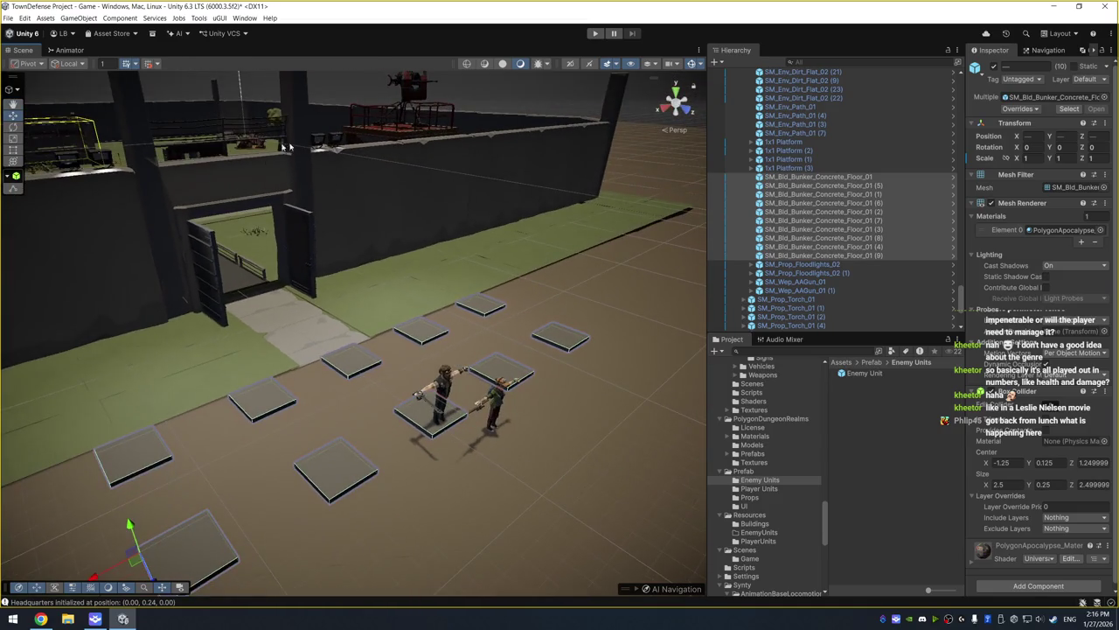
{"action": "mouse_move", "coordinate": [217, 132]}
{"action": "left_mouse_down"}
{"action": "mouse_move", "coordinate": [416, 238]}
{"action": "mouse_move", "coordinate": [408, 220]}
{"action": "mouse_move", "coordinate": [429, 263]}
{"action": "mouse_move", "coordinate": [445, 310]}
{"action": "mouse_move", "coordinate": [348, 415]}
{"action": "mouse_move", "coordinate": [452, 242]}
{"action": "mouse_move", "coordinate": [412, 340]}
{"action": "mouse_move", "coordinate": [493, 294]}
{"action": "left_mouse_up"}
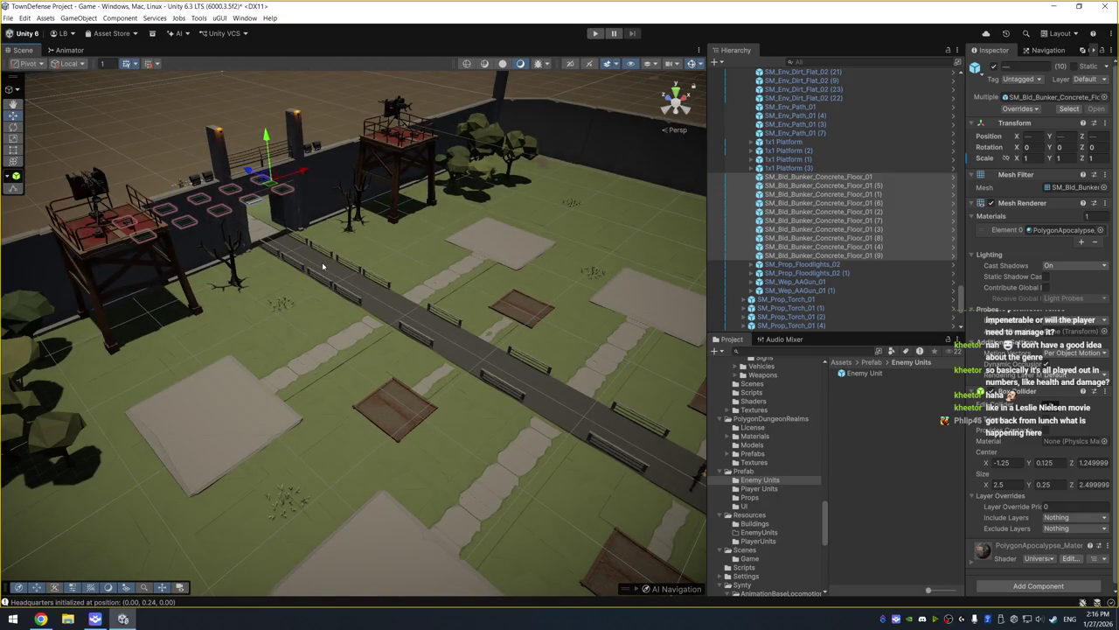
{"action": "scroll", "coordinate": [160, 187], "scroll_direction": "up", "scroll_amount": 2}
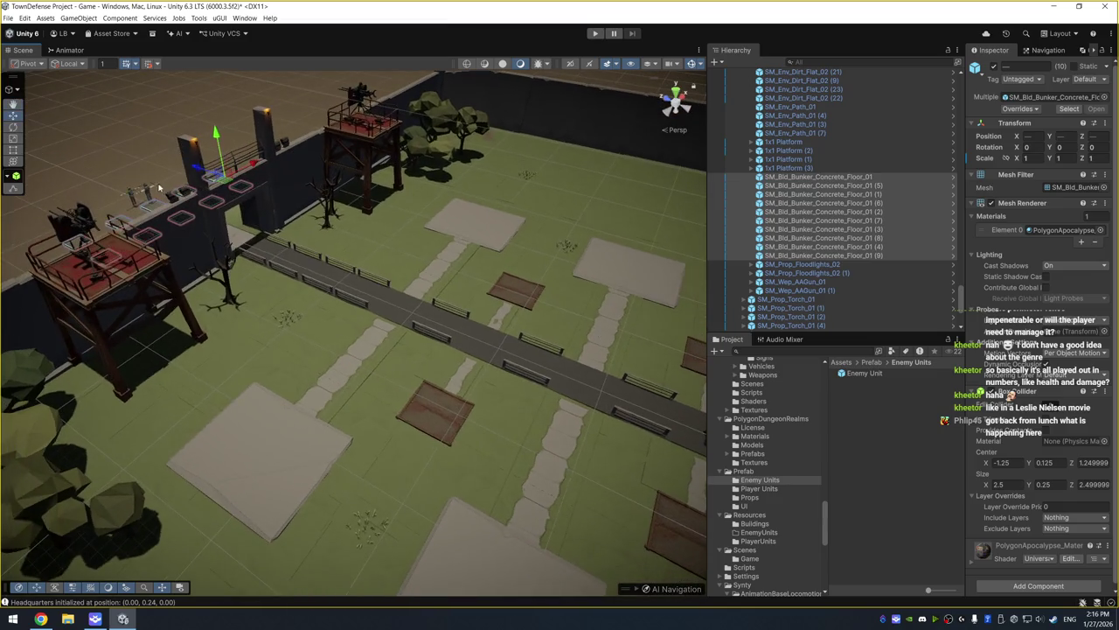
Frame the Melee Machete hero and orbit for a clear view of it among the units
{"action": "left_click", "coordinate": [149, 198]}
{"action": "key", "text": "f"}
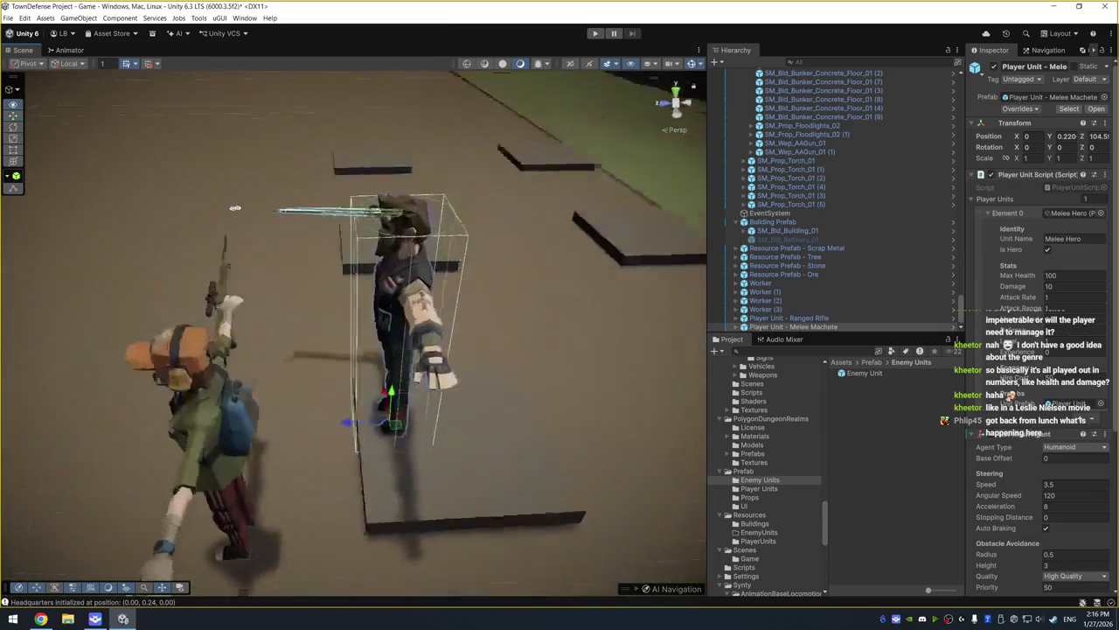
{"action": "scroll", "coordinate": [398, 189], "scroll_direction": "down", "scroll_amount": 3}
{"action": "left_click_drag", "start_coordinate": [479, 226], "coordinate": [480, 185]}
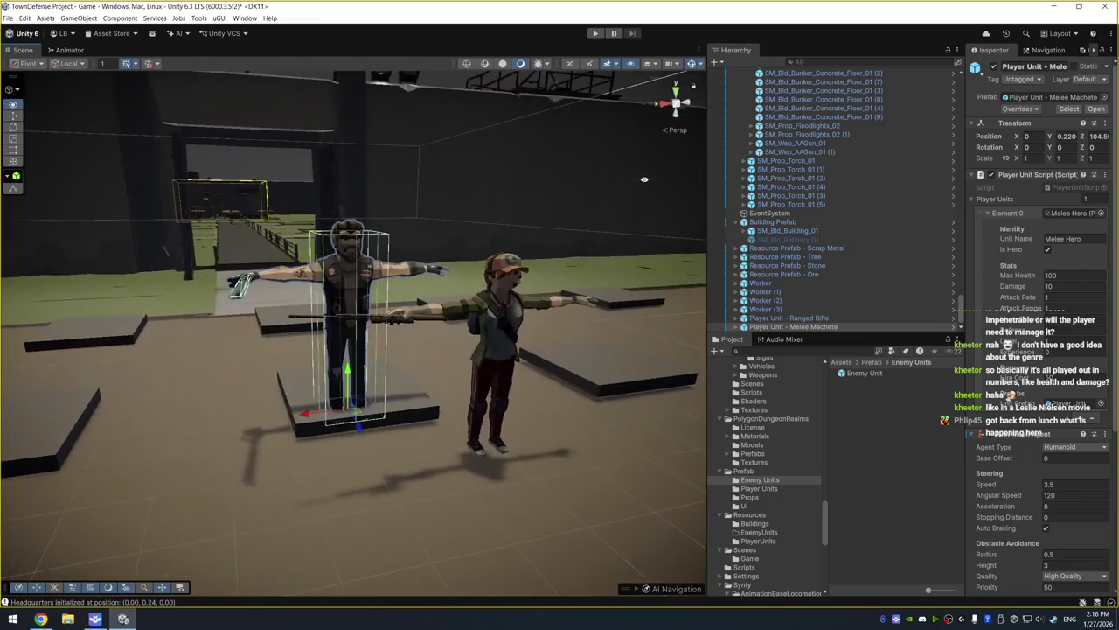
{"action": "left_click", "coordinate": [480, 185]}
{"action": "left_click_drag", "start_coordinate": [564, 208], "coordinate": [669, 224]}
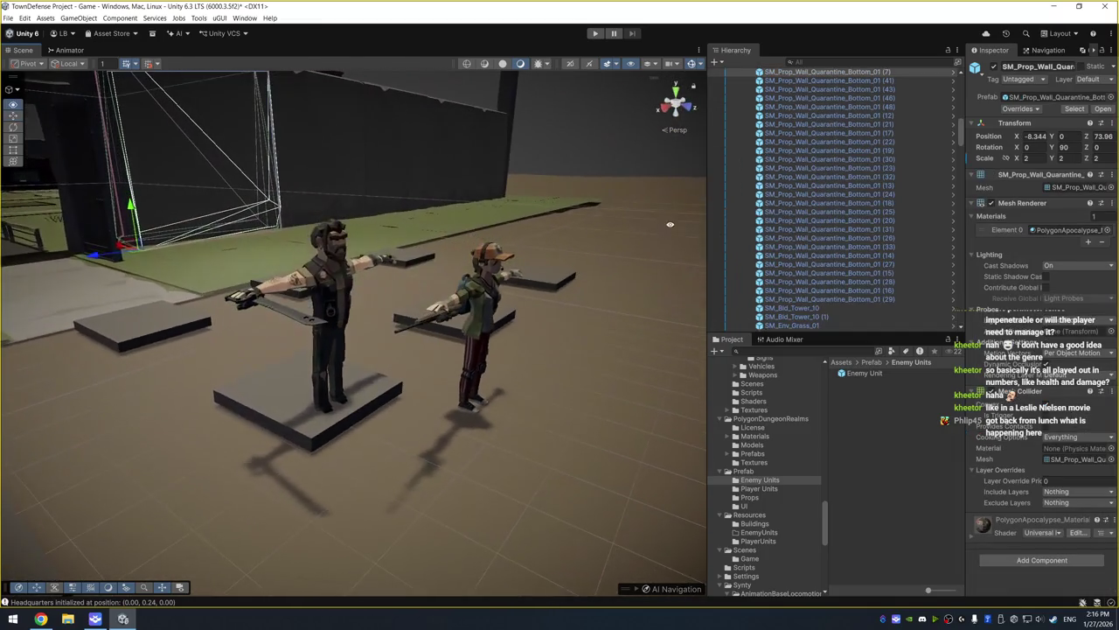
{"action": "left_click", "coordinate": [524, 276]}
{"action": "mouse_move", "coordinate": [525, 260]}
{"action": "left_mouse_down"}
{"action": "mouse_move", "coordinate": [481, 403]}
{"action": "mouse_move", "coordinate": [520, 293]}
{"action": "mouse_move", "coordinate": [538, 266]}
{"action": "mouse_move", "coordinate": [534, 275]}
{"action": "mouse_move", "coordinate": [549, 276]}
{"action": "left_mouse_up"}
{"action": "left_click", "coordinate": [506, 348]}
{"action": "mouse_move", "coordinate": [448, 355]}
{"action": "left_mouse_down"}
{"action": "mouse_move", "coordinate": [475, 302]}
{"action": "mouse_move", "coordinate": [429, 333]}
{"action": "left_mouse_up"}
{"action": "left_click", "coordinate": [321, 285]}
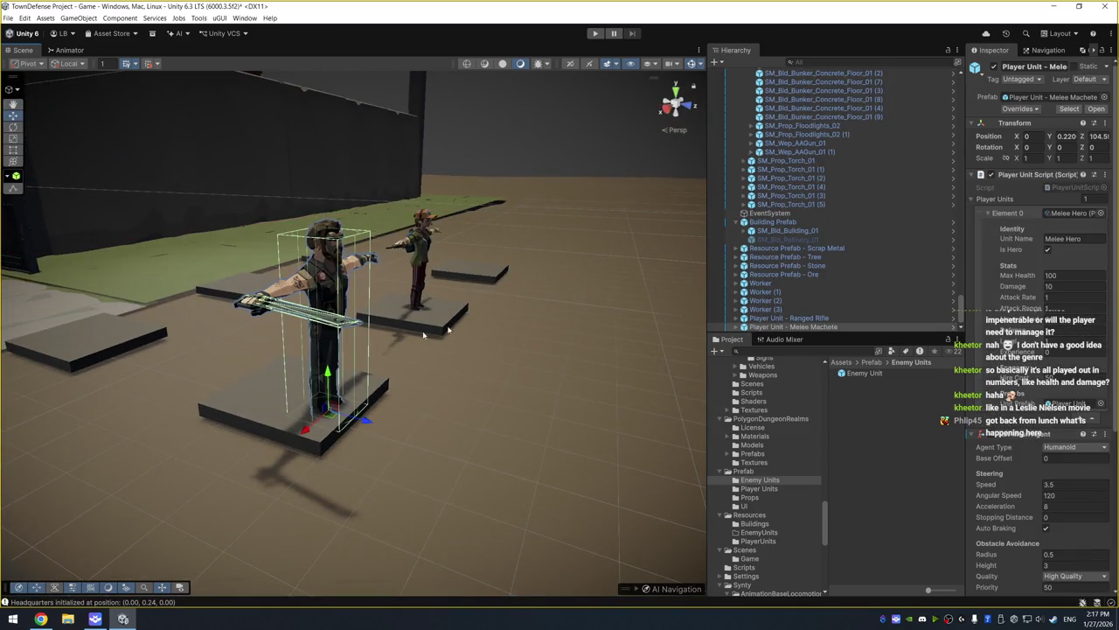
Move the Melee Machete hero back to Z 103.9 and seat it on its tile at Y 0.32
{"action": "mouse_move", "coordinate": [367, 418]}
{"action": "left_mouse_down"}
{"action": "mouse_move", "coordinate": [324, 402]}
{"action": "mouse_move", "coordinate": [335, 409]}
{"action": "left_mouse_up"}
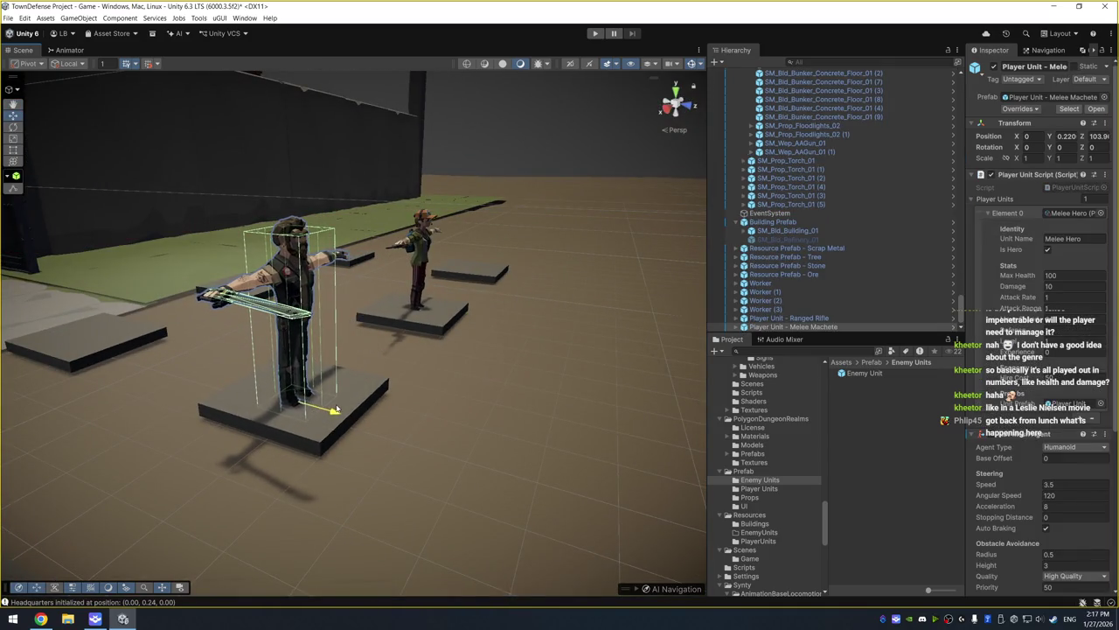
{"action": "mouse_move", "coordinate": [300, 371]}
{"action": "left_mouse_down"}
{"action": "mouse_move", "coordinate": [304, 355]}
{"action": "mouse_move", "coordinate": [299, 367]}
{"action": "left_mouse_up"}
{"action": "left_click_drag", "start_coordinate": [526, 303], "coordinate": [483, 305], "text": "alt"}
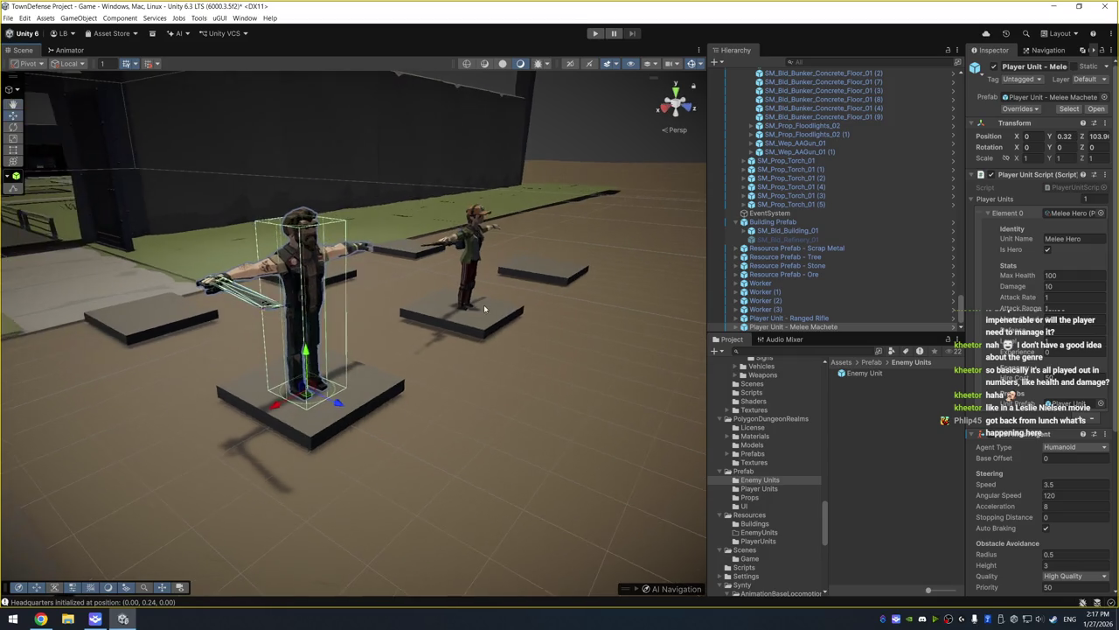
{"action": "key", "text": "alt+Tab"}
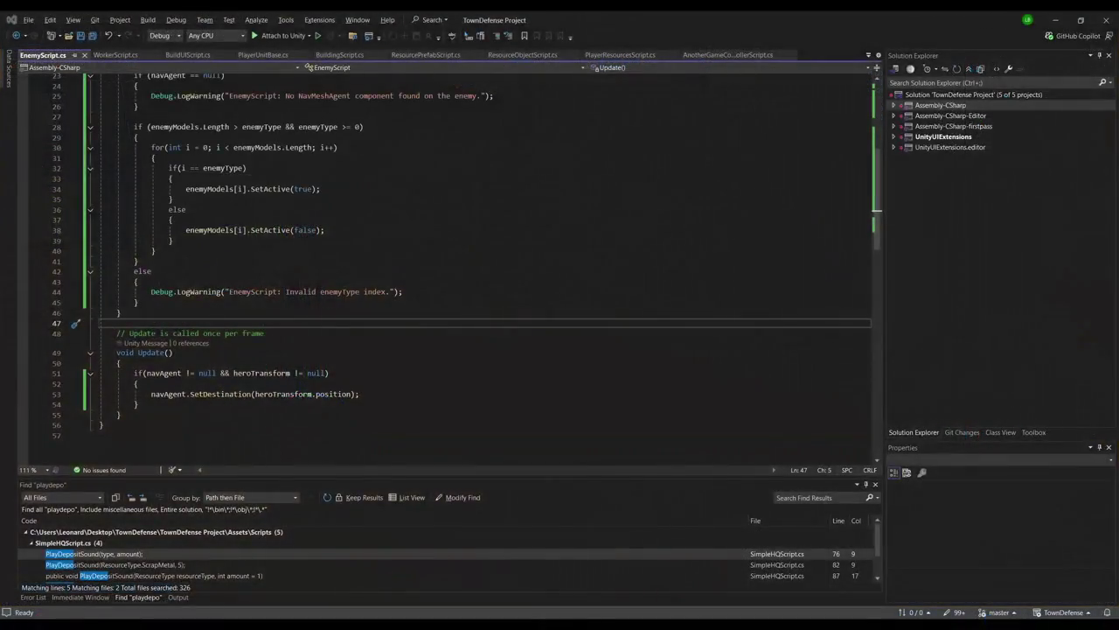
{"action": "key", "text": "alt+Tab"}
{"action": "left_click", "coordinate": [489, 395]}
{"action": "mouse_move", "coordinate": [489, 395]}
{"action": "left_mouse_down", "text": "alt"}
{"action": "mouse_move", "coordinate": [357, 386]}
{"action": "mouse_move", "coordinate": [446, 301]}
{"action": "mouse_move", "coordinate": [411, 298]}
{"action": "left_mouse_up", "text": "alt"}
{"action": "left_click", "coordinate": [319, 264]}
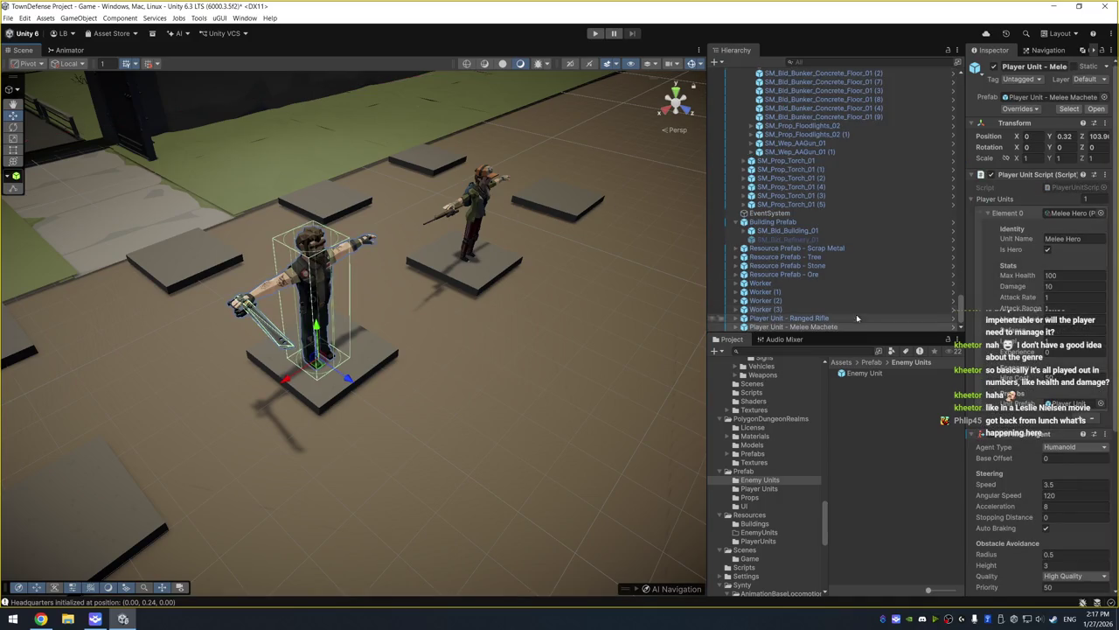
{"action": "left_click", "coordinate": [750, 319]}
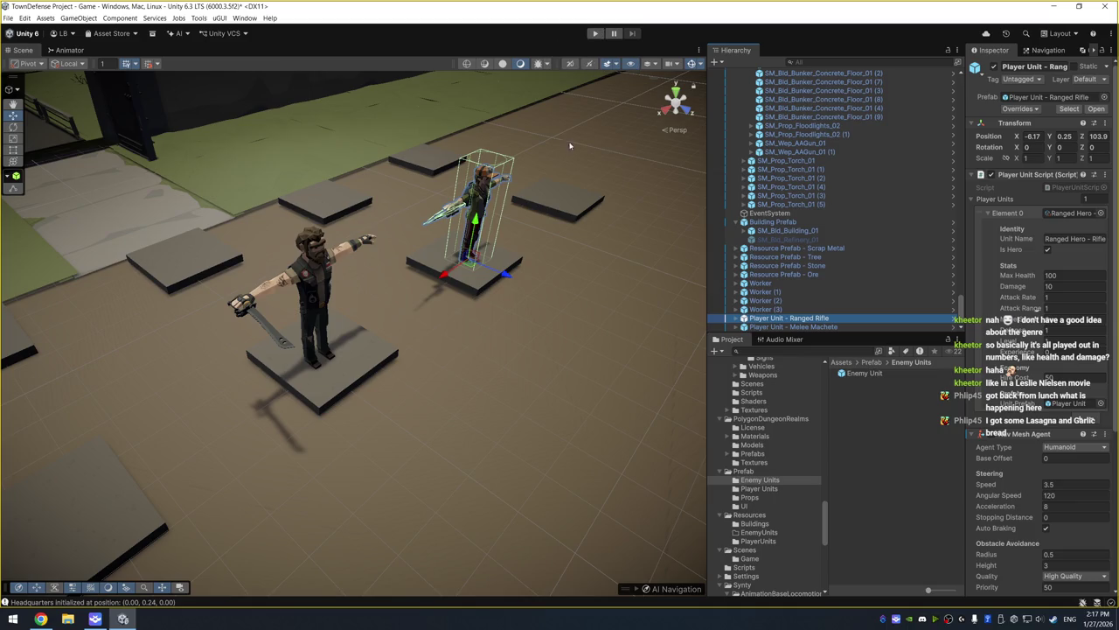
{"action": "mouse_move", "coordinate": [446, 322]}
{"action": "left_mouse_down"}
{"action": "mouse_move", "coordinate": [183, 200]}
{"action": "mouse_move", "coordinate": [312, 225]}
{"action": "left_mouse_up"}
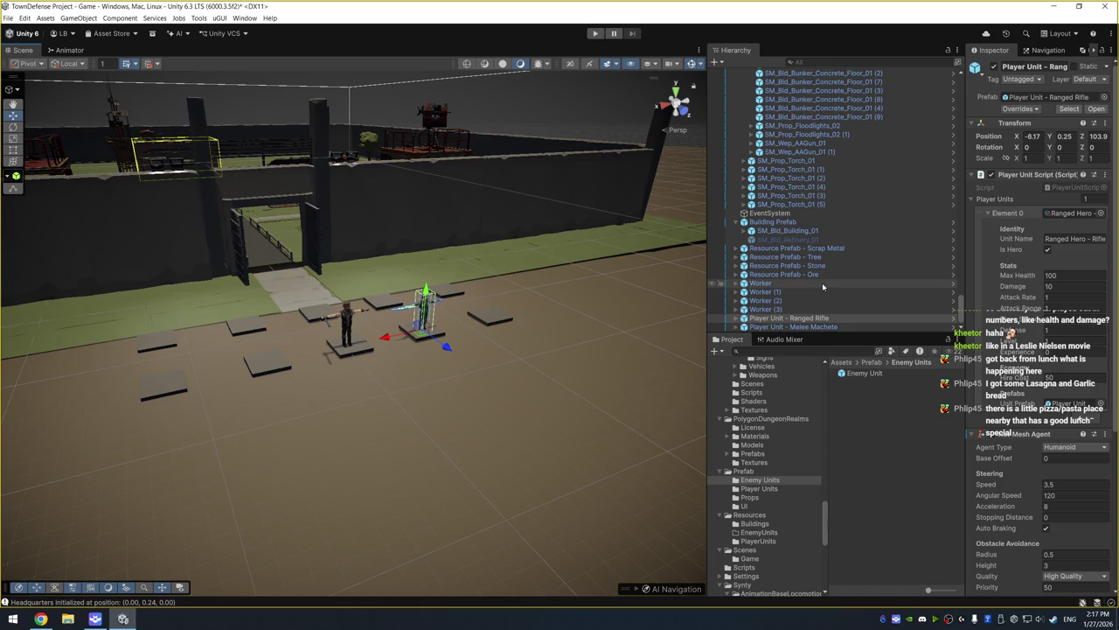
{"action": "mouse_move", "coordinate": [551, 297]}
{"action": "left_mouse_down"}
{"action": "mouse_move", "coordinate": [333, 293]}
{"action": "mouse_move", "coordinate": [538, 293]}
{"action": "mouse_move", "coordinate": [601, 358]}
{"action": "mouse_move", "coordinate": [424, 308]}
{"action": "left_mouse_up"}
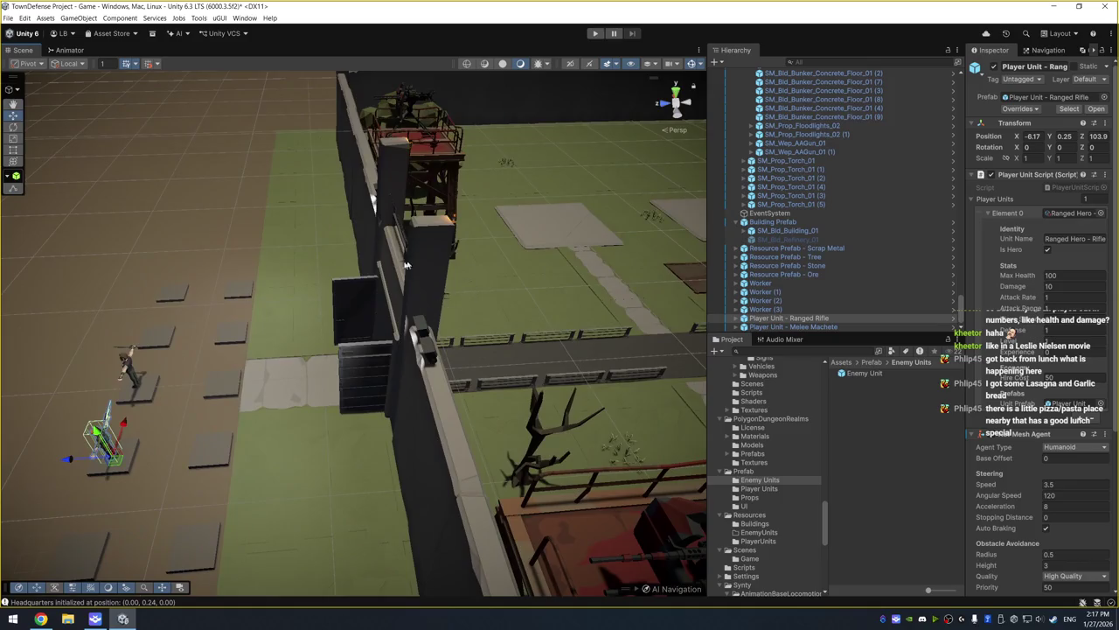
{"action": "left_click_drag", "start_coordinate": [417, 264], "coordinate": [367, 249]}
{"action": "scroll", "coordinate": [869, 226], "scroll_direction": "down", "scroll_amount": 15}
{"action": "scroll", "coordinate": [869, 226], "scroll_direction": "up", "scroll_amount": 10}
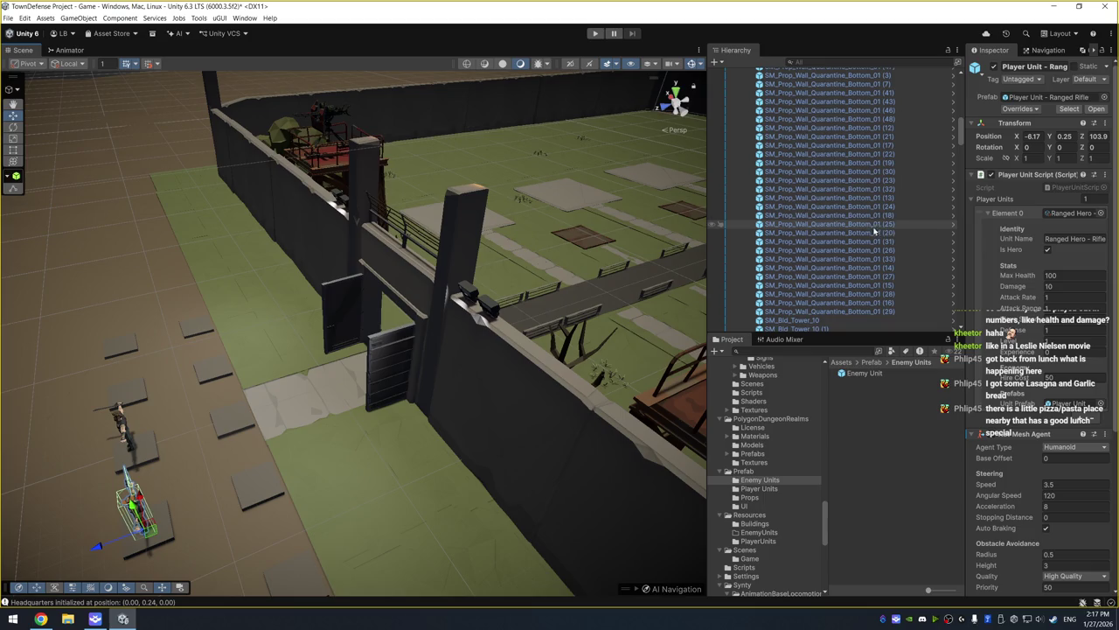
{"action": "left_click_drag", "start_coordinate": [958, 124], "coordinate": [957, 77]}
Inspect DayNightController, GameManager, AnotherGameController, then HQ's 17.19 × 10 × 15 Nav Mesh Obstacle
{"action": "left_click", "coordinate": [838, 160]}
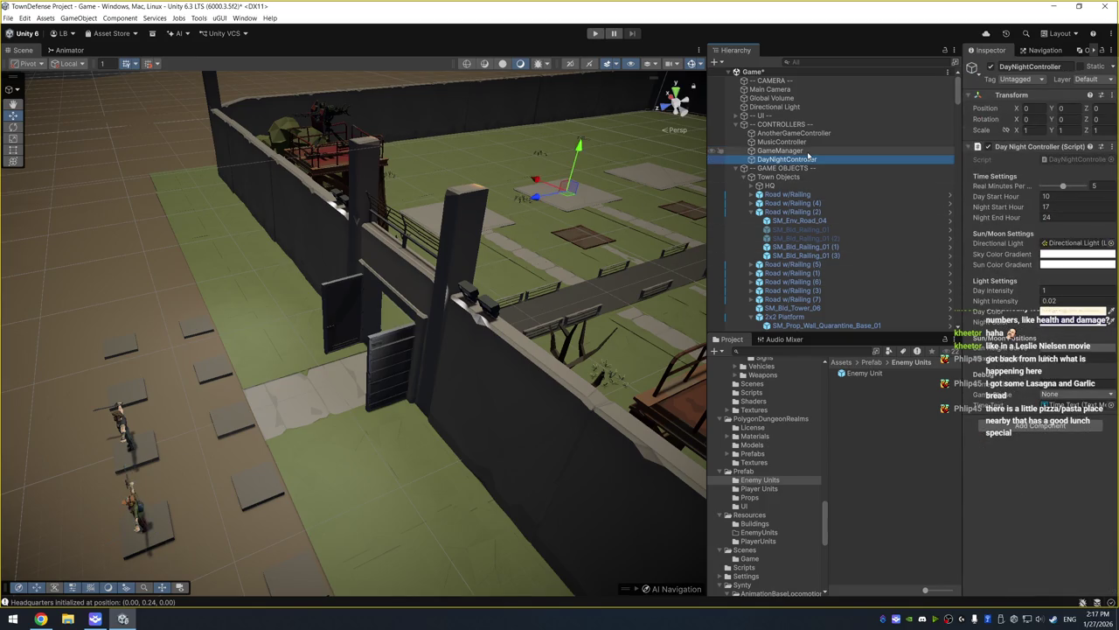
{"action": "left_click", "coordinate": [806, 152]}
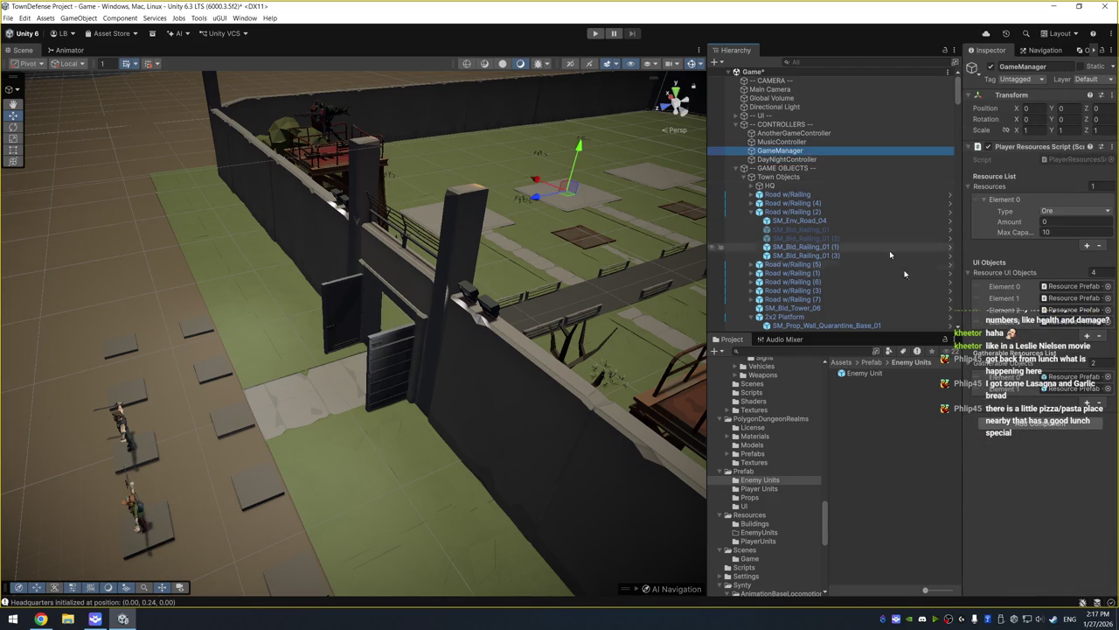
{"action": "left_click", "coordinate": [835, 133]}
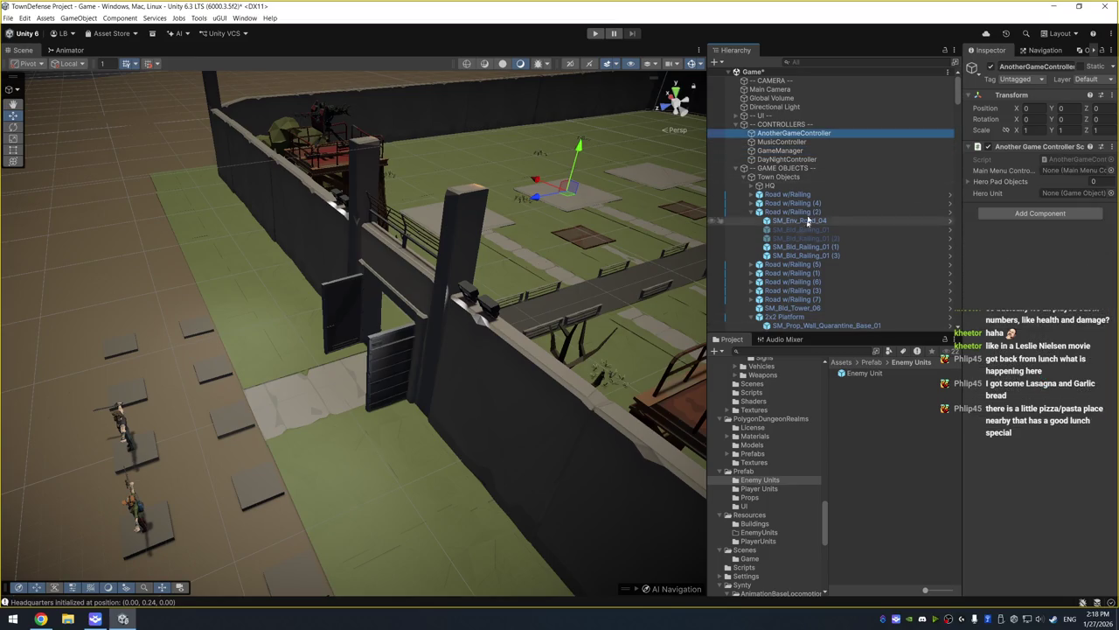
{"action": "left_click", "coordinate": [813, 183]}
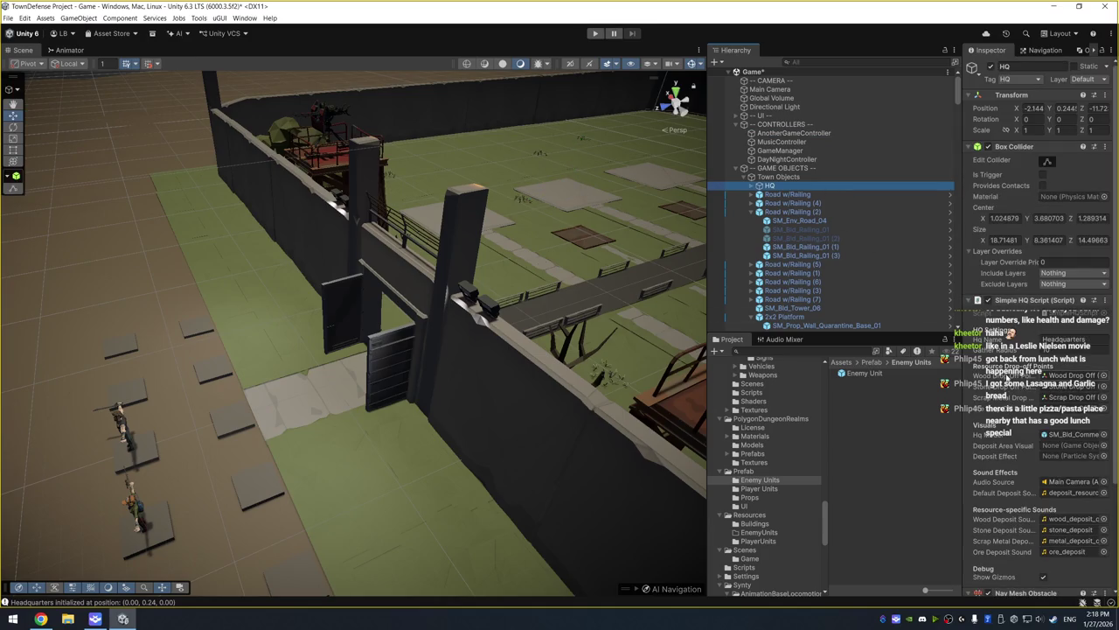
{"action": "scroll", "coordinate": [1007, 376], "scroll_direction": "down", "scroll_amount": 3}
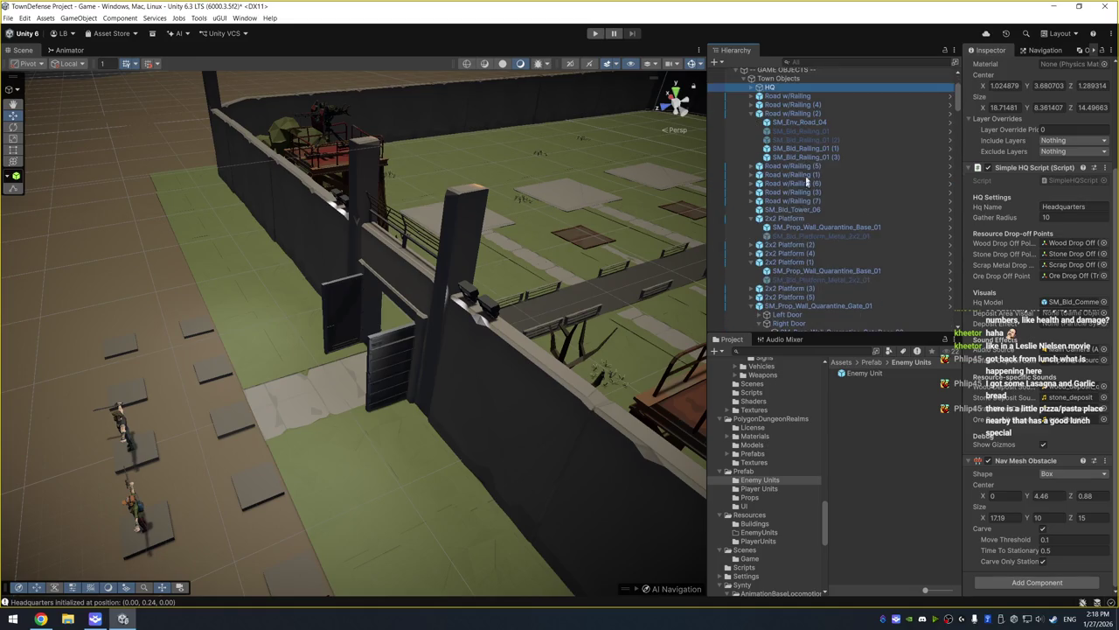
Add Toggle Light Script to both SM_Prop_Floodlights_02 props and open the script
{"action": "scroll", "coordinate": [802, 178], "scroll_direction": "down", "scroll_amount": 20}
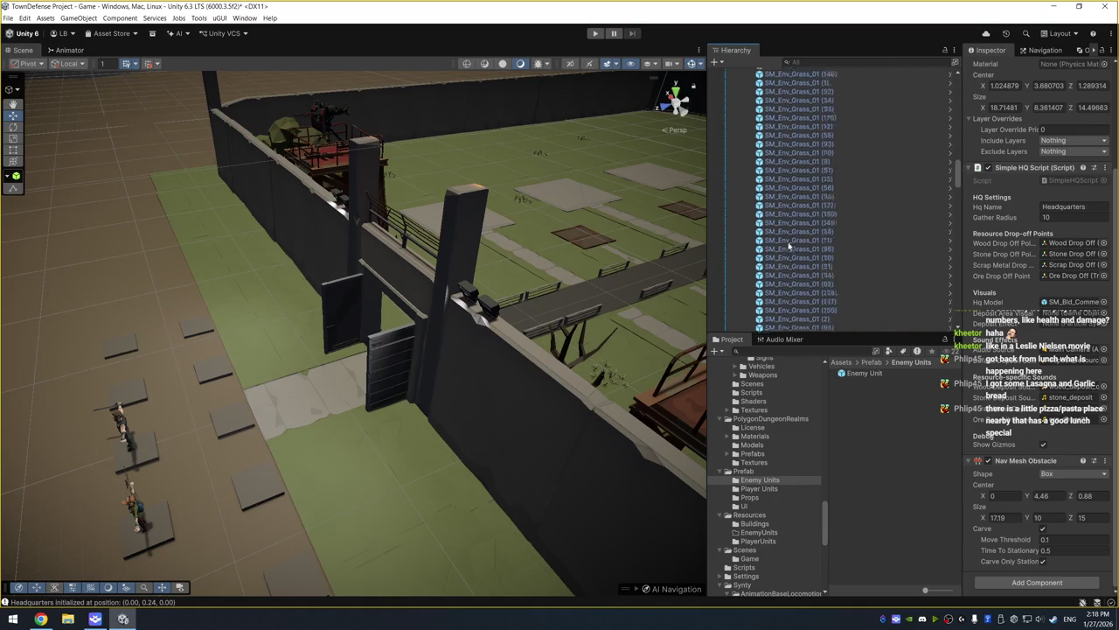
{"action": "scroll", "coordinate": [787, 262], "scroll_direction": "down", "scroll_amount": 10}
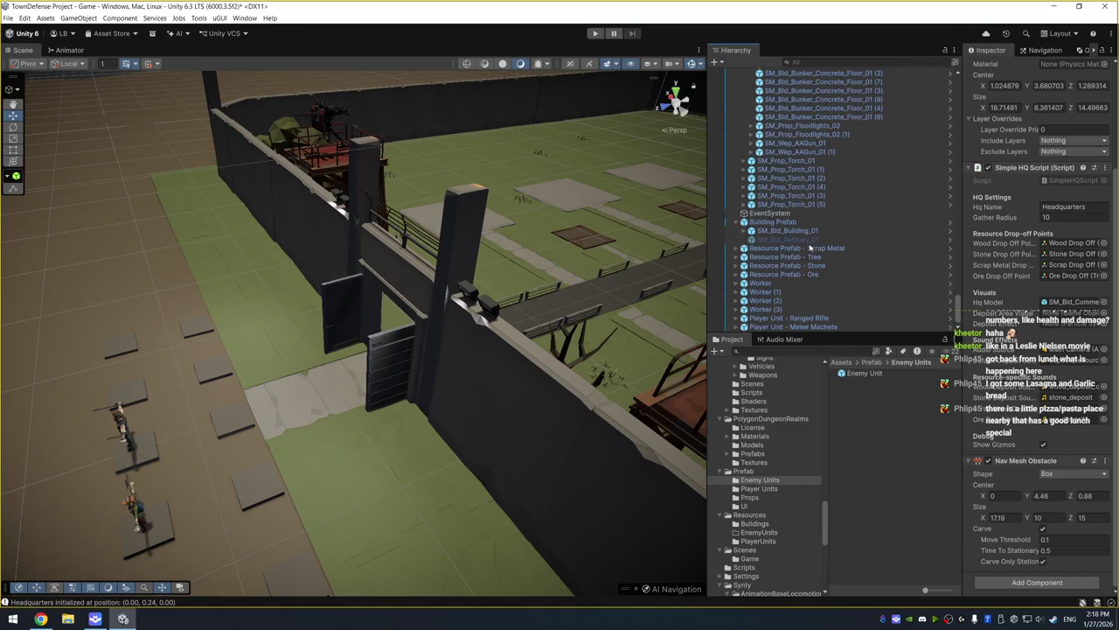
{"action": "left_click", "coordinate": [845, 135]}
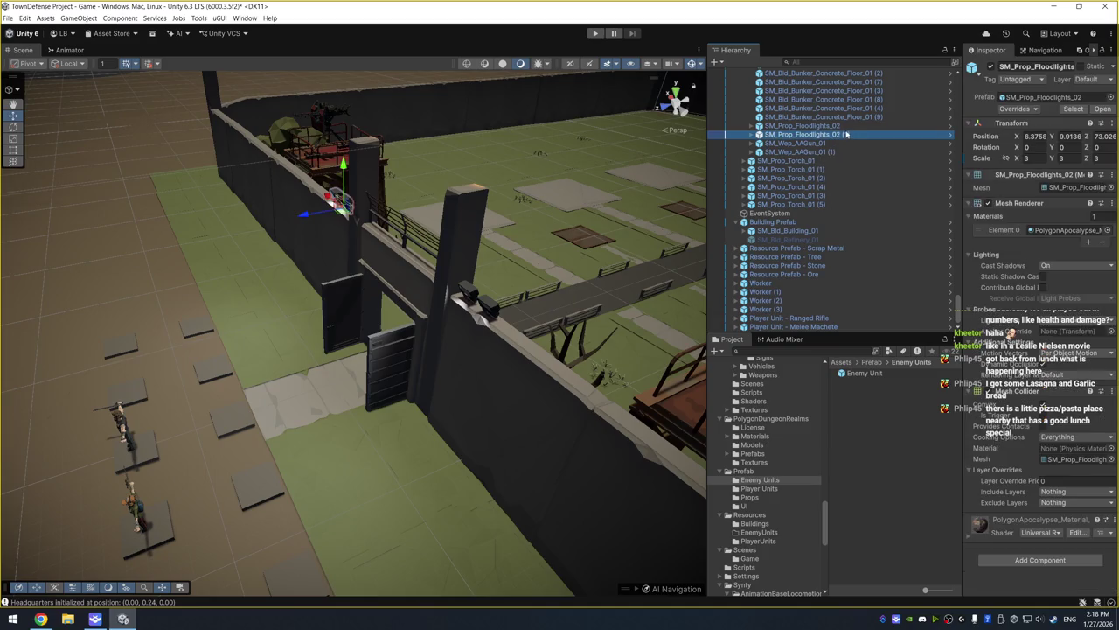
{"action": "left_click", "coordinate": [848, 127], "text": "ctrl"}
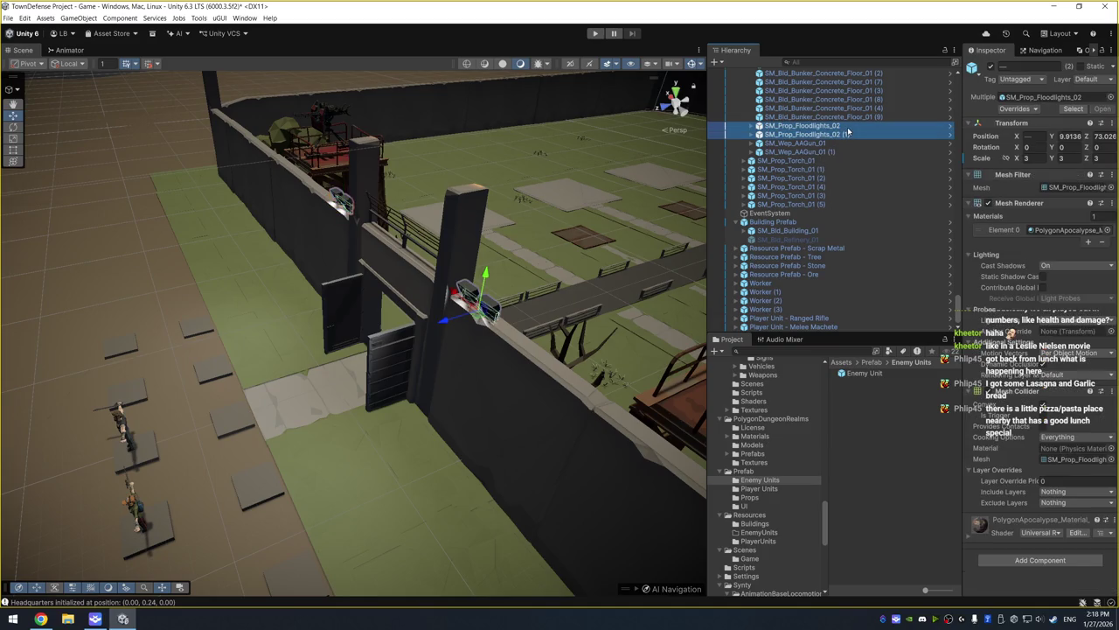
{"action": "left_click", "coordinate": [1024, 561]}
{"action": "type", "text": "light"}
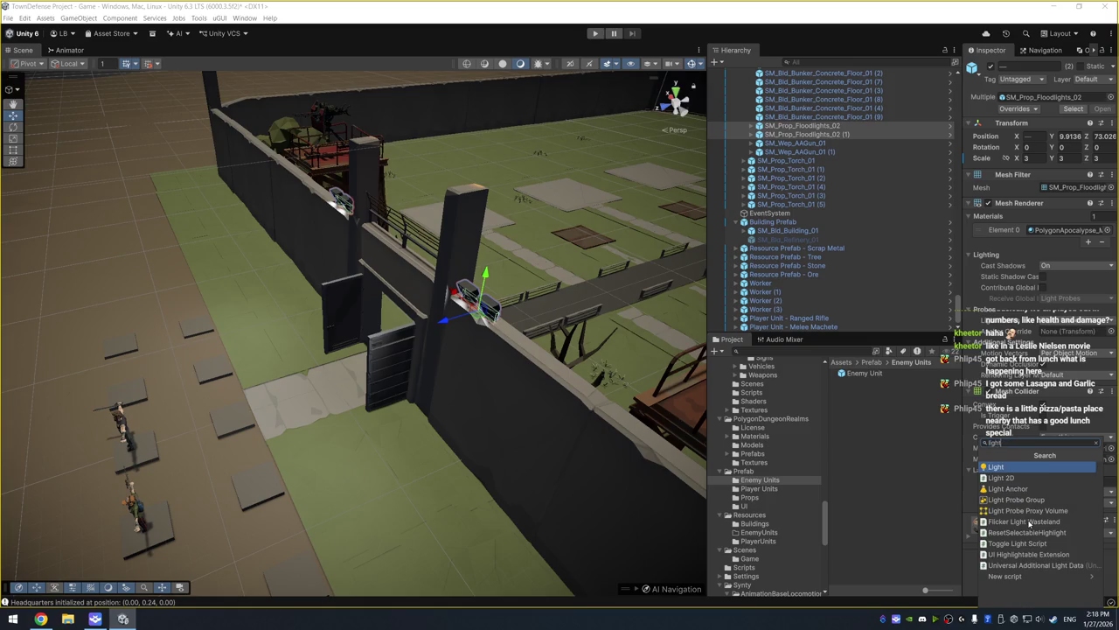
{"action": "left_click", "coordinate": [1033, 543]}
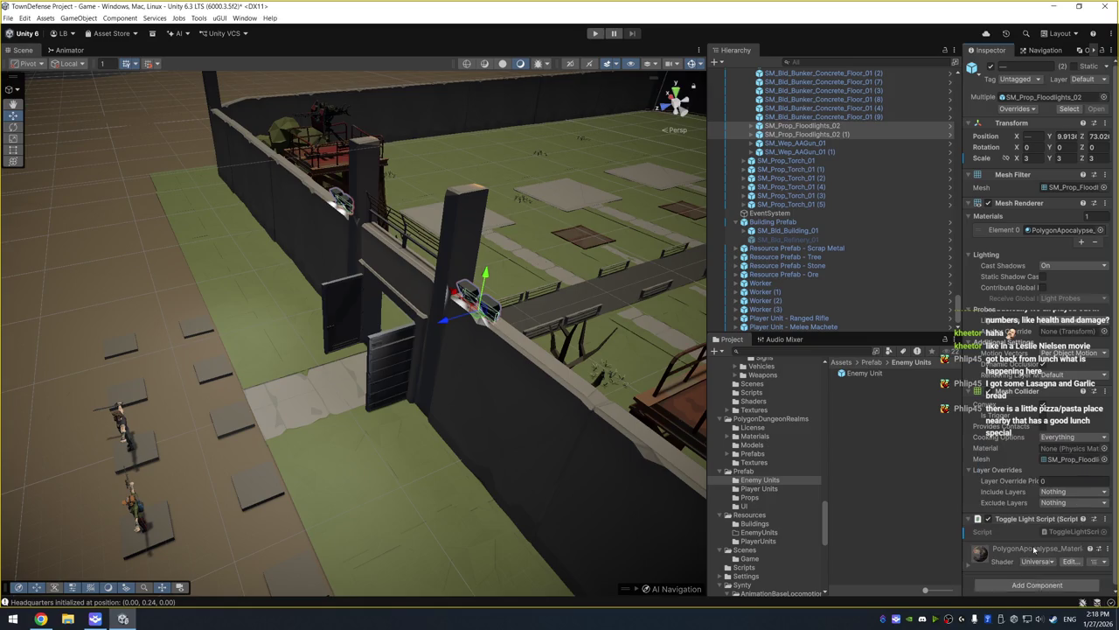
{"action": "double_click", "coordinate": [1072, 531]}
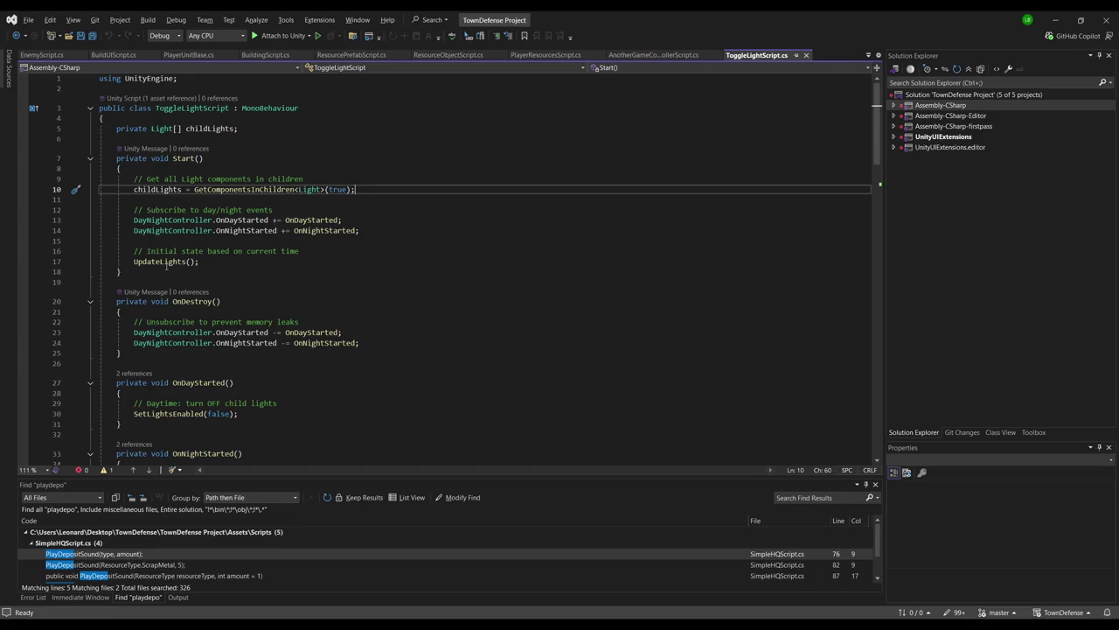
Read through ToggleLightScript.cs's day/night light switching code, then return to Unity
{"action": "scroll", "coordinate": [162, 260], "scroll_direction": "down", "scroll_amount": 4}
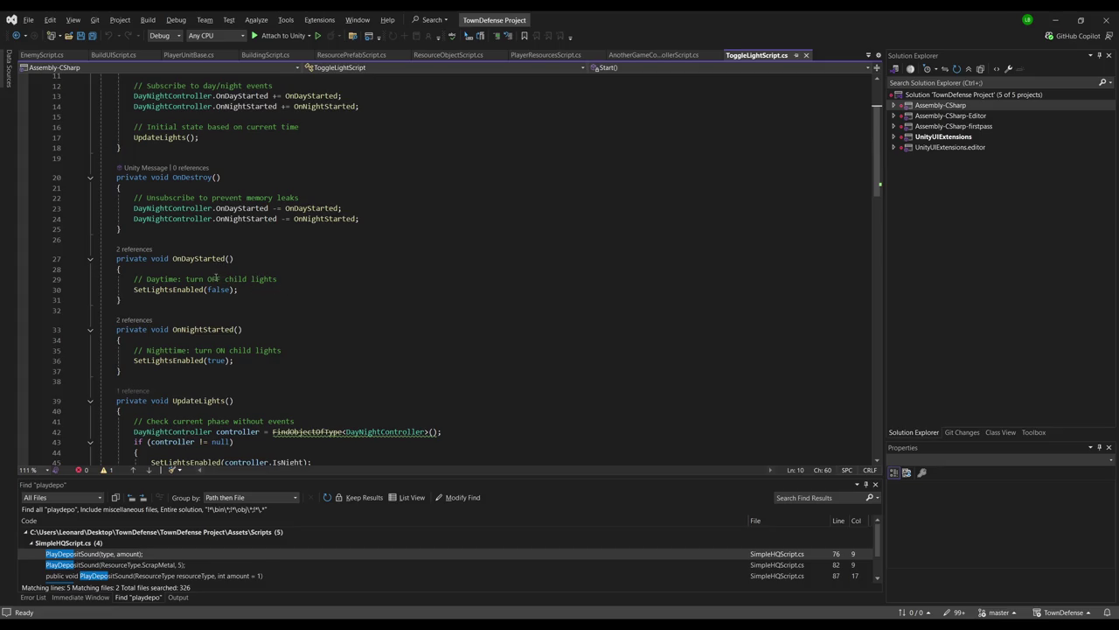
{"action": "scroll", "coordinate": [221, 327], "scroll_direction": "down", "scroll_amount": 2}
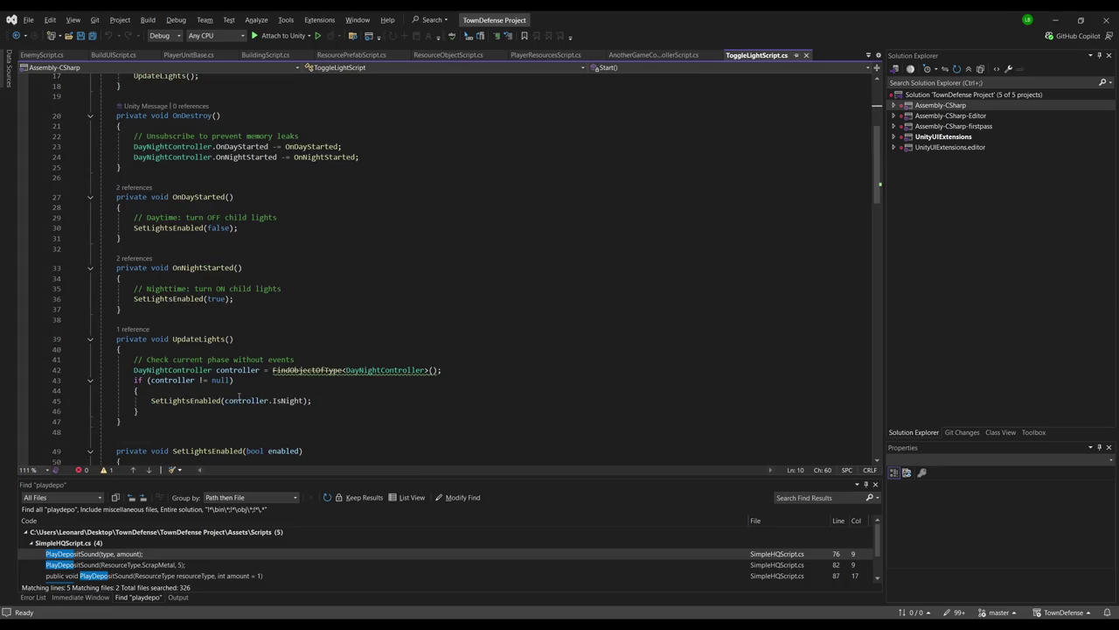
{"action": "scroll", "coordinate": [263, 394], "scroll_direction": "down", "scroll_amount": 3}
{"action": "scroll", "coordinate": [261, 318], "scroll_direction": "down", "scroll_amount": 4}
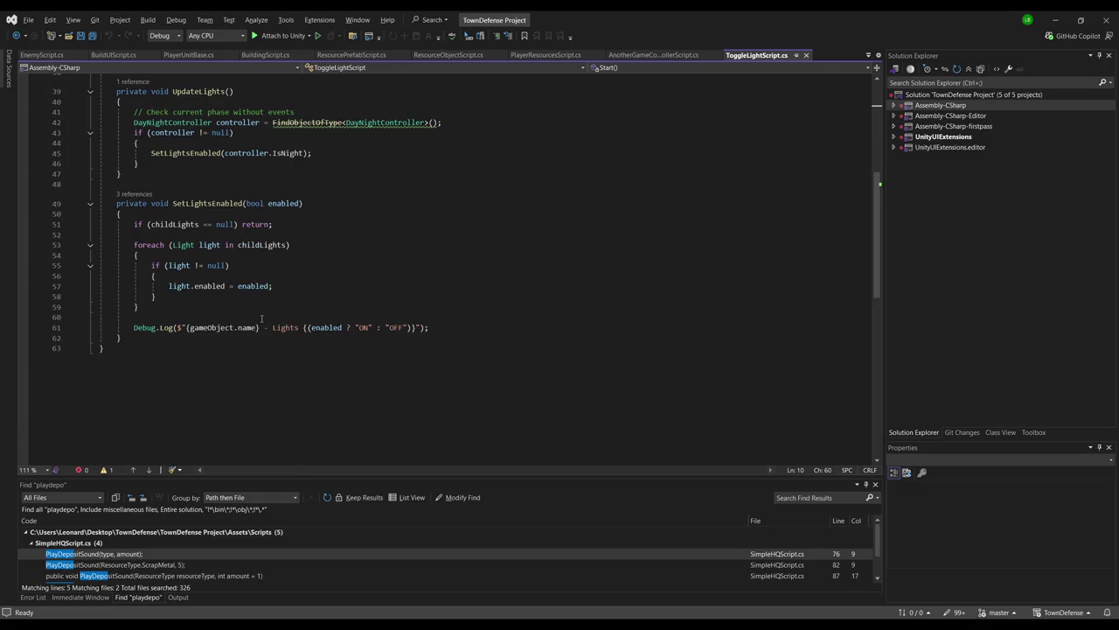
{"action": "key", "text": "alt+Tab"}
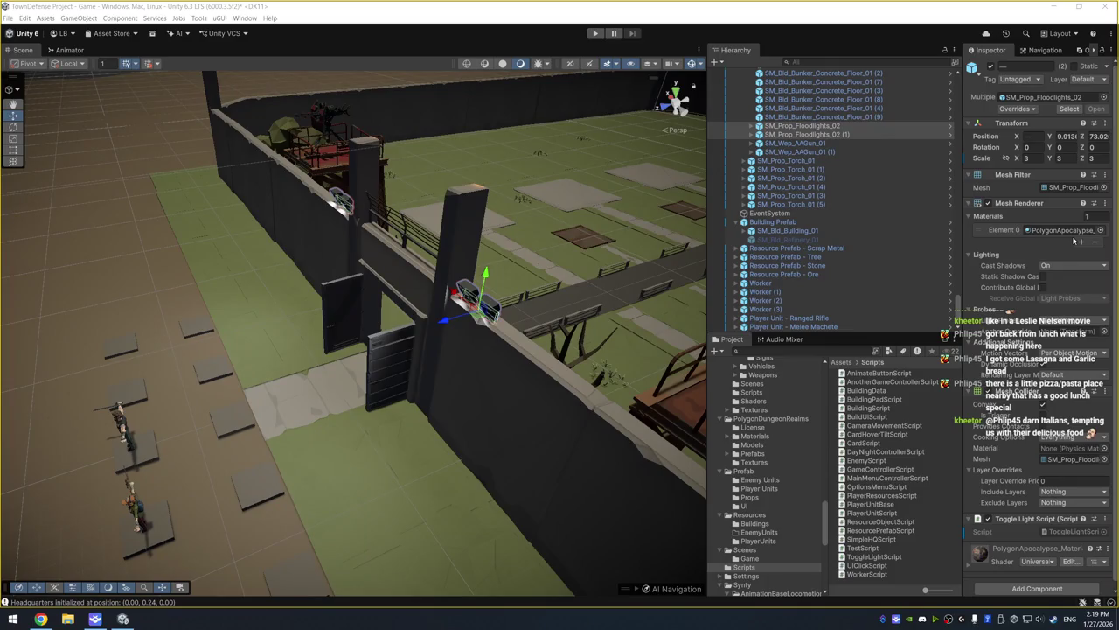
Expand both floodlights and deactivate all four of their Spot Light children
{"action": "left_click", "coordinate": [816, 128]}
{"action": "left_click", "coordinate": [822, 136], "text": "ctrl"}
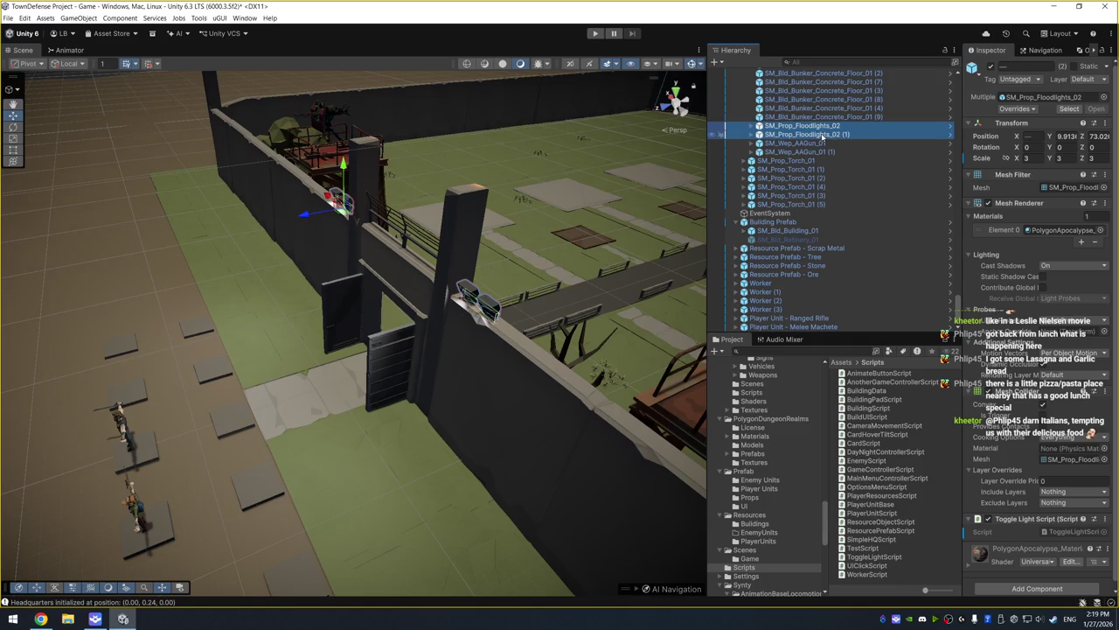
{"action": "left_click", "coordinate": [751, 126], "text": "alt"}
{"action": "left_click", "coordinate": [796, 142]}
{"action": "left_click", "coordinate": [827, 161], "text": "ctrl"}
{"action": "left_click", "coordinate": [796, 186], "text": "ctrl"}
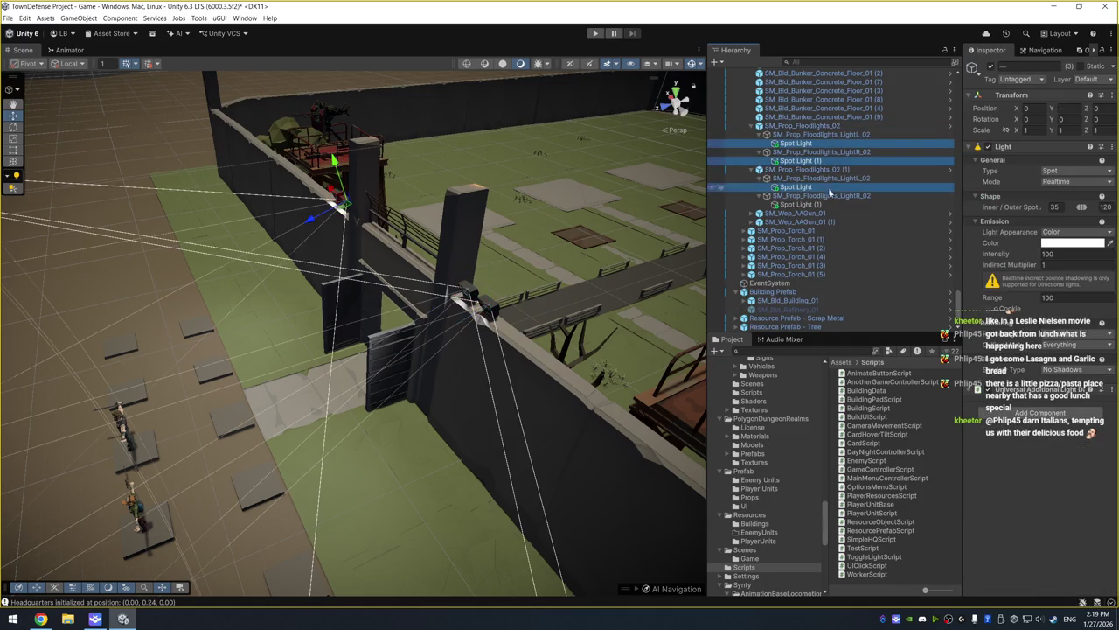
{"action": "left_click", "coordinate": [800, 204], "text": "ctrl"}
{"action": "left_click", "coordinate": [991, 67]}
{"action": "left_click", "coordinate": [991, 68]}
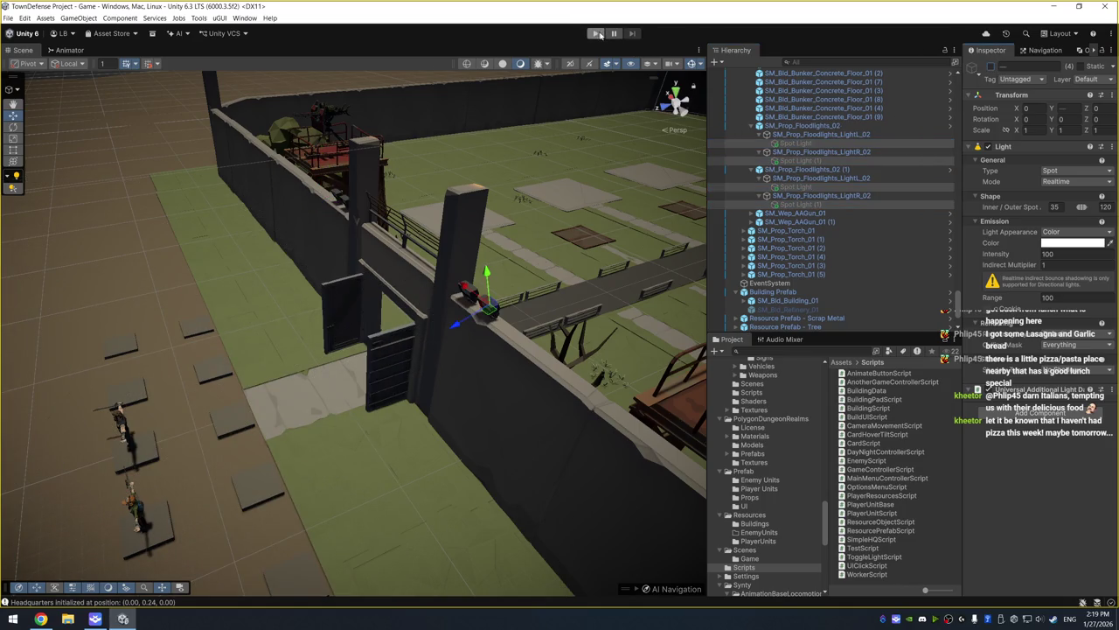
{"action": "scroll", "coordinate": [367, 263], "scroll_direction": "down", "scroll_amount": 5}
{"action": "mouse_move", "coordinate": [368, 263]}
{"action": "left_mouse_down"}
{"action": "mouse_move", "coordinate": [273, 210]}
{"action": "mouse_move", "coordinate": [310, 180]}
{"action": "left_mouse_up"}
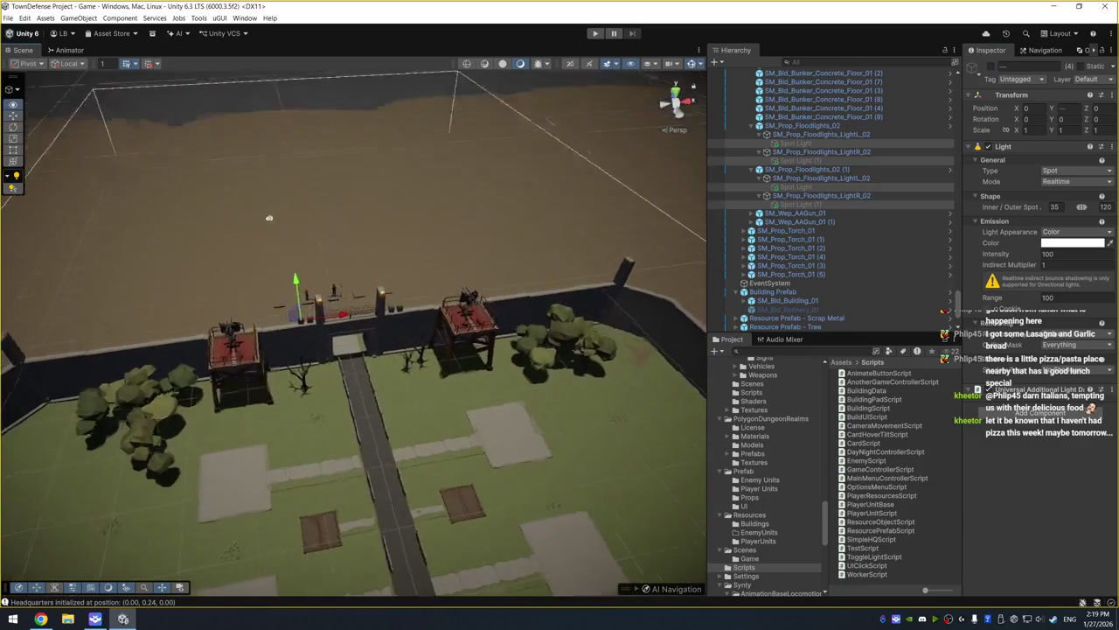
{"action": "scroll", "coordinate": [309, 180], "scroll_direction": "down", "scroll_amount": 3}
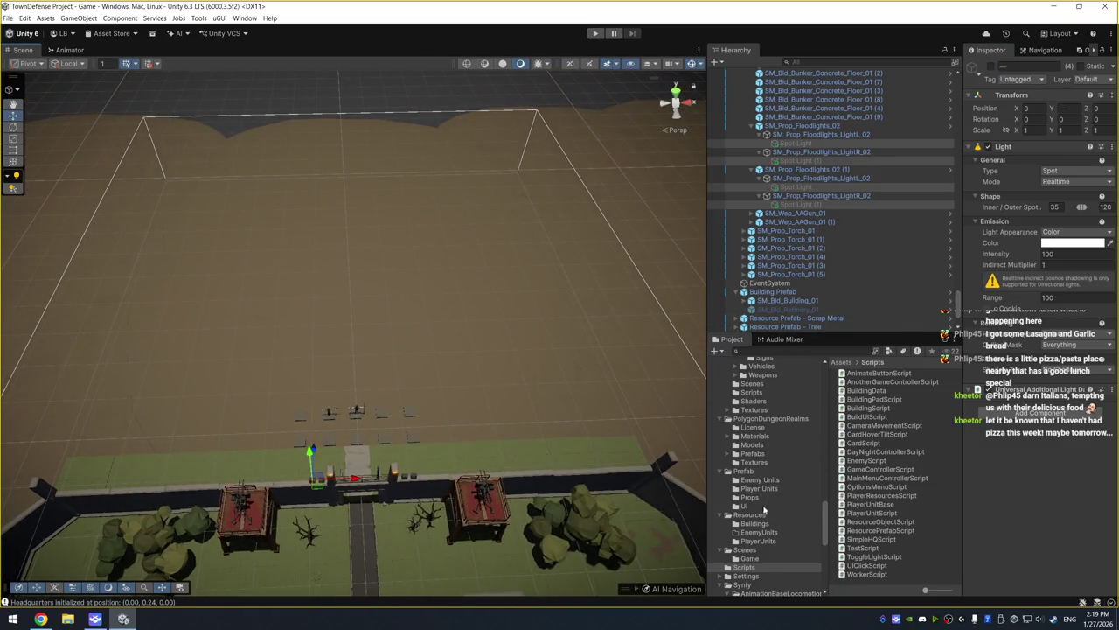
Place the Enemy Unit prefab from Prefab/Enemy Units into the scene
{"action": "left_click", "coordinate": [758, 480]}
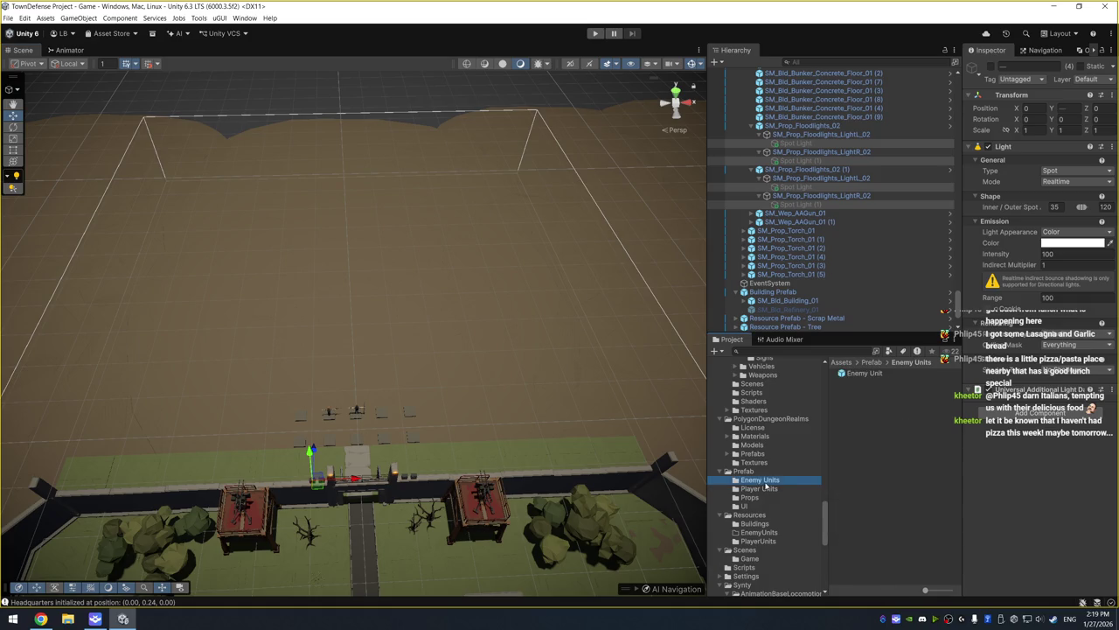
{"action": "mouse_move", "coordinate": [855, 376]}
{"action": "left_mouse_down"}
{"action": "mouse_move", "coordinate": [338, 158]}
{"action": "mouse_move", "coordinate": [341, 143]}
{"action": "left_mouse_up"}
{"action": "key", "text": "f"}
{"action": "mouse_move", "coordinate": [417, 305]}
{"action": "left_mouse_down"}
{"action": "mouse_move", "coordinate": [512, 280]}
{"action": "mouse_move", "coordinate": [455, 307]}
{"action": "mouse_move", "coordinate": [422, 352]}
{"action": "left_mouse_up"}
{"action": "scroll", "coordinate": [460, 324], "scroll_direction": "down", "scroll_amount": 5}
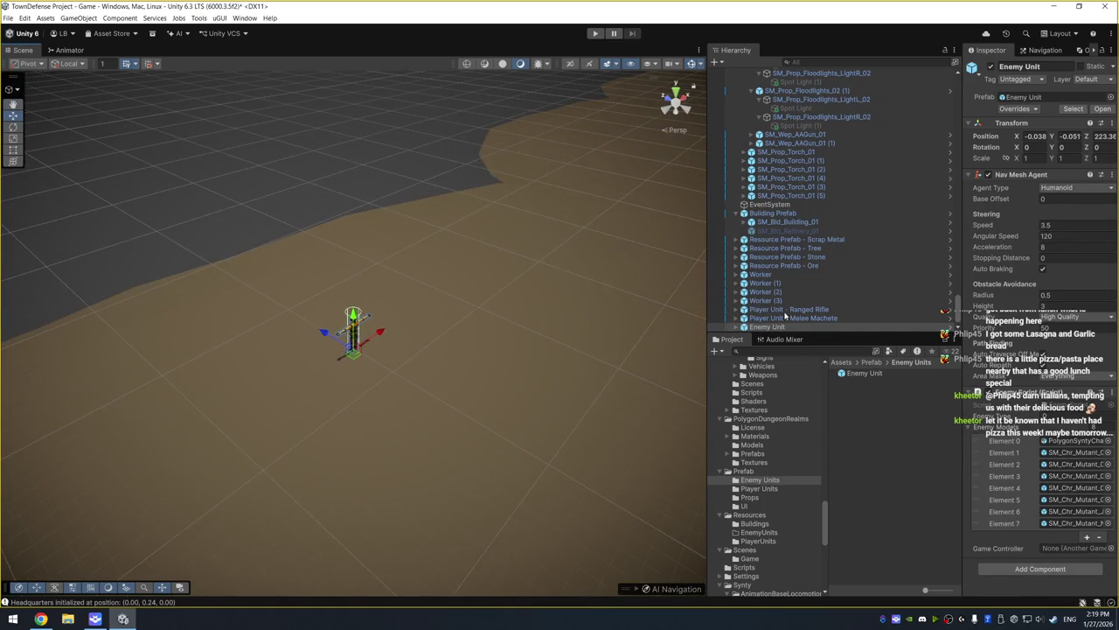
Duplicate the enemy unit repeatedly, up to Enemy Unit (32)
{"action": "key", "text": "ctrl+d"}
{"action": "key", "text": "ctrl+d"}
{"action": "key", "text": "ctrl+d"}
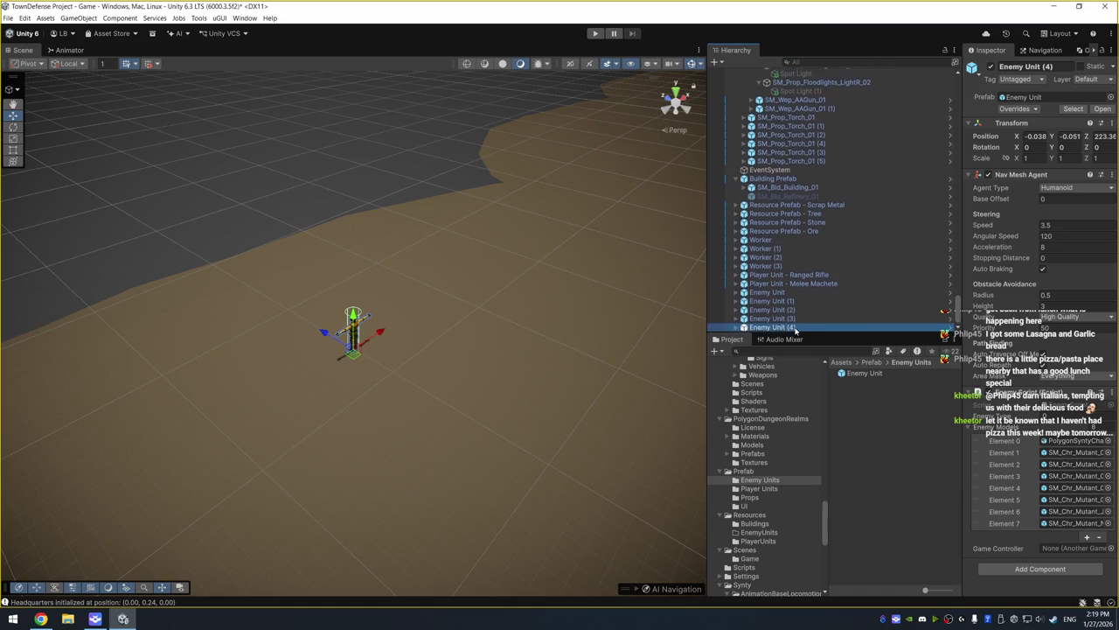
{"action": "key", "text": "ctrl+d"}
{"action": "key", "text": "ctrl+d"}
{"action": "key", "text": "ctrl+d"}
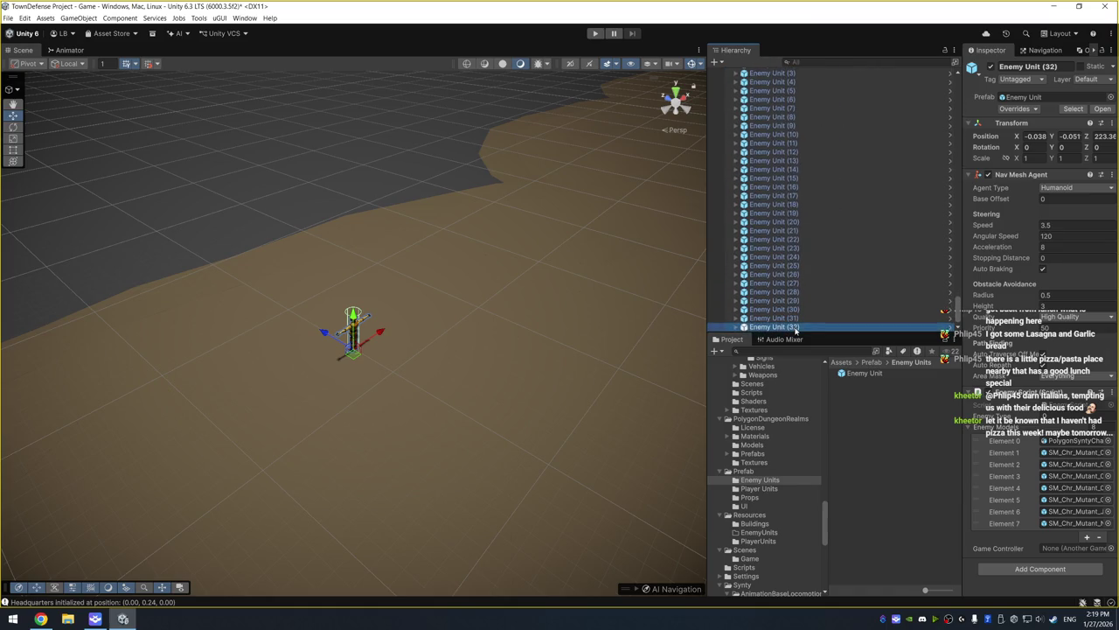
{"action": "scroll", "coordinate": [822, 276], "scroll_direction": "up", "scroll_amount": 10}
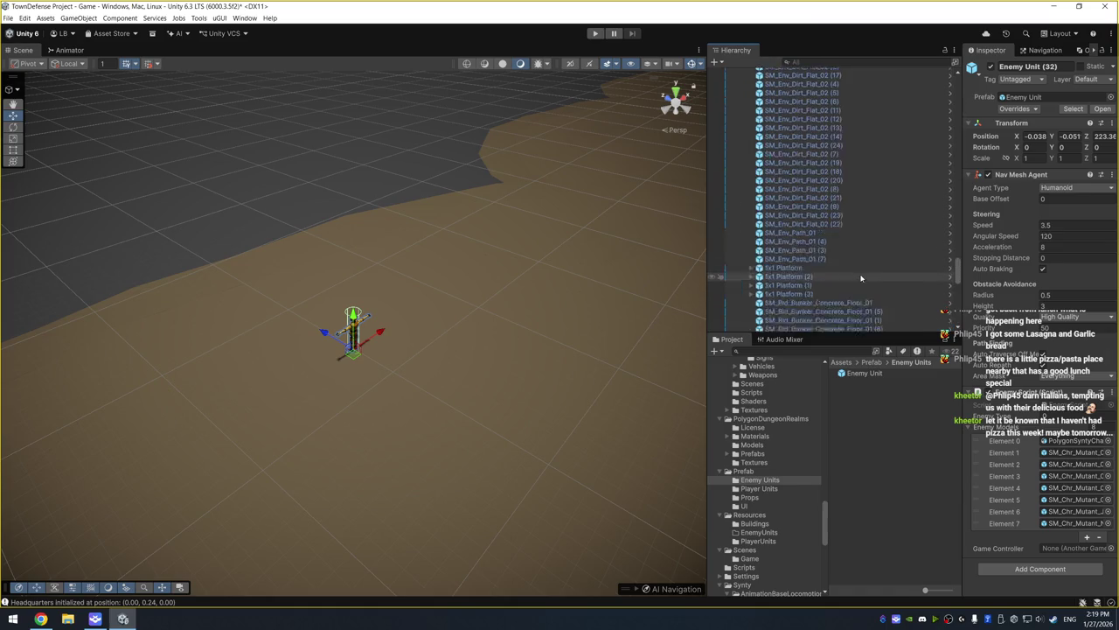
{"action": "scroll", "coordinate": [861, 255], "scroll_direction": "up", "scroll_amount": 5}
{"action": "left_click_drag", "start_coordinate": [962, 222], "coordinate": [962, 102]}
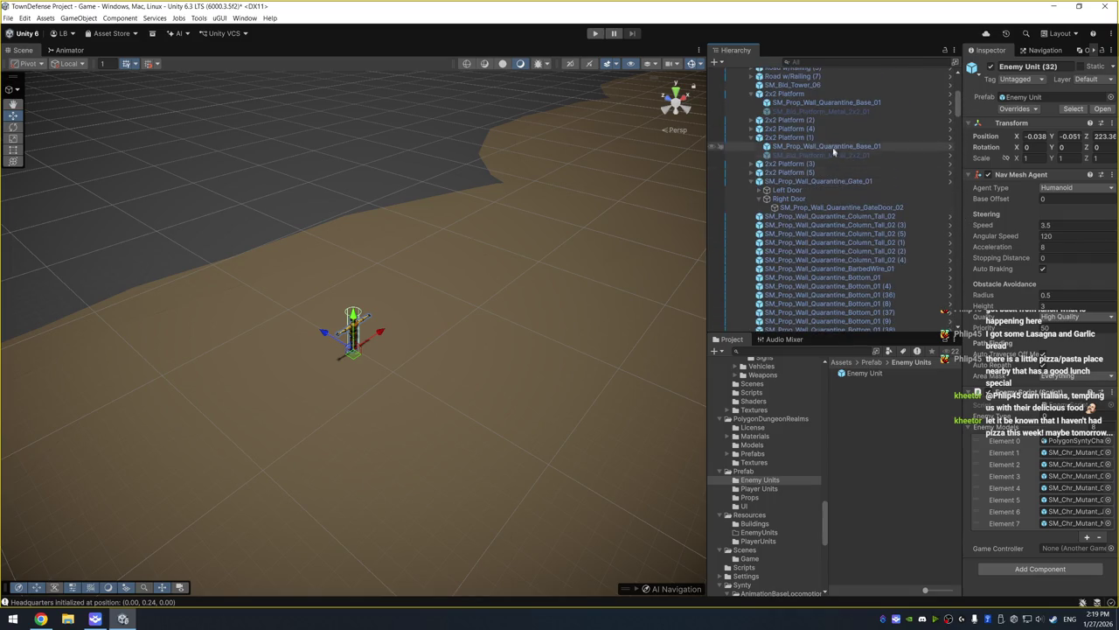
{"action": "scroll", "coordinate": [823, 147], "scroll_direction": "up", "scroll_amount": 5}
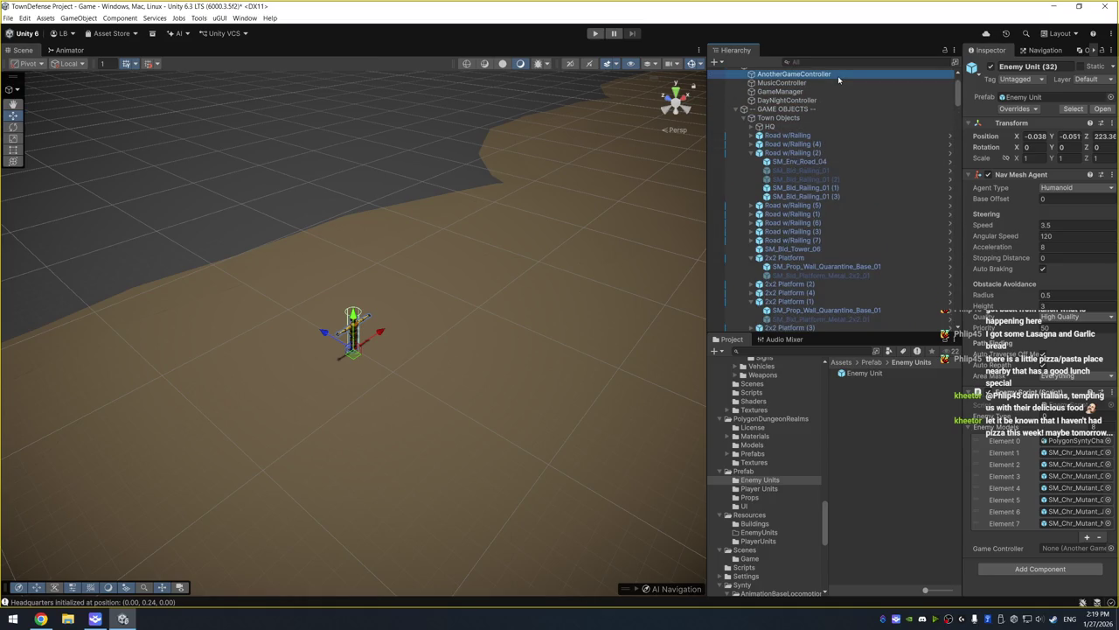
Assign Player Unit - Melee Machete to AnotherGameController's Hero Unit field
{"action": "double_click", "coordinate": [837, 75]}
{"action": "scroll", "coordinate": [837, 280], "scroll_direction": "down", "scroll_amount": 2}
{"action": "scroll", "coordinate": [838, 280], "scroll_direction": "down", "scroll_amount": 15}
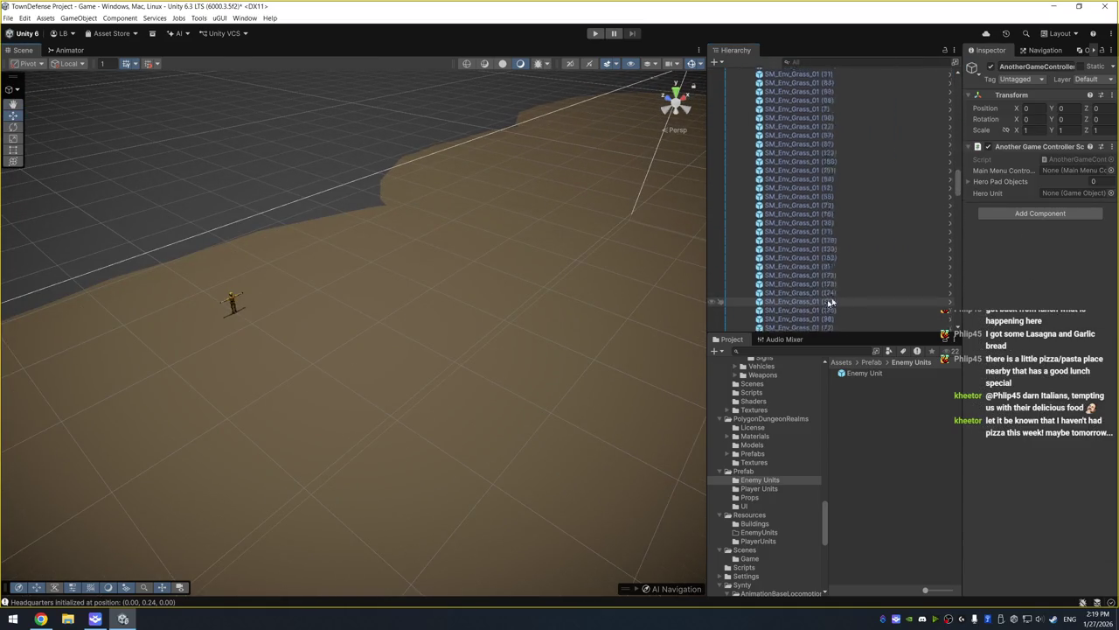
{"action": "scroll", "coordinate": [857, 251], "scroll_direction": "up", "scroll_amount": 8}
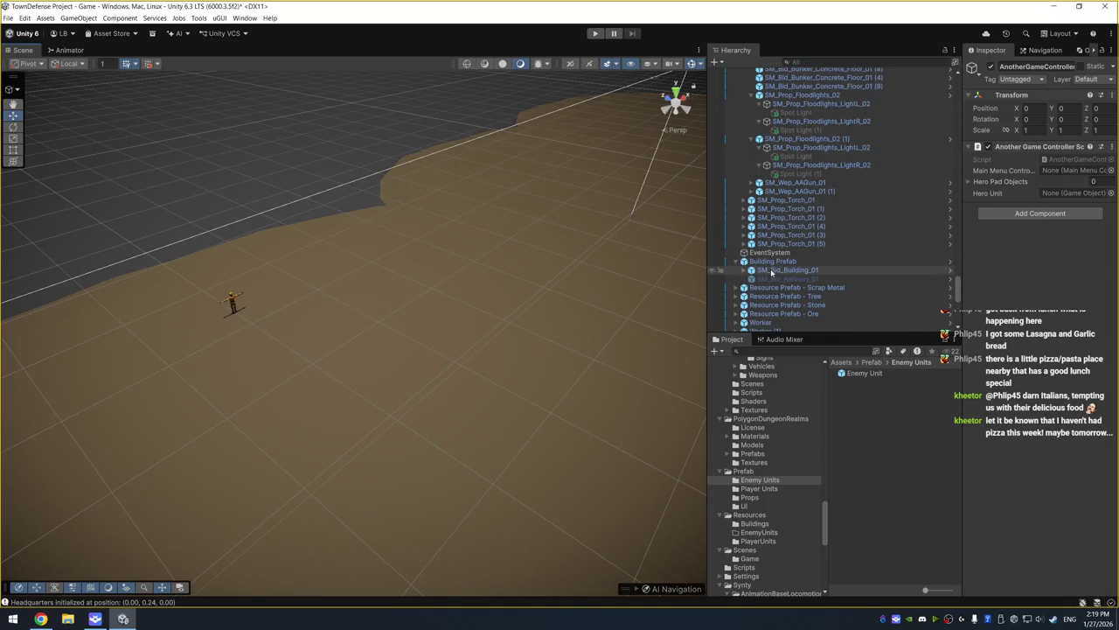
{"action": "scroll", "coordinate": [791, 280], "scroll_direction": "down", "scroll_amount": 5}
{"action": "mouse_move", "coordinate": [804, 236]}
{"action": "left_mouse_down"}
{"action": "mouse_move", "coordinate": [844, 242]}
{"action": "mouse_move", "coordinate": [1071, 193]}
{"action": "left_mouse_up"}
{"action": "key", "text": "f"}
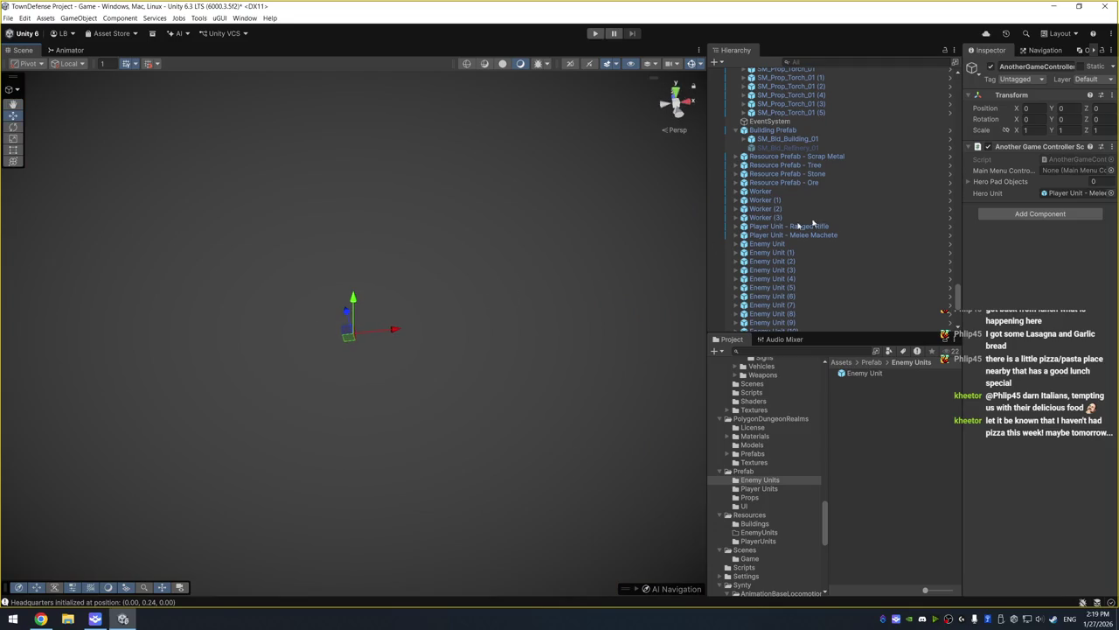
Select the machete hero's SM_Chr_Biker_Male_01 model through the Hero Unit reference
{"action": "scroll", "coordinate": [859, 194], "scroll_direction": "up", "scroll_amount": 8}
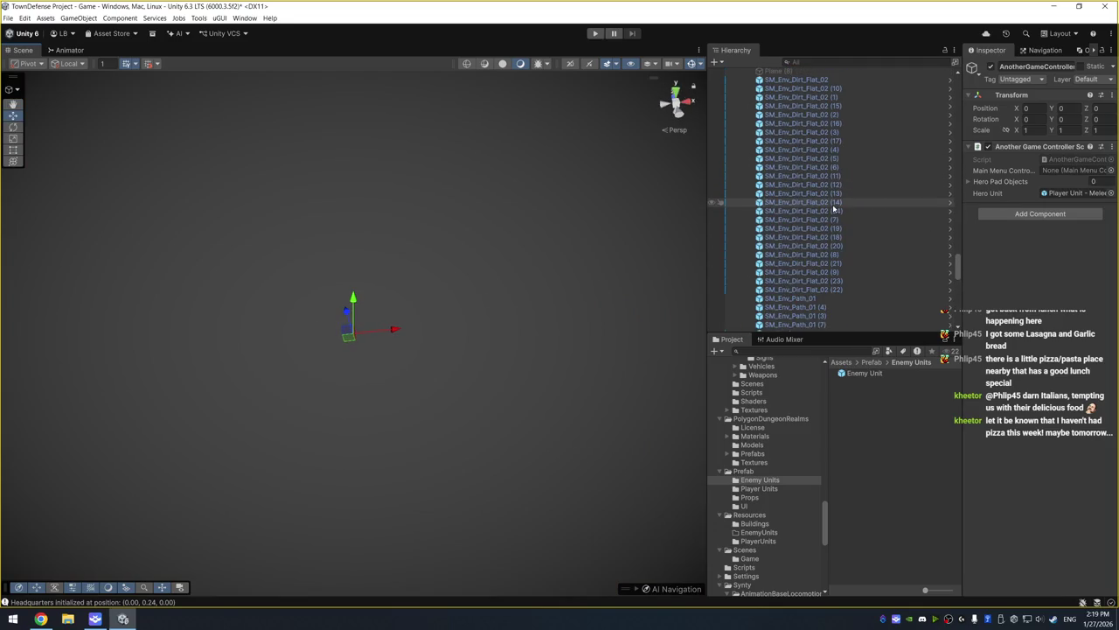
{"action": "left_click", "coordinate": [1087, 194]}
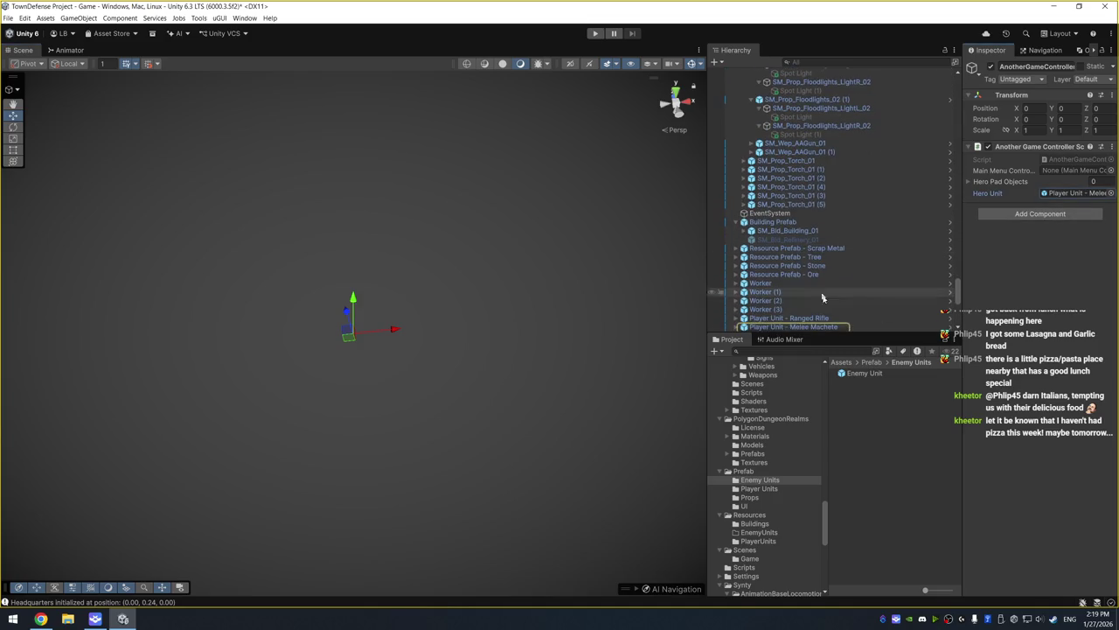
{"action": "double_click", "coordinate": [1087, 194]}
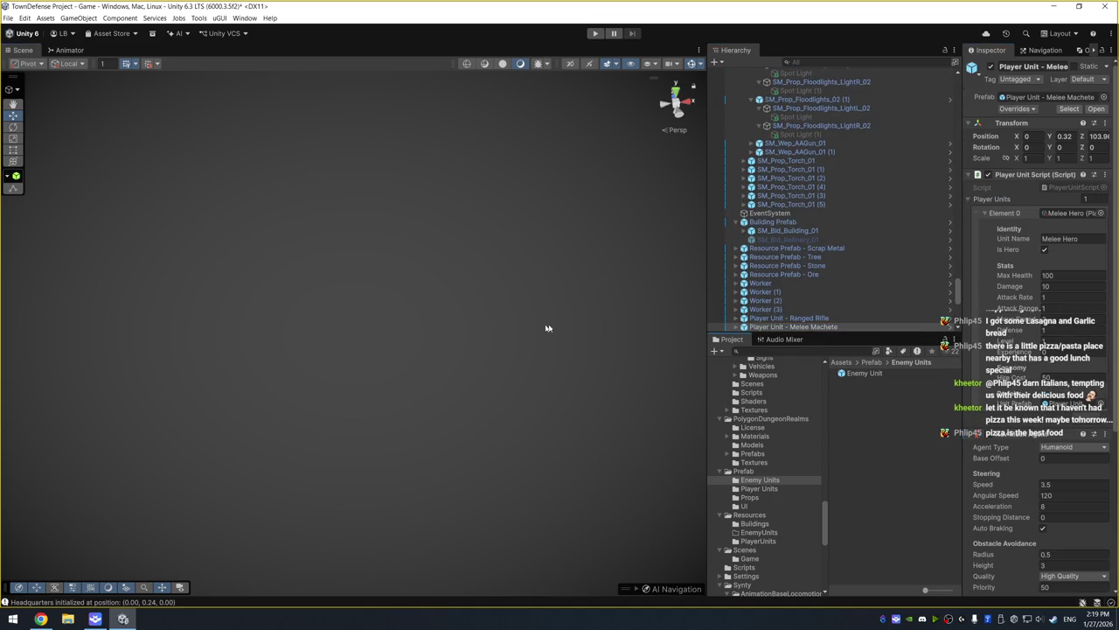
{"action": "mouse_move", "coordinate": [509, 277]}
{"action": "left_mouse_down"}
{"action": "mouse_move", "coordinate": [455, 251]}
{"action": "mouse_move", "coordinate": [443, 265]}
{"action": "left_mouse_up"}
{"action": "left_click", "coordinate": [743, 326]}
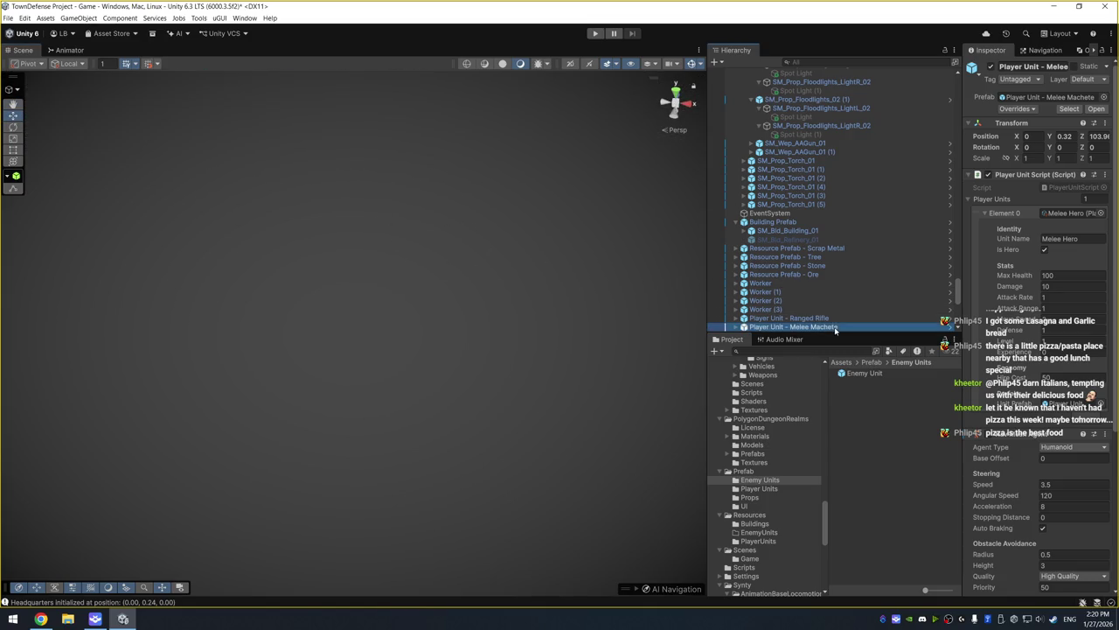
{"action": "scroll", "coordinate": [845, 227], "scroll_direction": "down", "scroll_amount": 4}
{"action": "left_click", "coordinate": [840, 171]}
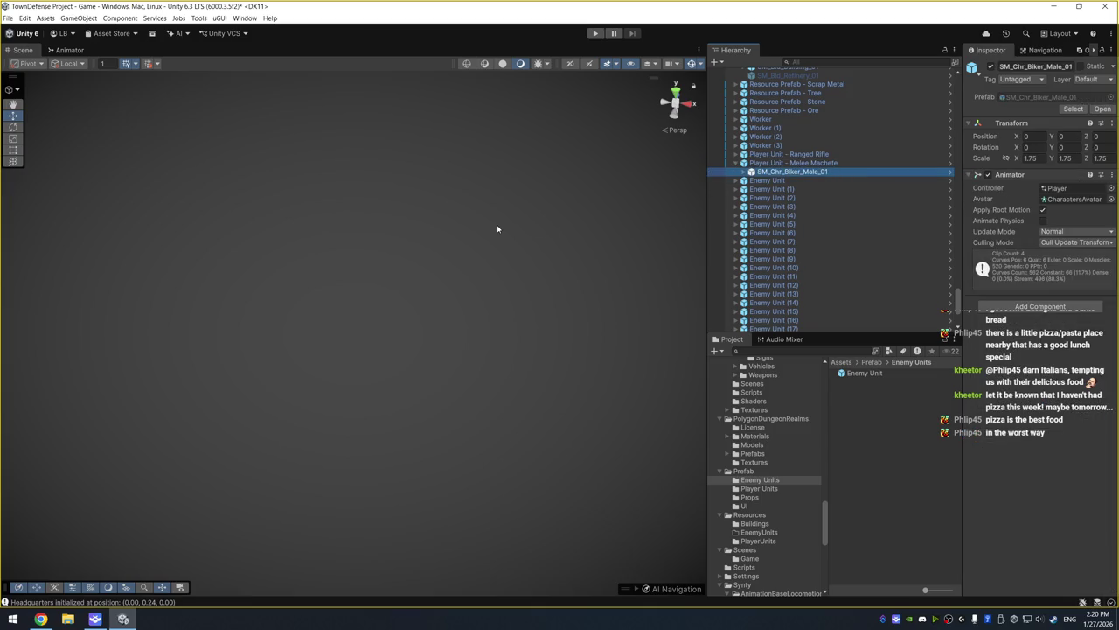
{"action": "key", "text": "f"}
{"action": "left_click", "coordinate": [861, 164]}
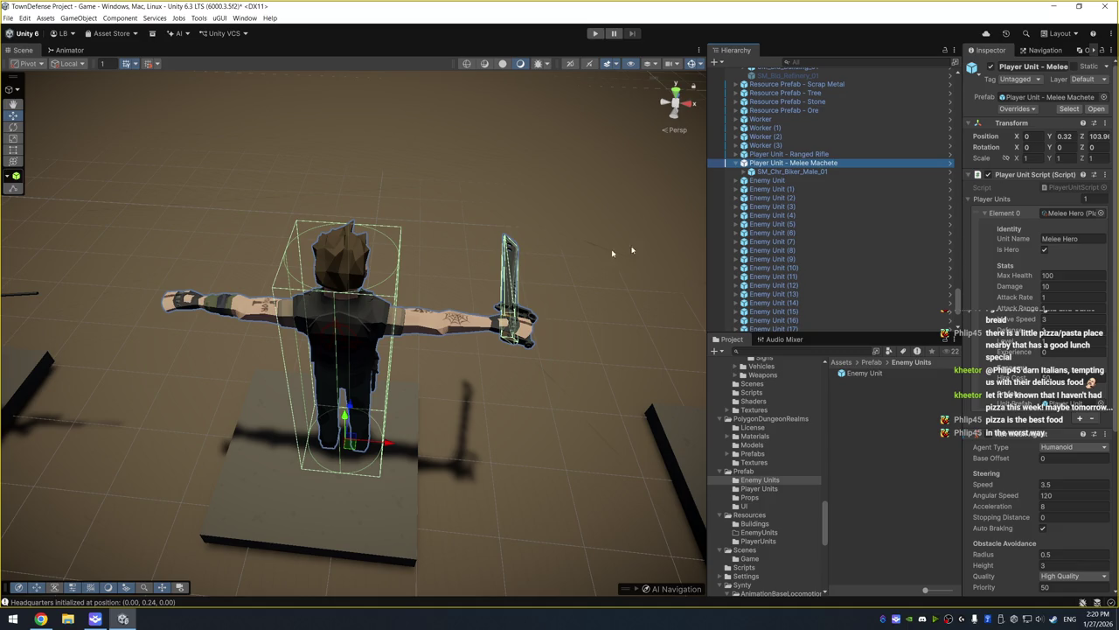
{"action": "left_click_drag", "start_coordinate": [579, 259], "coordinate": [459, 304]}
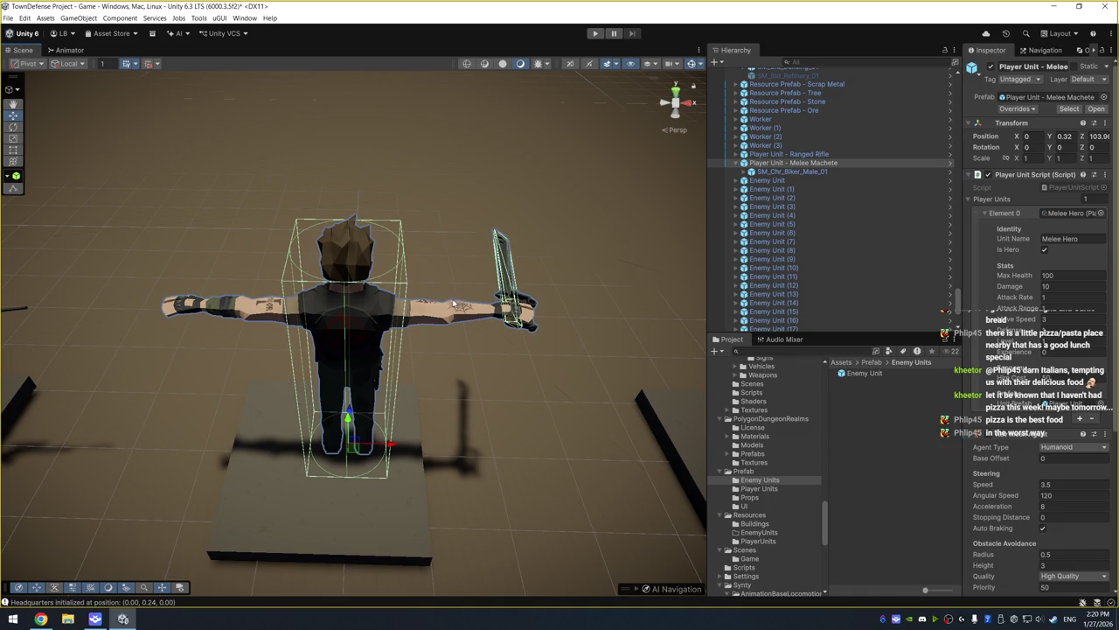
{"action": "left_click_drag", "start_coordinate": [479, 366], "coordinate": [360, 364]}
{"action": "left_click", "coordinate": [424, 278]}
{"action": "mouse_move", "coordinate": [424, 278]}
{"action": "left_mouse_down"}
{"action": "mouse_move", "coordinate": [381, 237]}
{"action": "mouse_move", "coordinate": [522, 283]}
{"action": "mouse_move", "coordinate": [522, 307]}
{"action": "mouse_move", "coordinate": [492, 295]}
{"action": "mouse_move", "coordinate": [446, 230]}
{"action": "left_mouse_up"}
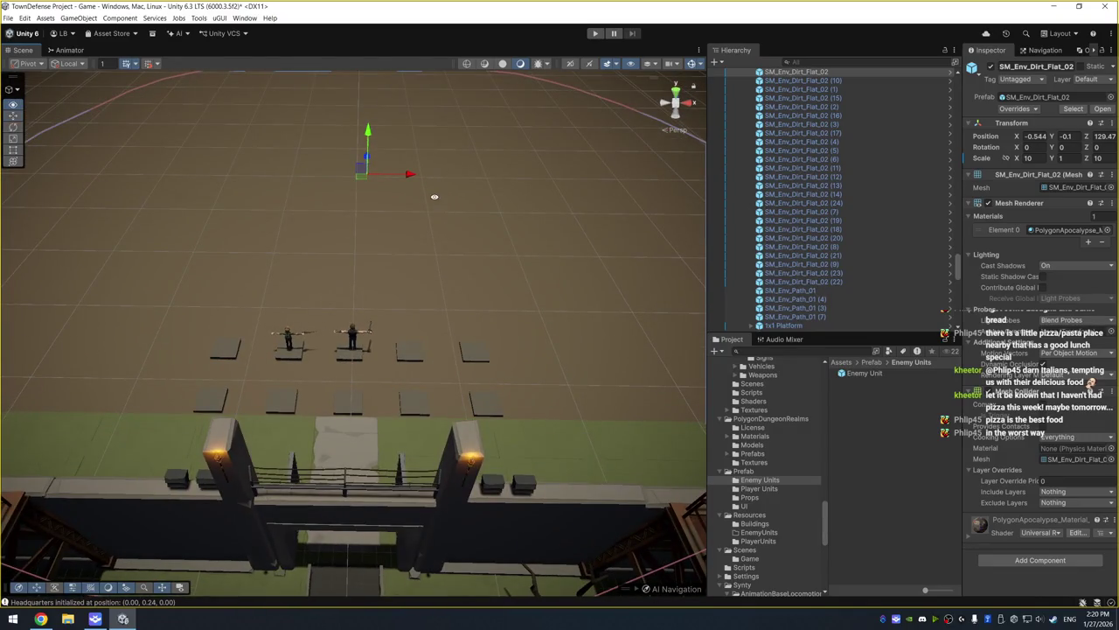
{"action": "mouse_move", "coordinate": [472, 142]}
{"action": "left_mouse_down"}
{"action": "mouse_move", "coordinate": [495, 180]}
{"action": "mouse_move", "coordinate": [480, 245]}
{"action": "mouse_move", "coordinate": [464, 195]}
{"action": "mouse_move", "coordinate": [469, 274]}
{"action": "left_mouse_up"}
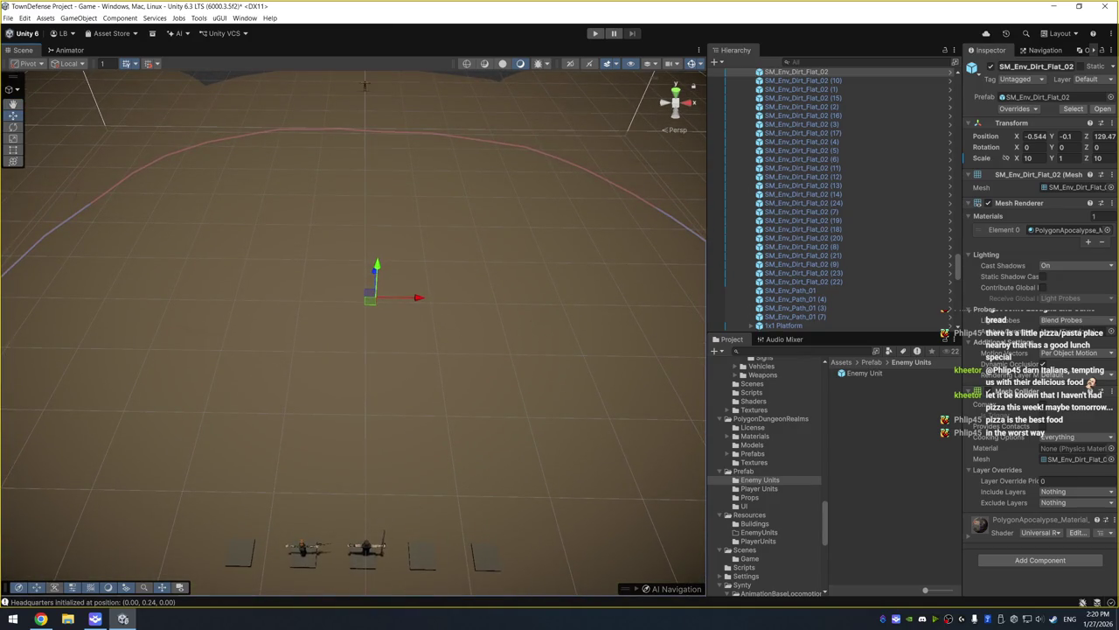
{"action": "left_click", "coordinate": [594, 33]}
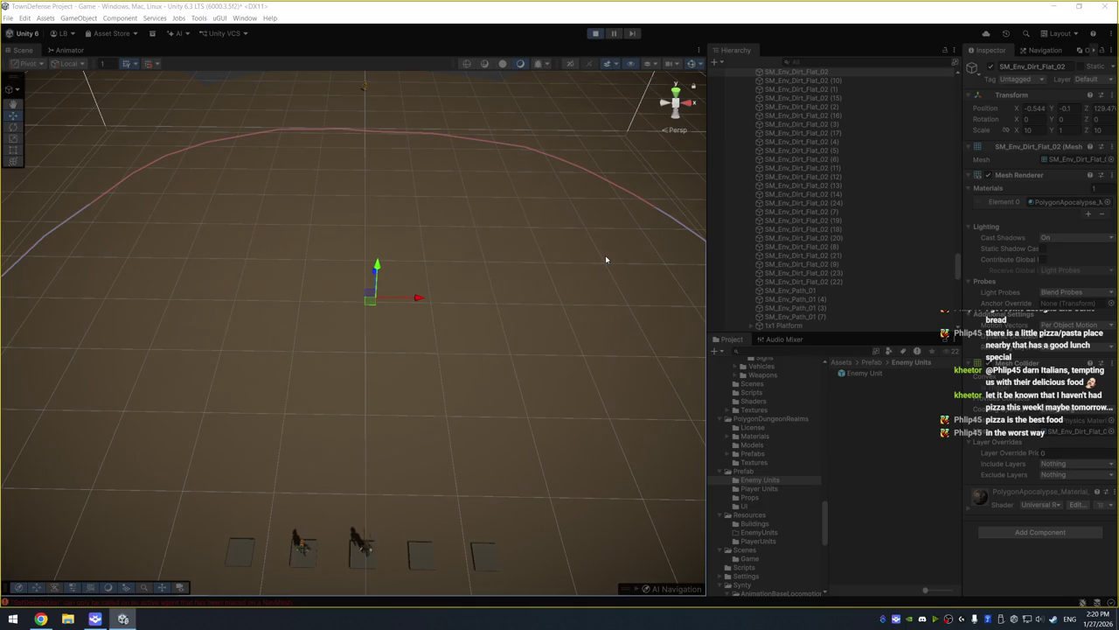
Frame the enemy dummy mesh, select Enemy Unit, and ping its Game Controller reference
{"action": "left_click", "coordinate": [366, 86]}
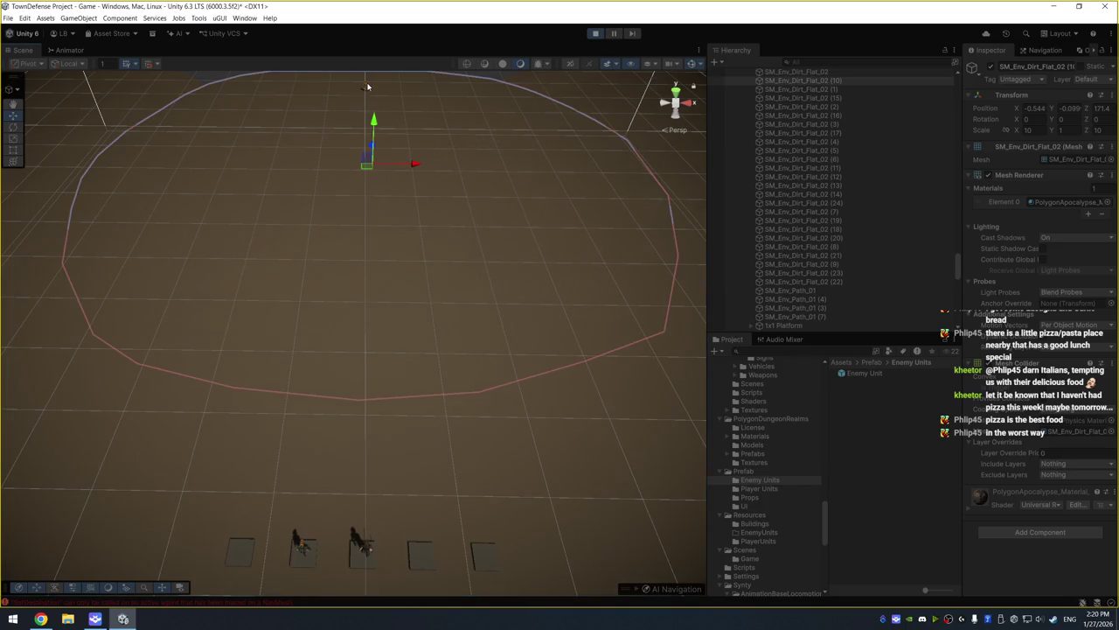
{"action": "left_click", "coordinate": [366, 87]}
{"action": "key", "text": "f"}
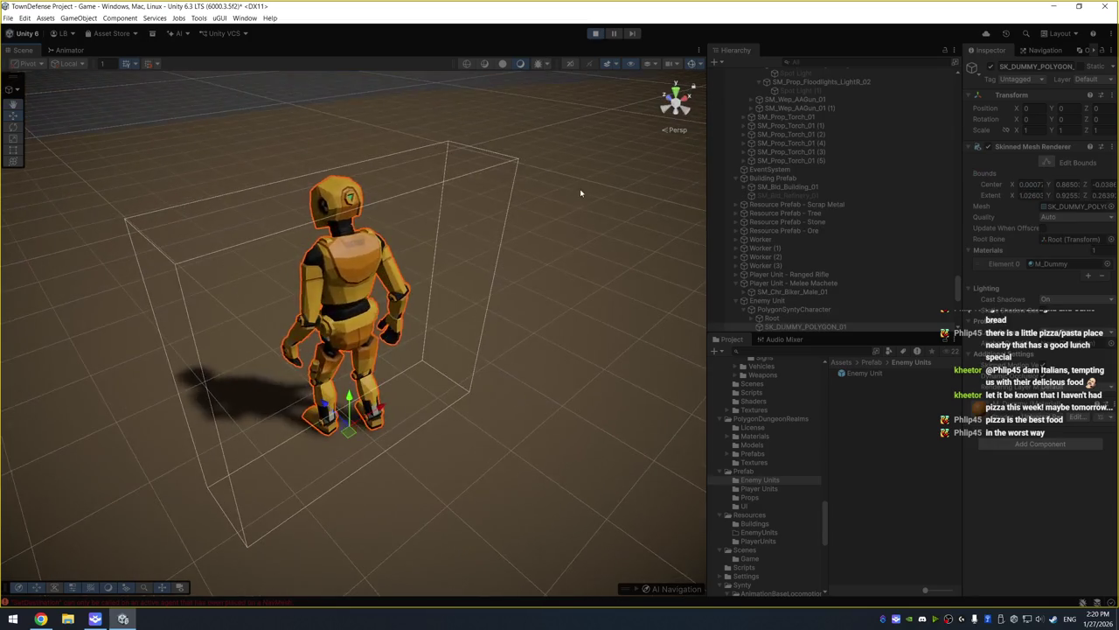
{"action": "left_click", "coordinate": [770, 300]}
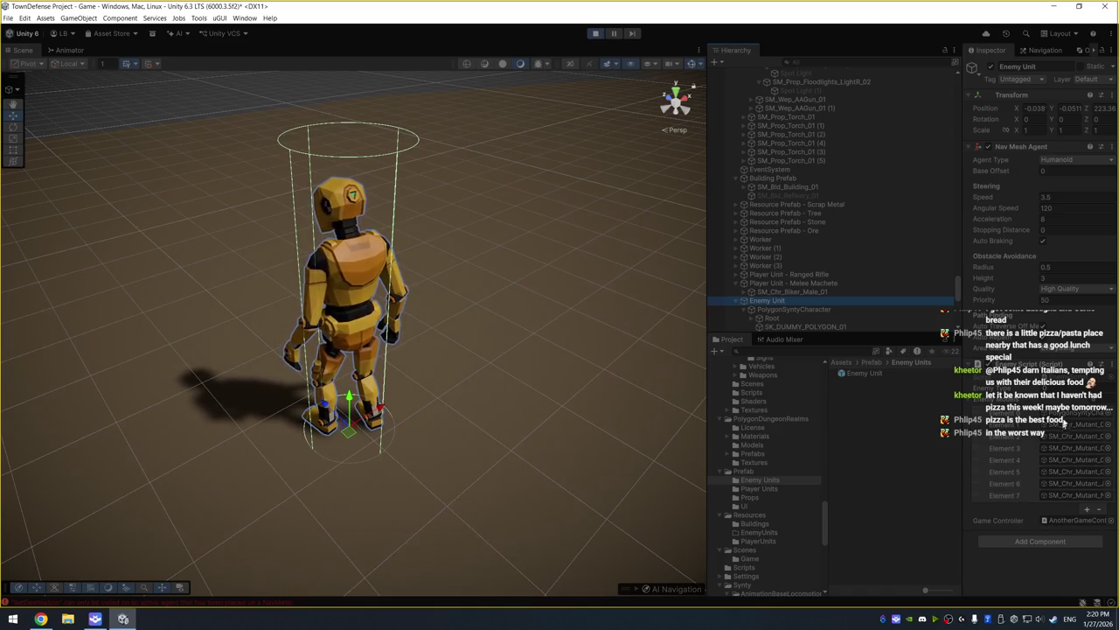
{"action": "left_click", "coordinate": [1081, 521]}
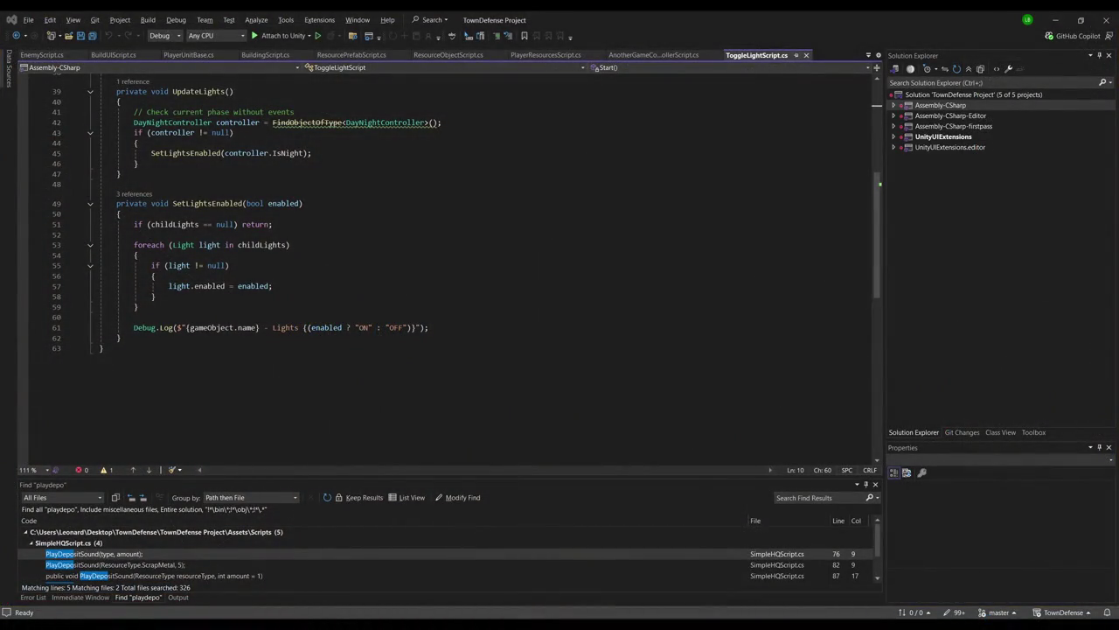
In EnemyScript.cs, add a [SerializeField] attribute above the navAgent field
{"action": "left_click", "coordinate": [42, 54]}
{"action": "scroll", "coordinate": [385, 243], "scroll_direction": "up", "scroll_amount": 8}
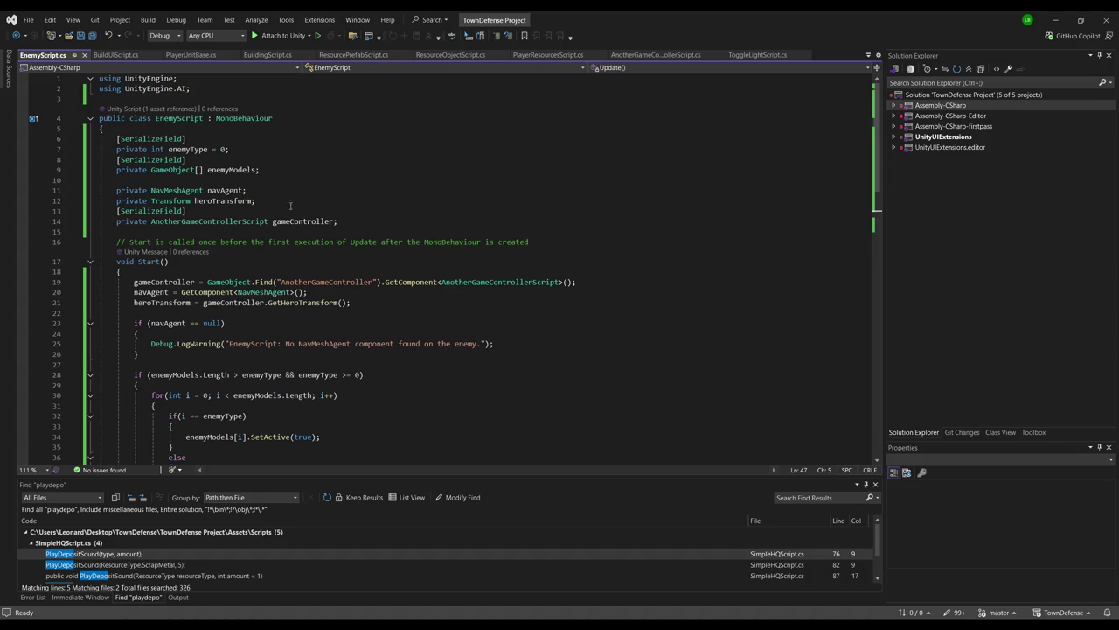
{"action": "left_click", "coordinate": [211, 215]}
{"action": "key", "text": "ctrl+c"}
{"action": "left_click", "coordinate": [277, 181]}
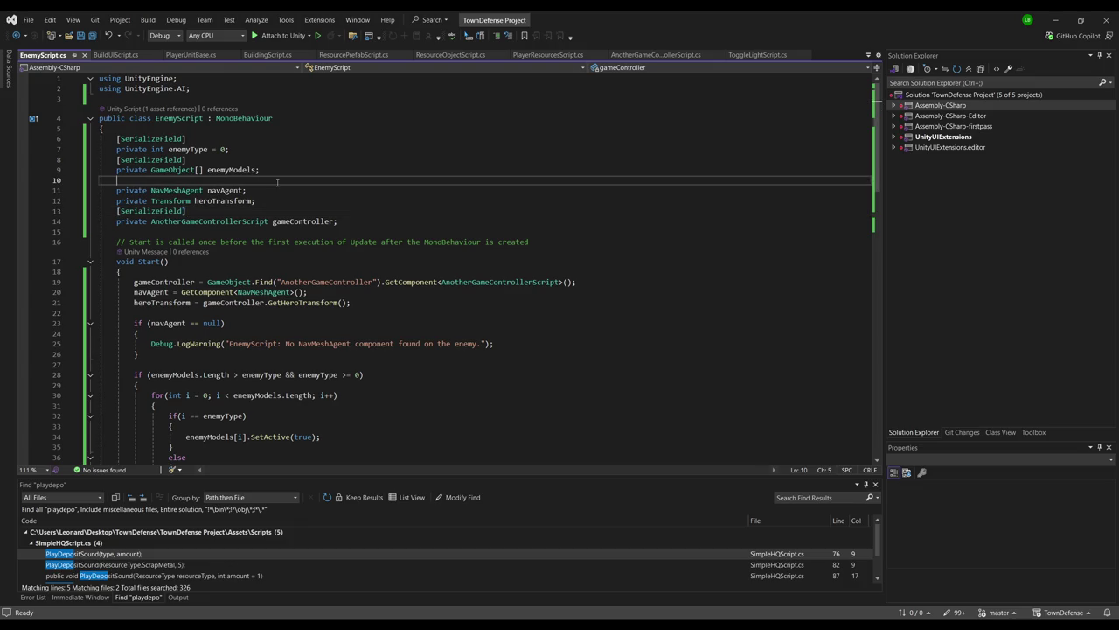
{"action": "key", "text": "Return"}
{"action": "key", "text": "ctrl+v"}
{"action": "key", "text": "Delete"}
{"action": "key", "text": "End"}
{"action": "key", "text": "Return"}
{"action": "key", "text": "Return"}
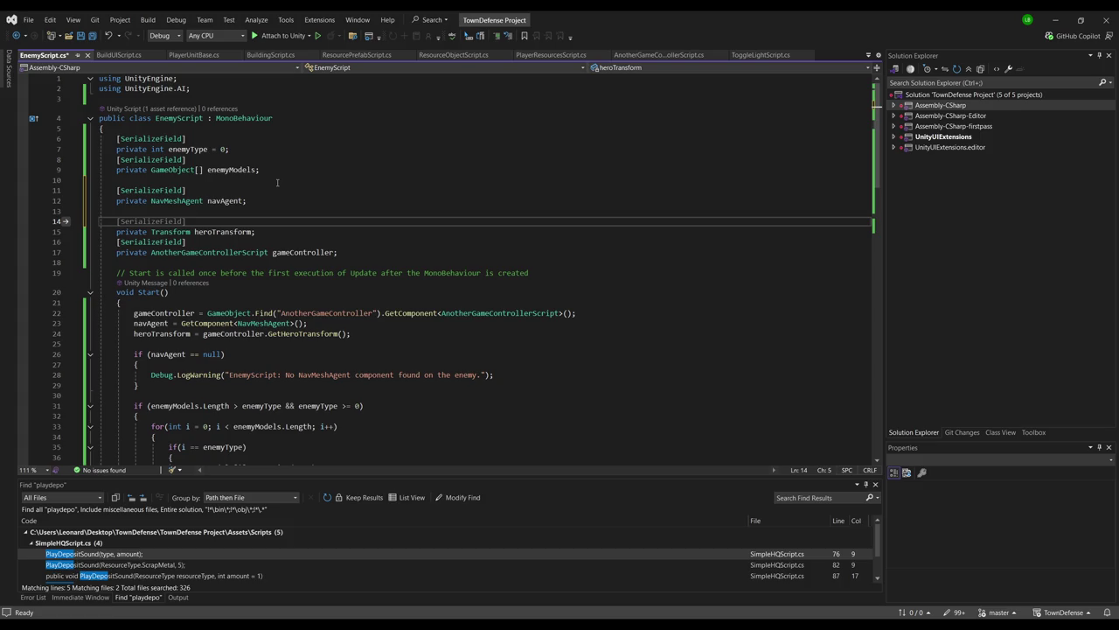
{"action": "key", "text": "Return"}
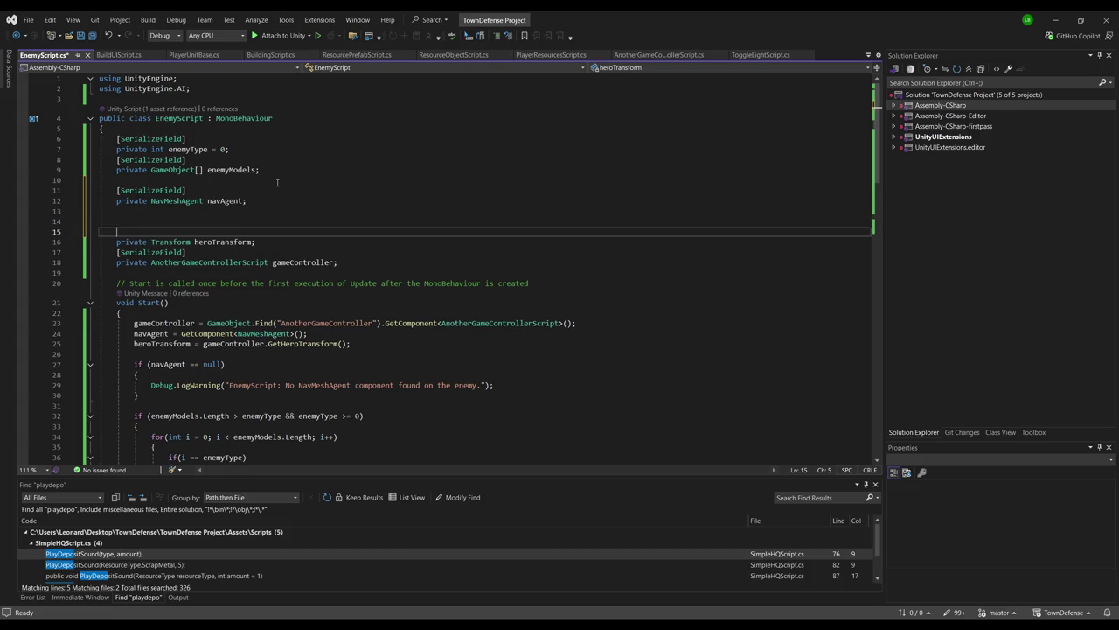
Add [SerializeField] above heroTransform and remove the leftover blank lines
{"action": "key", "text": "Up"}
{"action": "key", "text": "Up"}
{"action": "key", "text": "Up"}
{"action": "key", "text": "ctrl+c"}
{"action": "key", "text": "Down"}
{"action": "key", "text": "Down"}
{"action": "key", "text": "Down"}
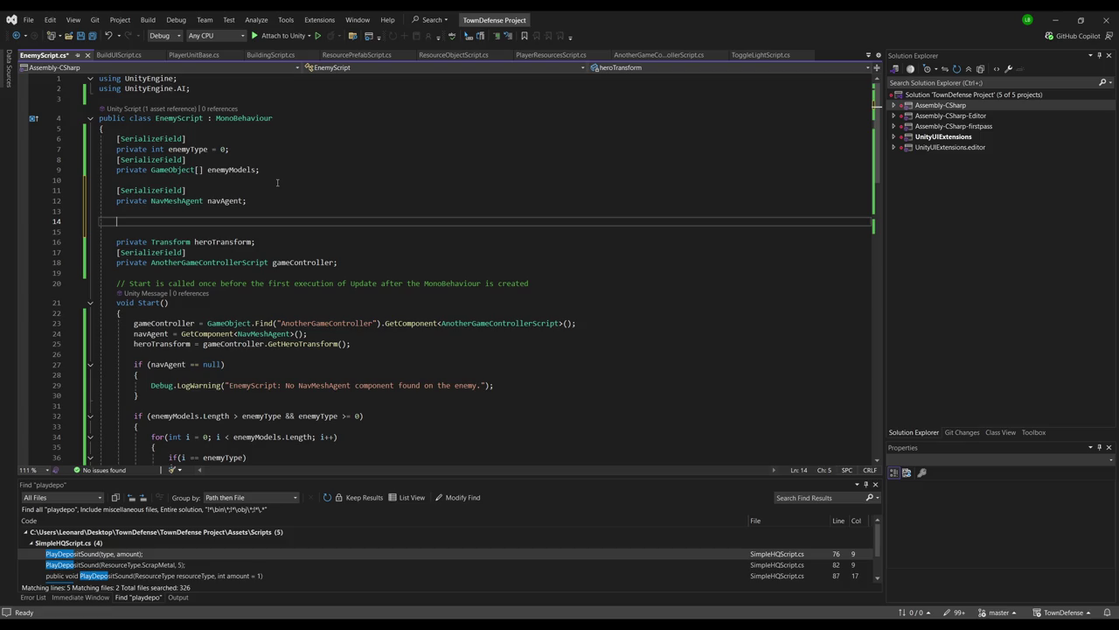
{"action": "key", "text": "ctrl+v"}
{"action": "key", "text": "Down"}
{"action": "key", "text": "BackSpace"}
{"action": "key", "text": "BackSpace"}
{"action": "key", "text": "Up"}
{"action": "key", "text": "Delete"}
Add a new line inside Start after the navAgent assignment and save EnemyScript.cs
{"action": "left_click", "coordinate": [341, 314]}
{"action": "key", "text": "Return"}
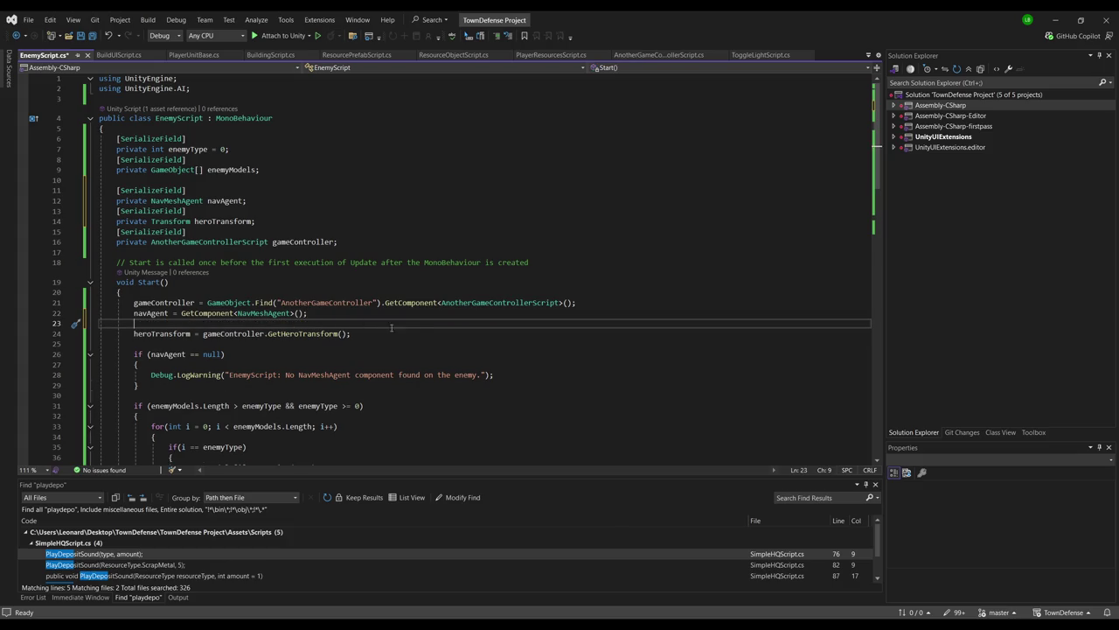
{"action": "key", "text": "alt+Tab"}
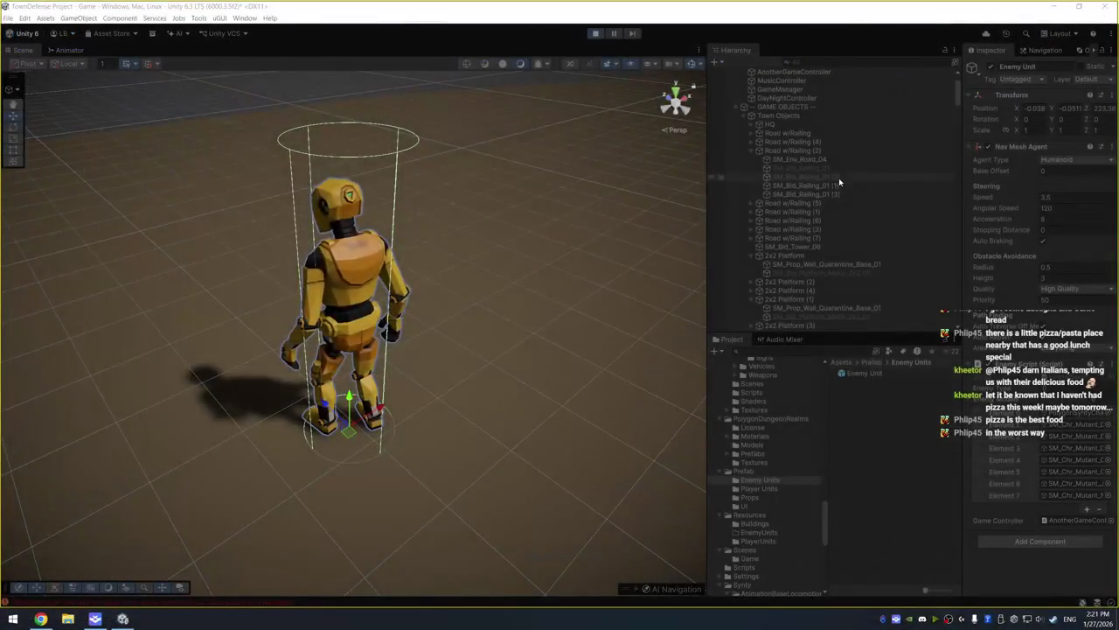
{"action": "key", "text": "alt+Tab"}
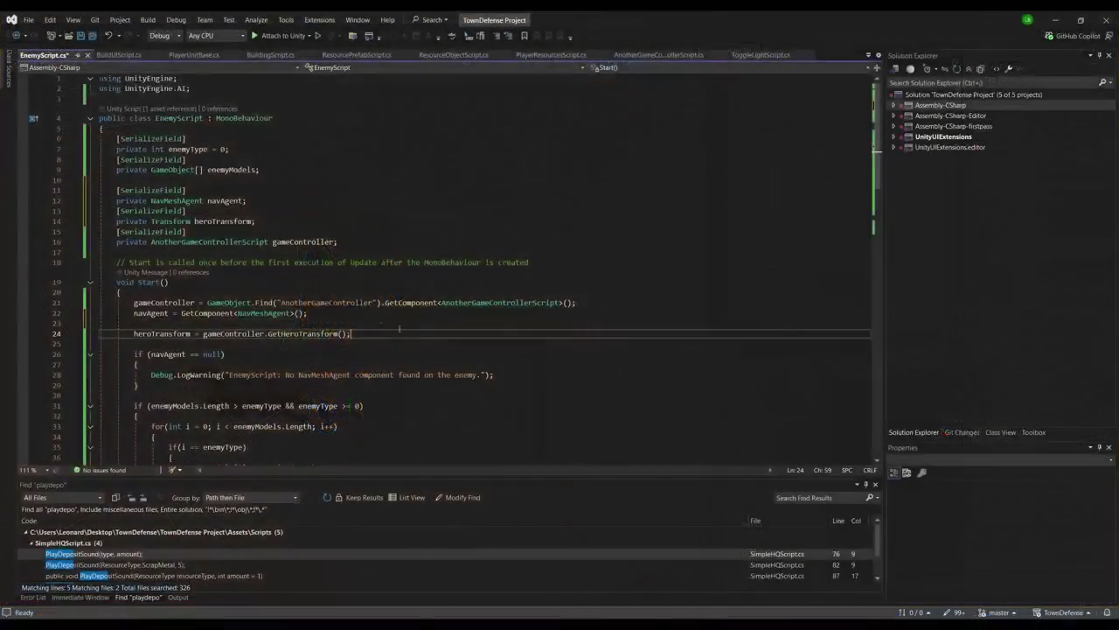
{"action": "key", "text": "alt+Tab"}
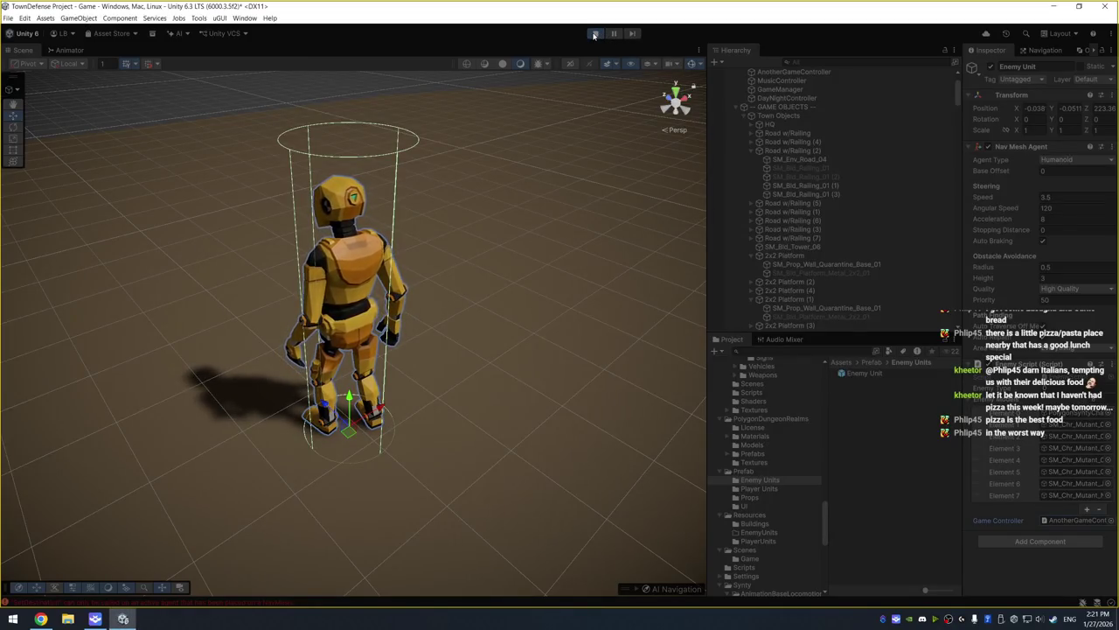
{"action": "key", "text": "alt+Tab"}
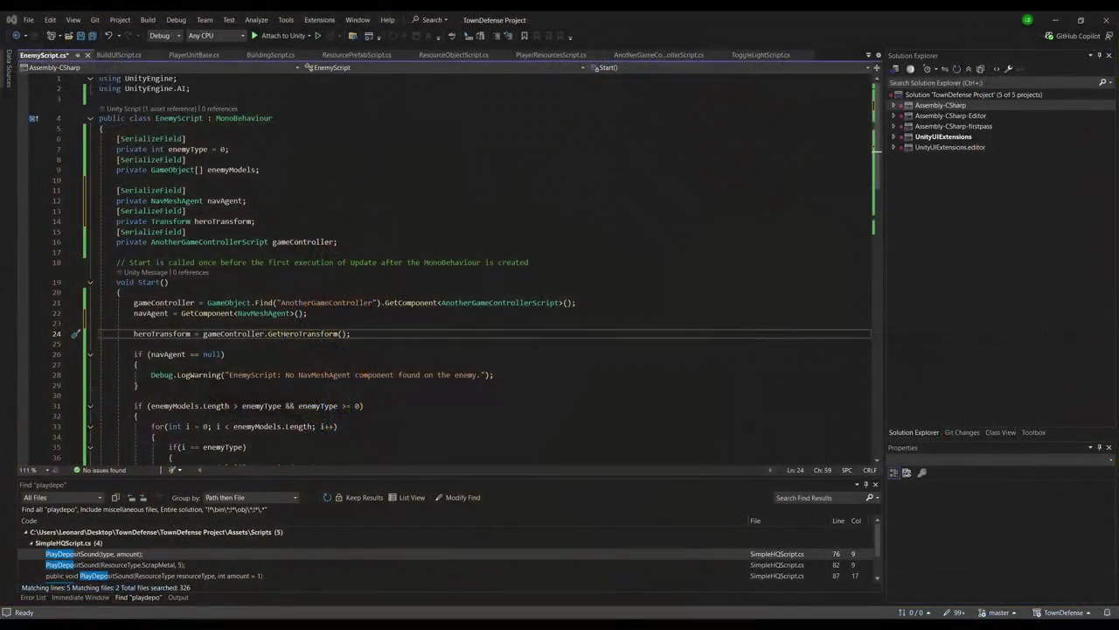
{"action": "left_click", "coordinate": [408, 227]}
{"action": "key", "text": "ctrl+s"}
{"action": "key", "text": "alt+Tab"}
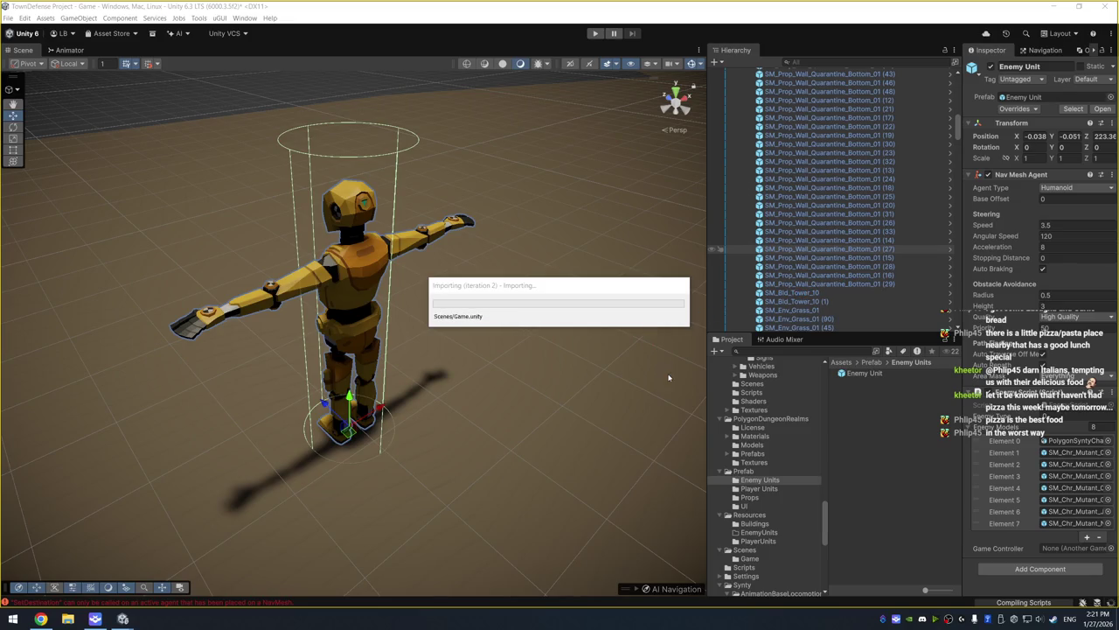
Select Town Objects and expand the AI Navigation display options to show the NavMesh
{"action": "scroll", "coordinate": [891, 248], "scroll_direction": "up", "scroll_amount": 15}
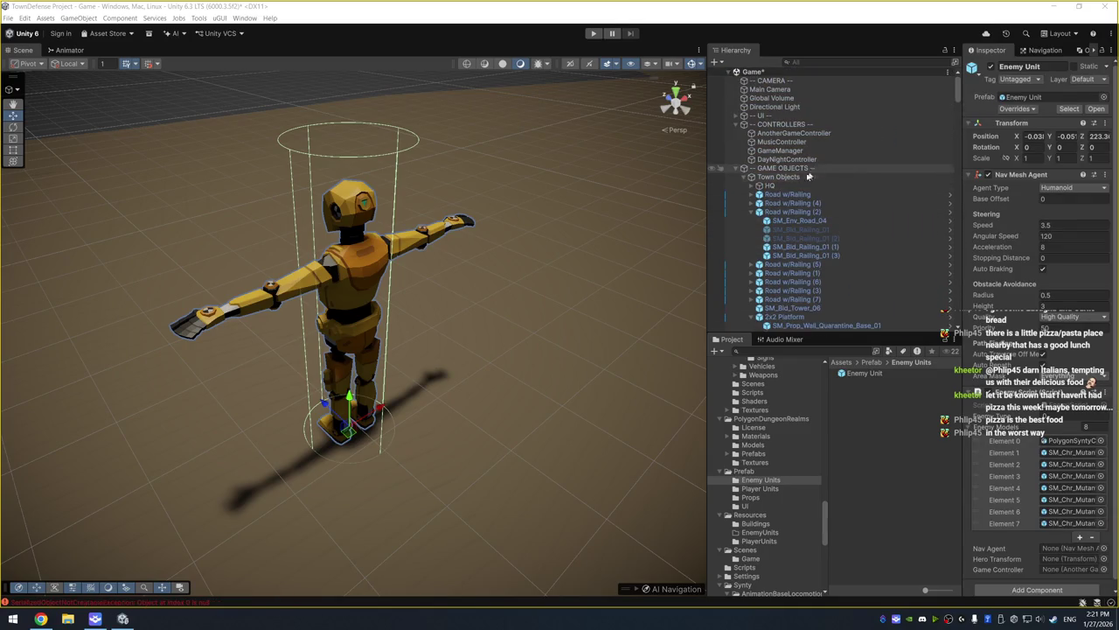
{"action": "left_click", "coordinate": [811, 176]}
{"action": "scroll", "coordinate": [437, 312], "scroll_direction": "down", "scroll_amount": 10}
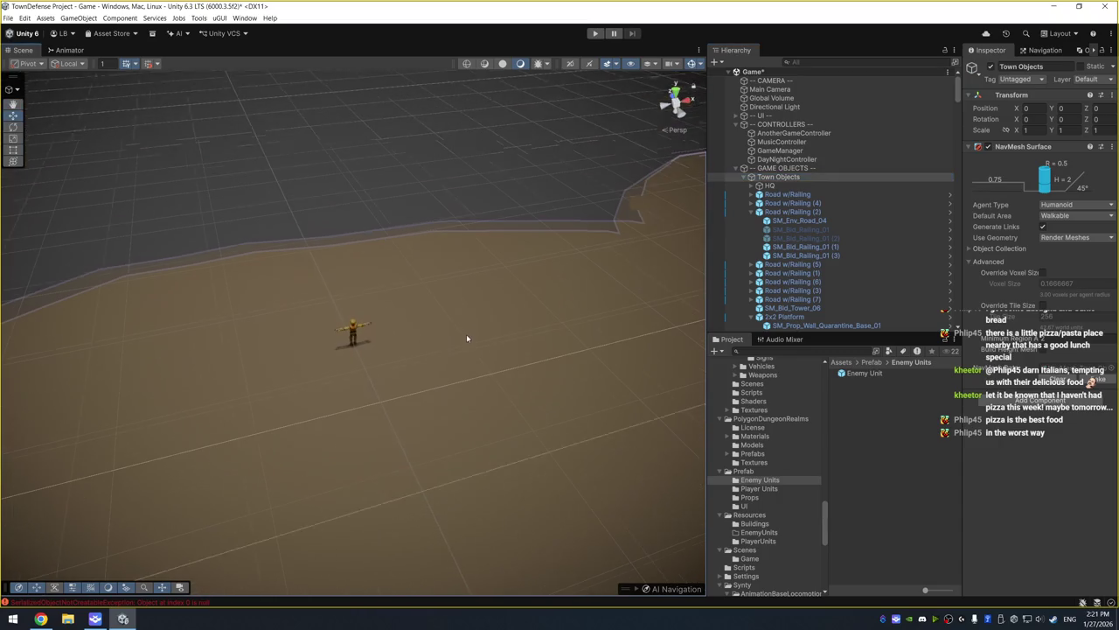
{"action": "left_click", "coordinate": [636, 589]}
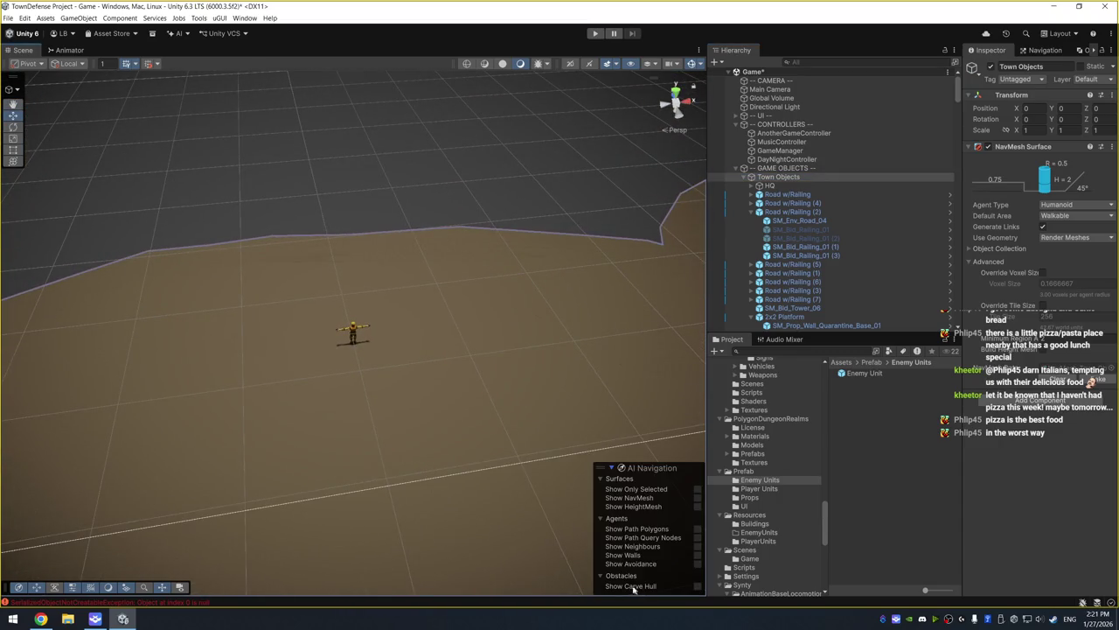
Rebake the NavMesh Surface over the whole ground and start Play mode
{"action": "scroll", "coordinate": [494, 457], "scroll_direction": "up", "scroll_amount": 5}
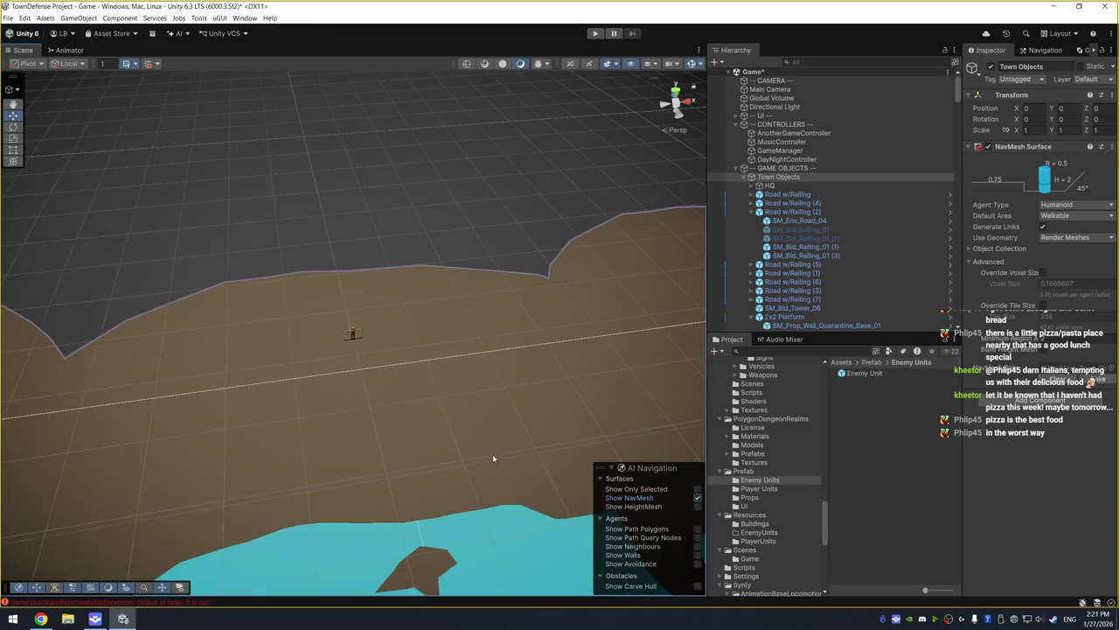
{"action": "scroll", "coordinate": [467, 215], "scroll_direction": "up", "scroll_amount": 5}
{"action": "scroll", "coordinate": [458, 240], "scroll_direction": "down", "scroll_amount": 3}
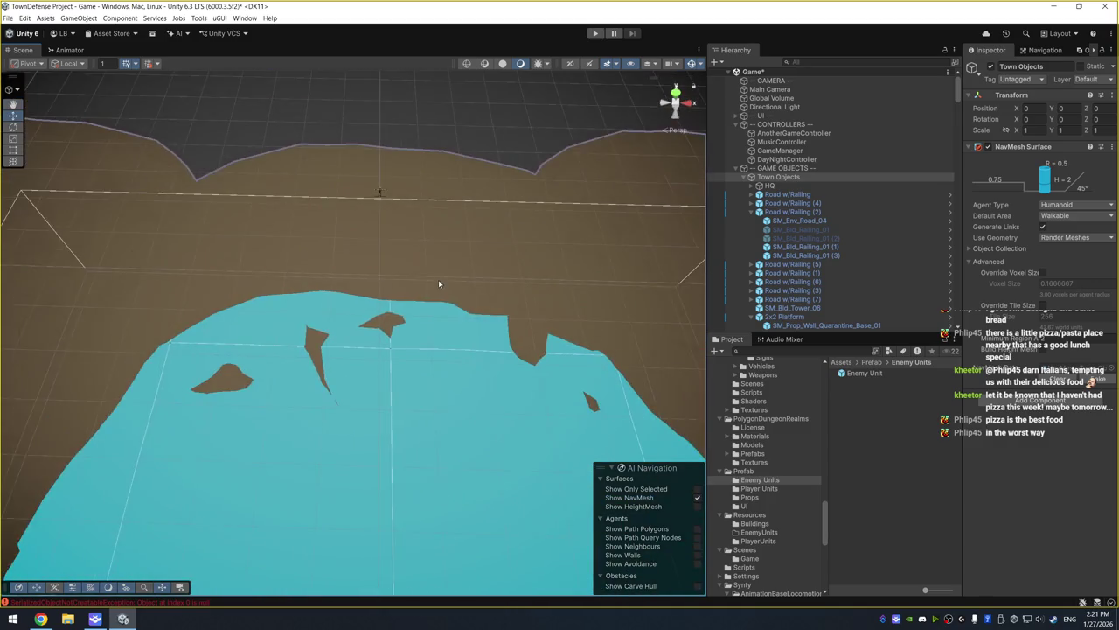
{"action": "scroll", "coordinate": [446, 333], "scroll_direction": "down", "scroll_amount": 2}
{"action": "scroll", "coordinate": [458, 381], "scroll_direction": "down", "scroll_amount": 2}
{"action": "scroll", "coordinate": [479, 372], "scroll_direction": "up", "scroll_amount": 2}
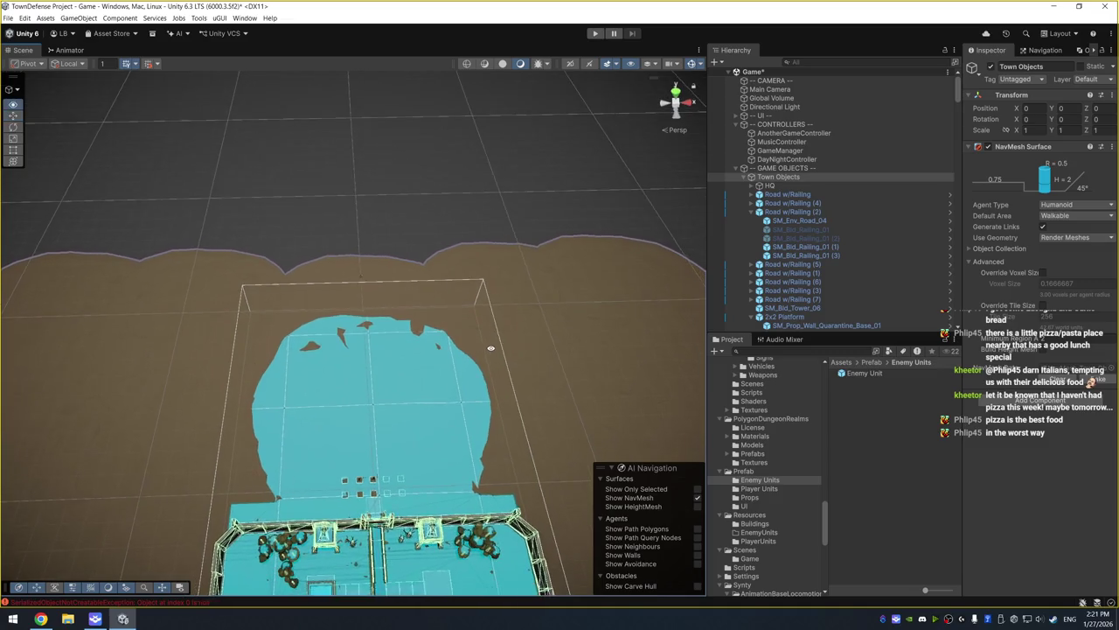
{"action": "left_click", "coordinate": [1093, 380]}
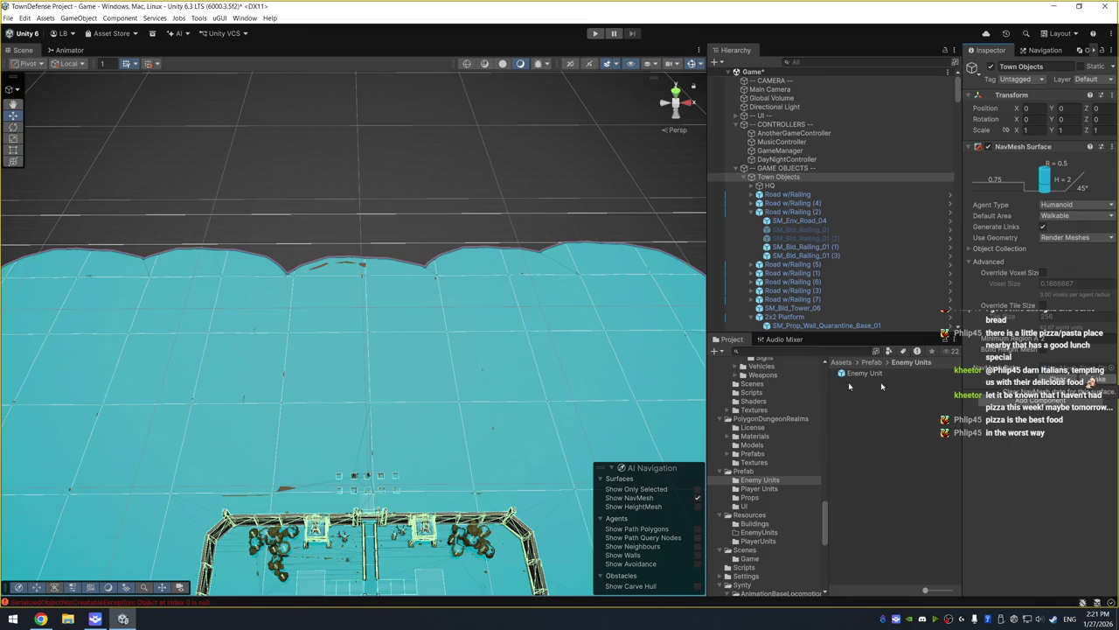
{"action": "scroll", "coordinate": [404, 317], "scroll_direction": "up", "scroll_amount": 3}
{"action": "left_click", "coordinate": [595, 33]}
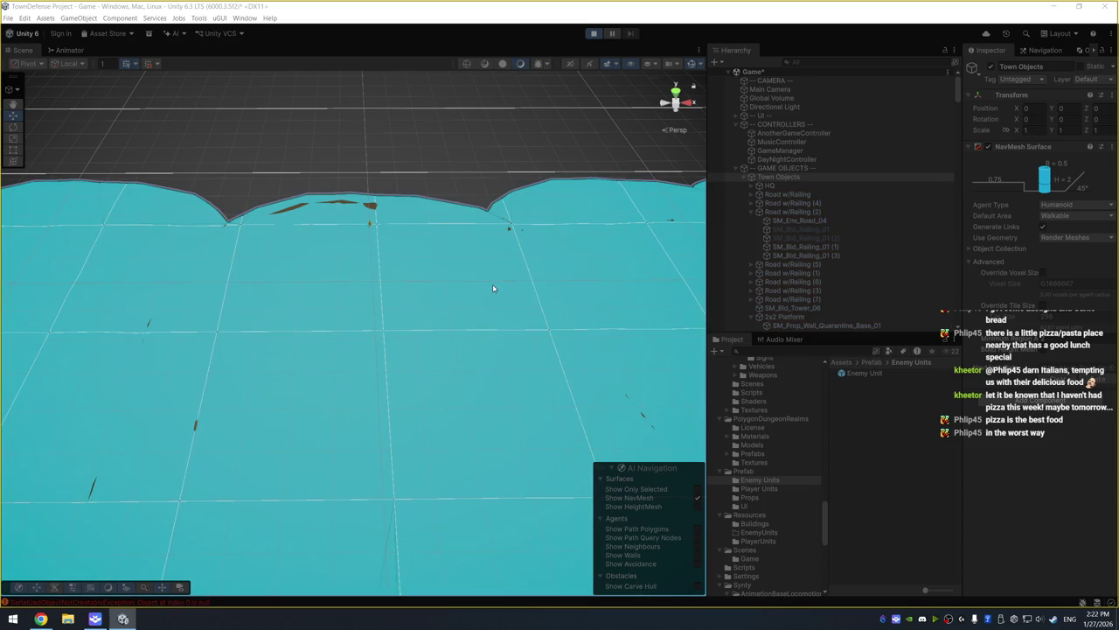
Pan to the spawned enemies, frame an SK_DUMMY mesh, and orbit around the crowd
{"action": "left_click_drag", "start_coordinate": [478, 328], "coordinate": [477, 214]}
{"action": "scroll", "coordinate": [481, 332], "scroll_direction": "down", "scroll_amount": 2}
{"action": "scroll", "coordinate": [473, 308], "scroll_direction": "up", "scroll_amount": 4}
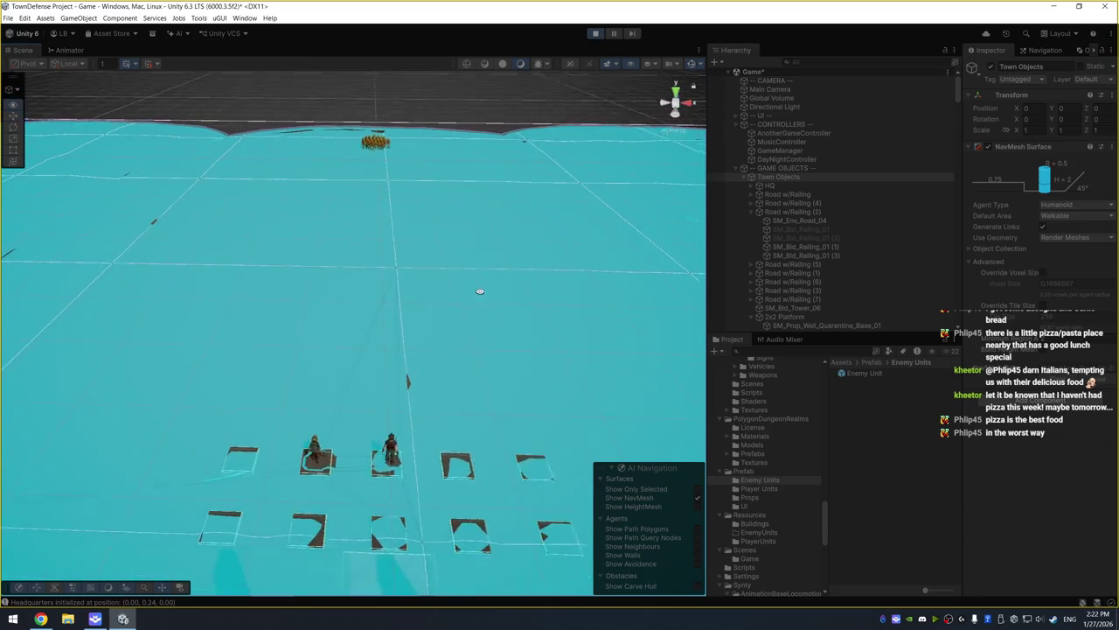
{"action": "scroll", "coordinate": [504, 319], "scroll_direction": "down", "scroll_amount": 1}
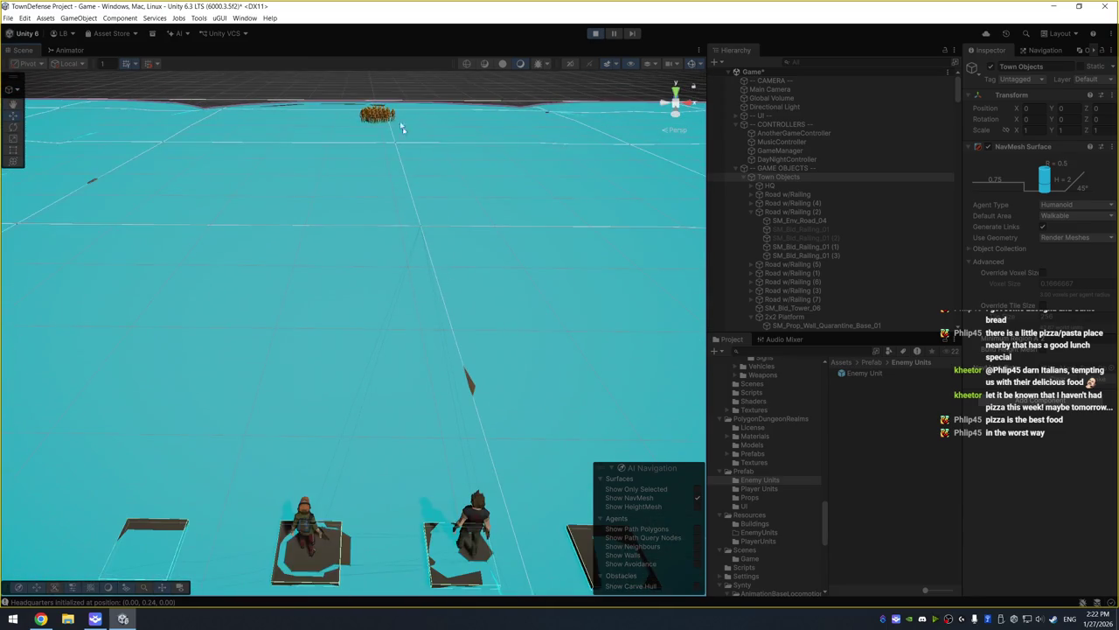
{"action": "left_click", "coordinate": [379, 114]}
{"action": "key", "text": "f"}
{"action": "scroll", "coordinate": [436, 236], "scroll_direction": "down", "scroll_amount": 8}
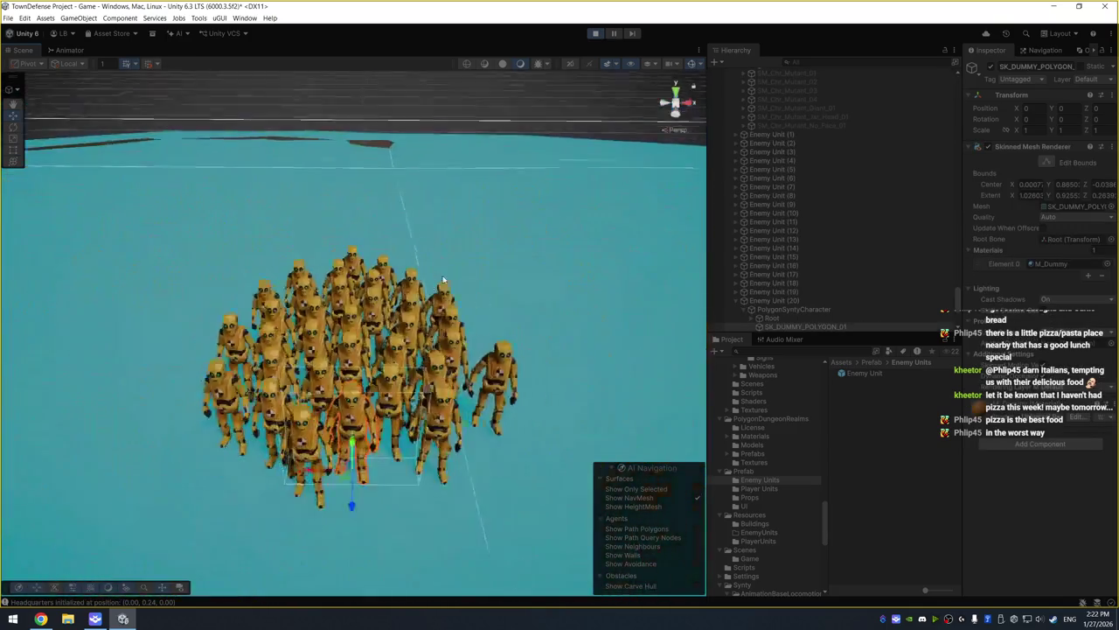
{"action": "mouse_move", "coordinate": [422, 329]}
{"action": "left_mouse_down"}
{"action": "mouse_move", "coordinate": [546, 326]}
{"action": "mouse_move", "coordinate": [528, 276]}
{"action": "mouse_move", "coordinate": [340, 272]}
{"action": "mouse_move", "coordinate": [574, 237]}
{"action": "mouse_move", "coordinate": [569, 165]}
{"action": "left_mouse_up"}
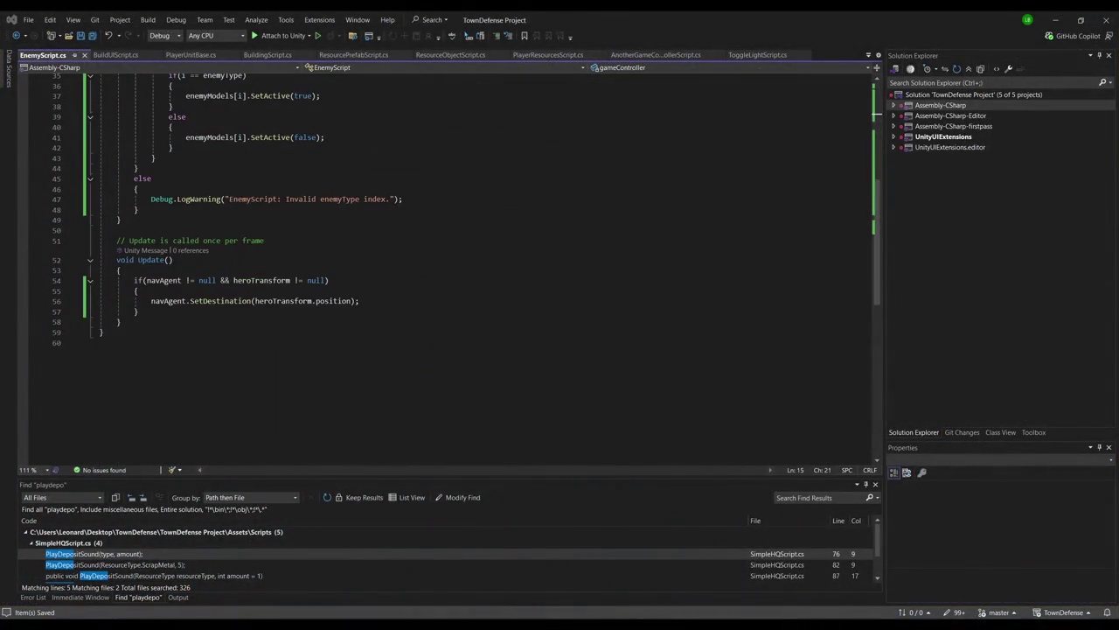
Add an if(navAgent.velocity…) check in Update, accepting the suggested face-direction code
{"action": "left_click", "coordinate": [223, 272]}
{"action": "key", "text": "Return"}
{"action": "type", "text": "if"}
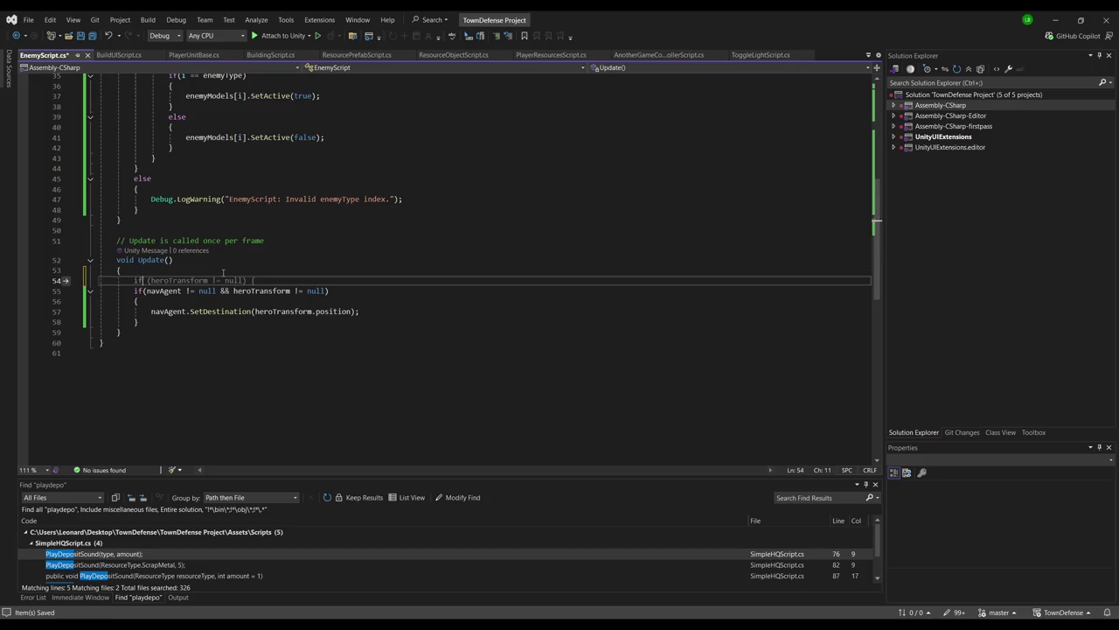
{"action": "type", "text": "(navAgent.v"}
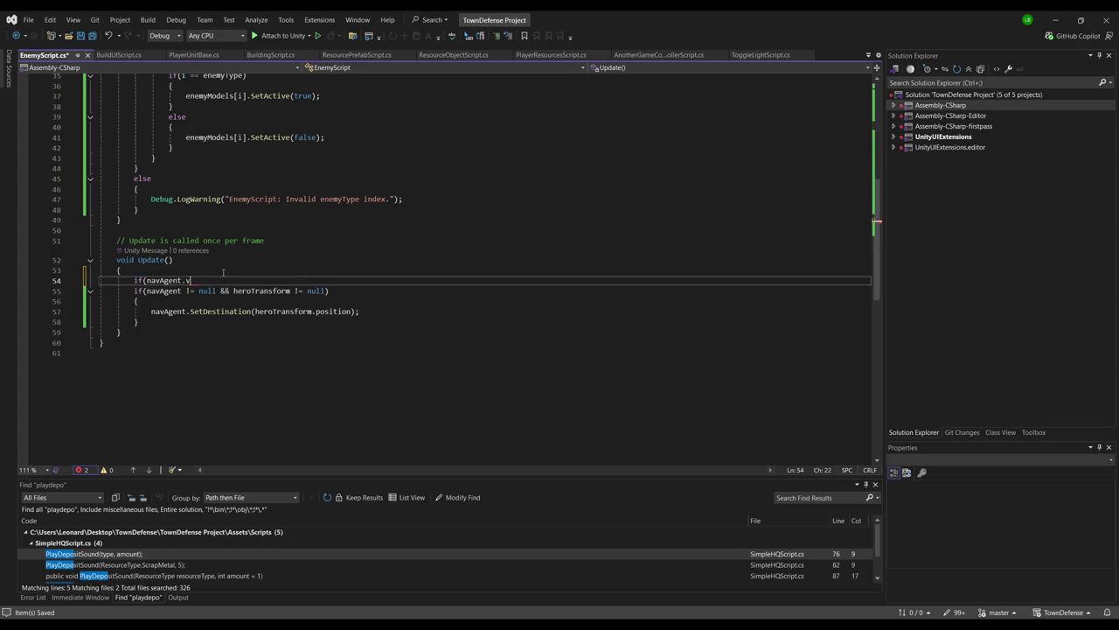
{"action": "type", "text": "elocity"}
{"action": "key", "text": "BackSpace"}
{"action": "key", "text": "Tab"}
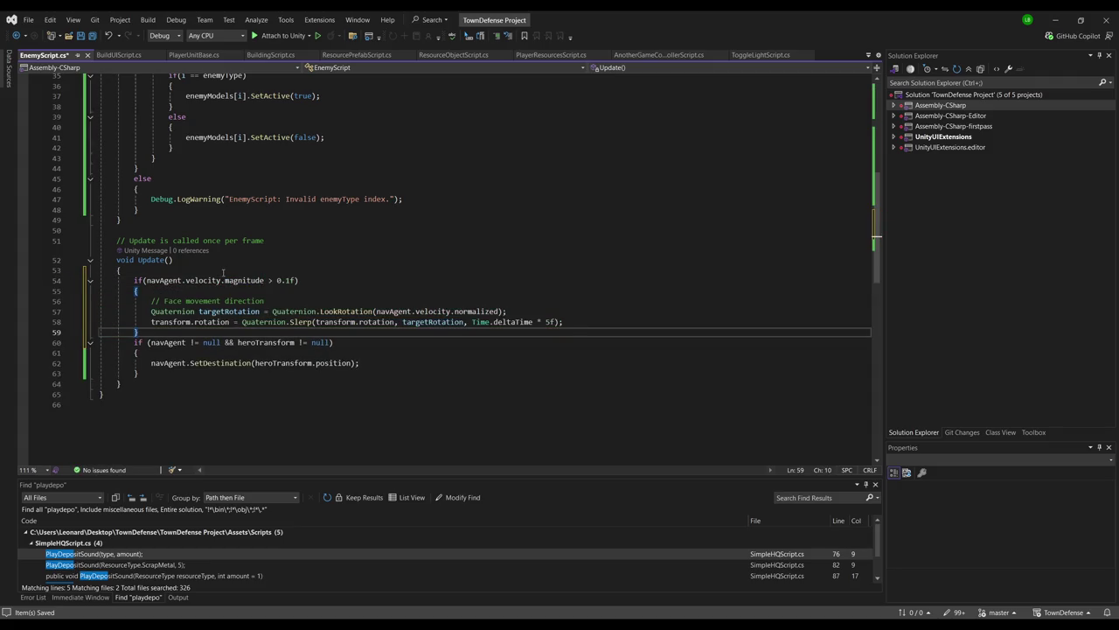
{"action": "left_click", "coordinate": [331, 284]}
Delete the face-movement rotation lines from the moving branch of Update
{"action": "left_click_drag", "start_coordinate": [612, 322], "coordinate": [50, 301]}
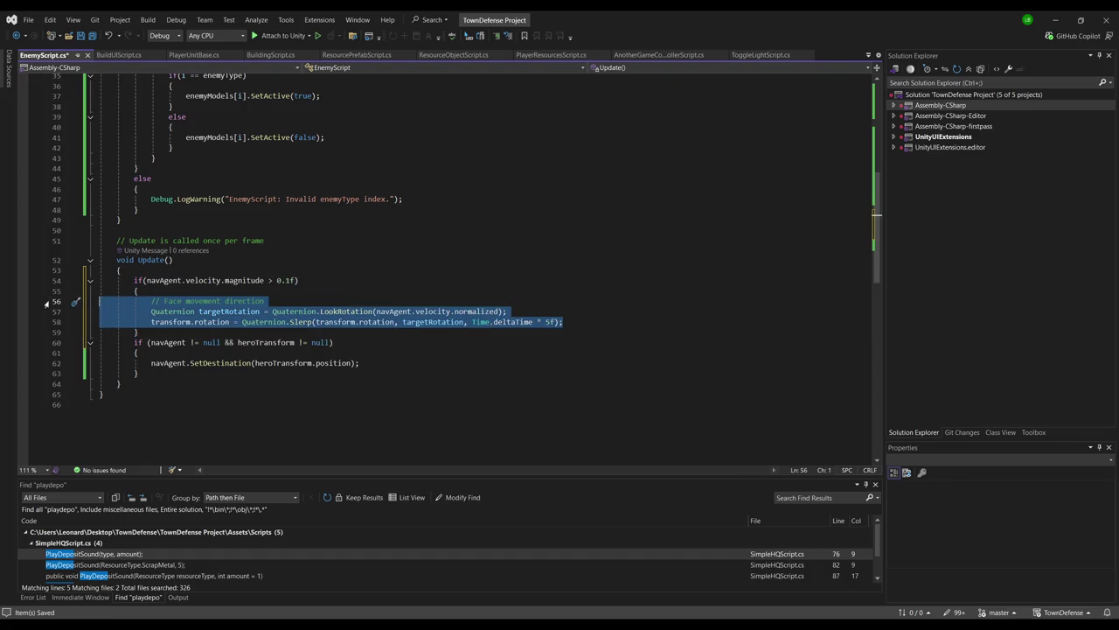
{"action": "key", "text": "Delete"}
{"action": "key", "text": "Tab"}
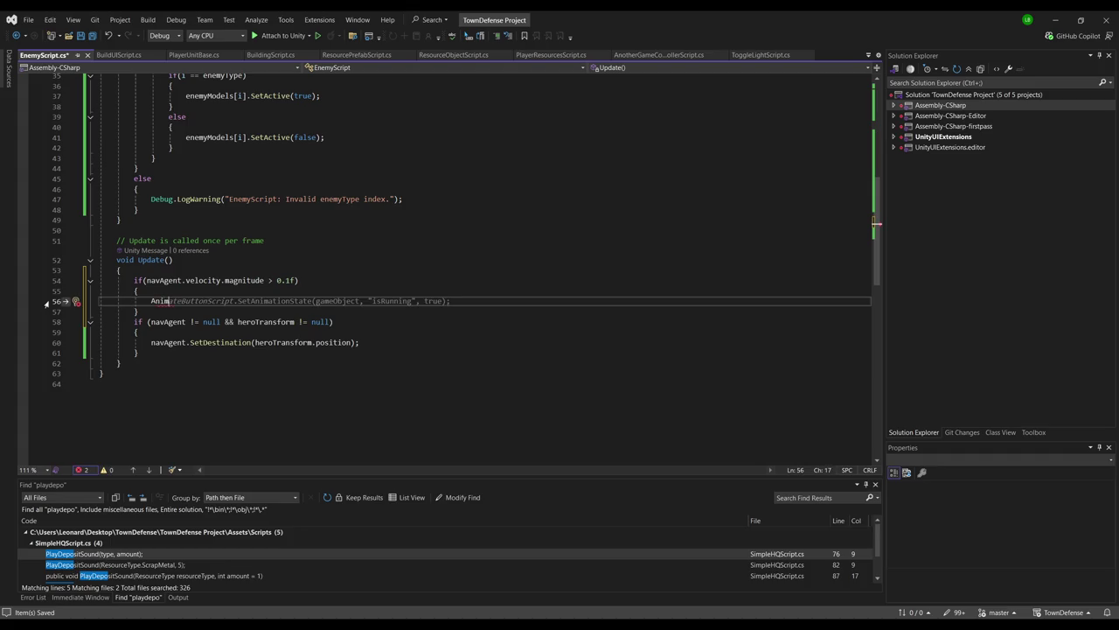
{"action": "scroll", "coordinate": [249, 260], "scroll_direction": "up", "scroll_amount": 11}
Add a [SerializeField] private Animator anim field below enemyModels
{"action": "left_click", "coordinate": [242, 180]}
{"action": "key", "text": "Return"}
{"action": "type", "text": "[SerializeField]"}
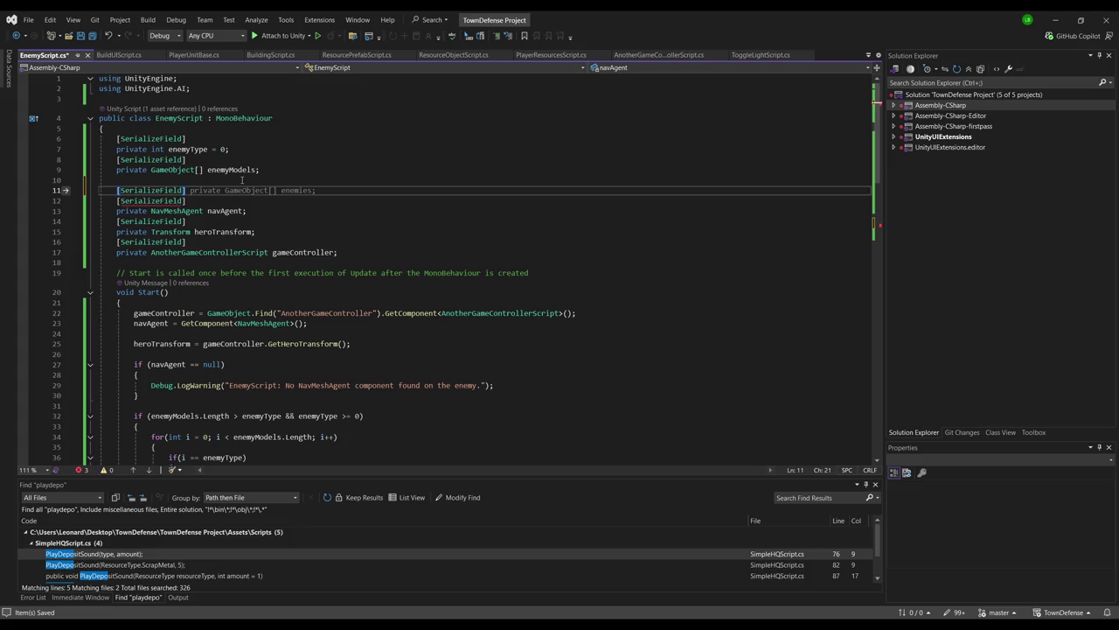
{"action": "key", "text": "Return"}
{"action": "type", "text": "pe"}
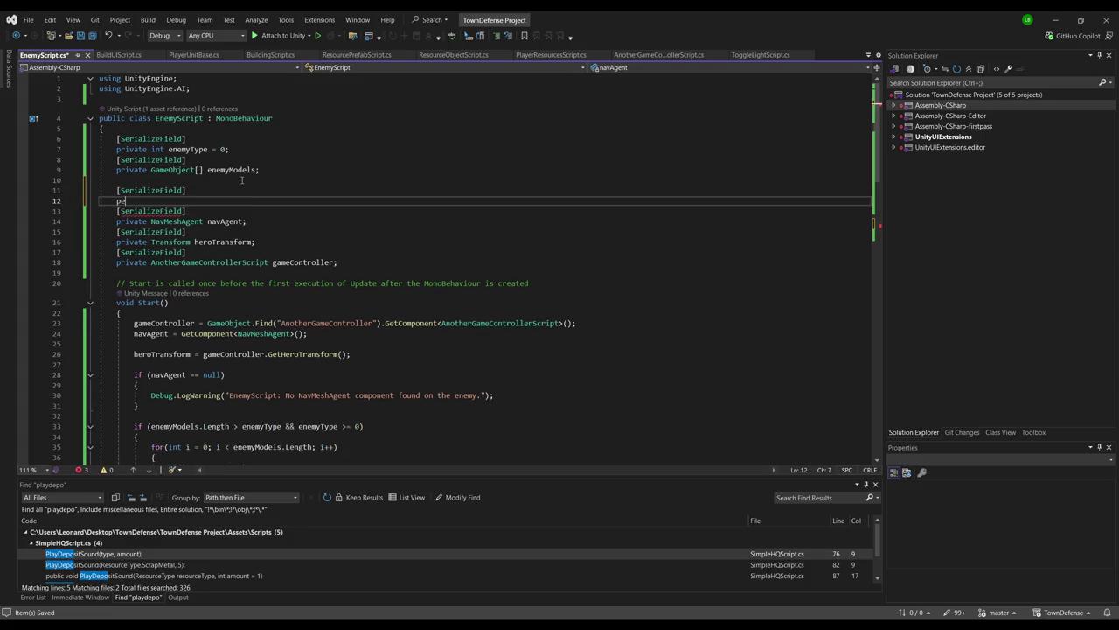
{"action": "type", "text": "riate a"}
{"action": "type", "text": "r anim;"}
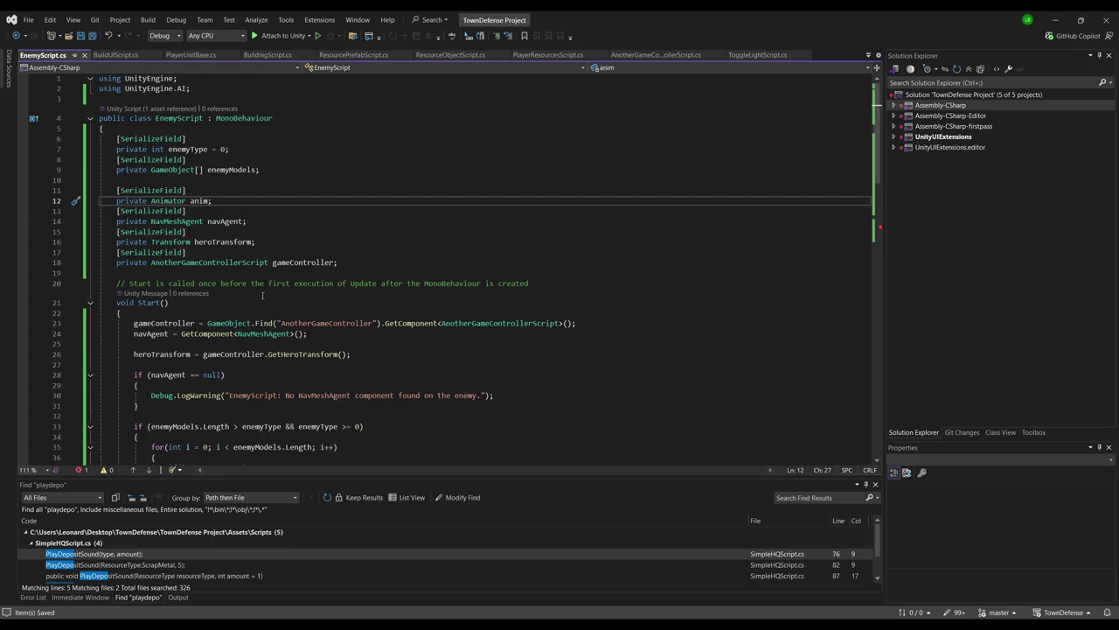
{"action": "scroll", "coordinate": [228, 254], "scroll_direction": "down", "scroll_amount": 11}
Call anim.SetBool("isWalking", true) while moving, and false in a new else branch
{"action": "left_click", "coordinate": [212, 322]}
{"action": "type", "text": "anim.SetB"}
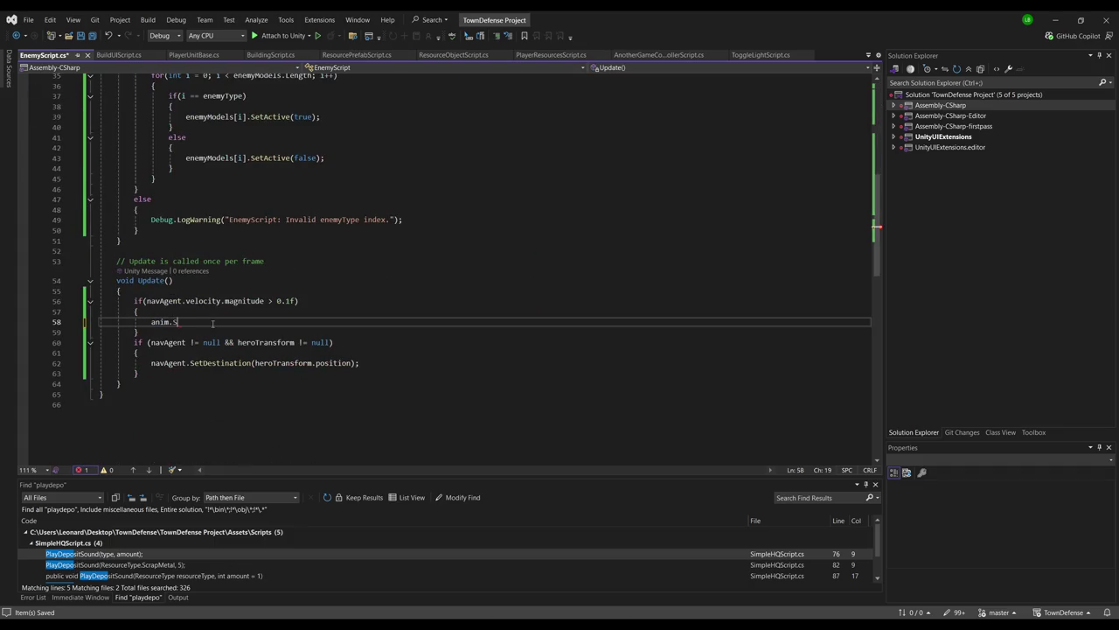
{"action": "type", "text": "ool(\"isW"}
{"action": "type", "text": "alking"}
{"action": "key", "text": "Tab"}
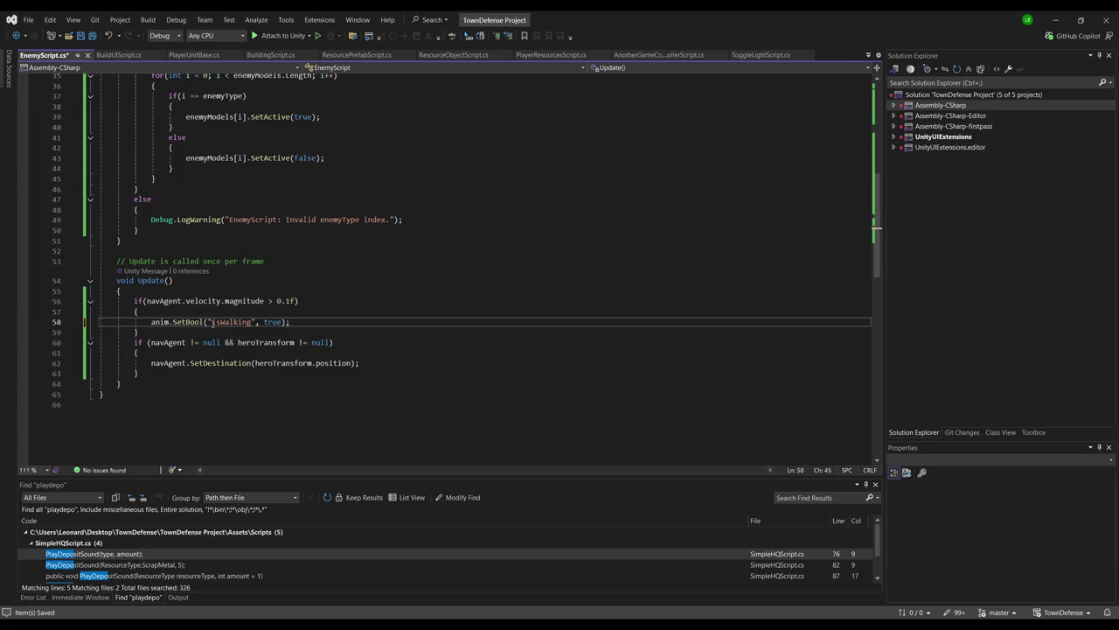
{"action": "key", "text": "Down"}
{"action": "key", "text": "Return"}
{"action": "type", "text": "{"}
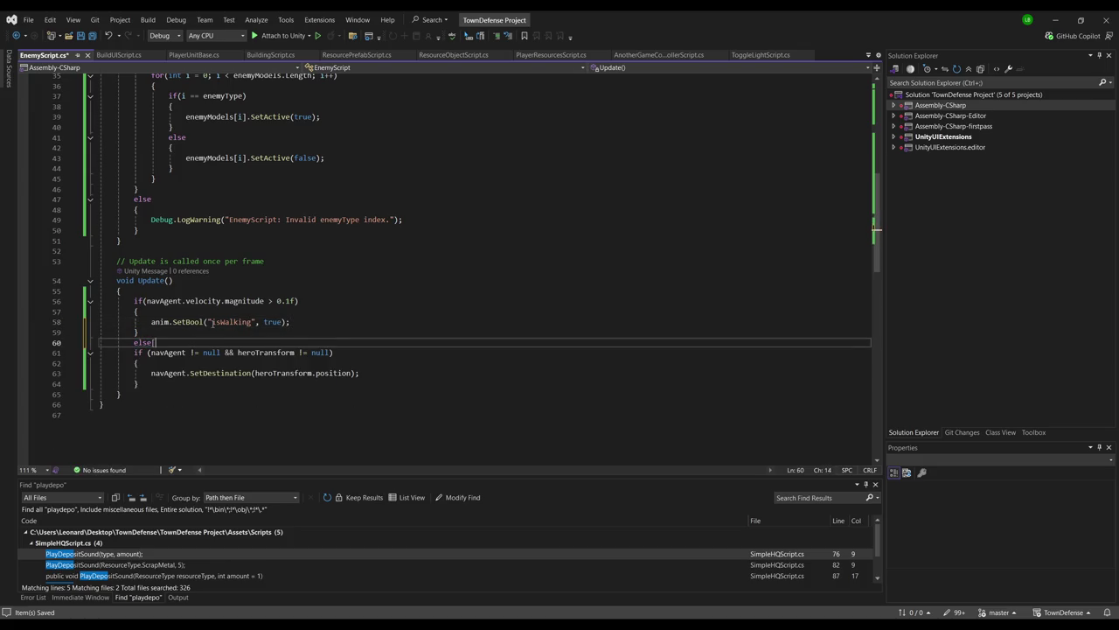
{"action": "key", "text": "Tab"}
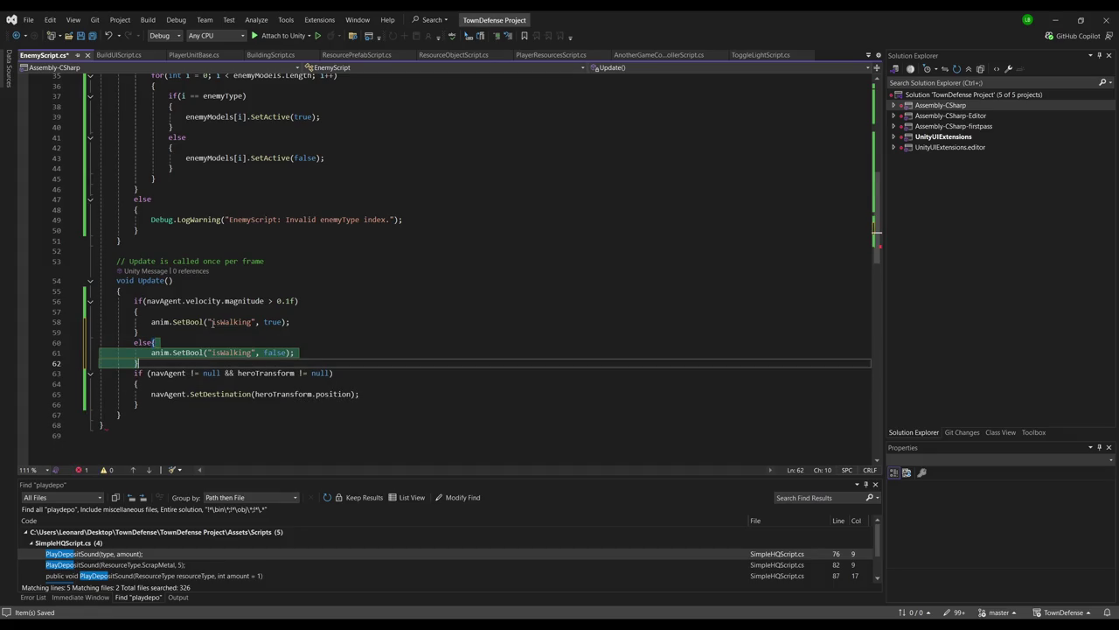
{"action": "key", "text": "Up"}
{"action": "key", "text": "Up"}
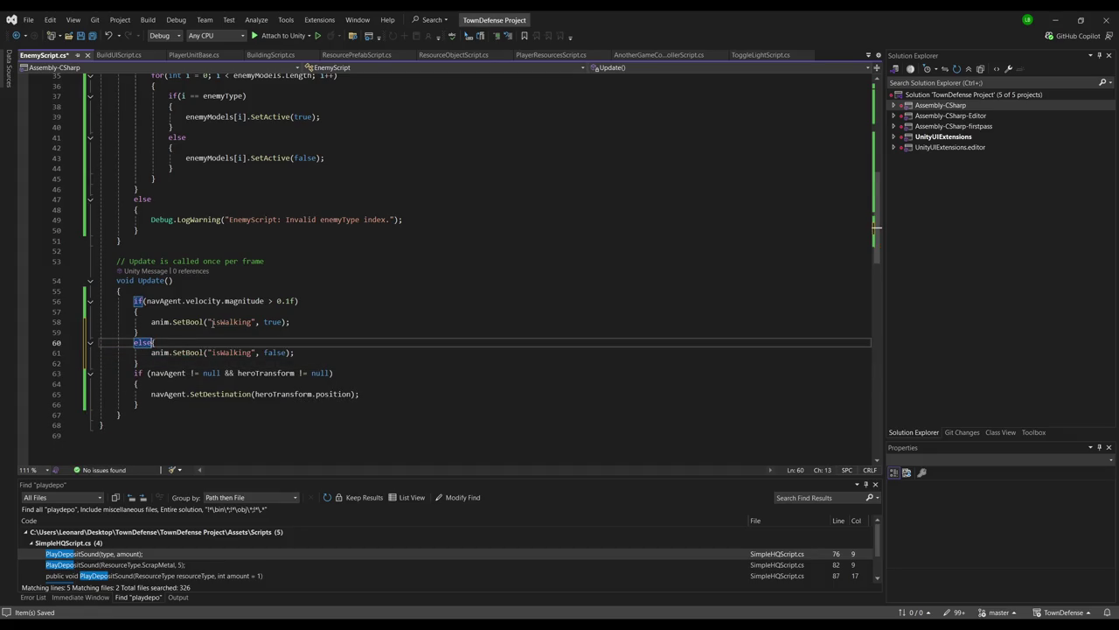
{"action": "key", "text": "Return"}
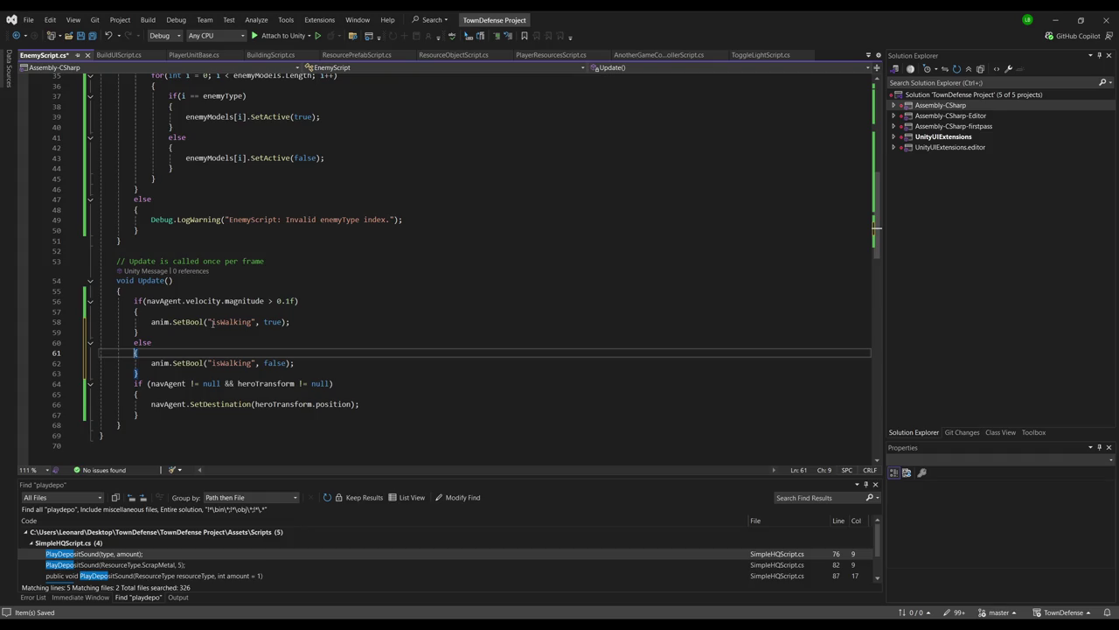
Switch from Visual Studio to the Unity editor showing the Enemy Unit instances
{"action": "key", "text": "alt+Tab"}
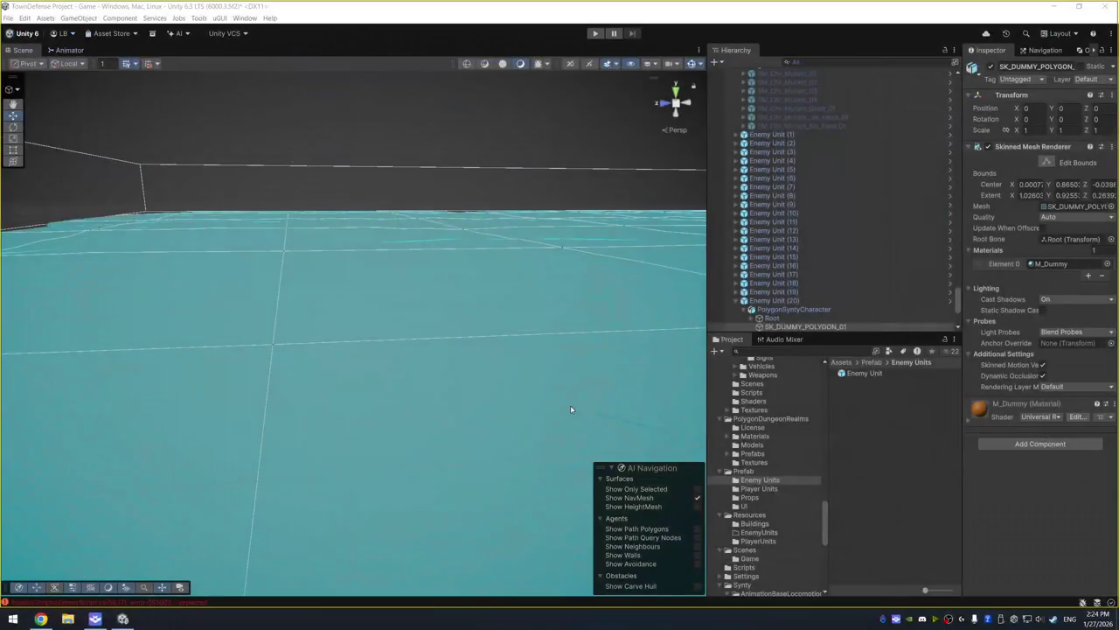
Select Enemy Unit (20) and scroll through its Nav Mesh Agent and Enemy Script components
{"action": "left_click", "coordinate": [806, 302]}
{"action": "scroll", "coordinate": [884, 287], "scroll_direction": "up", "scroll_amount": 5}
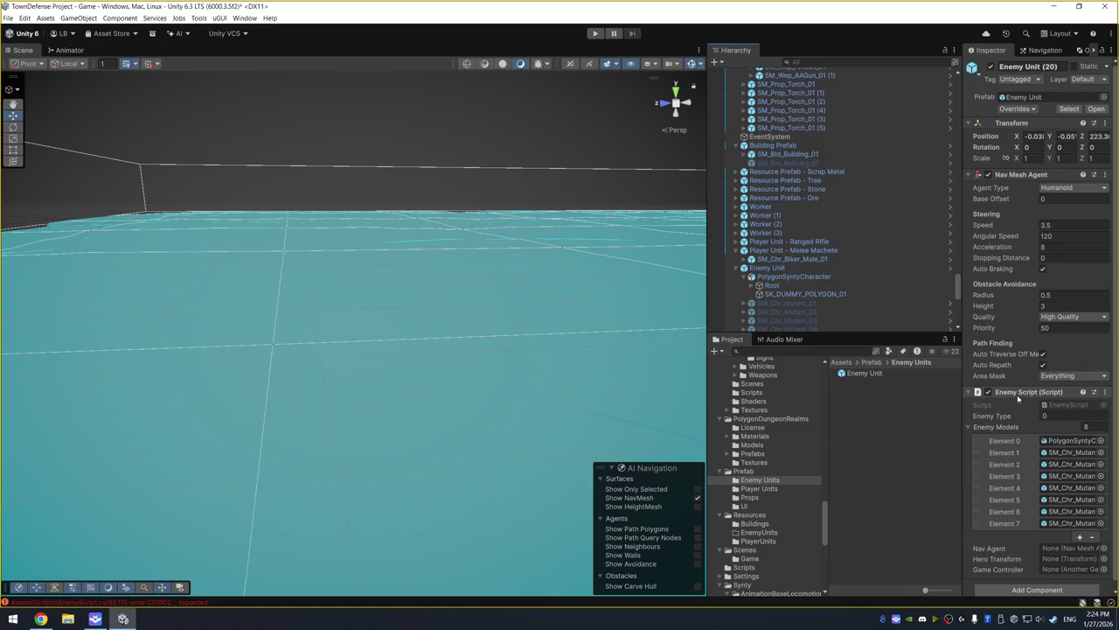
{"action": "scroll", "coordinate": [1014, 455], "scroll_direction": "down", "scroll_amount": 1}
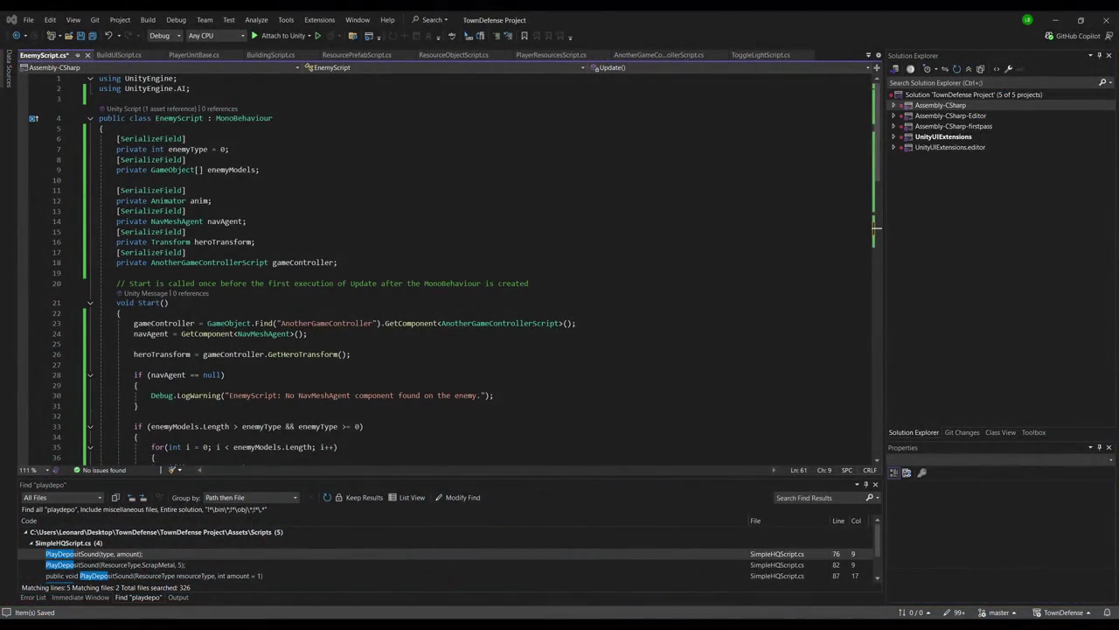
At the top of Start, add anim = GetComponentInChildren<Animator>();
{"action": "left_click", "coordinate": [255, 314]}
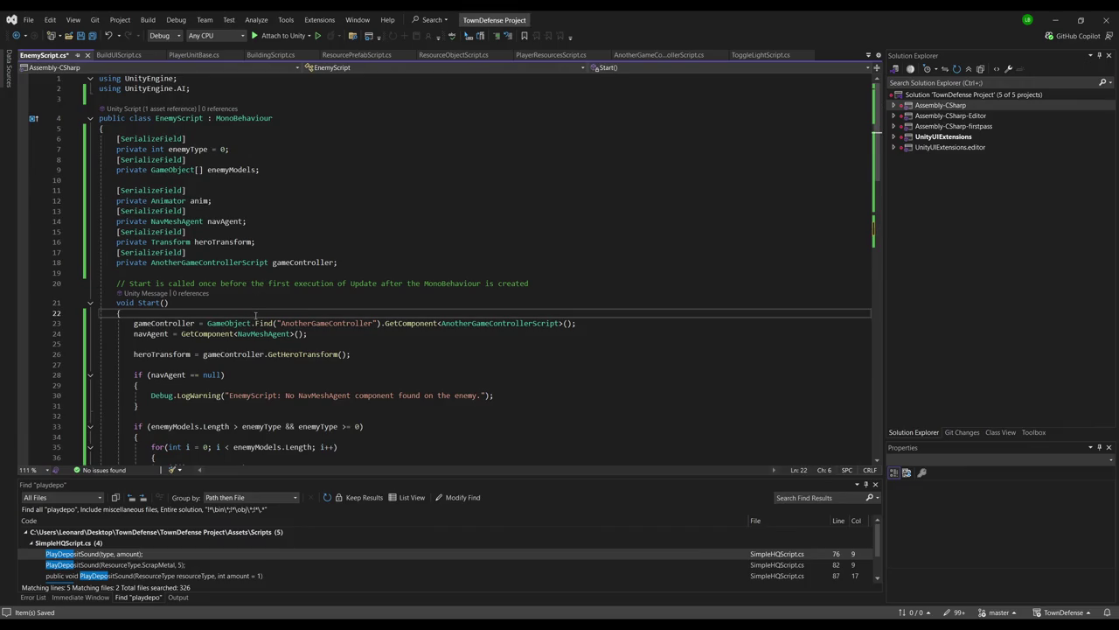
{"action": "key", "text": "Return"}
{"action": "type", "text": "anim = GetComponentInChildren<"}
{"action": "key", "text": "Tab"}
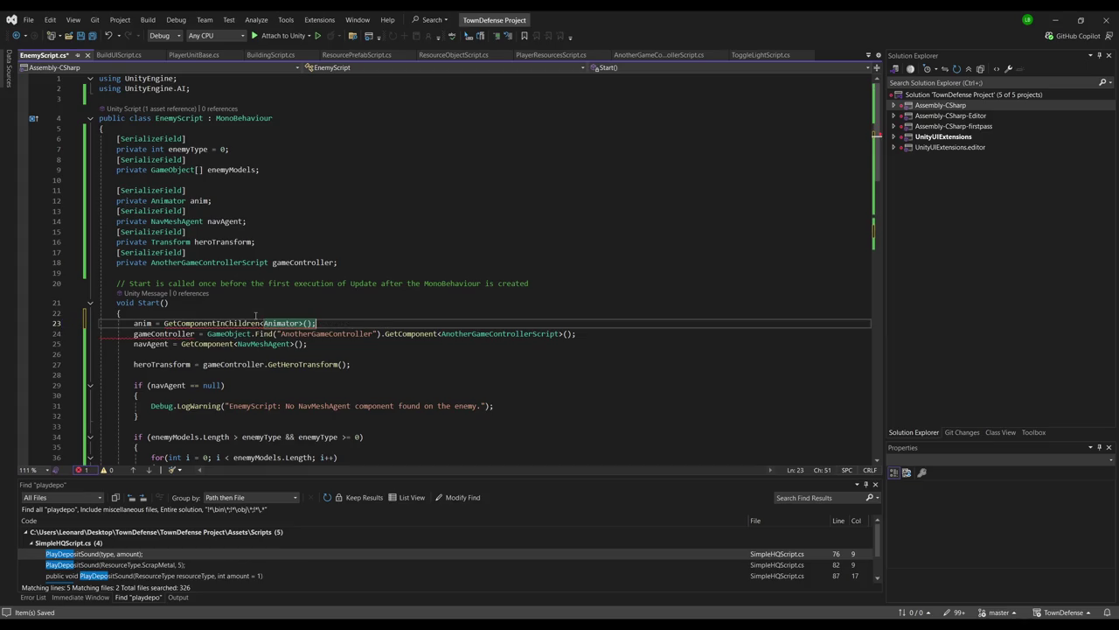
{"action": "key", "text": "Return"}
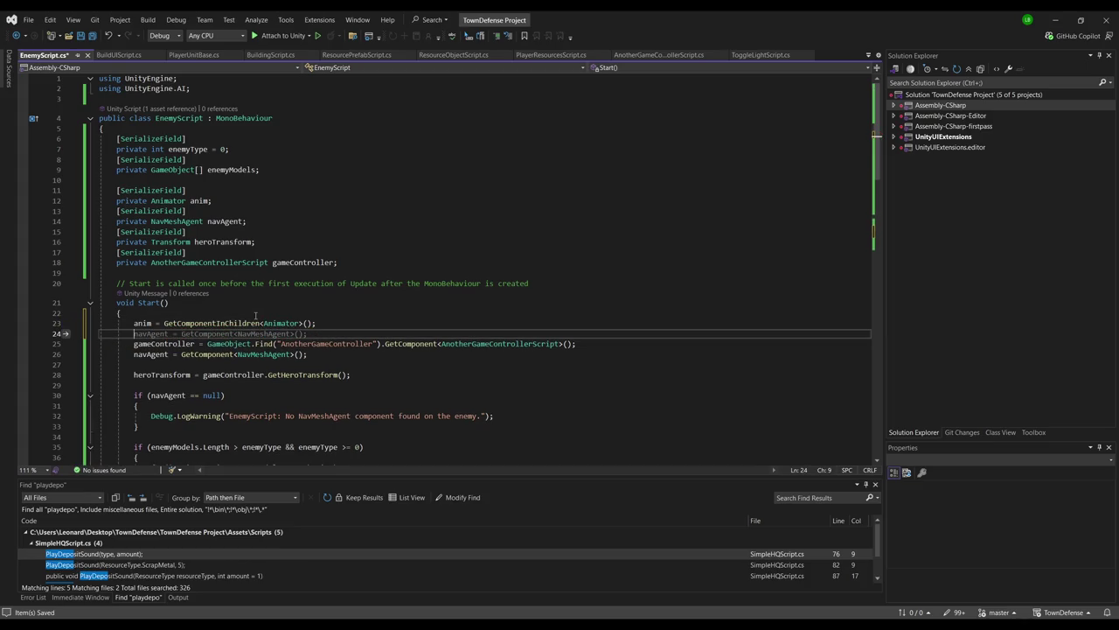
Wrap the isWalking true call in an if (anim != null) check
{"action": "scroll", "coordinate": [255, 315], "scroll_direction": "down", "scroll_amount": 13}
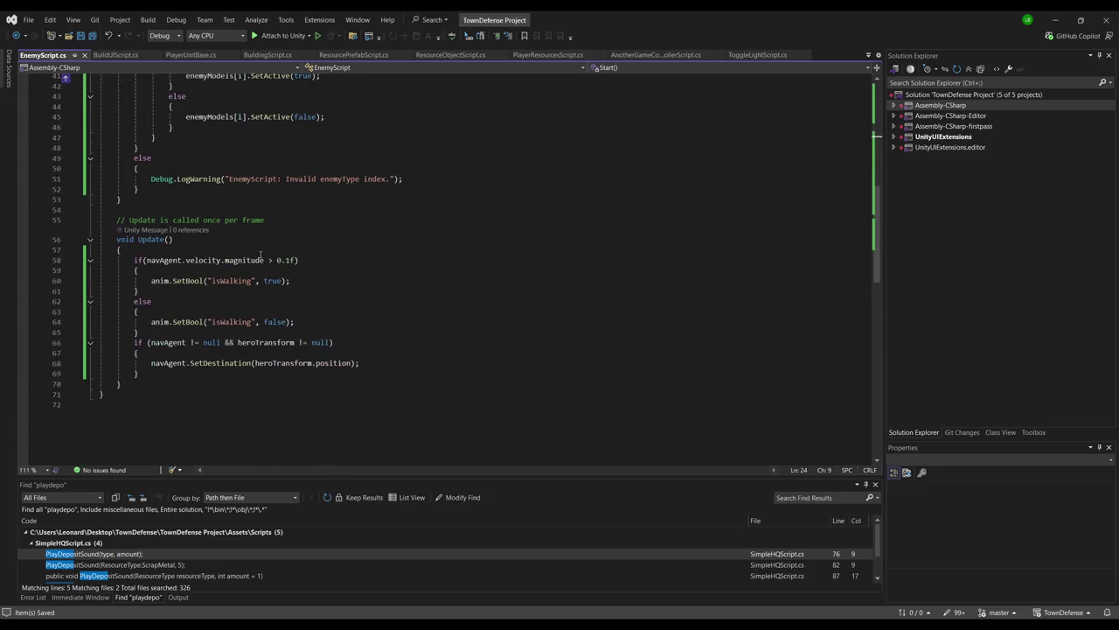
{"action": "left_click", "coordinate": [236, 283]}
{"action": "left_click", "coordinate": [239, 271]}
{"action": "key", "text": "Return"}
{"action": "type", "text": "if(anim != null)"}
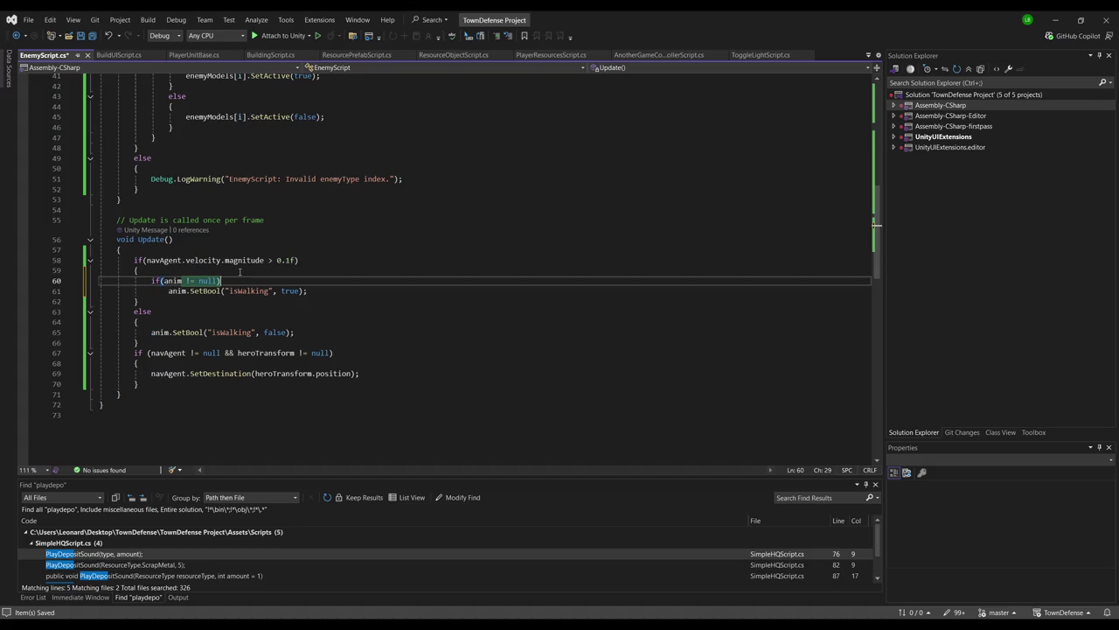
{"action": "key", "text": "Down"}
{"action": "key", "text": "ctrl+period"}
{"action": "key", "text": "Return"}
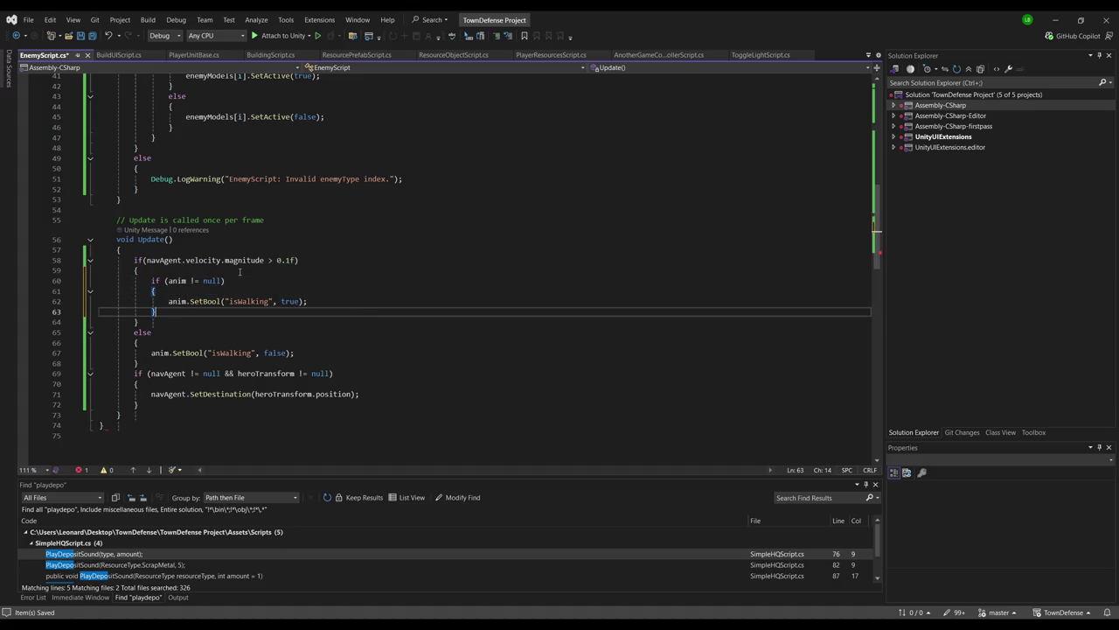
Wrap the isWalking false call in a matching anim null check
{"action": "key", "text": "Down"}
{"action": "key", "text": "Down"}
{"action": "key", "text": "Down"}
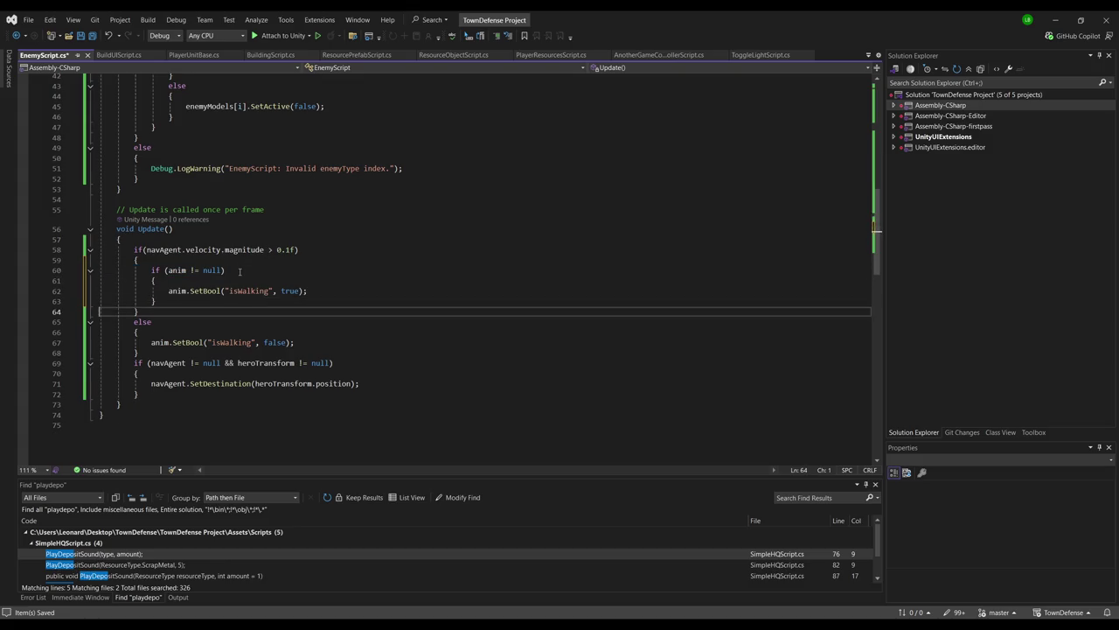
{"action": "key", "text": "ctrl+v"}
{"action": "key", "text": "End"}
{"action": "key", "text": "Return"}
{"action": "type", "text": "}"}
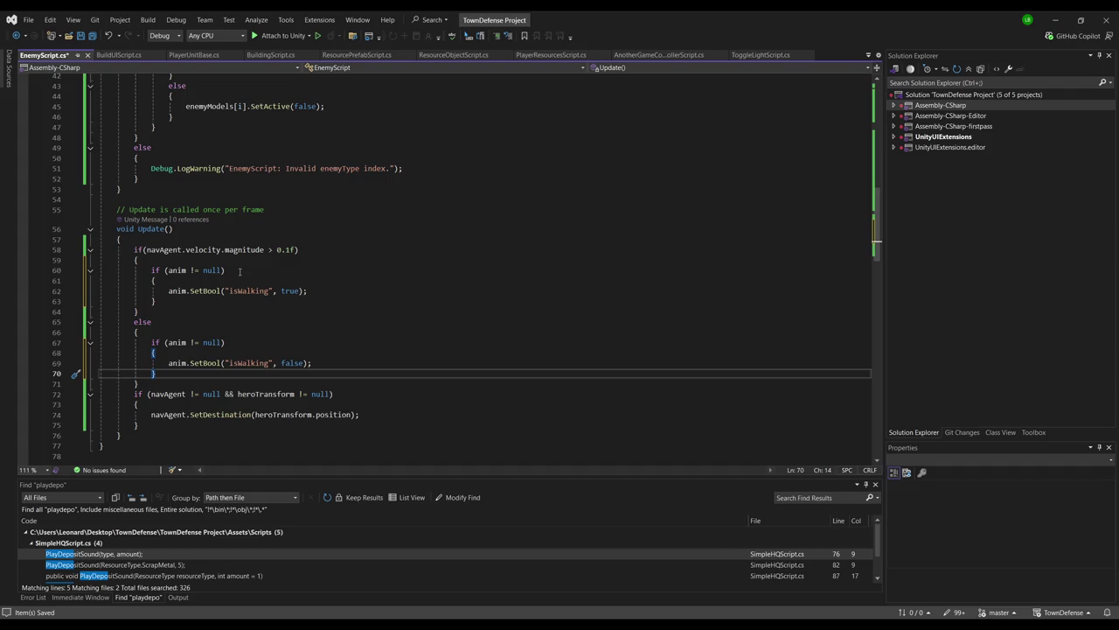
{"action": "key", "text": "Up"}
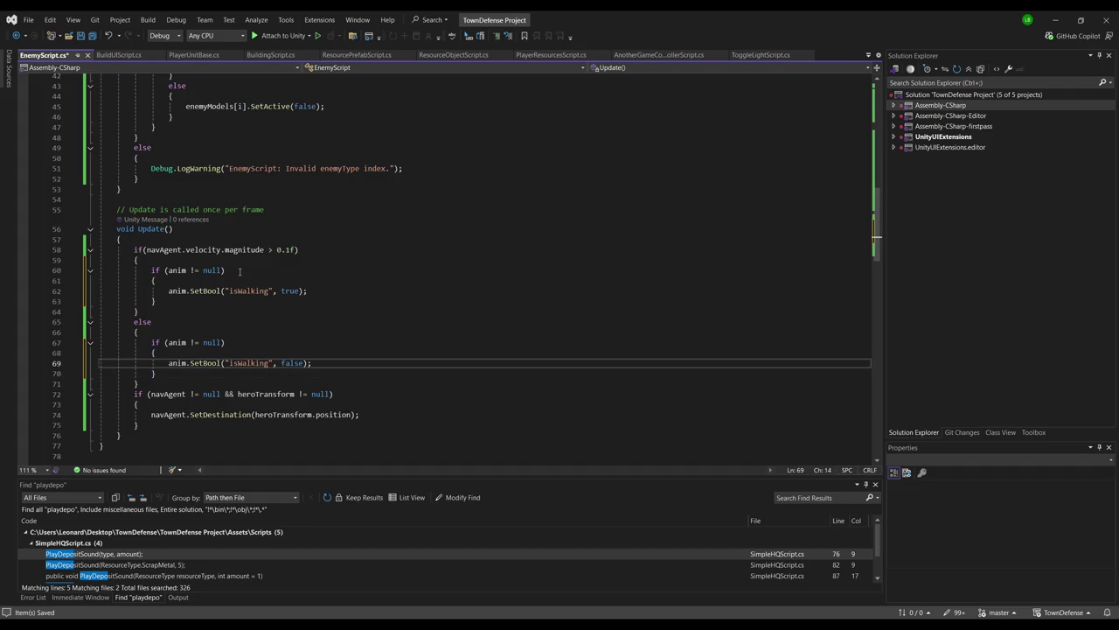
{"action": "key", "text": "alt+Tab"}
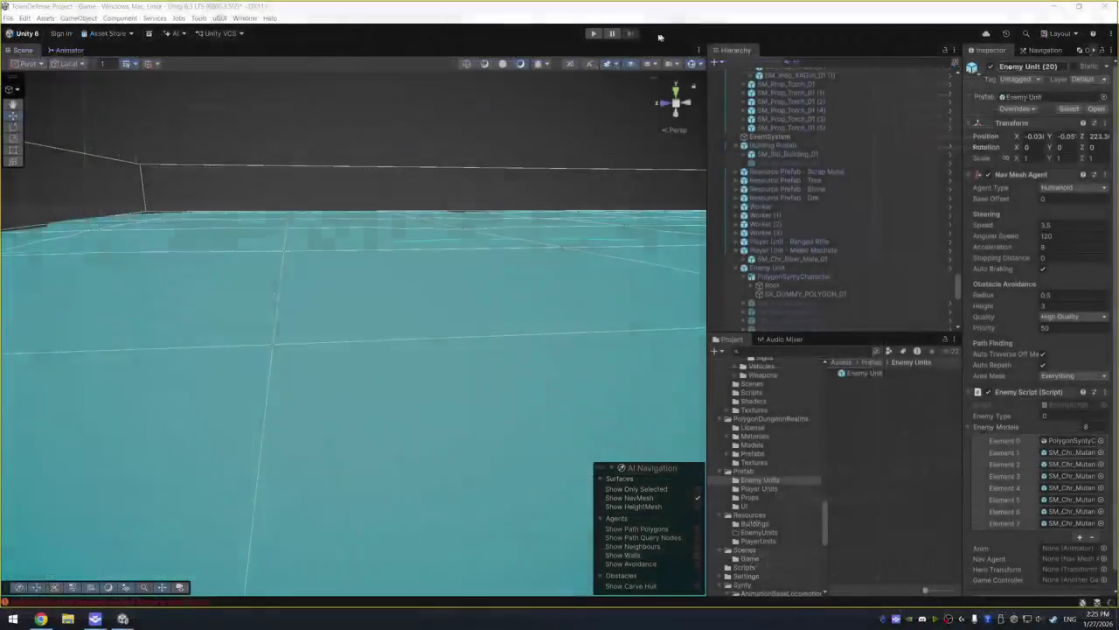
Start Play mode and frame a selected enemy unit in the Scene view
{"action": "left_click", "coordinate": [593, 34]}
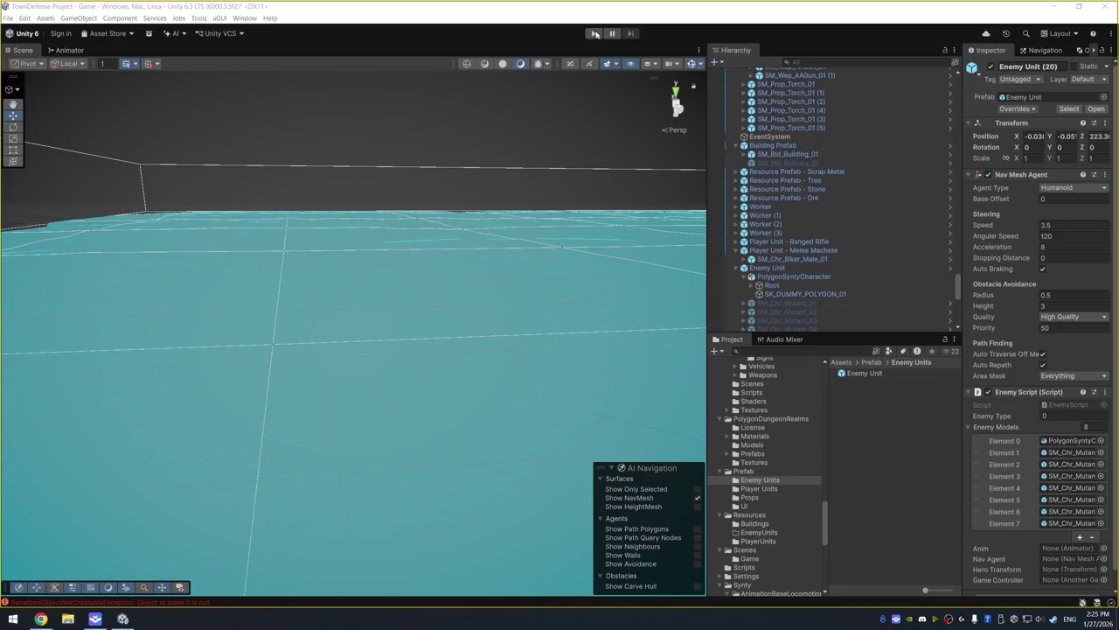
{"action": "left_click", "coordinate": [595, 33]}
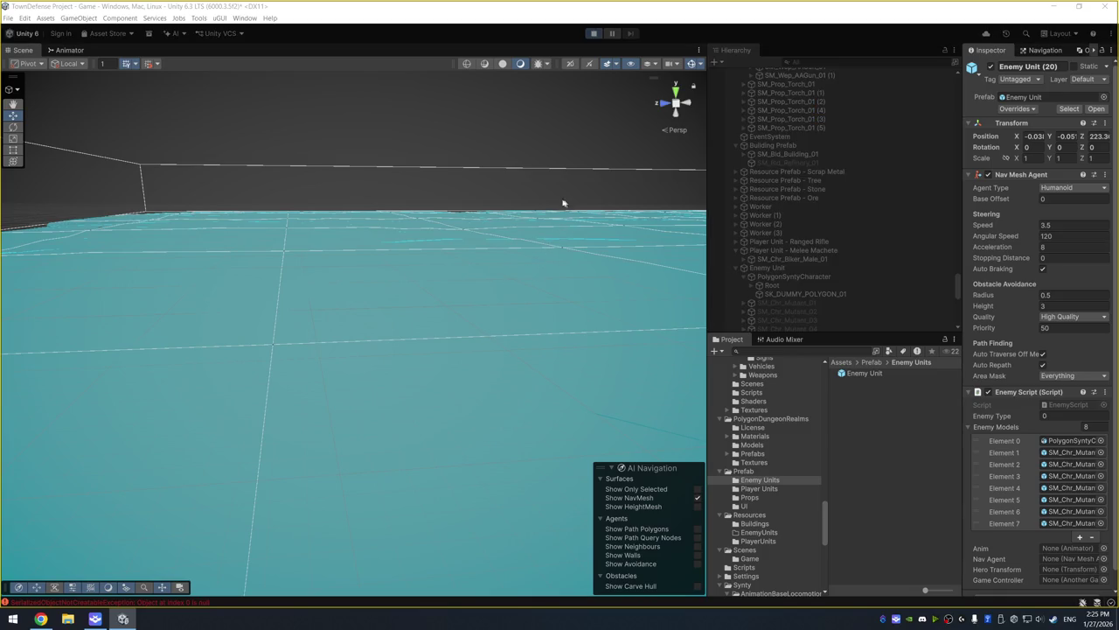
{"action": "mouse_move", "coordinate": [528, 240]}
{"action": "left_mouse_down"}
{"action": "mouse_move", "coordinate": [300, 234]}
{"action": "mouse_move", "coordinate": [416, 206]}
{"action": "mouse_move", "coordinate": [305, 219]}
{"action": "mouse_move", "coordinate": [498, 294]}
{"action": "left_mouse_up"}
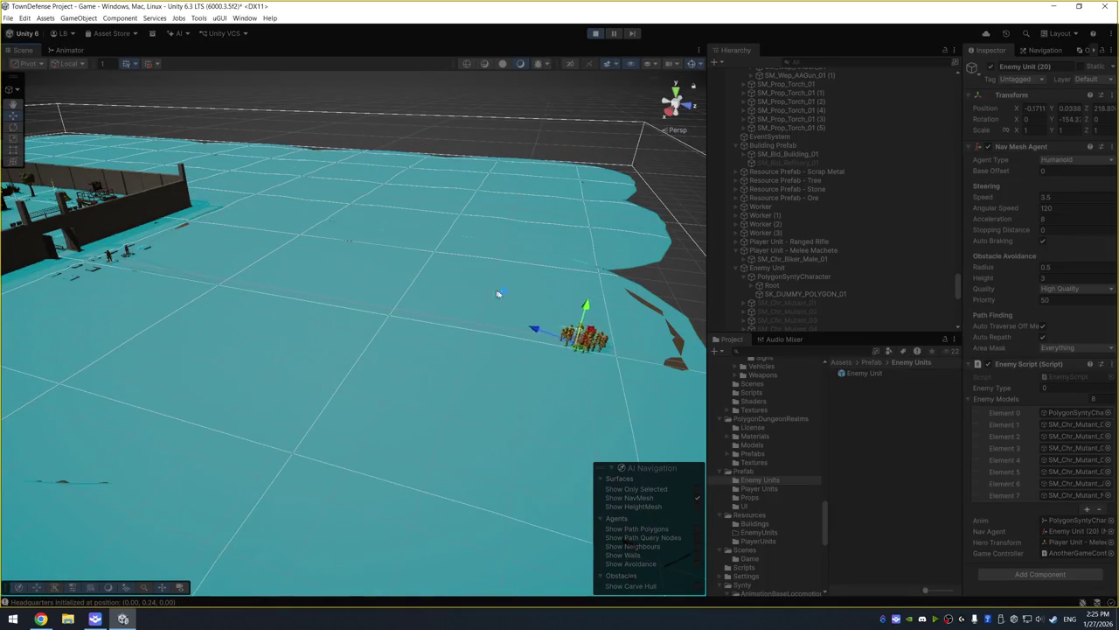
{"action": "left_click", "coordinate": [520, 321]}
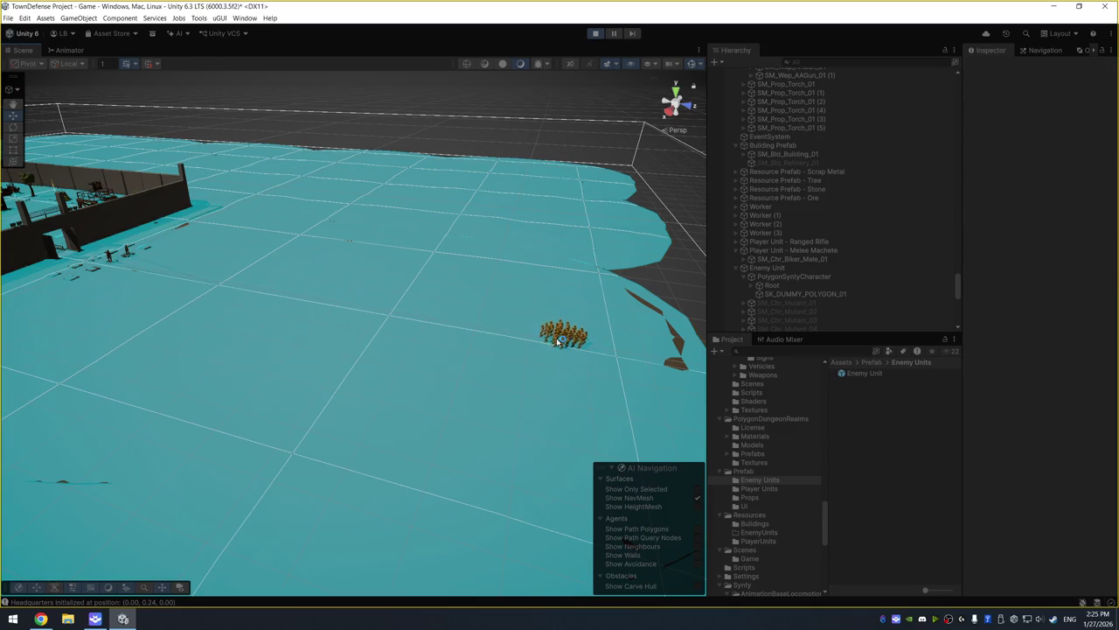
{"action": "left_click", "coordinate": [521, 330]}
{"action": "key", "text": "f"}
{"action": "scroll", "coordinate": [373, 324], "scroll_direction": "down", "scroll_amount": 10}
Orbit and pan the Scene view to follow the enemy group near the towers
{"action": "mouse_move", "coordinate": [372, 326]}
{"action": "left_mouse_down"}
{"action": "mouse_move", "coordinate": [401, 350]}
{"action": "mouse_move", "coordinate": [475, 288]}
{"action": "mouse_move", "coordinate": [502, 225]}
{"action": "mouse_move", "coordinate": [470, 237]}
{"action": "mouse_move", "coordinate": [415, 230]}
{"action": "left_mouse_up"}
{"action": "scroll", "coordinate": [417, 254], "scroll_direction": "down", "scroll_amount": 5}
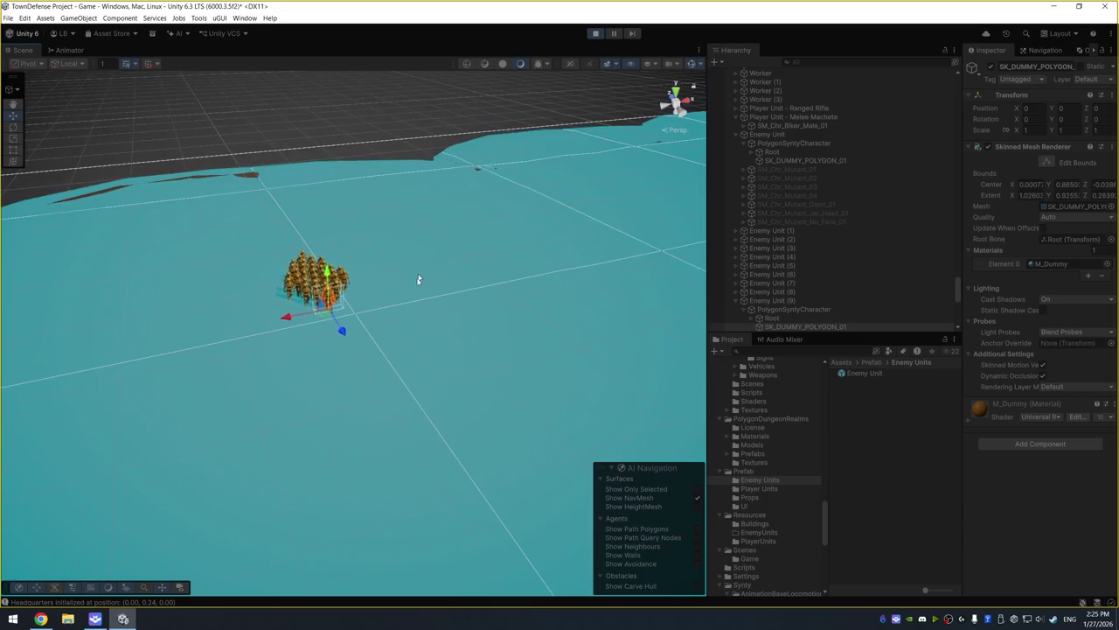
{"action": "scroll", "coordinate": [437, 270], "scroll_direction": "up", "scroll_amount": 3}
{"action": "mouse_move", "coordinate": [437, 270]}
{"action": "left_mouse_down"}
{"action": "mouse_move", "coordinate": [369, 167]}
{"action": "mouse_move", "coordinate": [370, 222]}
{"action": "mouse_move", "coordinate": [407, 335]}
{"action": "mouse_move", "coordinate": [430, 253]}
{"action": "mouse_move", "coordinate": [444, 284]}
{"action": "mouse_move", "coordinate": [407, 320]}
{"action": "mouse_move", "coordinate": [428, 188]}
{"action": "mouse_move", "coordinate": [429, 211]}
{"action": "left_mouse_up"}
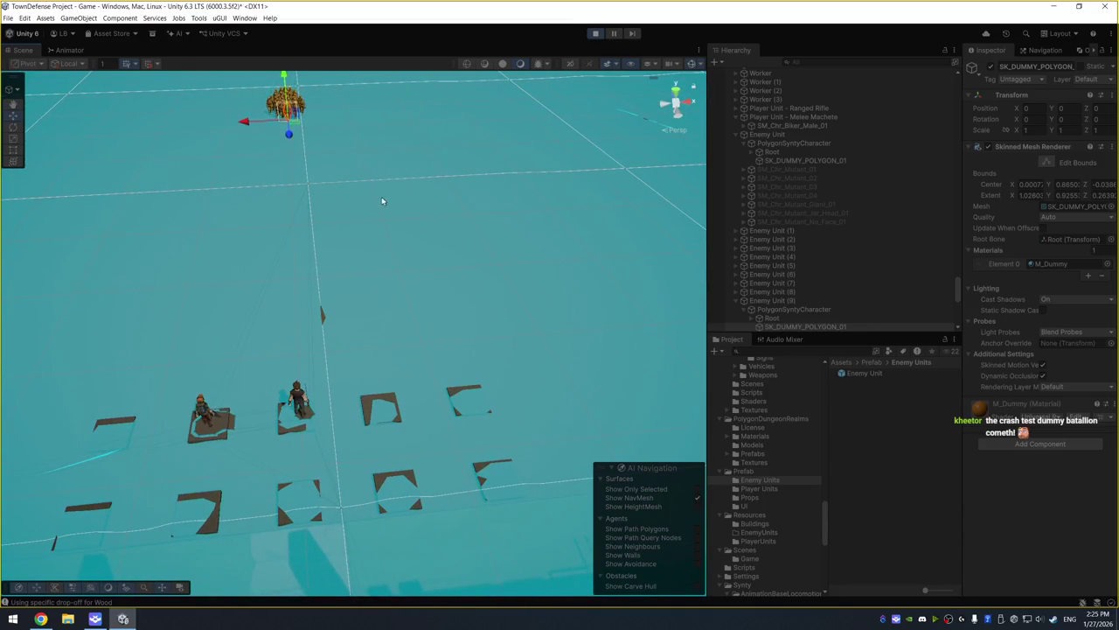
{"action": "left_click", "coordinate": [362, 218]}
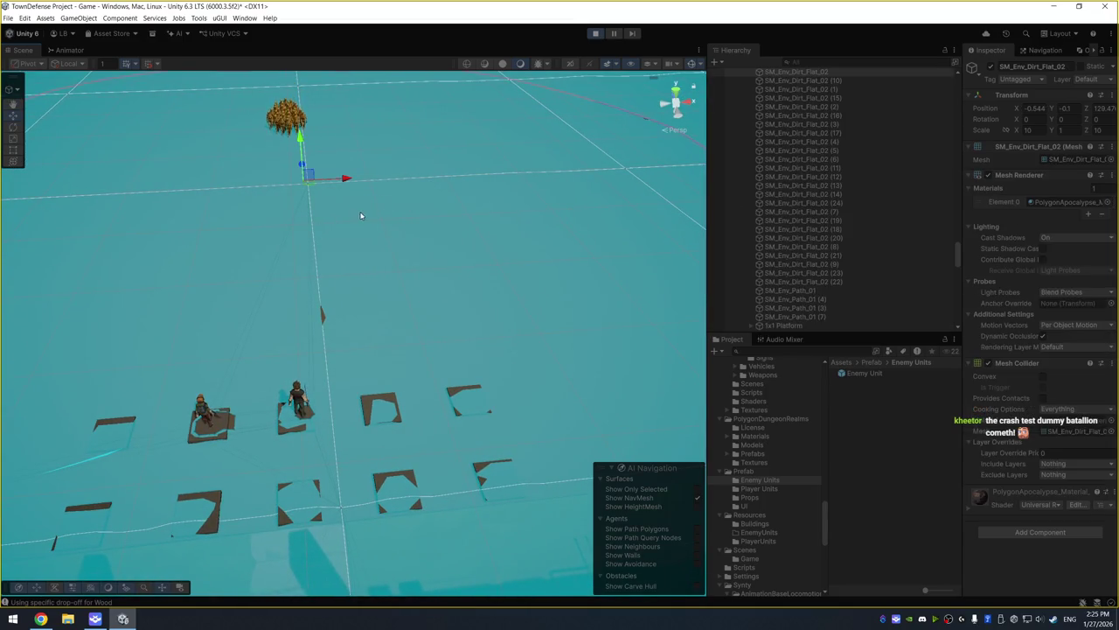
{"action": "mouse_move", "coordinate": [370, 242]}
{"action": "left_mouse_down"}
{"action": "mouse_move", "coordinate": [418, 234]}
{"action": "mouse_move", "coordinate": [408, 204]}
{"action": "mouse_move", "coordinate": [437, 196]}
{"action": "left_mouse_up"}
{"action": "left_click_drag", "start_coordinate": [373, 247], "coordinate": [457, 227]}
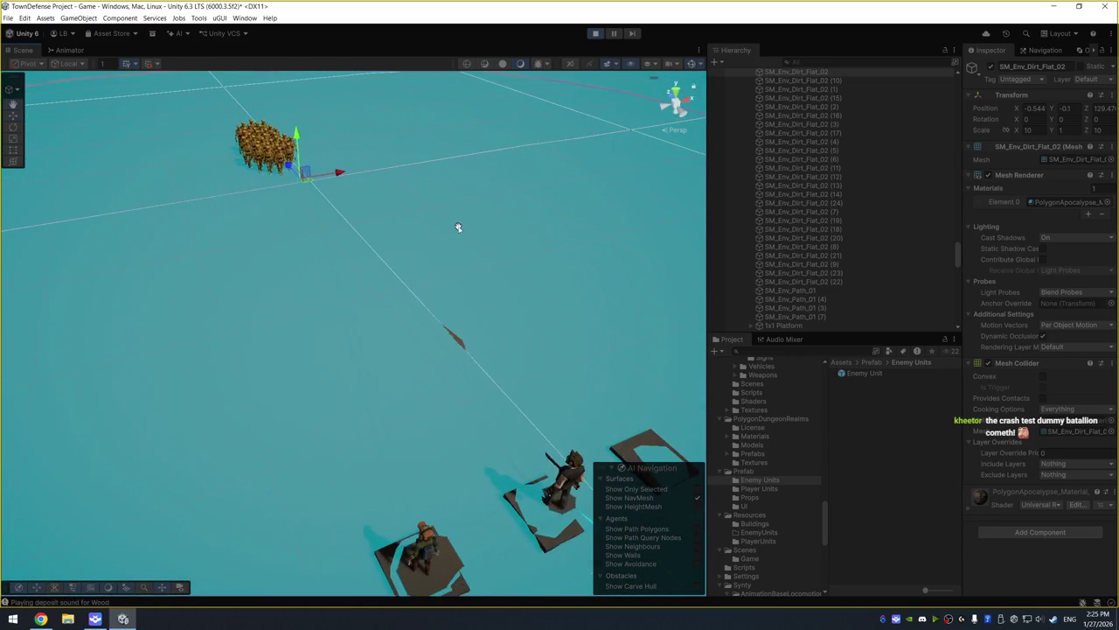
{"action": "left_click_drag", "start_coordinate": [400, 254], "coordinate": [497, 242]}
{"action": "mouse_move", "coordinate": [523, 188]}
{"action": "left_mouse_down"}
{"action": "mouse_move", "coordinate": [440, 175]}
{"action": "mouse_move", "coordinate": [380, 181]}
{"action": "left_mouse_up"}
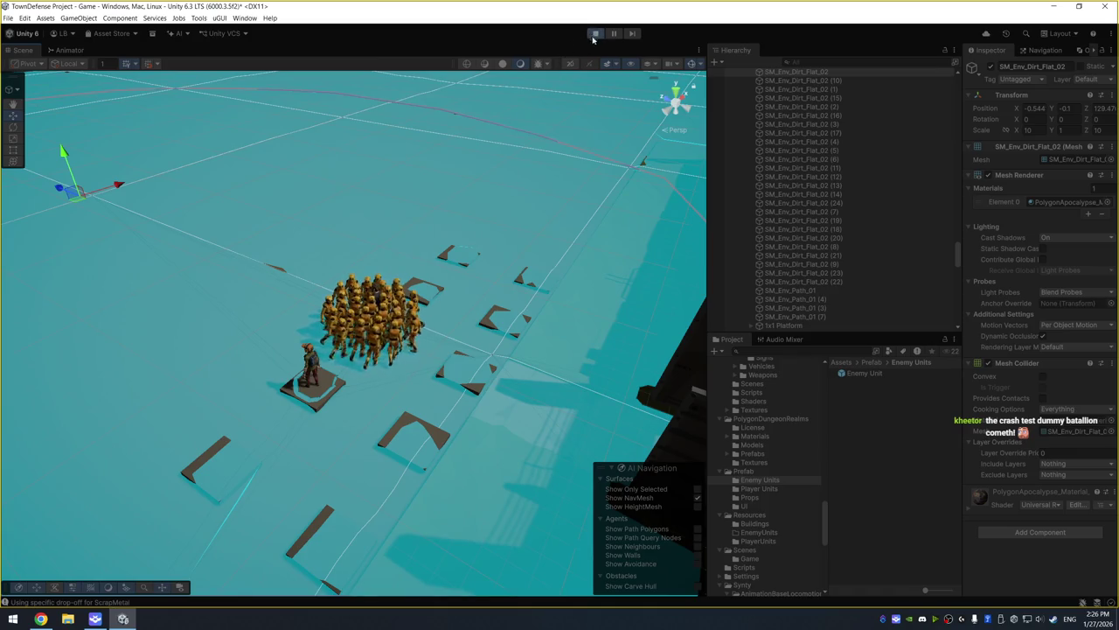
Select the Enemy Unit prefab in Enemy Units to show its Nav Mesh Agent values
{"action": "scroll", "coordinate": [875, 248], "scroll_direction": "up", "scroll_amount": 5}
{"action": "scroll", "coordinate": [875, 248], "scroll_direction": "up", "scroll_amount": 5}
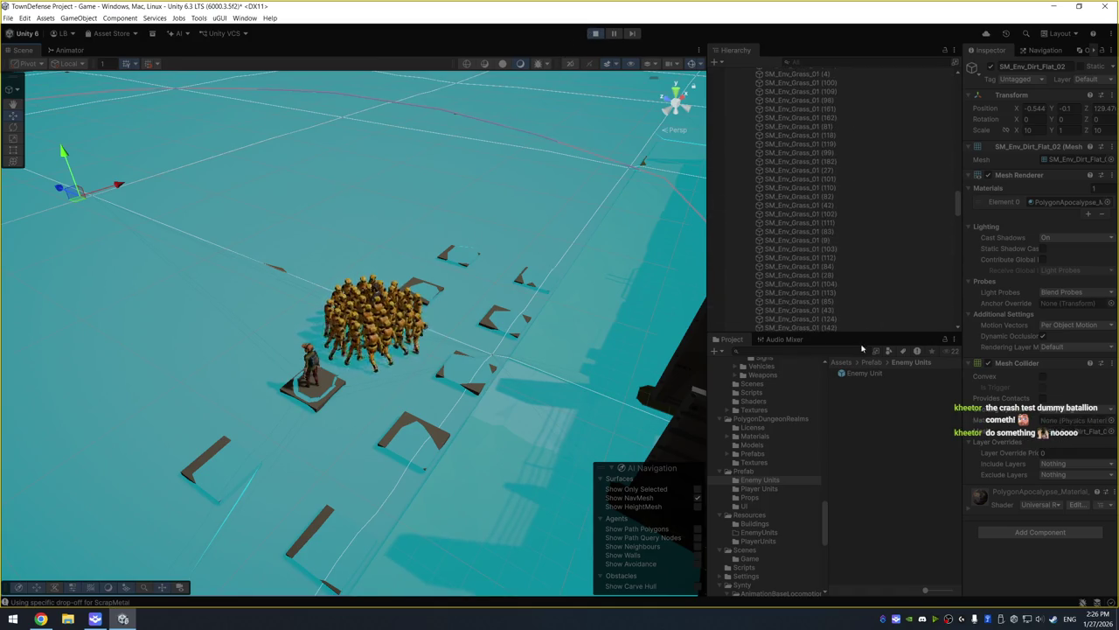
{"action": "left_click", "coordinate": [862, 376]}
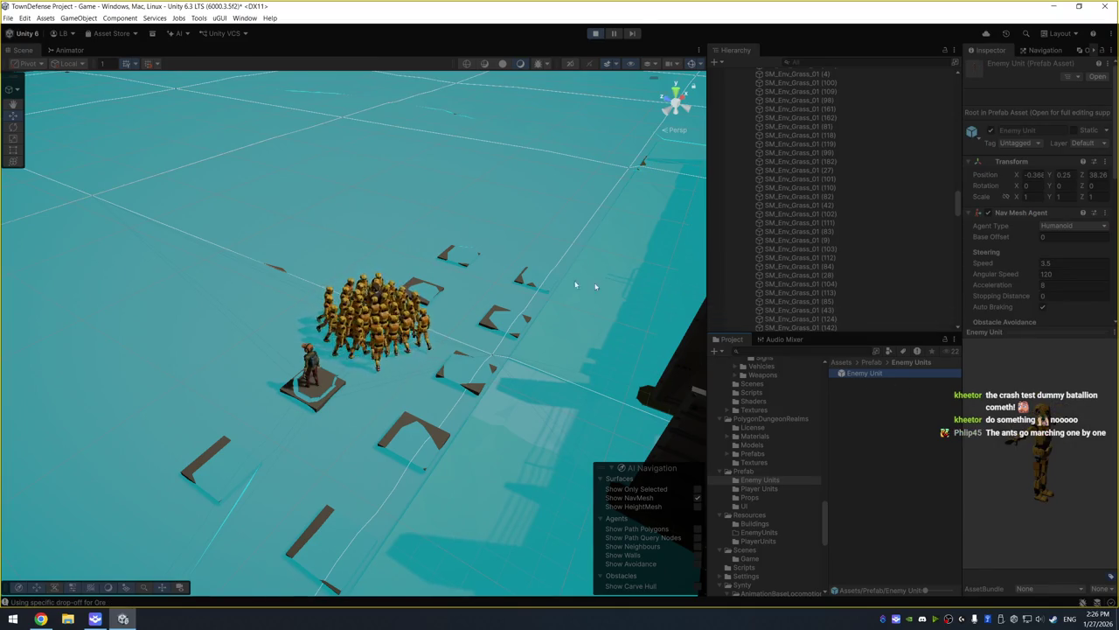
Frame the Scene view on the hero standing inside the enemy crowd
{"action": "scroll", "coordinate": [377, 287], "scroll_direction": "up", "scroll_amount": 5}
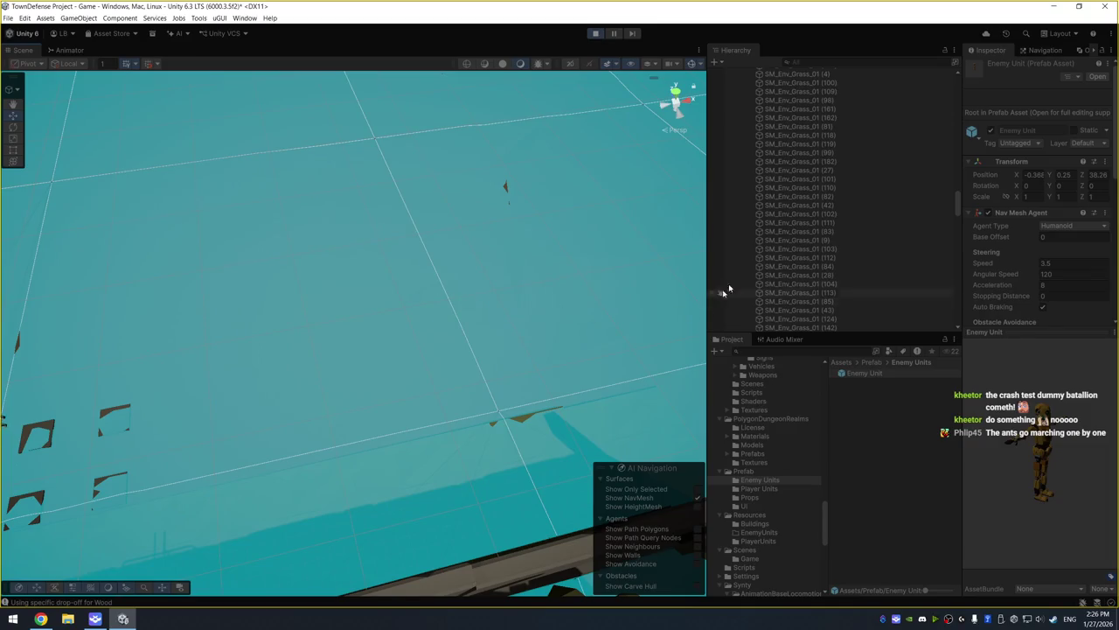
{"action": "left_click", "coordinate": [778, 231]}
{"action": "key", "text": "f"}
{"action": "scroll", "coordinate": [496, 317], "scroll_direction": "down", "scroll_amount": 5}
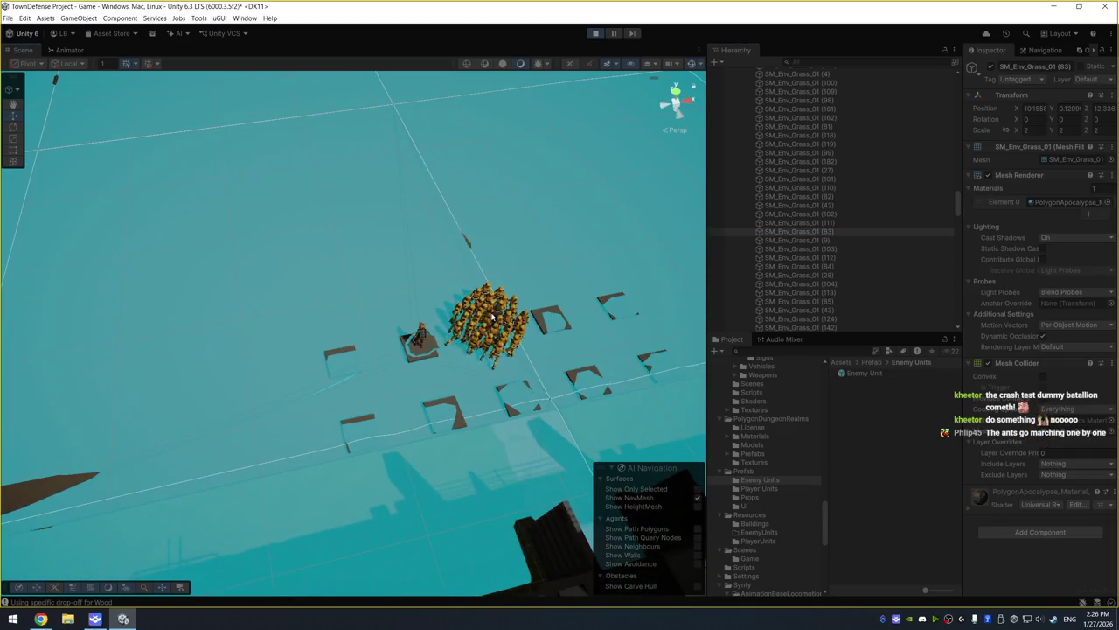
{"action": "left_click", "coordinate": [496, 317]}
{"action": "key", "text": "f"}
{"action": "scroll", "coordinate": [494, 348], "scroll_direction": "down", "scroll_amount": 5}
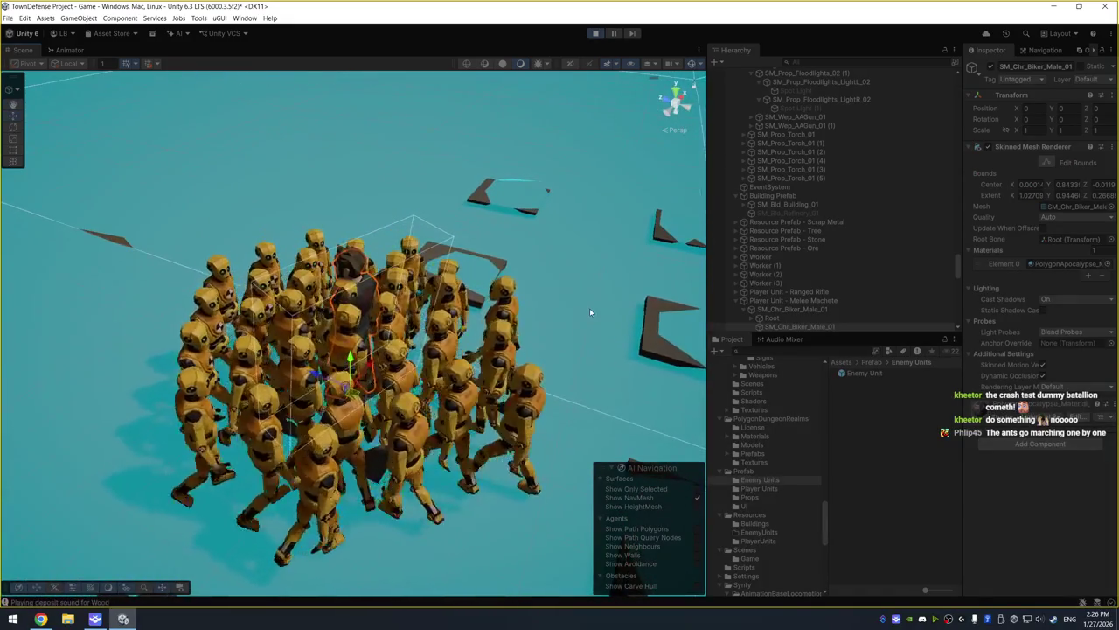
Set the Enemy Unit prefab's Nav Mesh Agent Stopping Distance to 3
{"action": "left_click", "coordinate": [863, 373]}
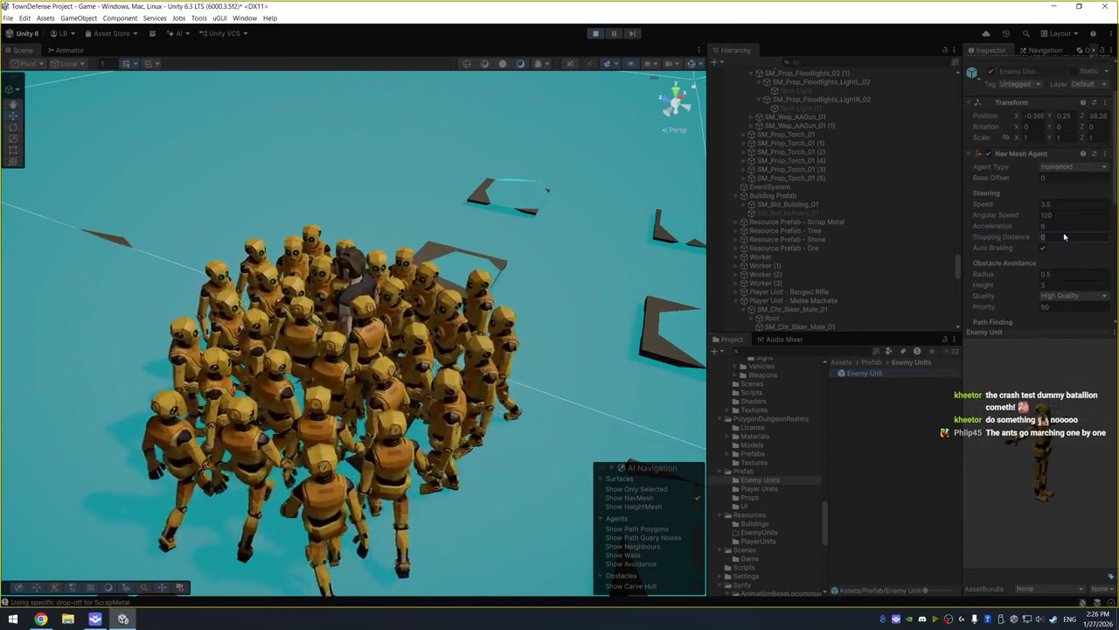
{"action": "left_click", "coordinate": [1064, 236]}
{"action": "type", "text": "3"}
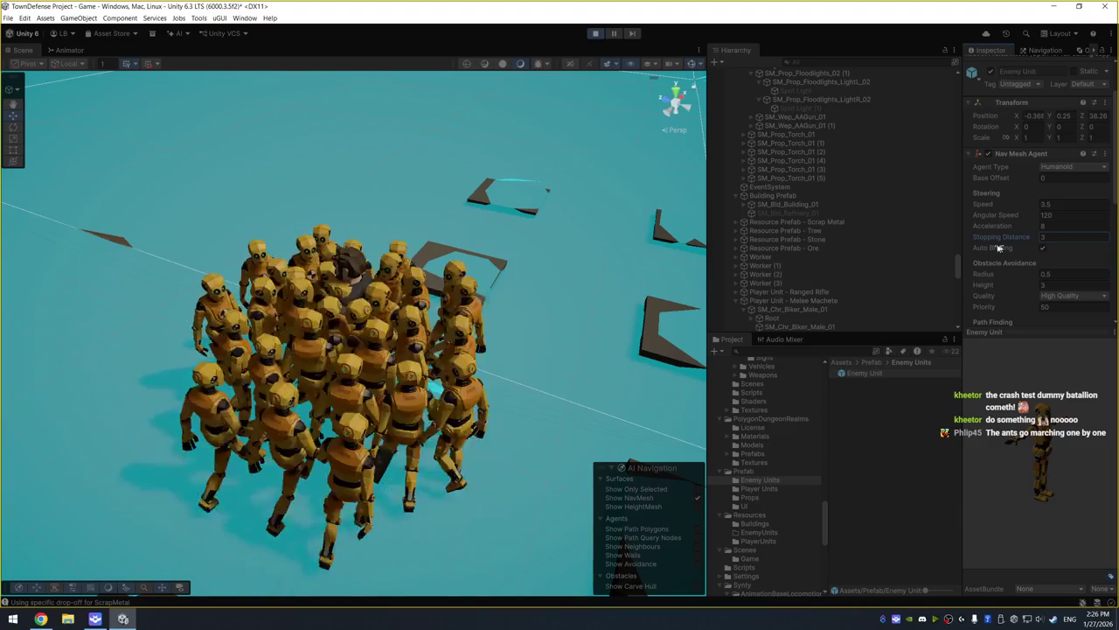
{"action": "right_click", "coordinate": [999, 237]}
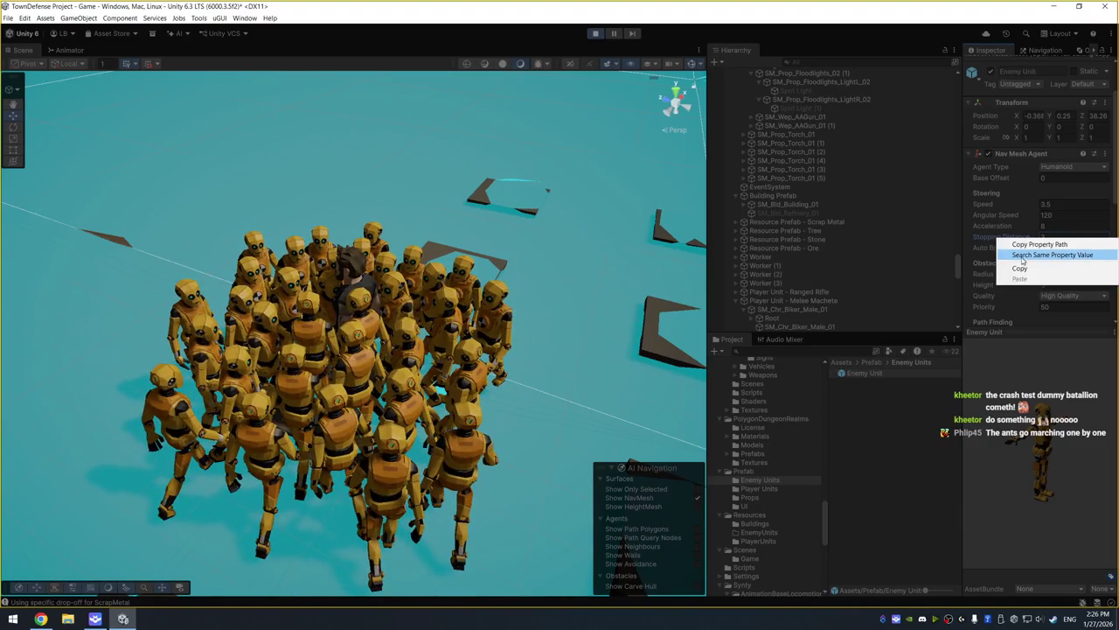
{"action": "key", "text": "Escape"}
Inspect the agent settings of Enemy Units (10), (9), (20) and (32)
{"action": "scroll", "coordinate": [496, 250], "scroll_direction": "down", "scroll_amount": 3}
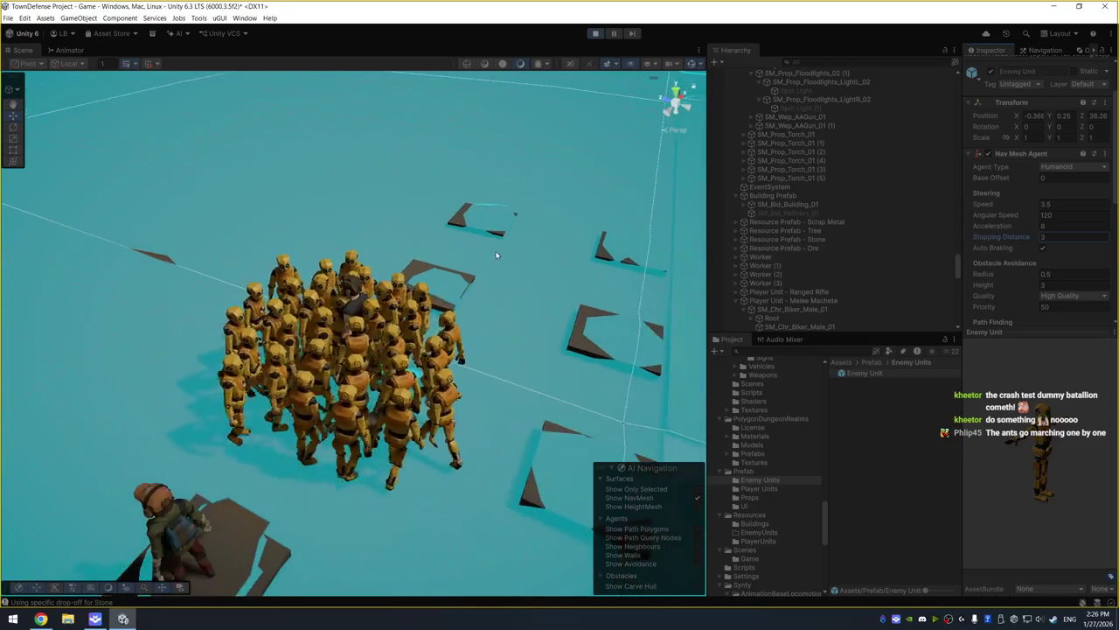
{"action": "scroll", "coordinate": [791, 249], "scroll_direction": "down", "scroll_amount": 10}
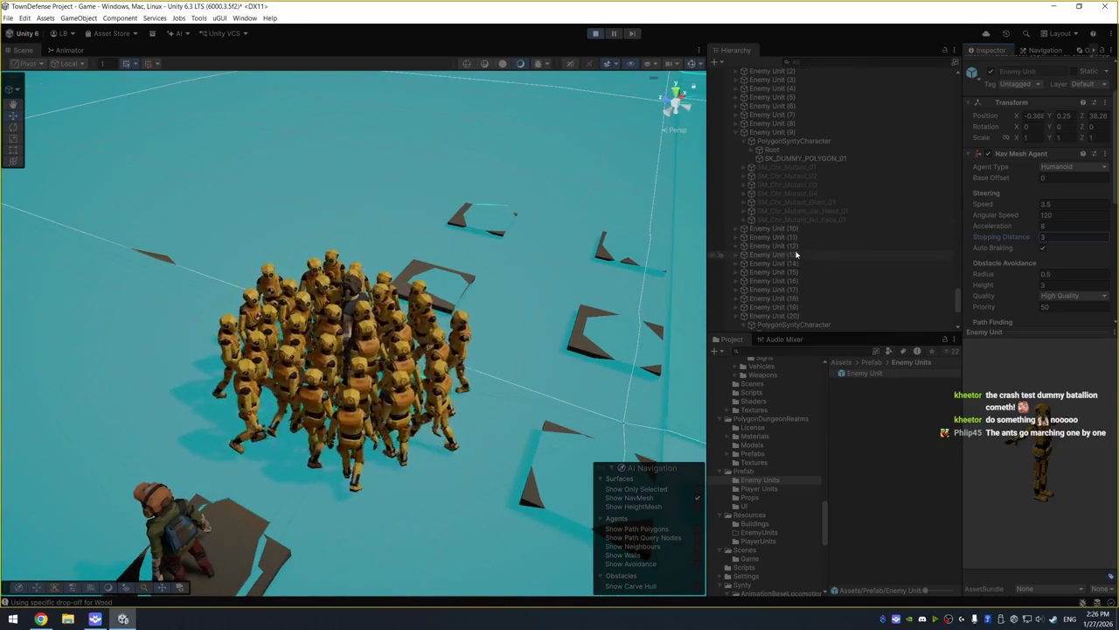
{"action": "left_click", "coordinate": [798, 228]}
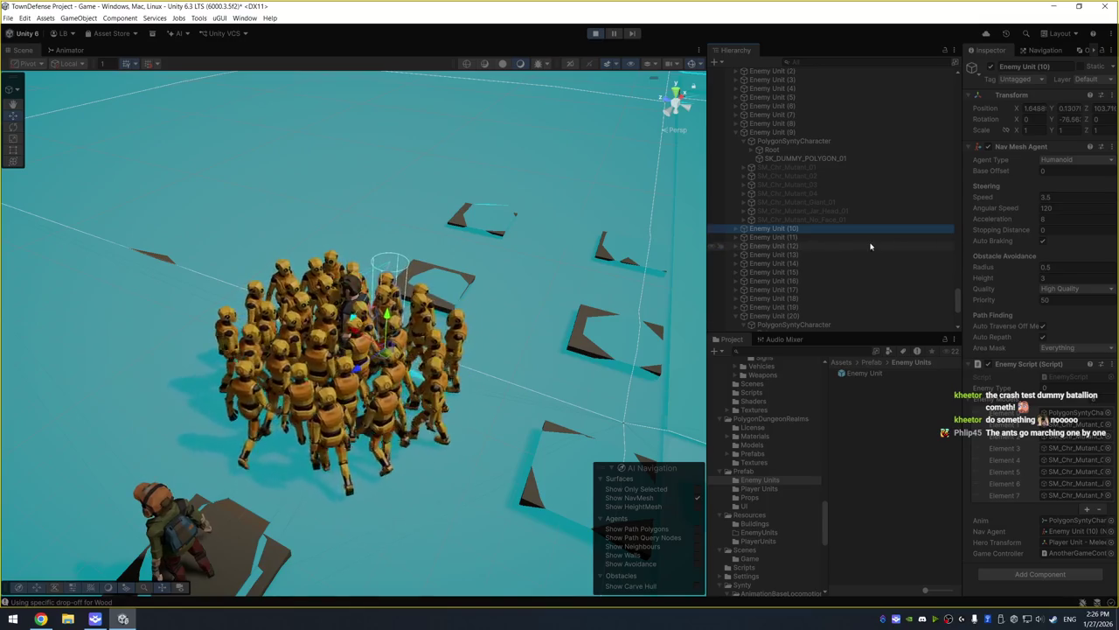
{"action": "left_click", "coordinate": [798, 133]}
{"action": "left_click", "coordinate": [812, 227]}
{"action": "scroll", "coordinate": [812, 230], "scroll_direction": "down", "scroll_amount": 2}
{"action": "left_click", "coordinate": [815, 318]}
Select Enemy Unit through Enemy Unit (32) and set their Stopping Distance to 5
{"action": "left_click", "coordinate": [799, 247]}
{"action": "scroll", "coordinate": [802, 269], "scroll_direction": "down", "scroll_amount": 3}
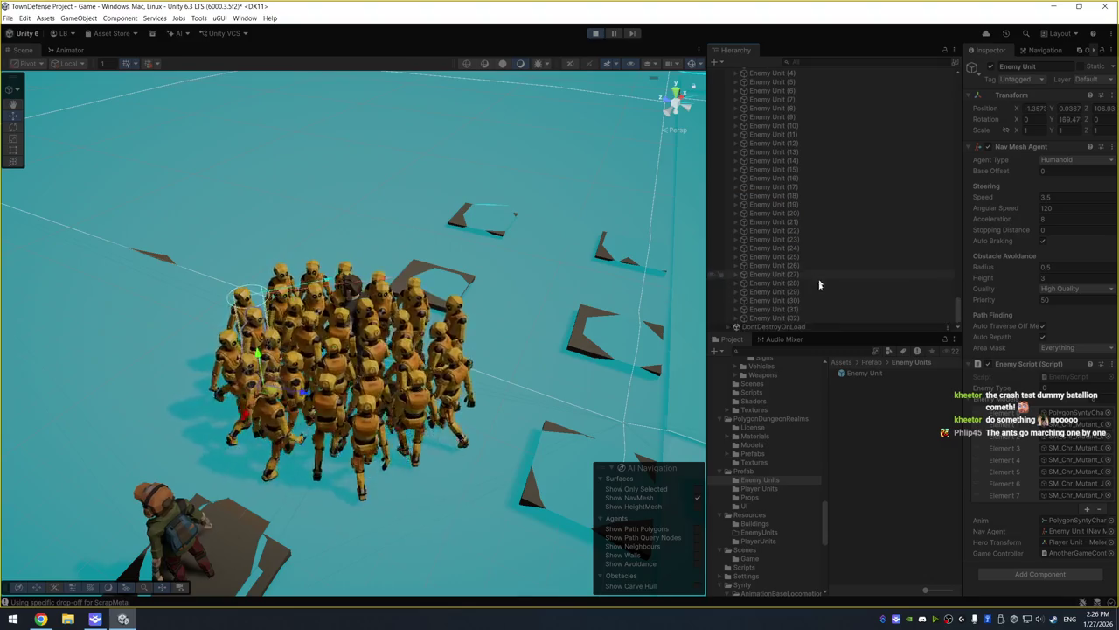
{"action": "left_click", "coordinate": [819, 318], "text": "shift"}
{"action": "left_click", "coordinate": [1065, 231]}
{"action": "type", "text": "3"}
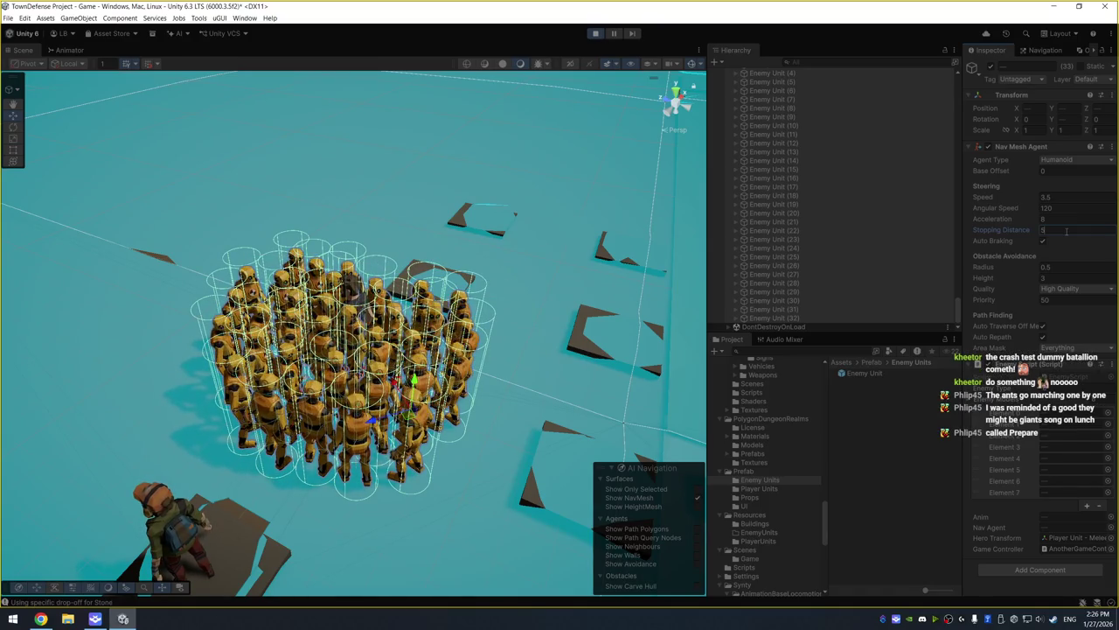
Orbit the Scene view around the crowd to see the hero
{"action": "left_click", "coordinate": [550, 318]}
{"action": "mouse_move", "coordinate": [485, 257]}
{"action": "left_mouse_down"}
{"action": "mouse_move", "coordinate": [242, 195]}
{"action": "mouse_move", "coordinate": [223, 248]}
{"action": "left_mouse_up"}
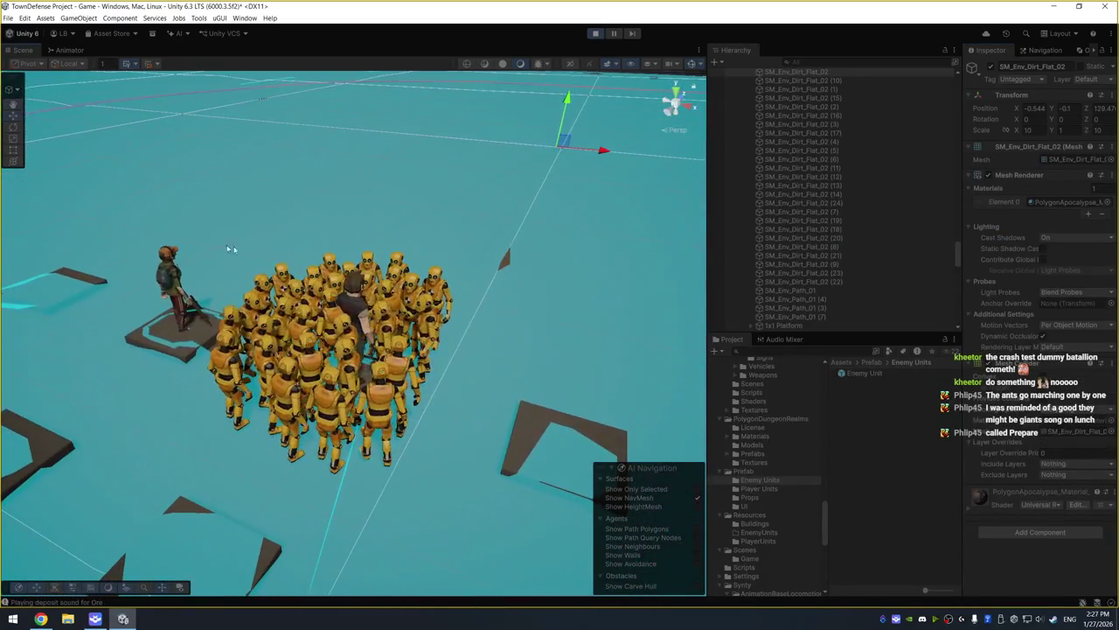
{"action": "left_click_drag", "start_coordinate": [462, 268], "coordinate": [385, 259]}
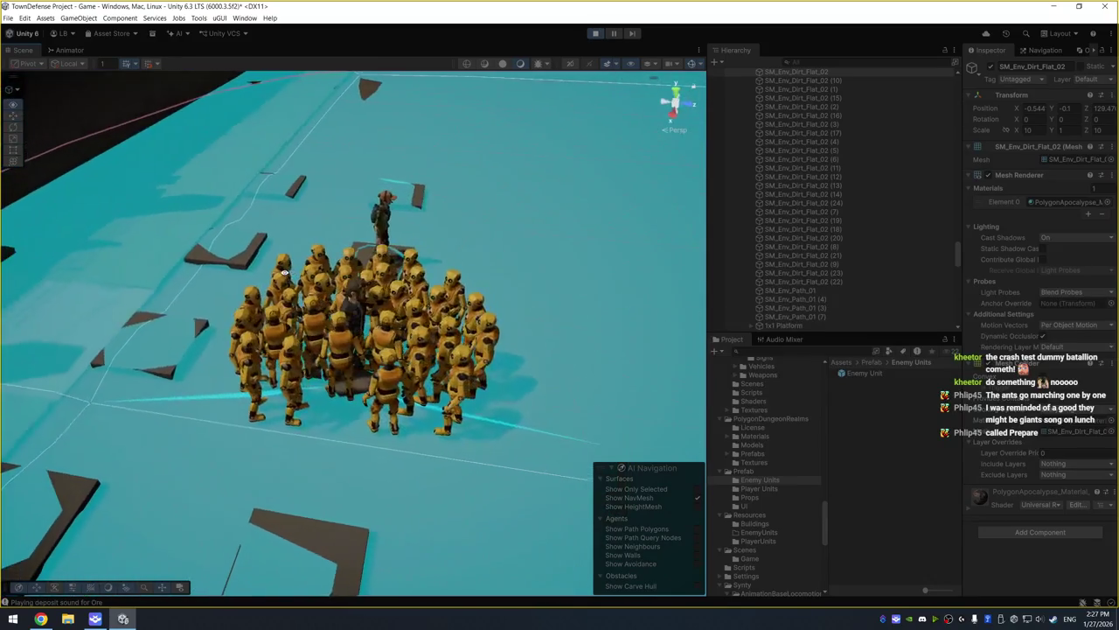
{"action": "scroll", "coordinate": [827, 289], "scroll_direction": "down", "scroll_amount": 5}
Collapse the hero unit and reselect all 33 enemy units in the Hierarchy
{"action": "key", "text": "Left"}
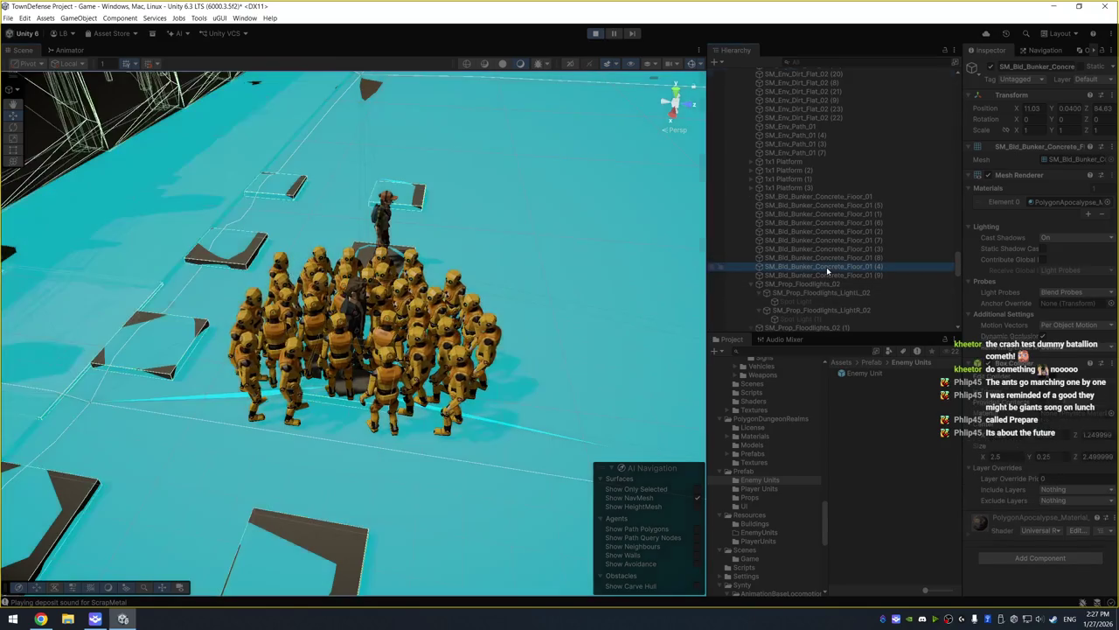
{"action": "left_click", "coordinate": [801, 248]}
{"action": "key", "text": "Left"}
{"action": "scroll", "coordinate": [804, 262], "scroll_direction": "down", "scroll_amount": 5}
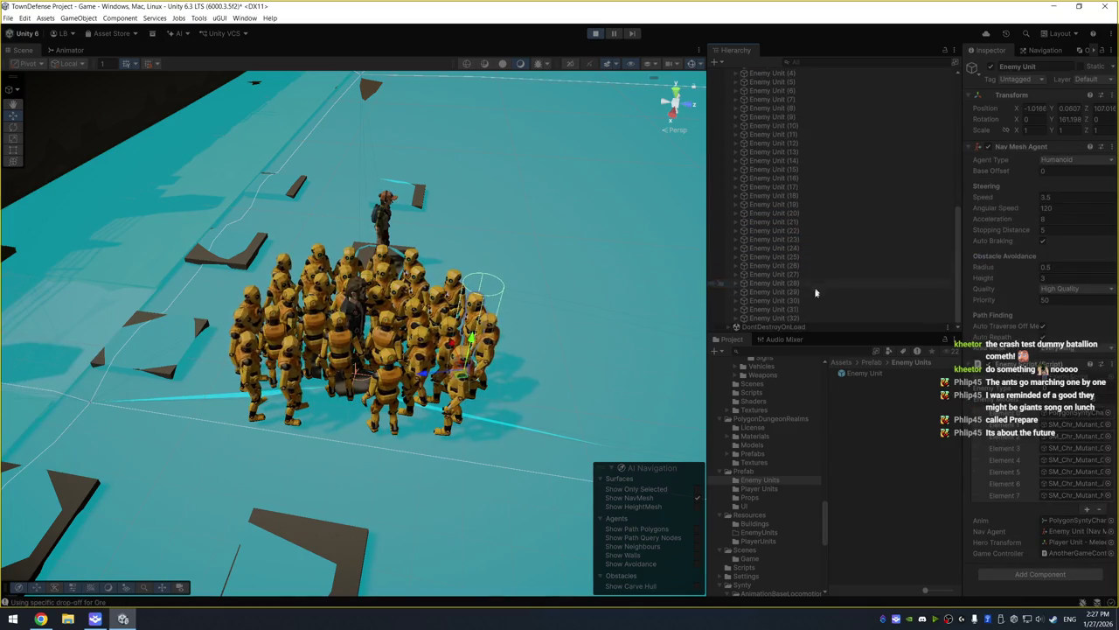
{"action": "left_click", "coordinate": [837, 318], "text": "shift"}
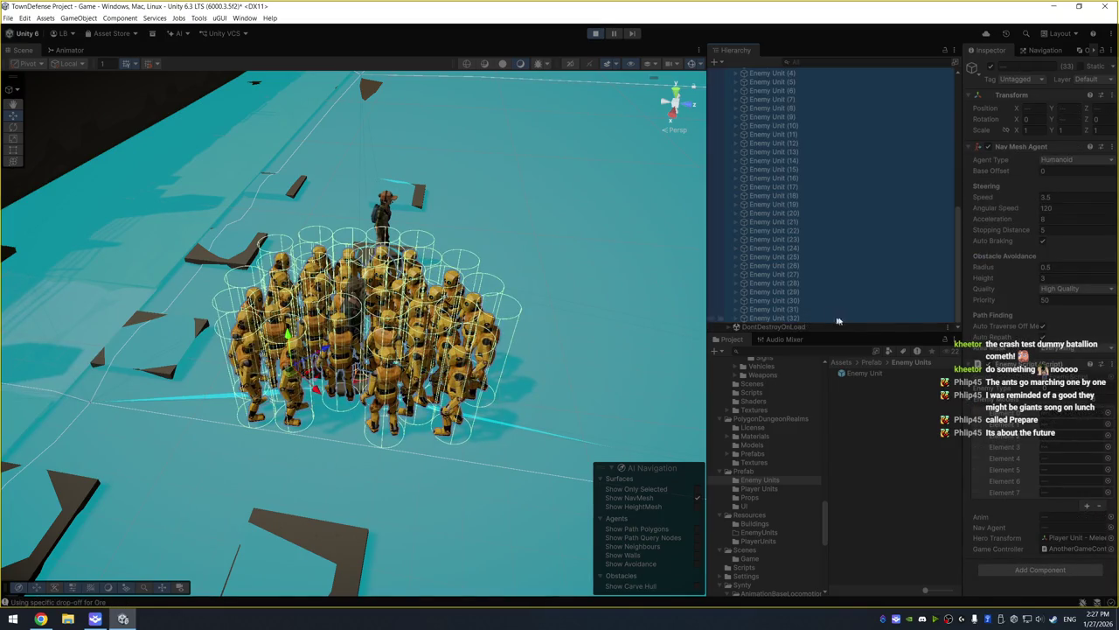
Give all placed enemy units Stopping Distance 2 and Obstacle Avoidance Quality None
{"action": "left_click", "coordinate": [1071, 288]}
{"action": "left_click", "coordinate": [1061, 311]}
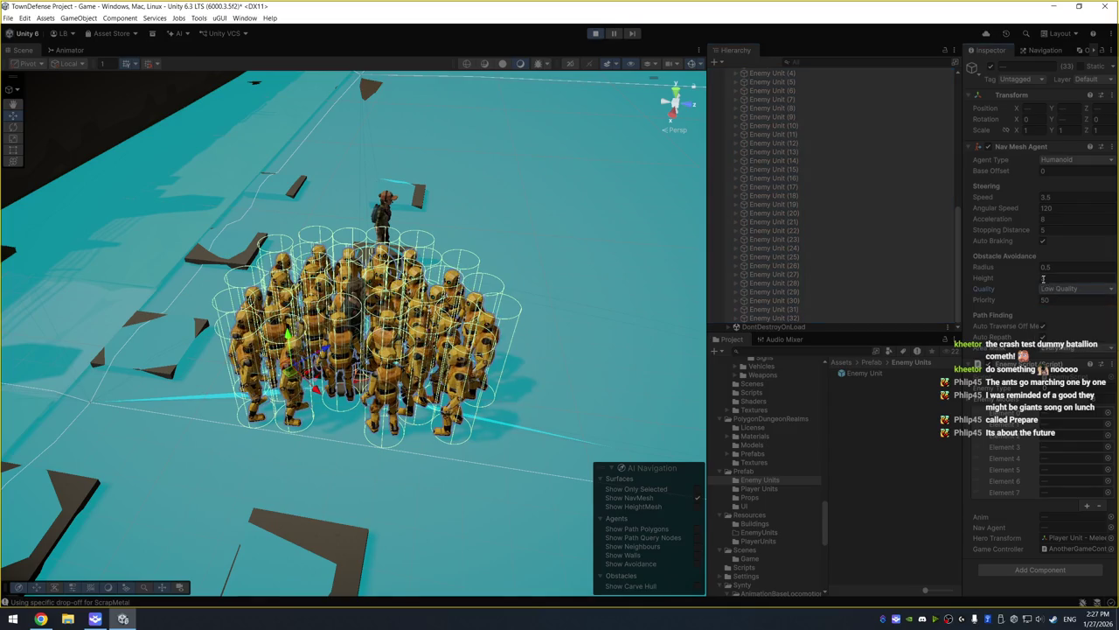
{"action": "left_click", "coordinate": [1044, 230]}
{"action": "type", "text": "2"}
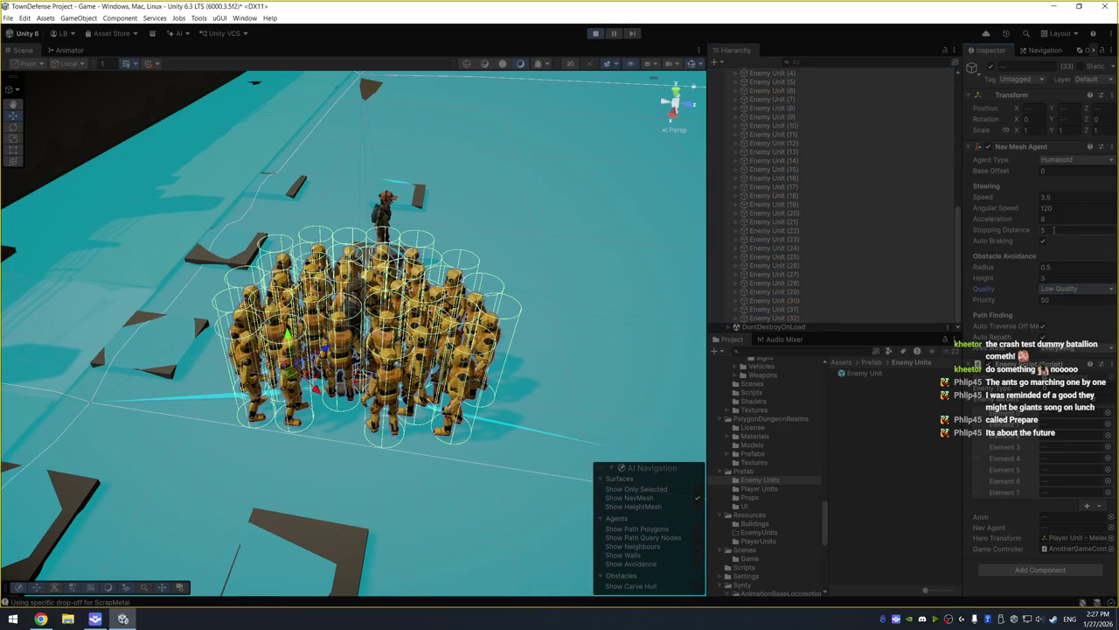
{"action": "key", "text": "Return"}
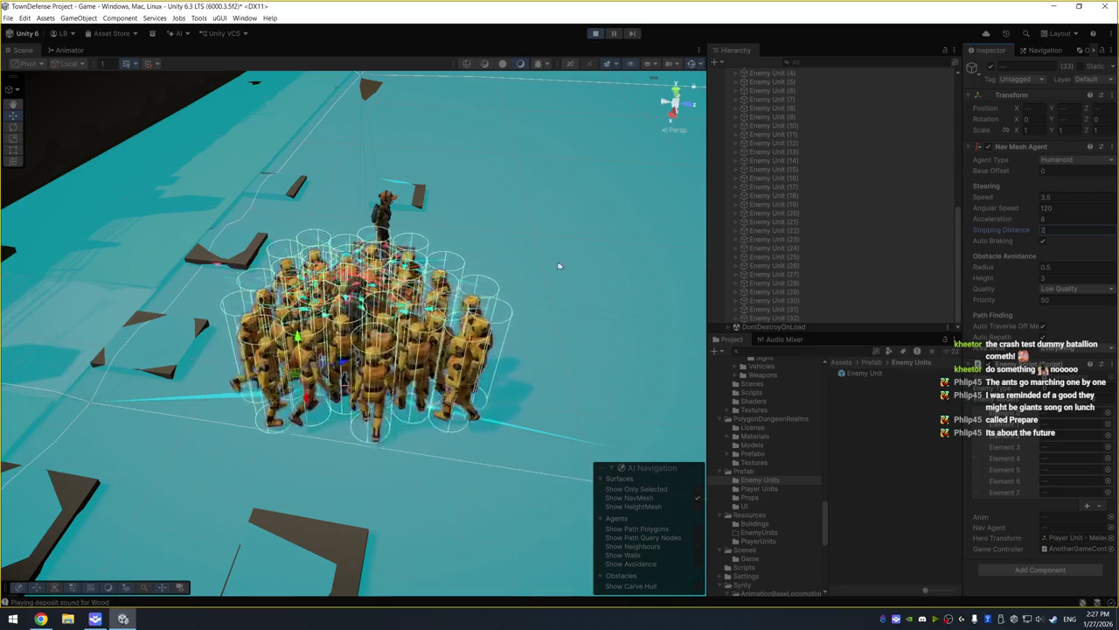
{"action": "left_click", "coordinate": [1066, 292]}
{"action": "left_click", "coordinate": [1058, 295]}
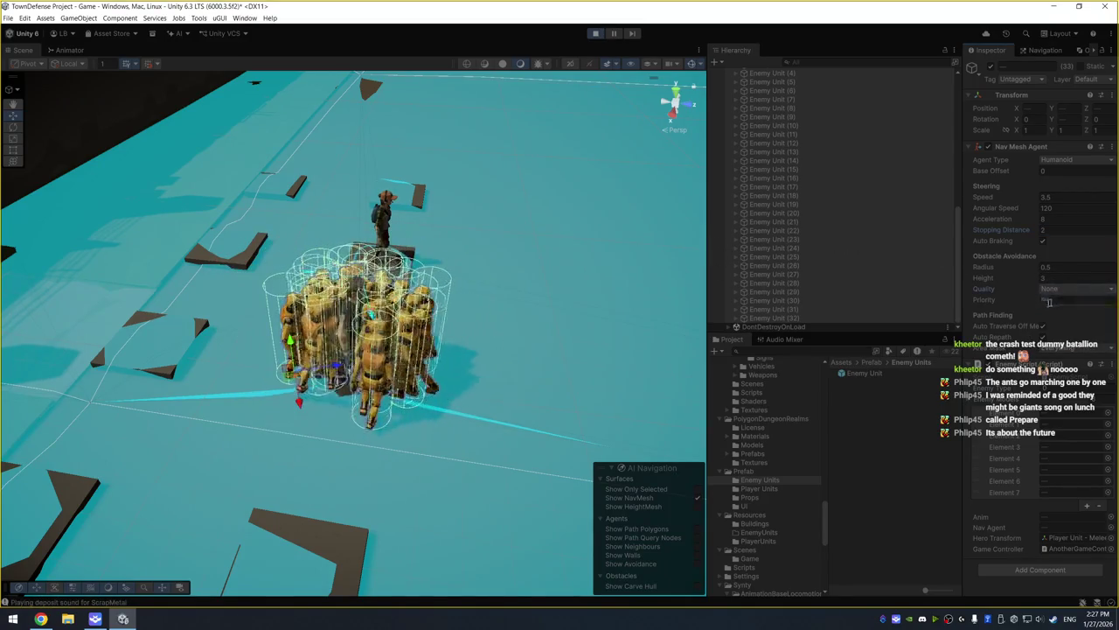
{"action": "mouse_move", "coordinate": [419, 262]}
{"action": "left_mouse_down"}
{"action": "mouse_move", "coordinate": [471, 272]}
{"action": "mouse_move", "coordinate": [356, 369]}
{"action": "left_mouse_up"}
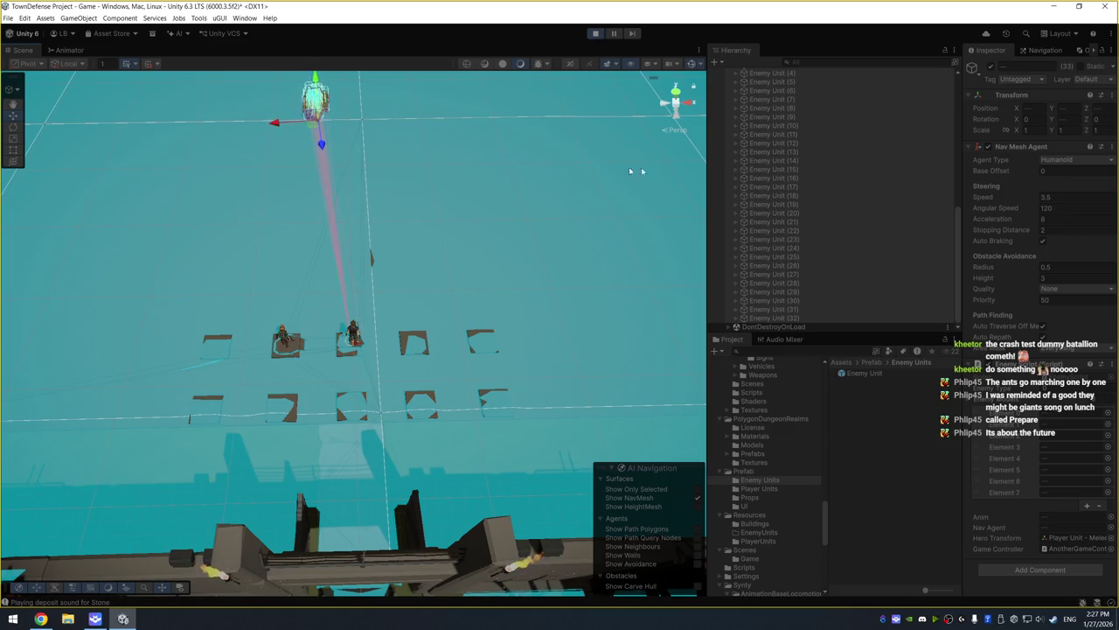
Select Enemy Units 17–29, nudge a dummy left, and orbit toward the hero
{"action": "left_click", "coordinate": [842, 187]}
{"action": "left_click", "coordinate": [865, 291], "text": "shift"}
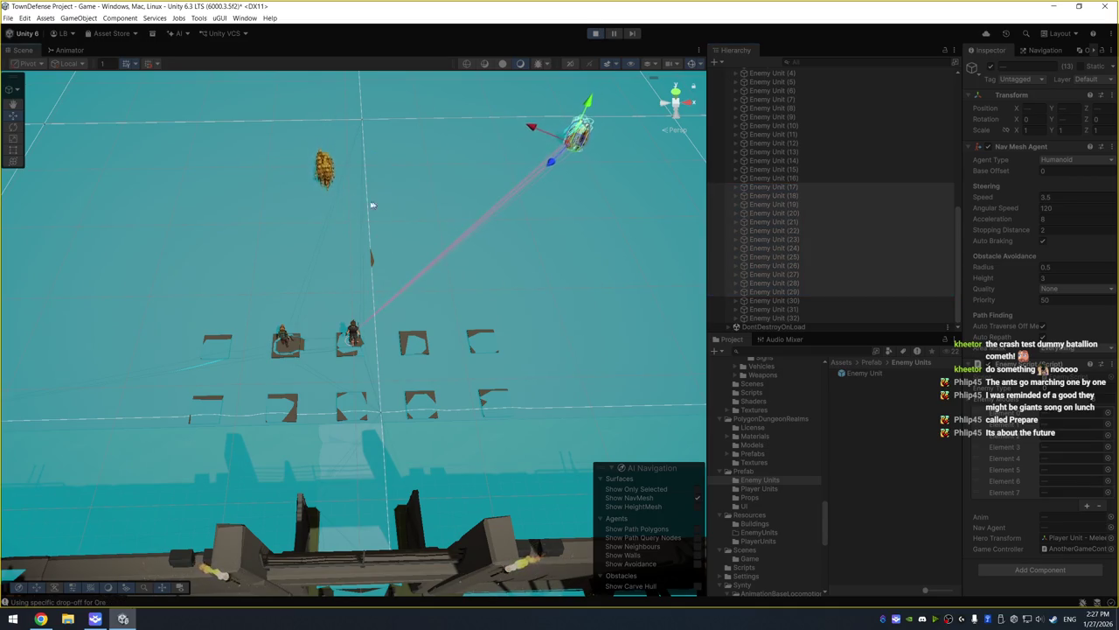
{"action": "left_click", "coordinate": [329, 184]}
{"action": "left_click_drag", "start_coordinate": [341, 216], "coordinate": [266, 217]}
{"action": "left_click", "coordinate": [440, 260]}
{"action": "mouse_move", "coordinate": [407, 292]}
{"action": "left_mouse_down"}
{"action": "mouse_move", "coordinate": [479, 270]}
{"action": "mouse_move", "coordinate": [524, 220]}
{"action": "left_mouse_up"}
{"action": "mouse_move", "coordinate": [440, 268]}
{"action": "left_mouse_down"}
{"action": "mouse_move", "coordinate": [382, 312]}
{"action": "mouse_move", "coordinate": [412, 272]}
{"action": "mouse_move", "coordinate": [453, 291]}
{"action": "left_mouse_up"}
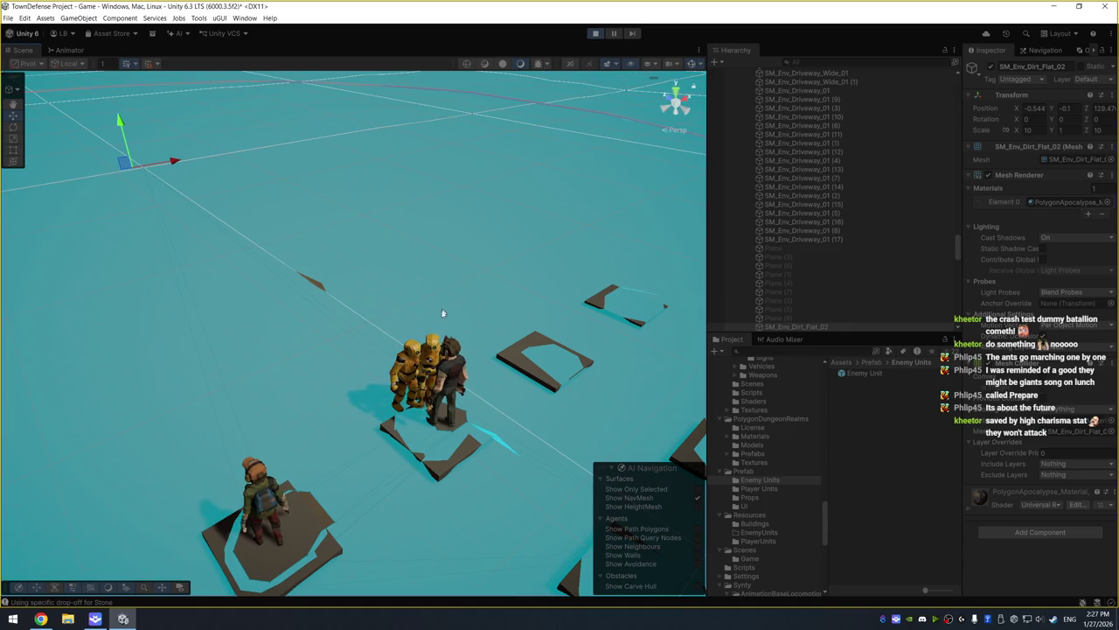
{"action": "left_click", "coordinate": [429, 353]}
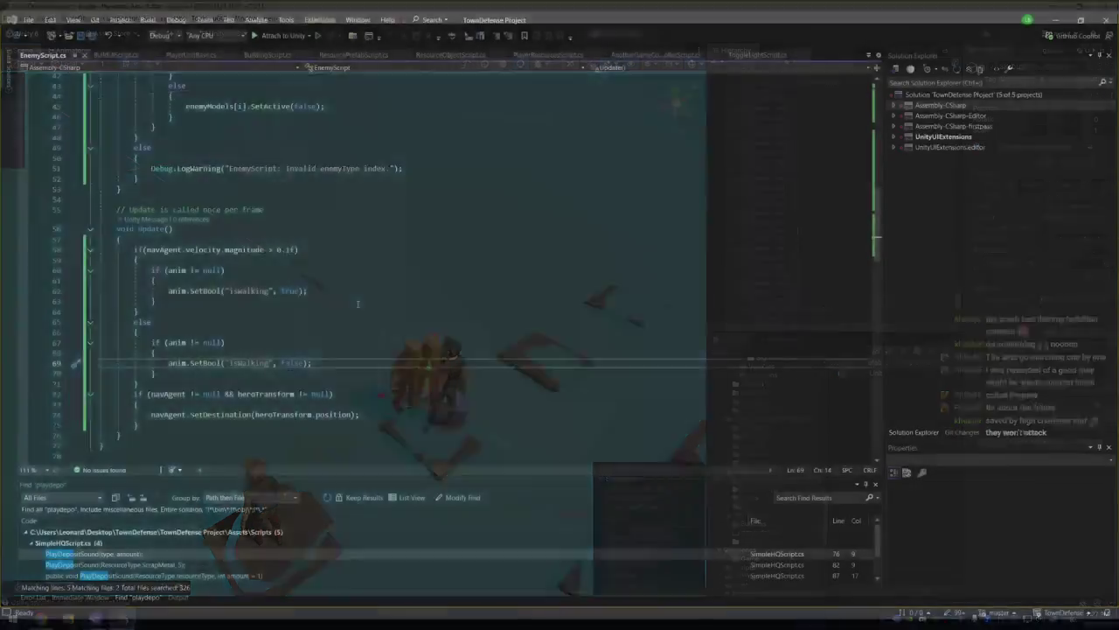
Place the caret in EnemyScript.cs's Update walking check in Visual Studio 2022
{"action": "left_click", "coordinate": [358, 304]}
{"action": "scroll", "coordinate": [317, 262], "scroll_direction": "up", "scroll_amount": 4}
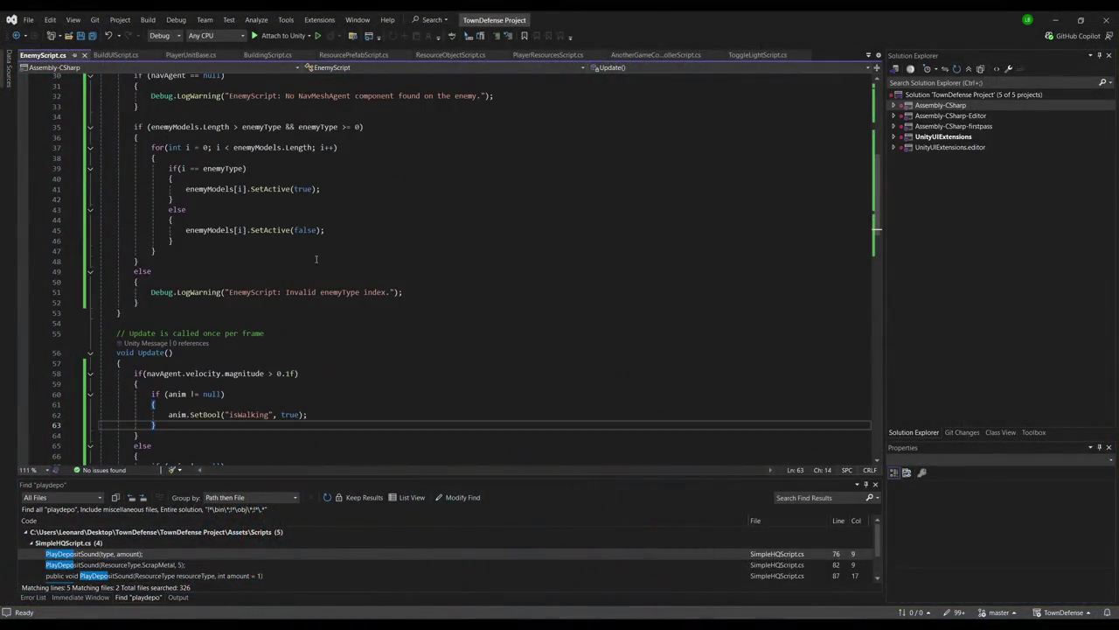
{"action": "scroll", "coordinate": [336, 296], "scroll_direction": "up", "scroll_amount": 1}
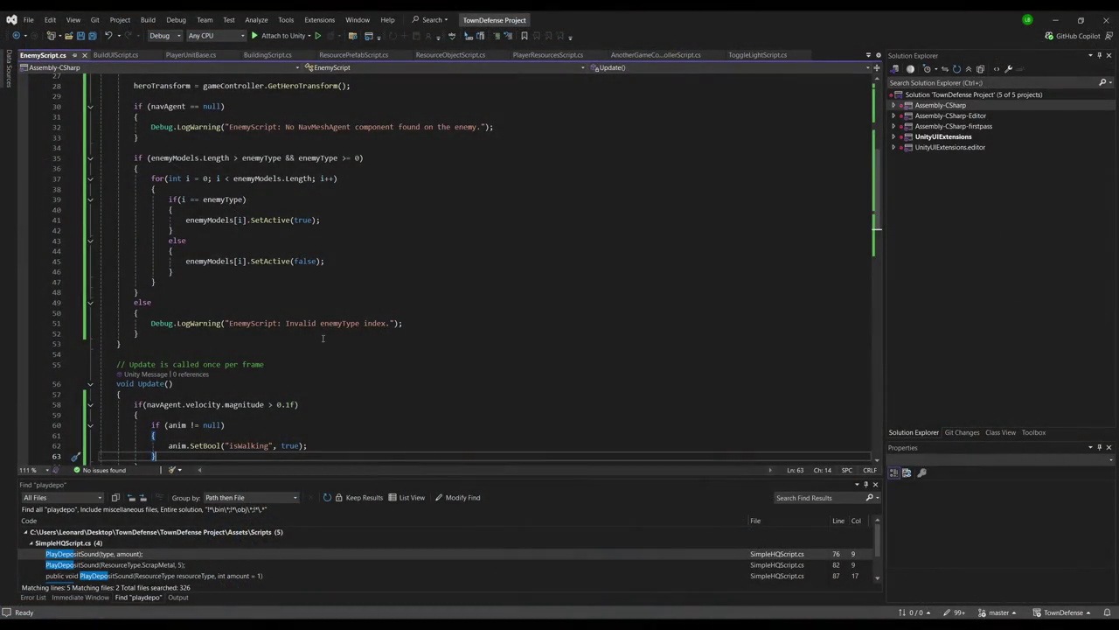
Select the SM_Env_Dirt_Flat_02 ground tile, then bring up EnemyScript.cs in Visual Studio
{"action": "left_click", "coordinate": [319, 334]}
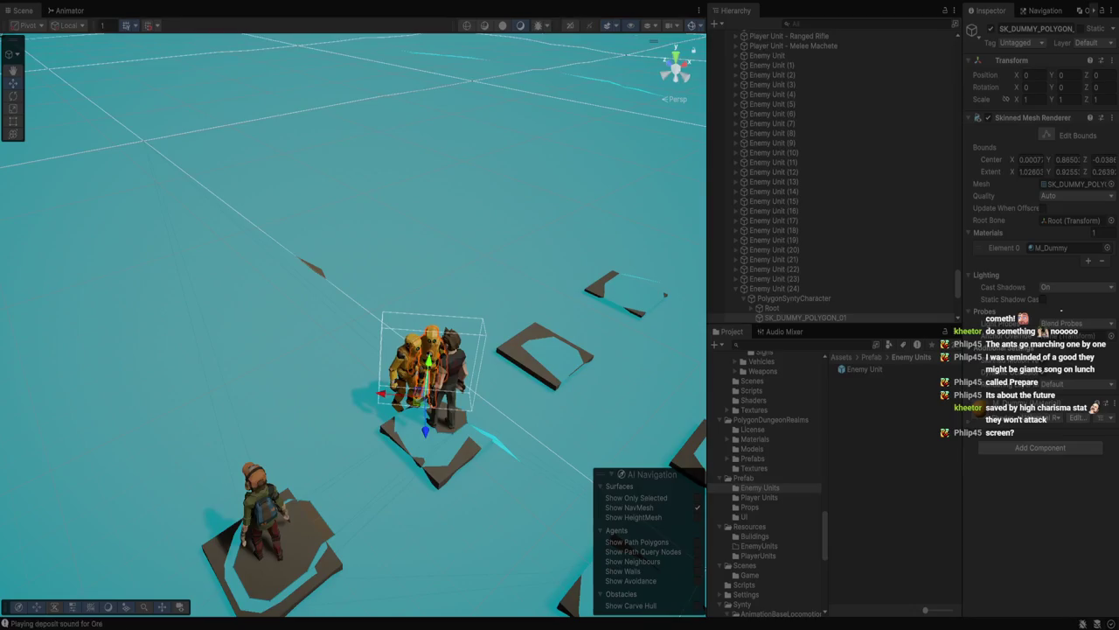
{"action": "left_click", "coordinate": [122, 136]}
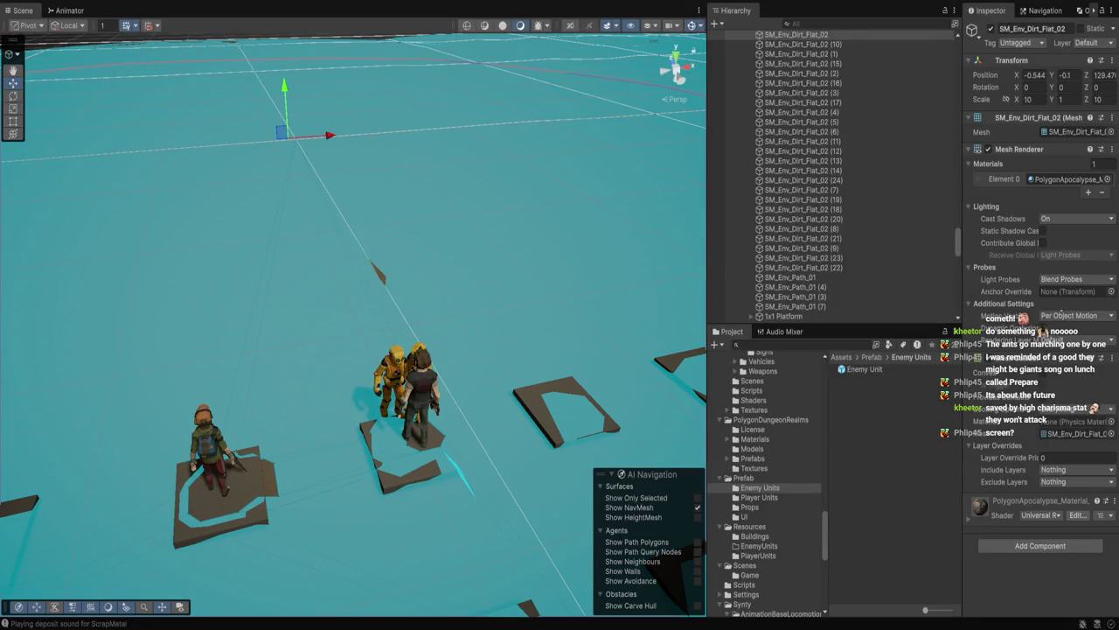
{"action": "key", "text": "alt+Tab"}
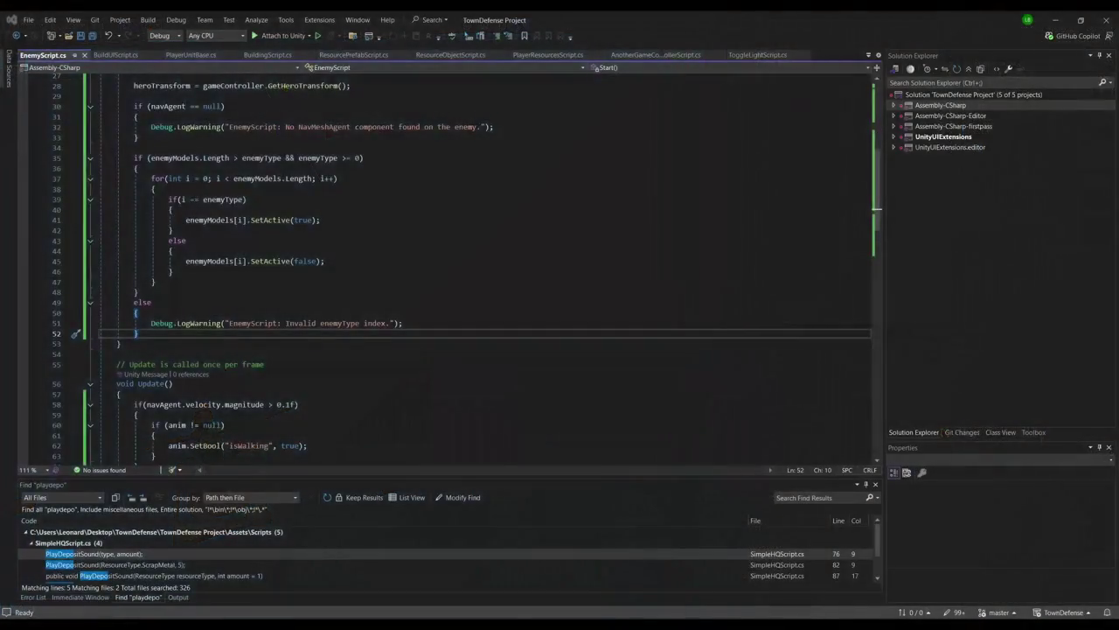
Insert 'enemyType = Random.Range(1, enemyModels.Length);' as the first line of Start() and save
{"action": "left_click", "coordinate": [234, 271]}
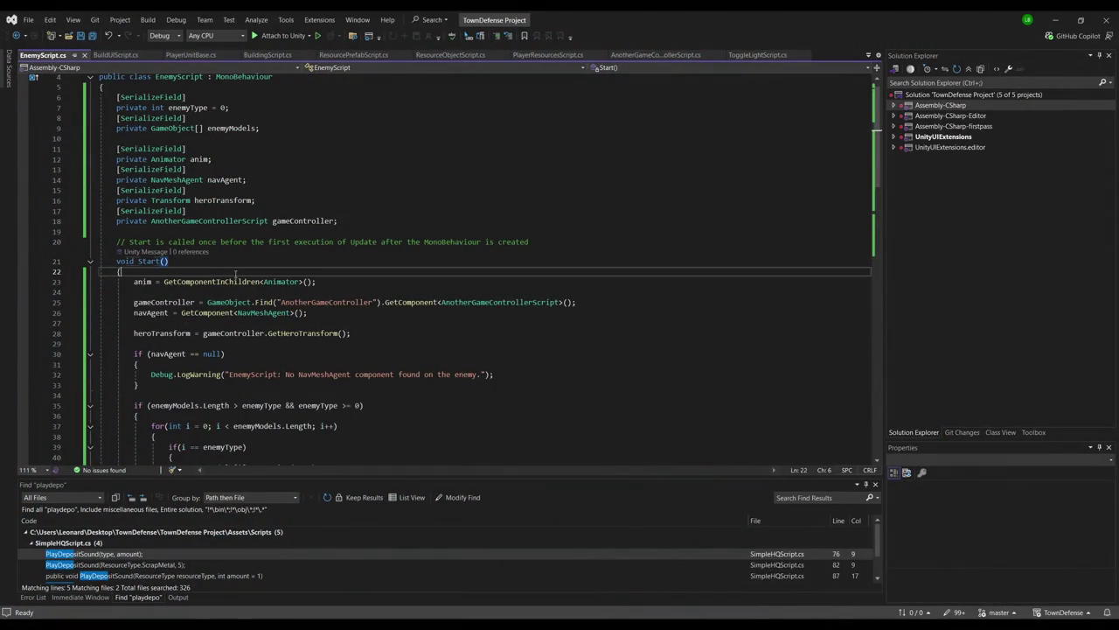
{"action": "key", "text": "Return"}
{"action": "type", "text": "enemyType = Ra"}
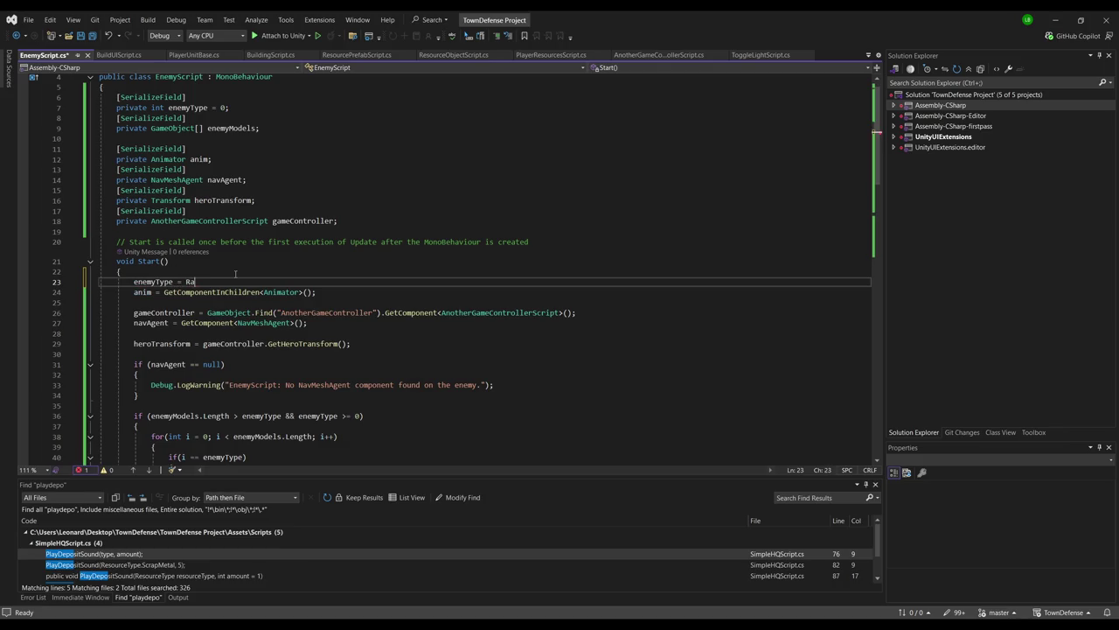
{"action": "type", "text": "ndom.Range"}
{"action": "key", "text": "Tab"}
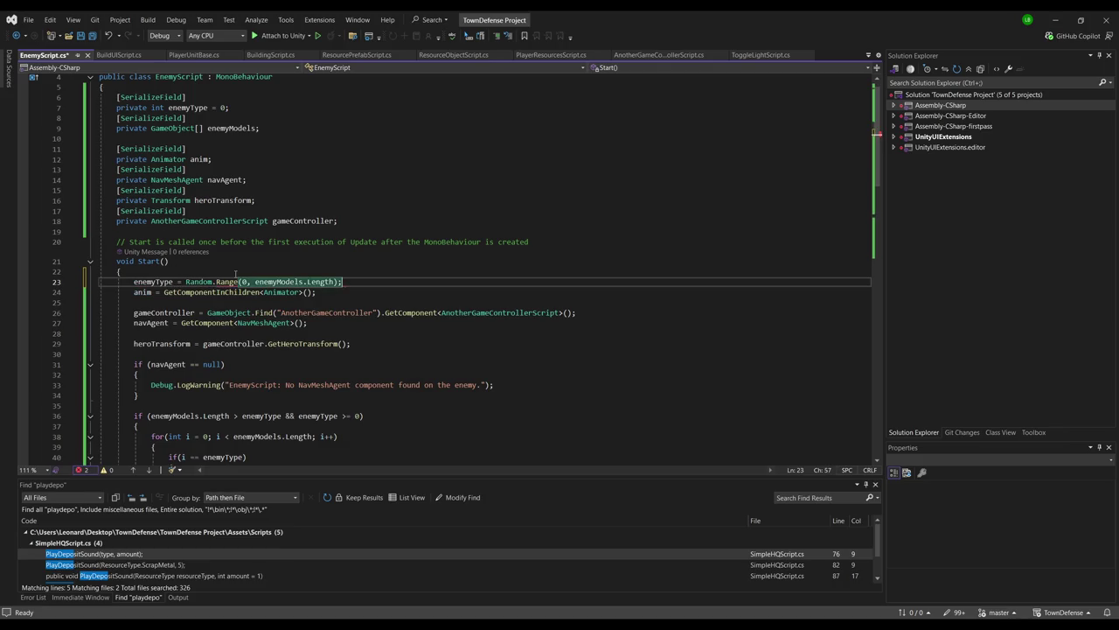
{"action": "key", "text": "Left"}
{"action": "key", "text": "Left"}
{"action": "key", "text": "Left"}
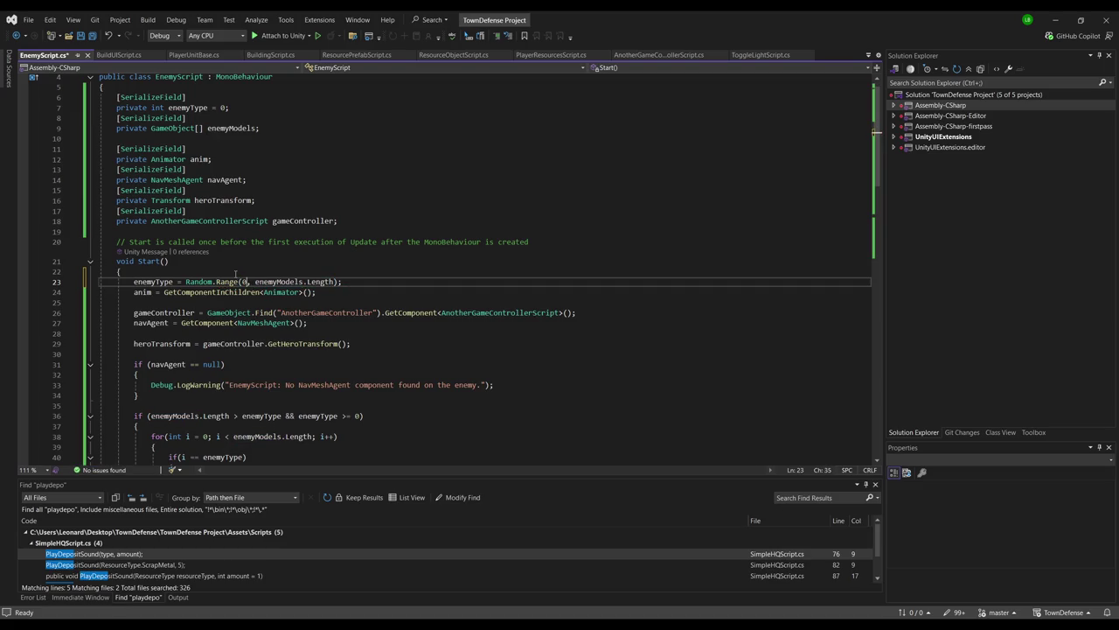
{"action": "key", "text": "ctrl+s"}
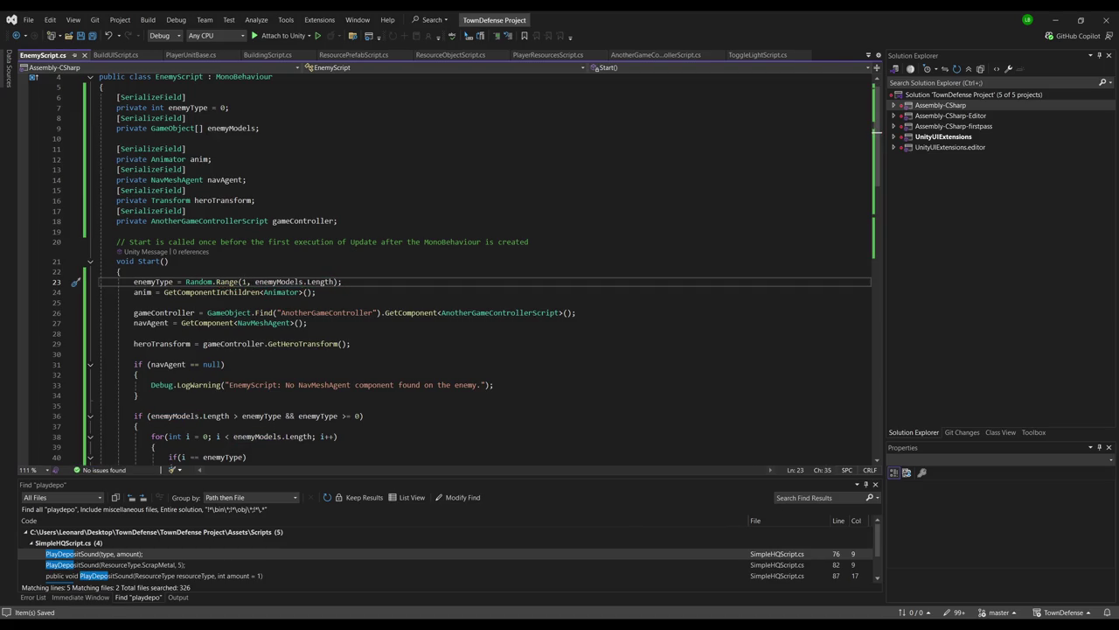
{"action": "key", "text": "alt+Tab"}
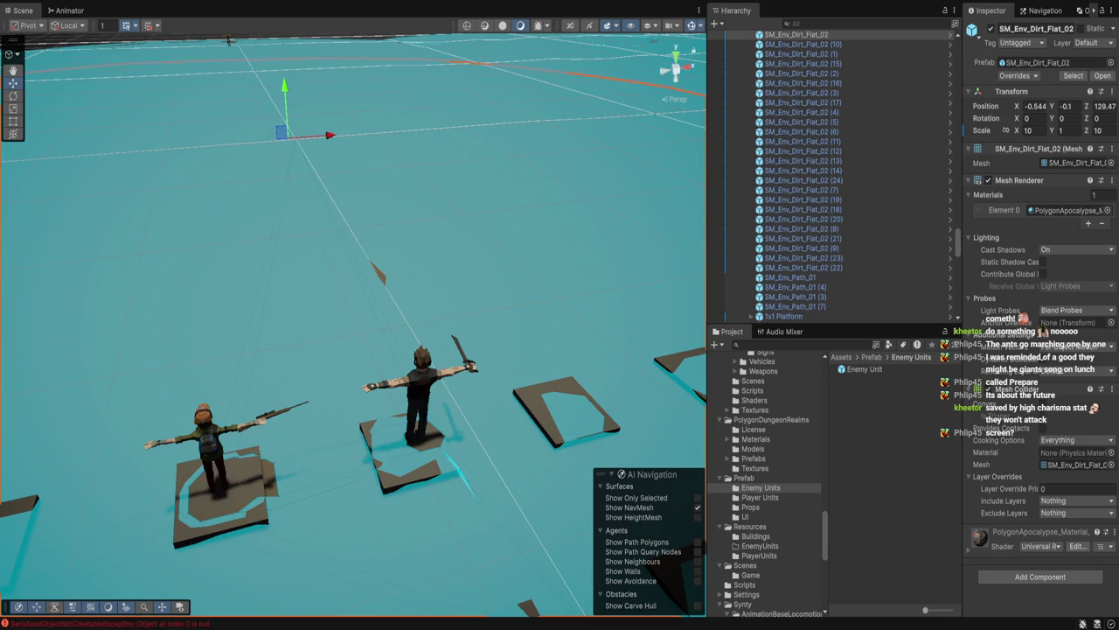
Set the Enemy Unit prefab's Nav Mesh Agent avoidance quality to Low Quality
{"action": "left_click", "coordinate": [865, 368]}
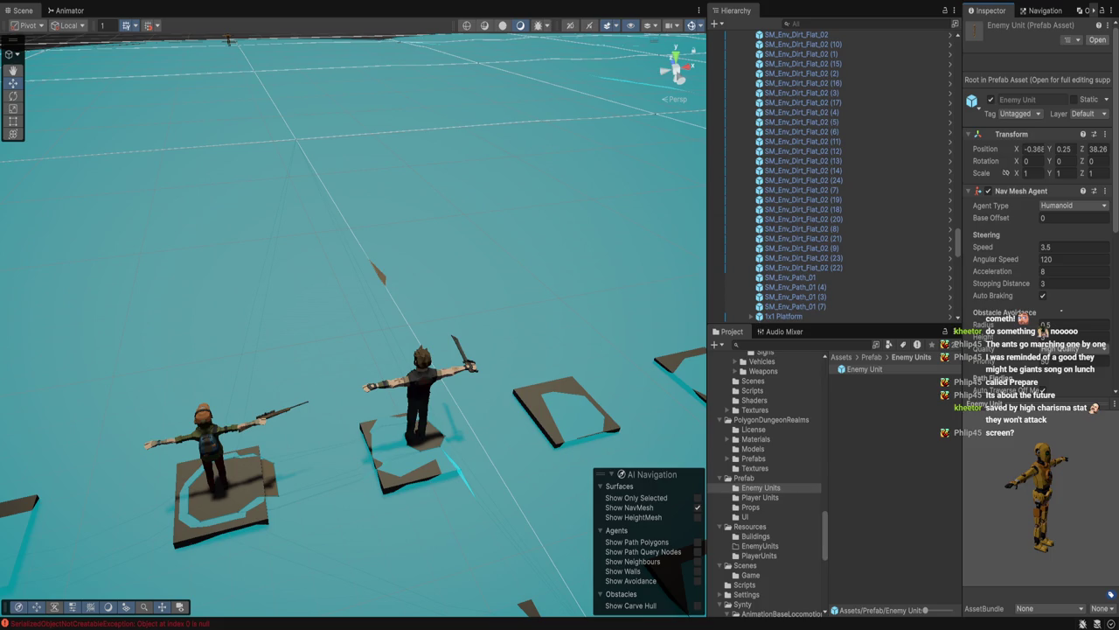
{"action": "left_click", "coordinate": [1074, 348]}
{"action": "scroll", "coordinate": [831, 256], "scroll_direction": "down", "scroll_amount": 10}
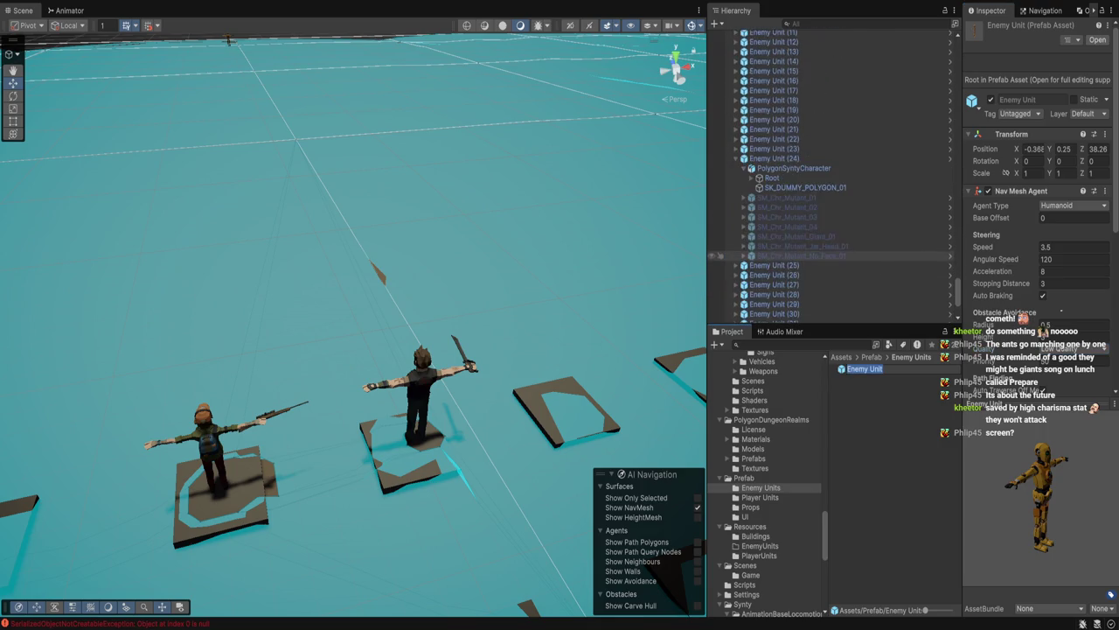
Inspect Enemy Unit (25) and Enemy Unit (26) with its PolygonSyntyCharacter child in the Hierarchy
{"action": "left_click", "coordinate": [774, 265]}
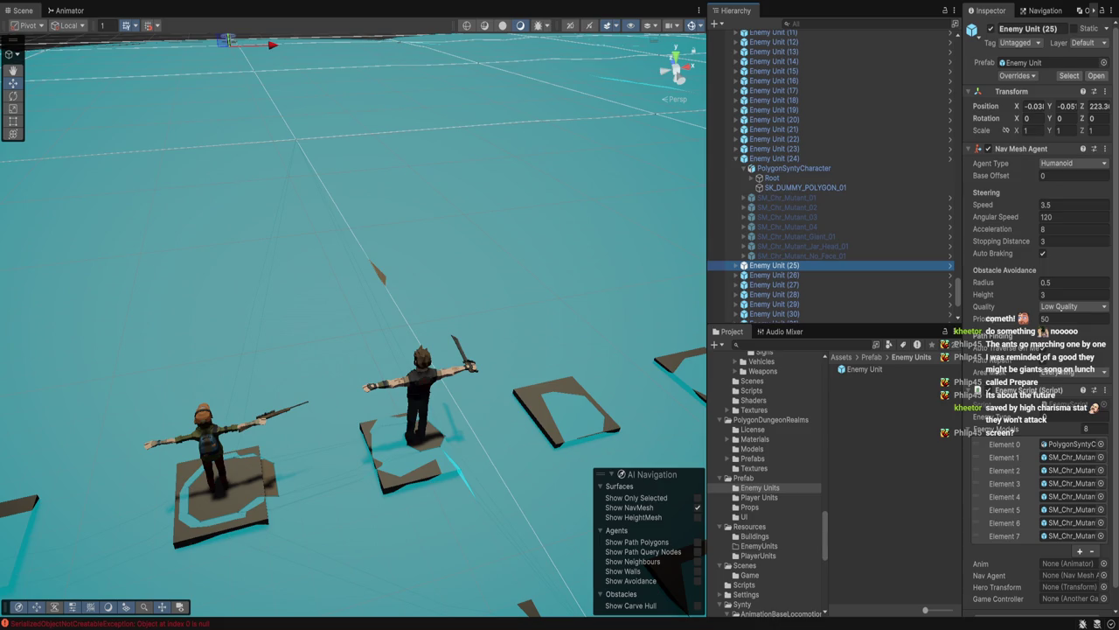
{"action": "scroll", "coordinate": [1041, 350], "scroll_direction": "down", "scroll_amount": 2}
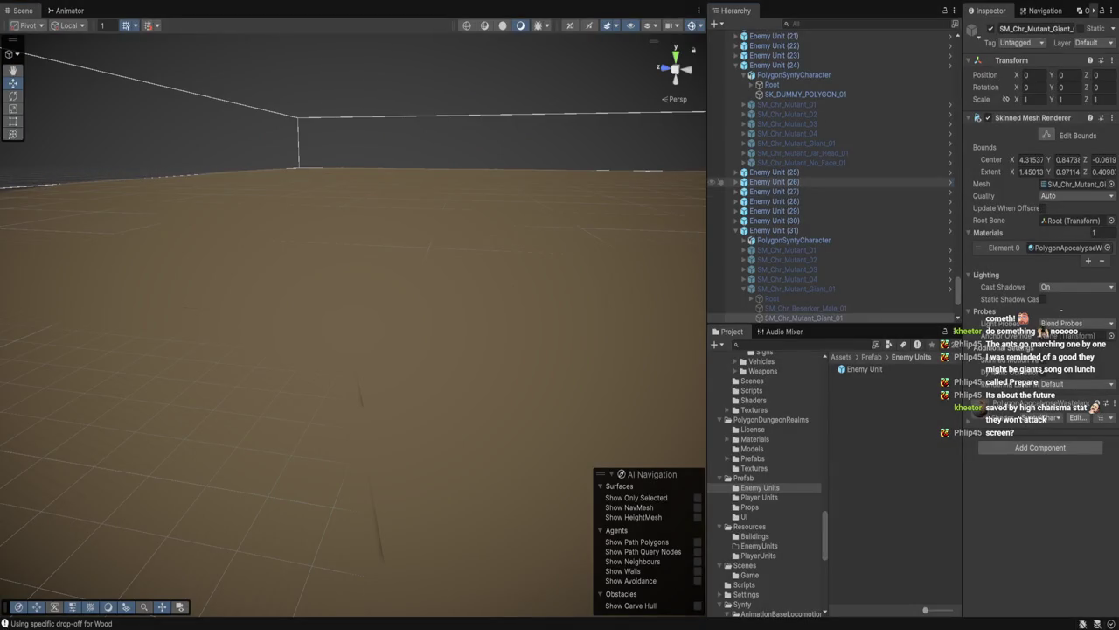
{"action": "left_click", "coordinate": [774, 181]}
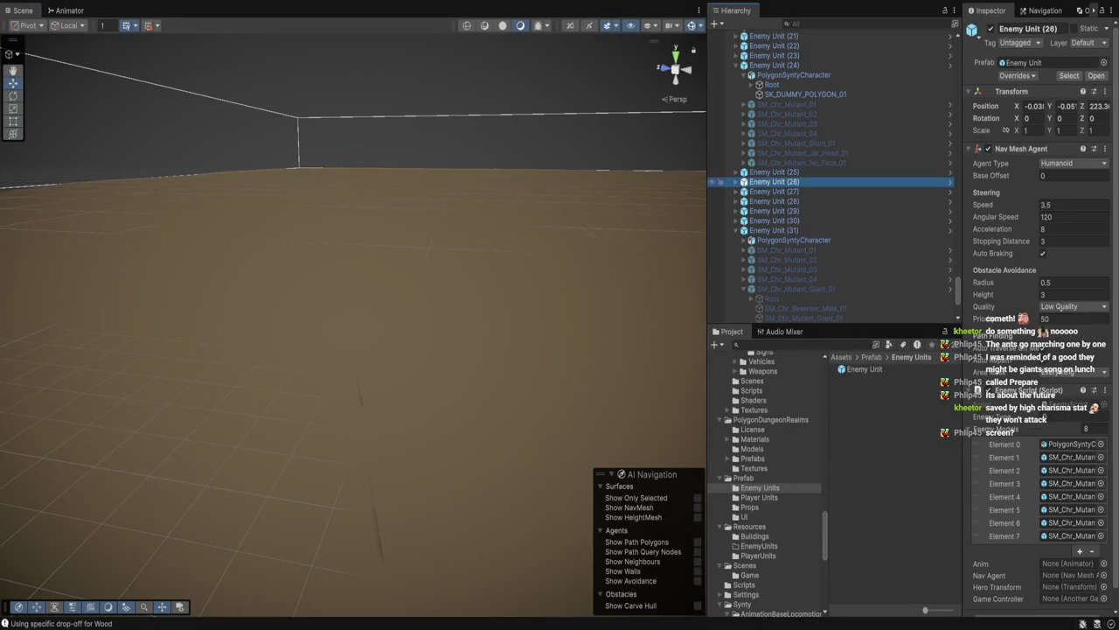
{"action": "key", "text": "Right"}
{"action": "key", "text": "Down"}
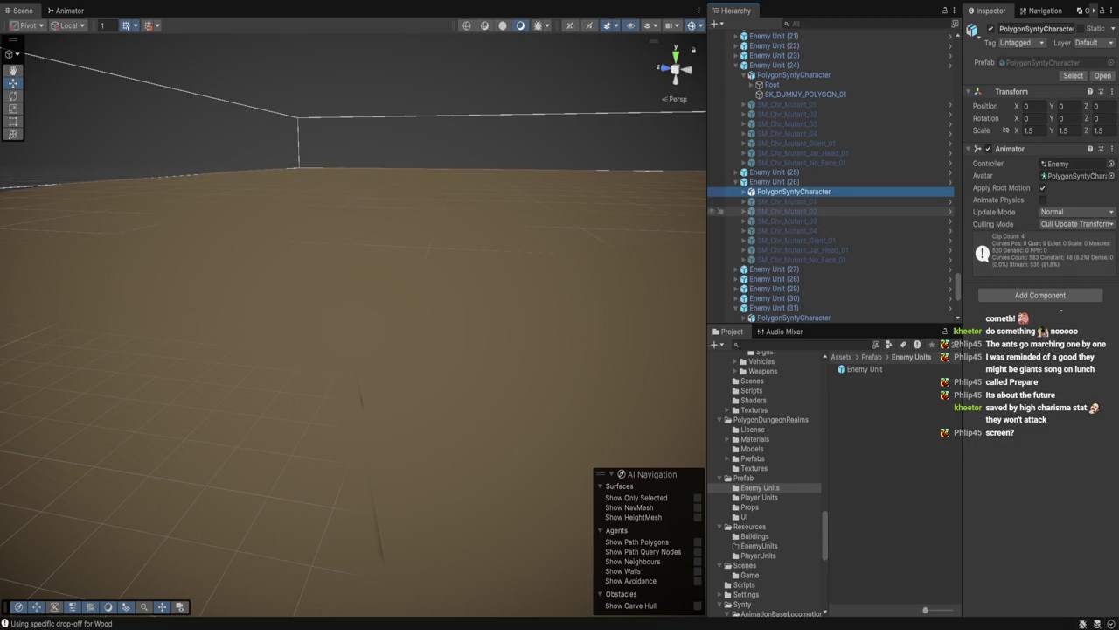
{"action": "key", "text": "alt+Tab"}
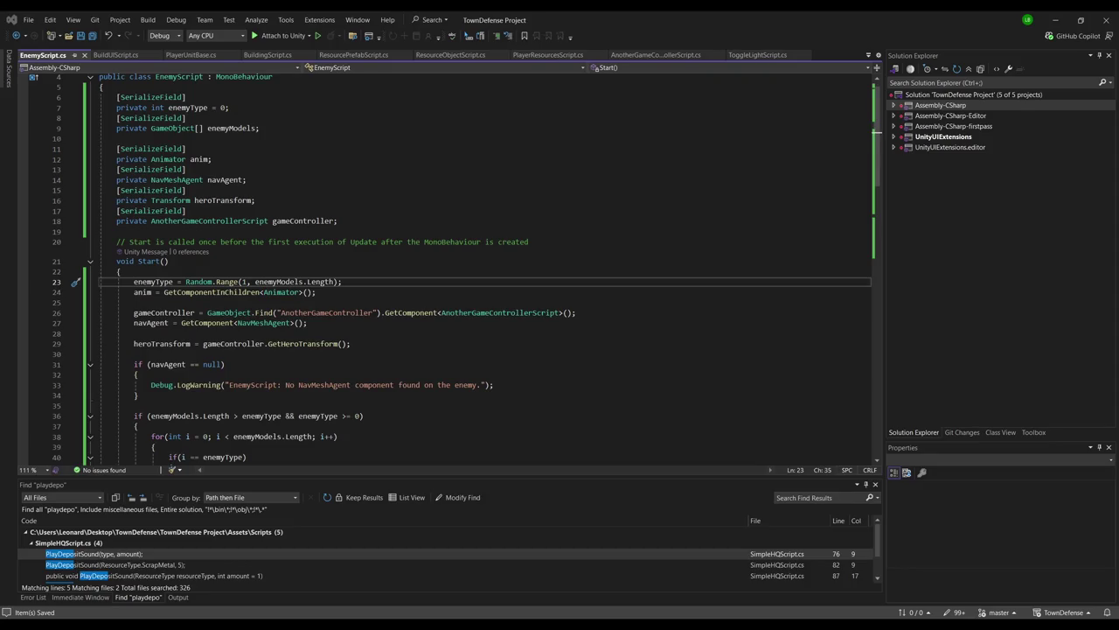
Move the anim assignment from Start() into the loop, after the model's SetActive(true) line
{"action": "left_click", "coordinate": [347, 294]}
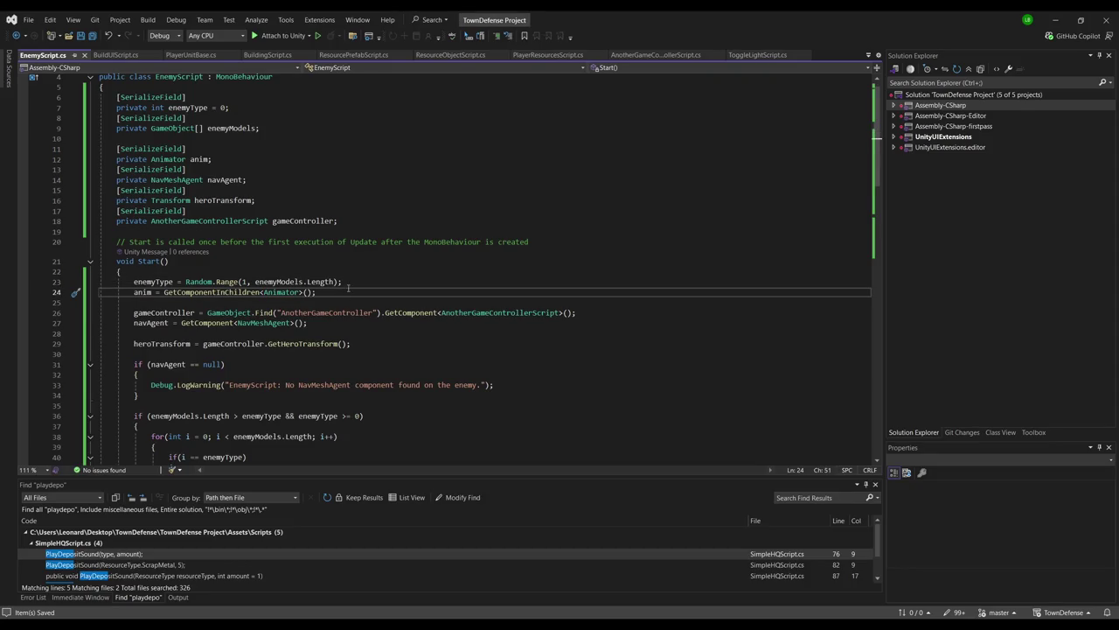
{"action": "scroll", "coordinate": [348, 287], "scroll_direction": "down", "scroll_amount": 4}
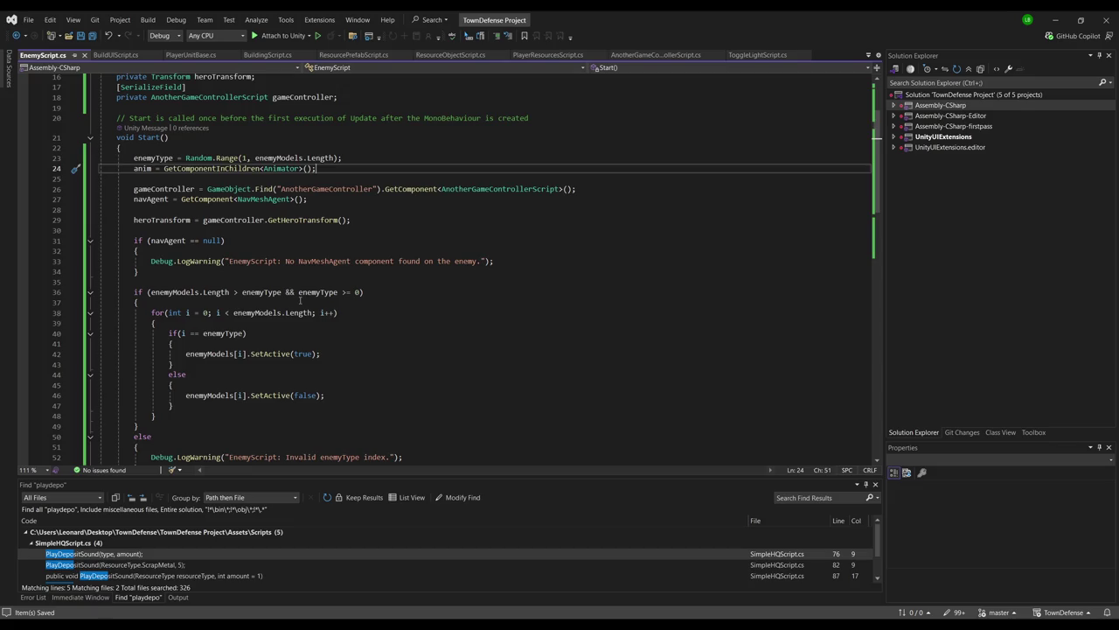
{"action": "key", "text": "ctrl+x"}
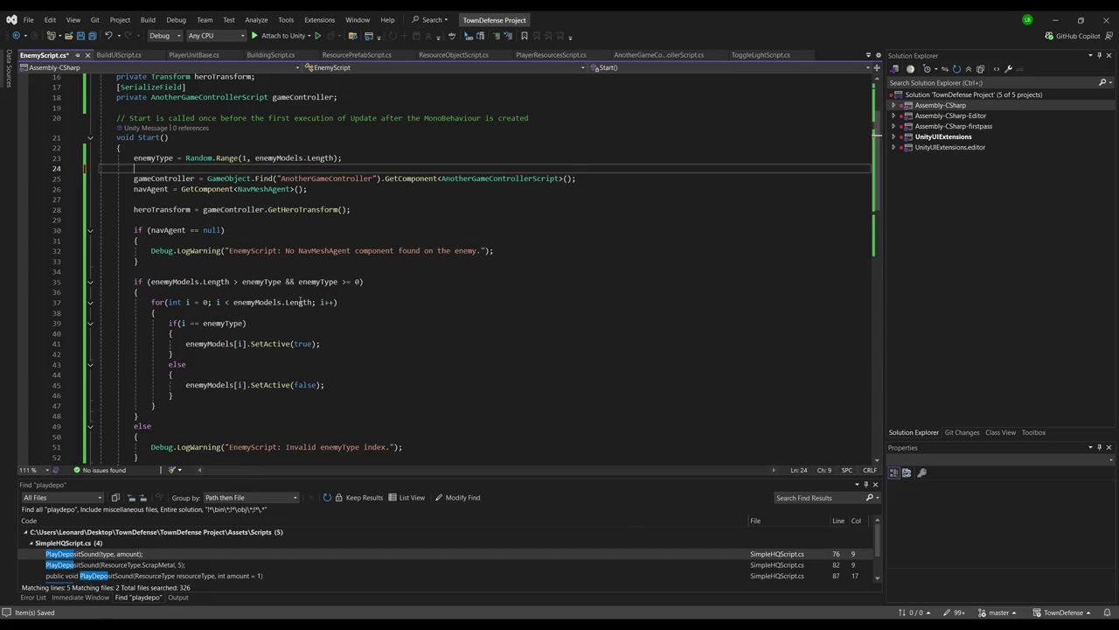
{"action": "left_click", "coordinate": [367, 340]}
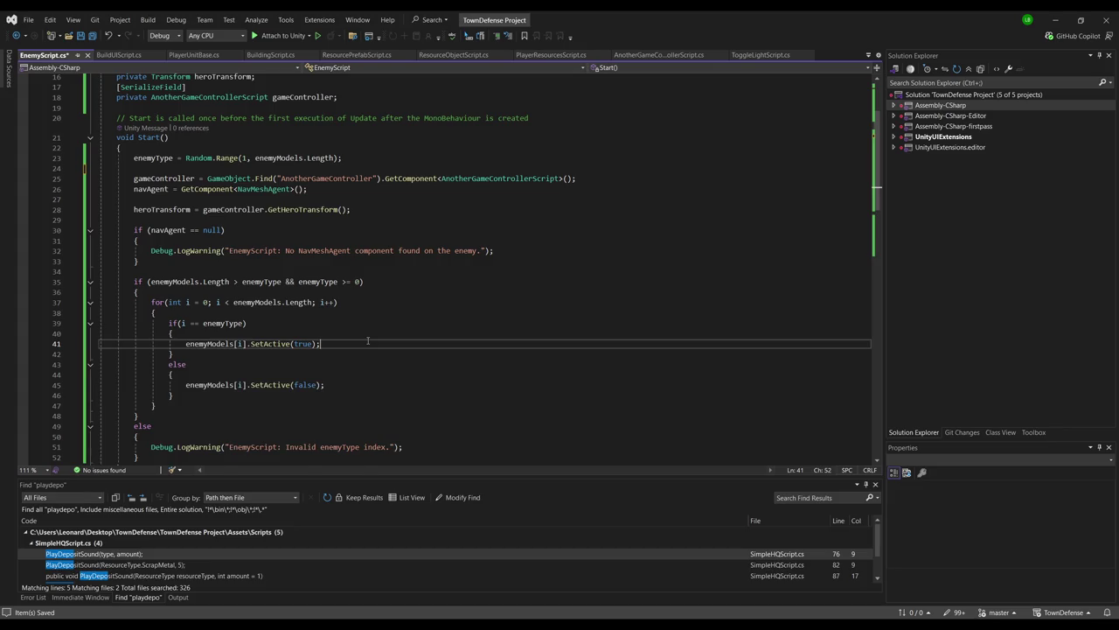
{"action": "key", "text": "Return"}
{"action": "key", "text": "ctrl+v"}
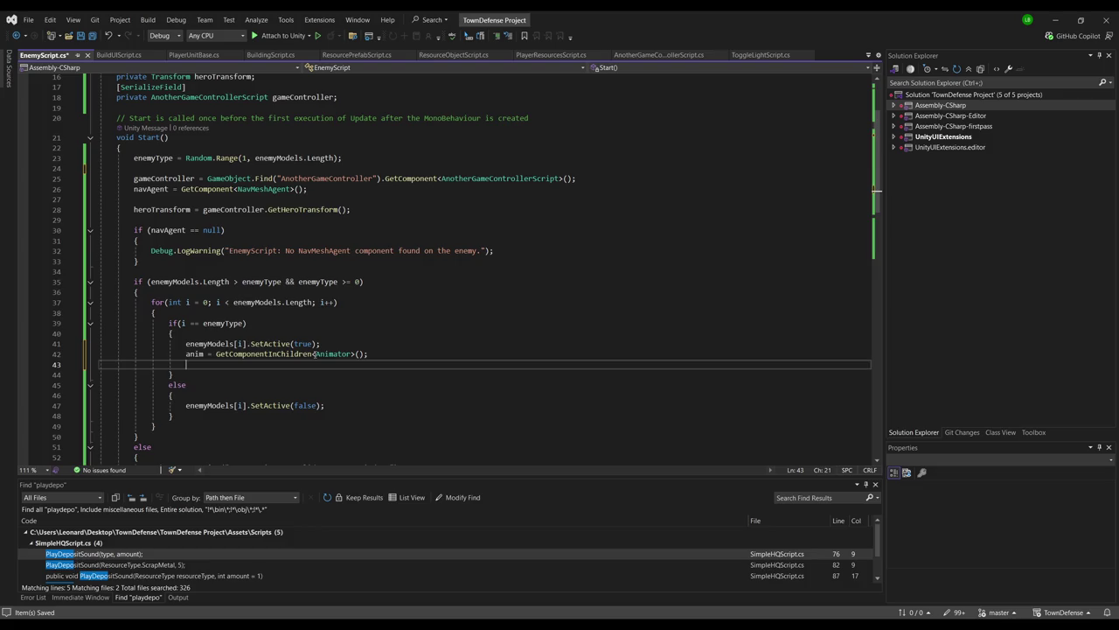
Change the line to 'anim = enemyModels[i].GetComponent<Animator>();' and save
{"action": "left_click_drag", "start_coordinate": [185, 343], "coordinate": [248, 344]}
{"action": "key", "text": "ctrl+c"}
{"action": "left_click", "coordinate": [216, 354]}
{"action": "key", "text": "ctrl+v"}
{"action": "type", "text": "."}
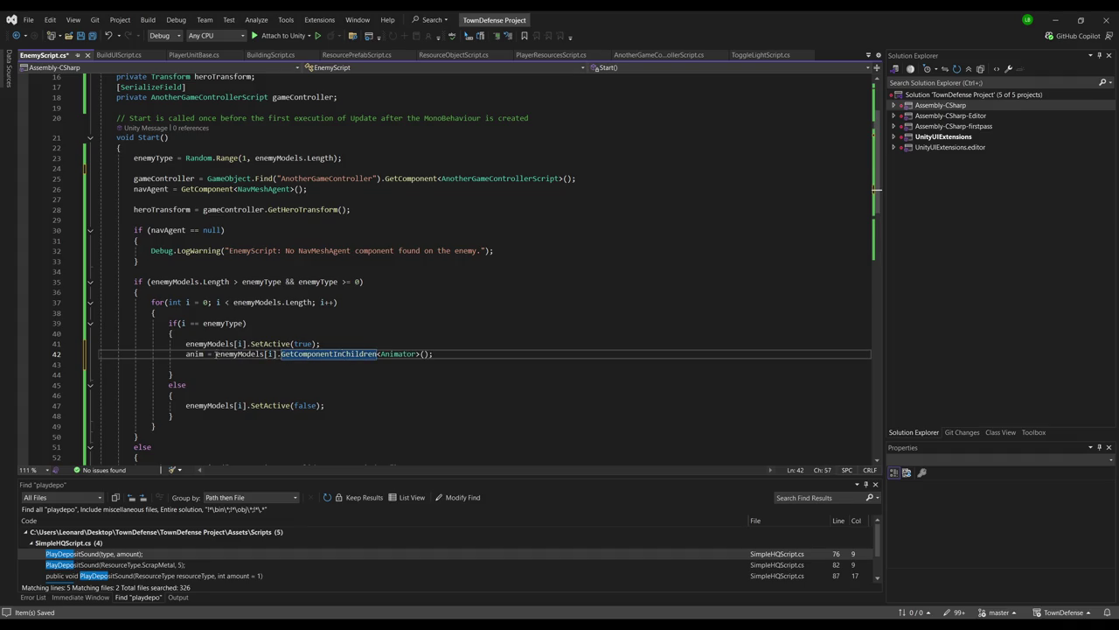
{"action": "key", "text": "Delete"}
{"action": "key", "text": "Delete"}
{"action": "key", "text": "Delete"}
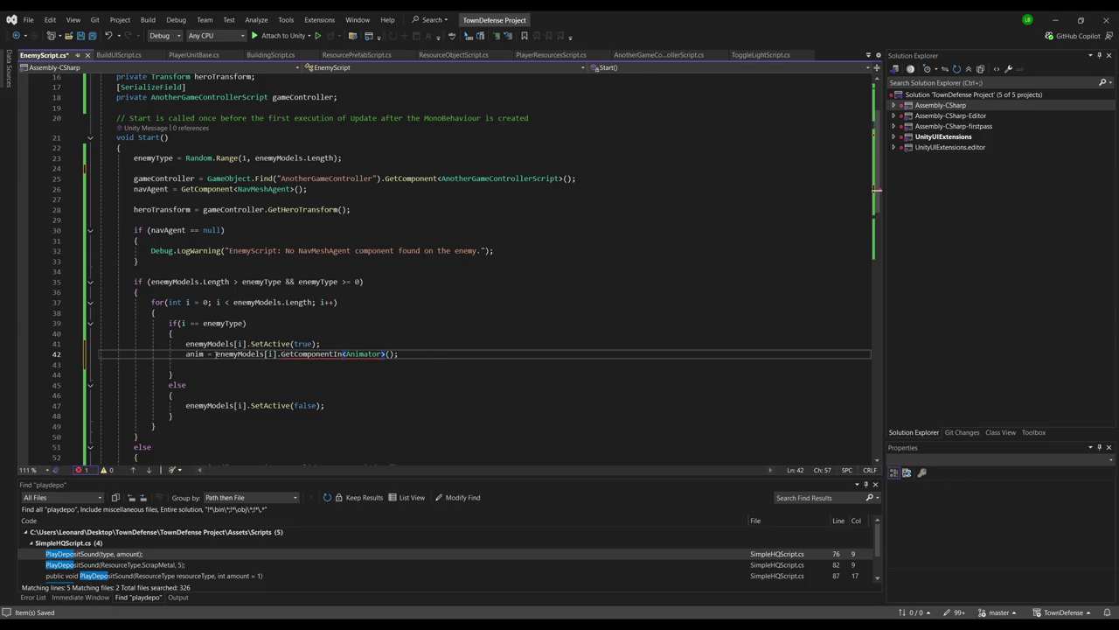
{"action": "key", "text": "BackSpace"}
{"action": "key", "text": "BackSpace"}
{"action": "key", "text": "alt+Tab"}
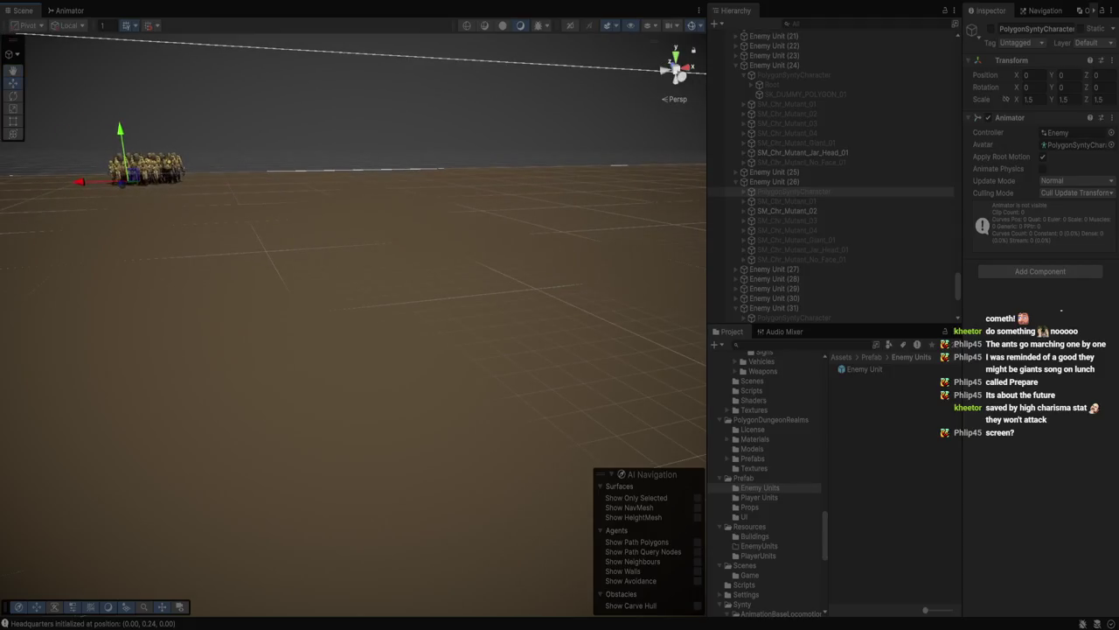
Frame and inspect the mutant crowd, then exit Play mode and select the Enemy Unit prefab
{"action": "left_click", "coordinate": [175, 171]}
{"action": "key", "text": "f"}
{"action": "scroll", "coordinate": [354, 315], "scroll_direction": "down", "scroll_amount": 5}
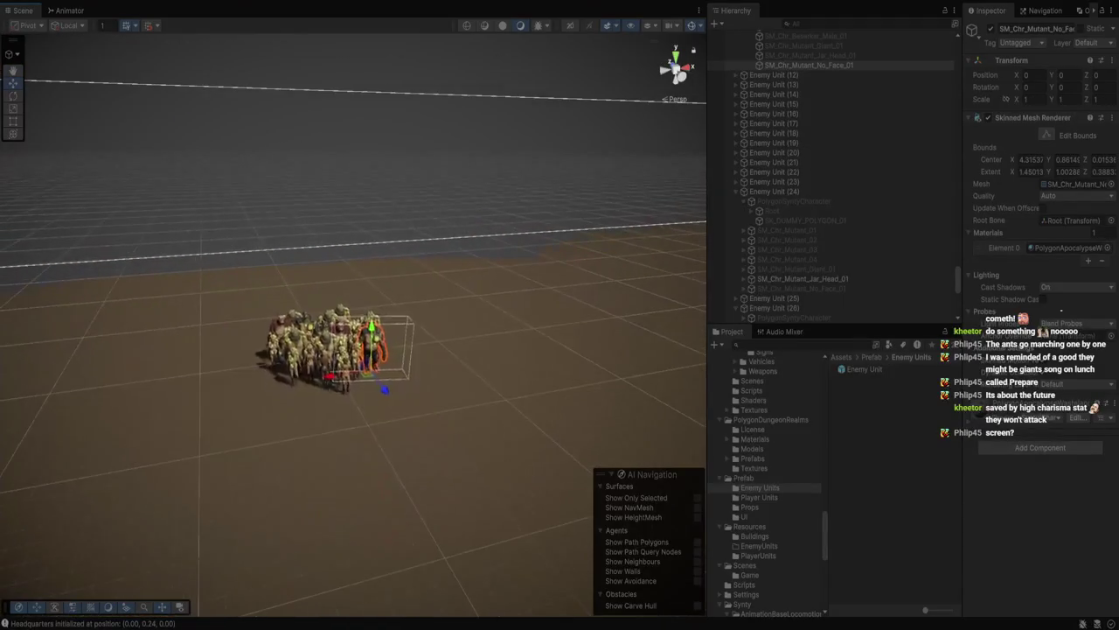
{"action": "scroll", "coordinate": [354, 315], "scroll_direction": "up", "scroll_amount": 5}
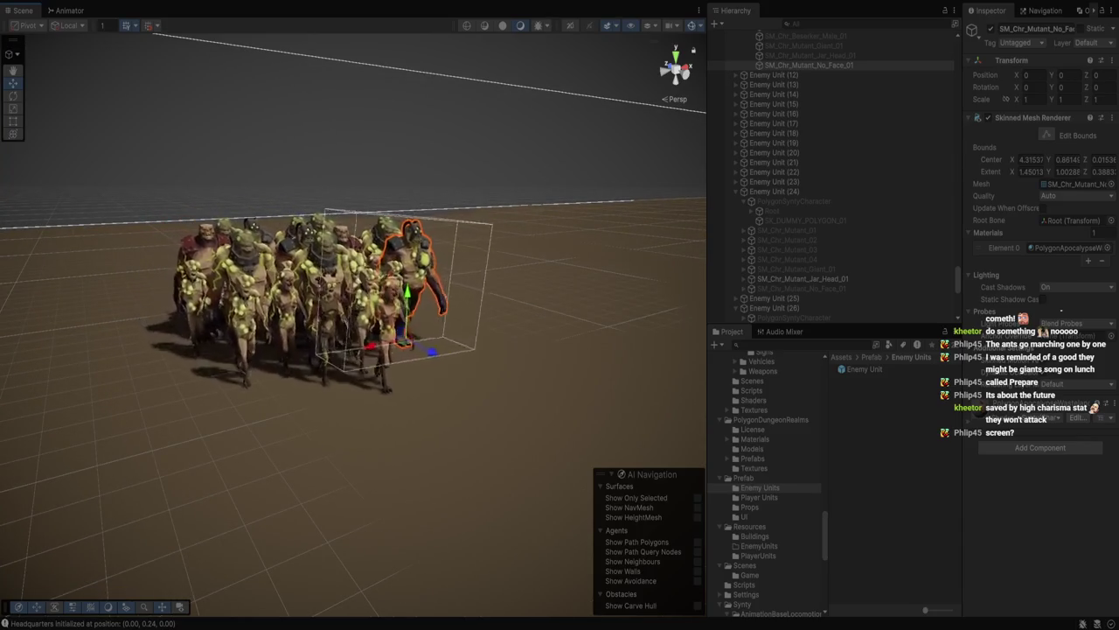
{"action": "scroll", "coordinate": [353, 315], "scroll_direction": "down", "scroll_amount": 5}
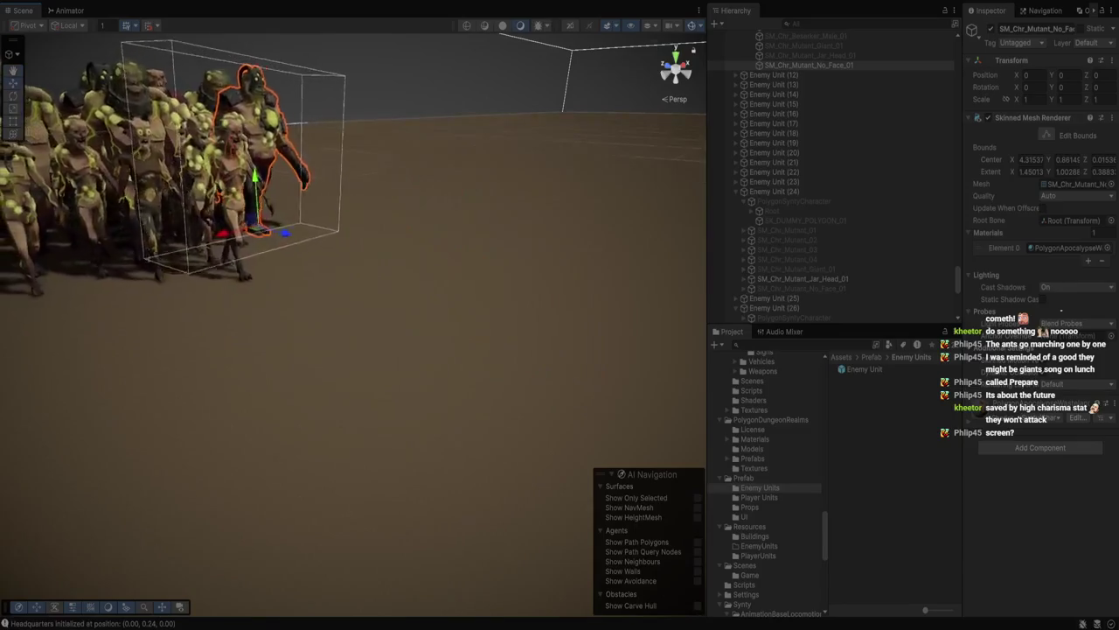
{"action": "scroll", "coordinate": [353, 315], "scroll_direction": "up", "scroll_amount": 5}
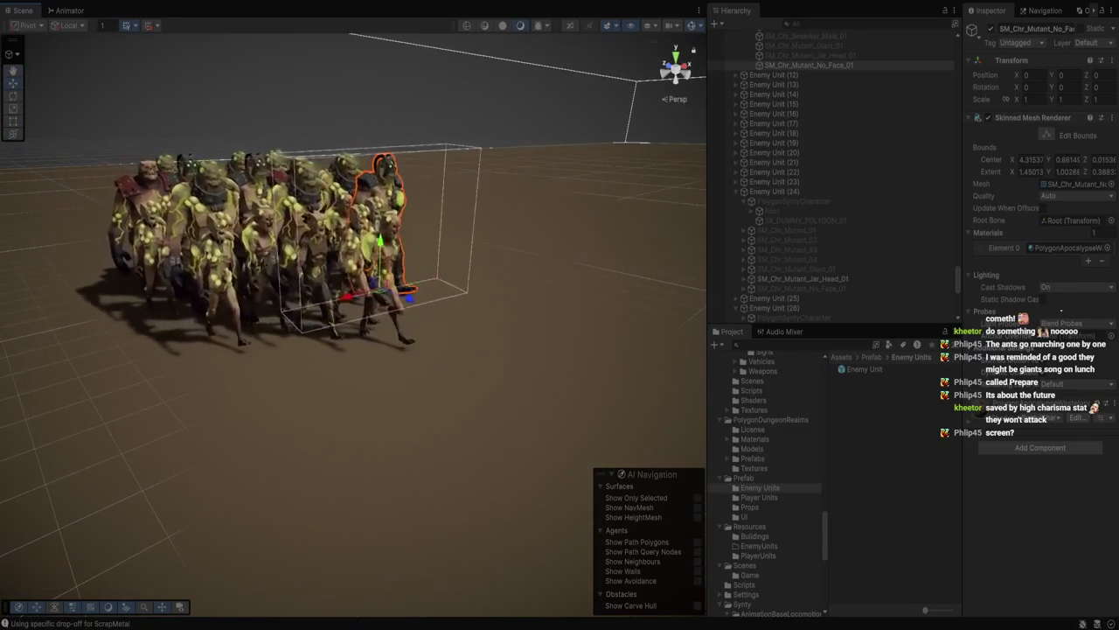
{"action": "scroll", "coordinate": [353, 315], "scroll_direction": "up", "scroll_amount": 3}
{"action": "scroll", "coordinate": [354, 315], "scroll_direction": "down", "scroll_amount": 5}
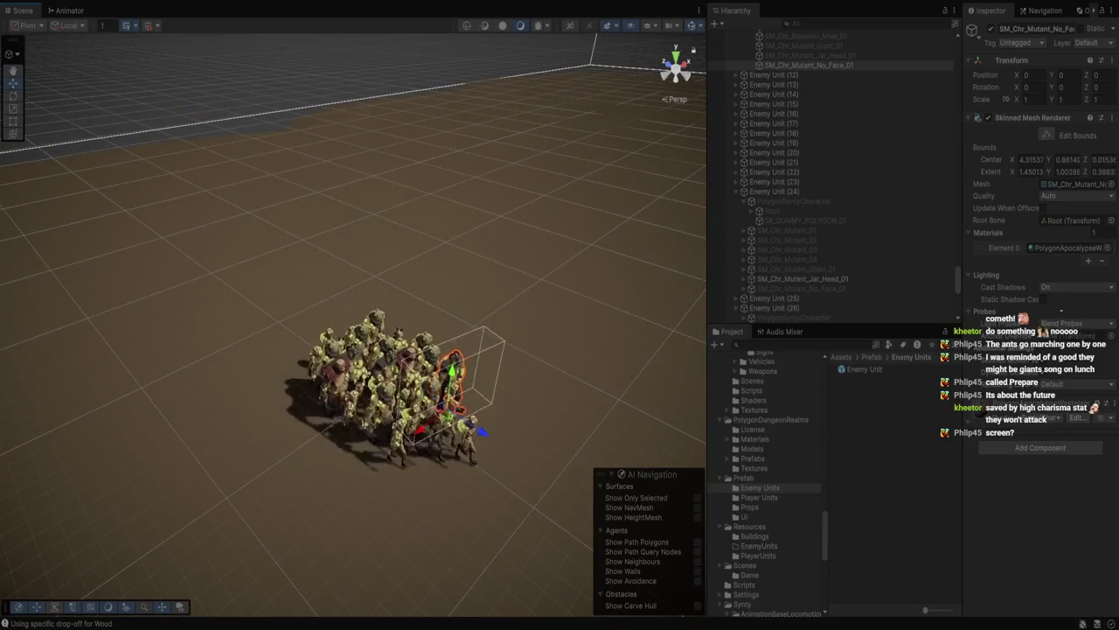
{"action": "mouse_move", "coordinate": [353, 315]}
{"action": "left_mouse_down"}
{"action": "mouse_move", "coordinate": [455, 333]}
{"action": "mouse_move", "coordinate": [394, 298]}
{"action": "mouse_move", "coordinate": [158, 288]}
{"action": "left_mouse_up"}
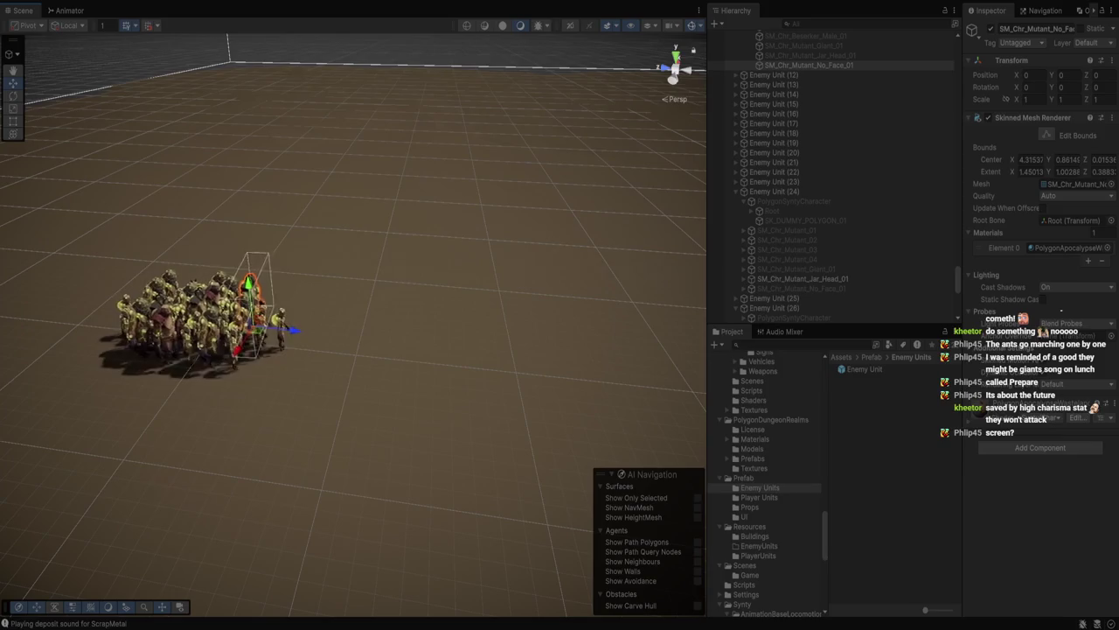
{"action": "mouse_move", "coordinate": [393, 314]}
{"action": "left_mouse_down"}
{"action": "mouse_move", "coordinate": [183, 232]}
{"action": "mouse_move", "coordinate": [262, 262]}
{"action": "mouse_move", "coordinate": [227, 263]}
{"action": "mouse_move", "coordinate": [297, 253]}
{"action": "mouse_move", "coordinate": [280, 280]}
{"action": "mouse_move", "coordinate": [288, 315]}
{"action": "mouse_move", "coordinate": [350, 306]}
{"action": "mouse_move", "coordinate": [367, 253]}
{"action": "left_mouse_up"}
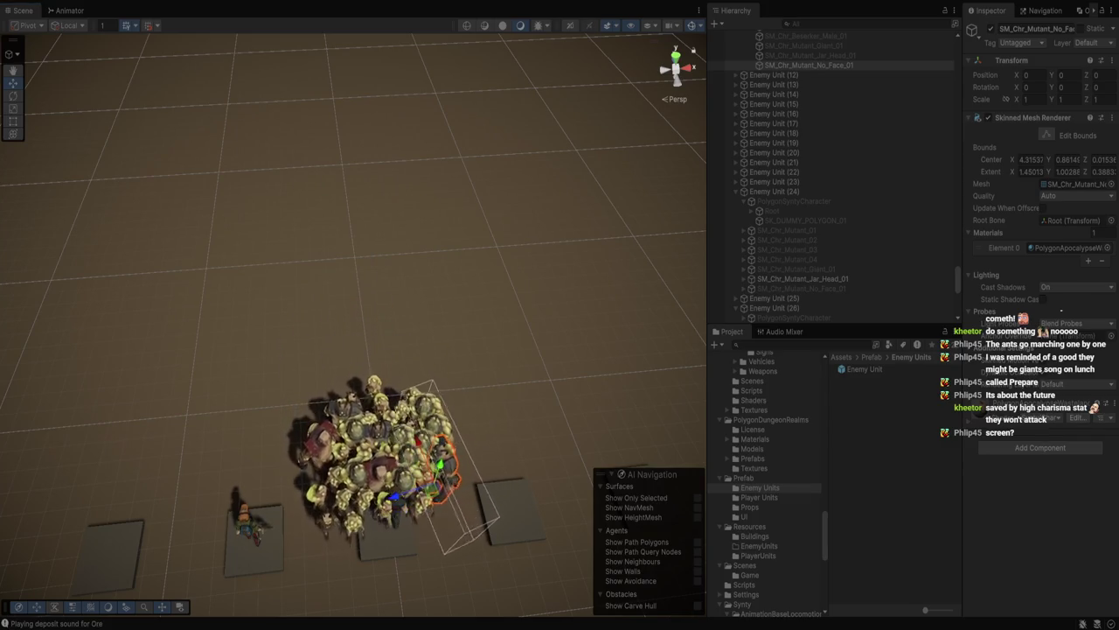
{"action": "key", "text": "ctrl+p"}
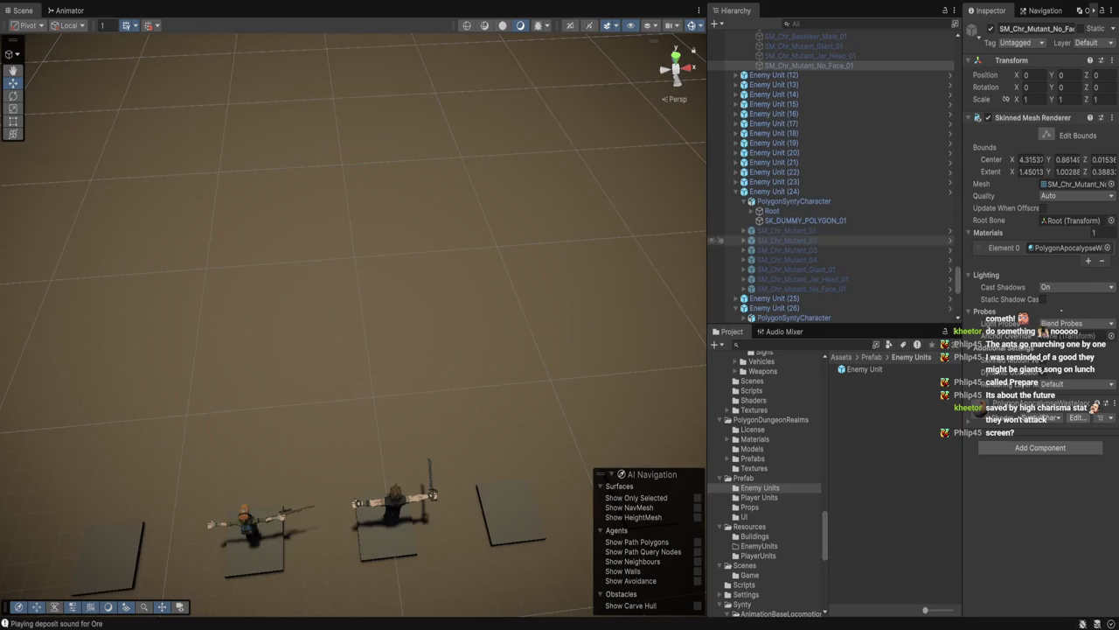
{"action": "left_click", "coordinate": [864, 369]}
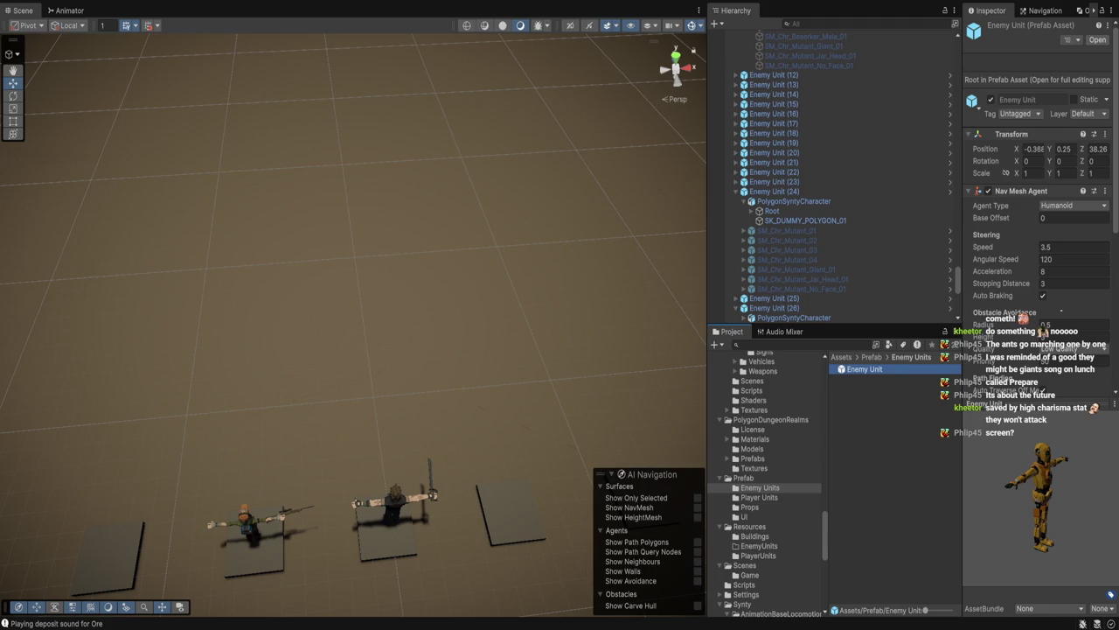
Open Enemy Unit in Prefab Mode, collapse its Enemy Models array, and open EnemyScript in Visual Studio
{"action": "double_click", "coordinate": [864, 369]}
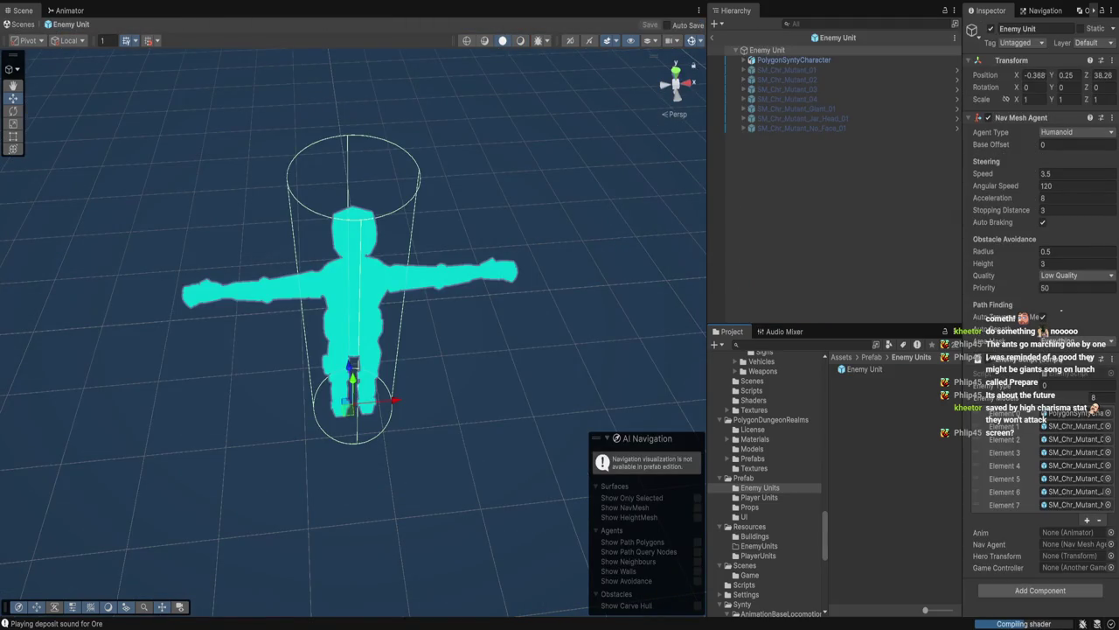
{"action": "left_click_drag", "start_coordinate": [350, 306], "coordinate": [498, 275]}
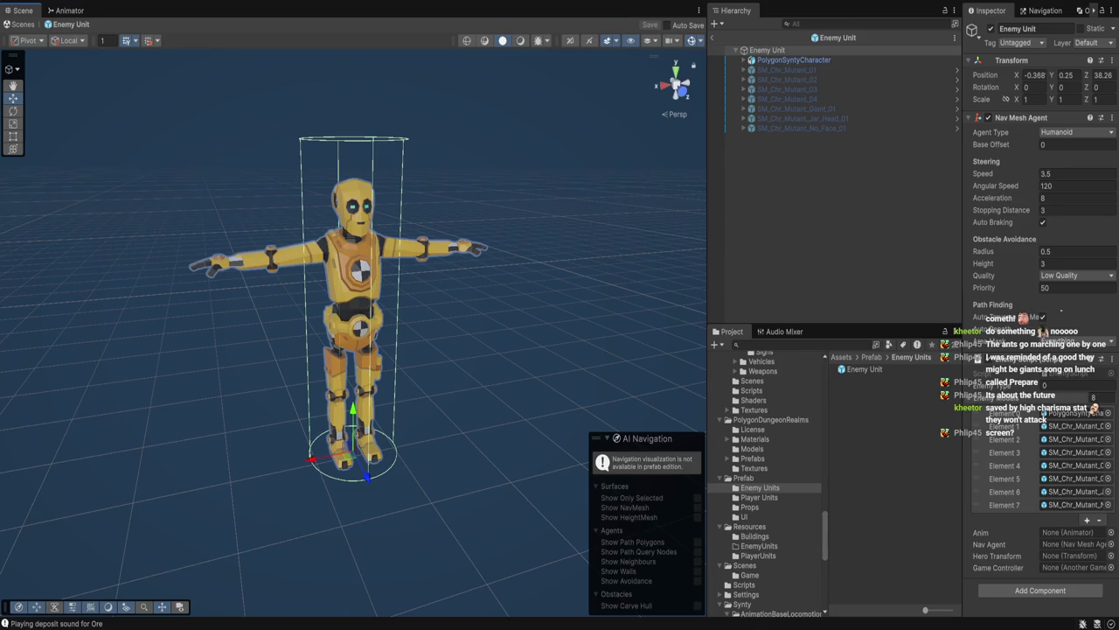
{"action": "left_click", "coordinate": [983, 397]}
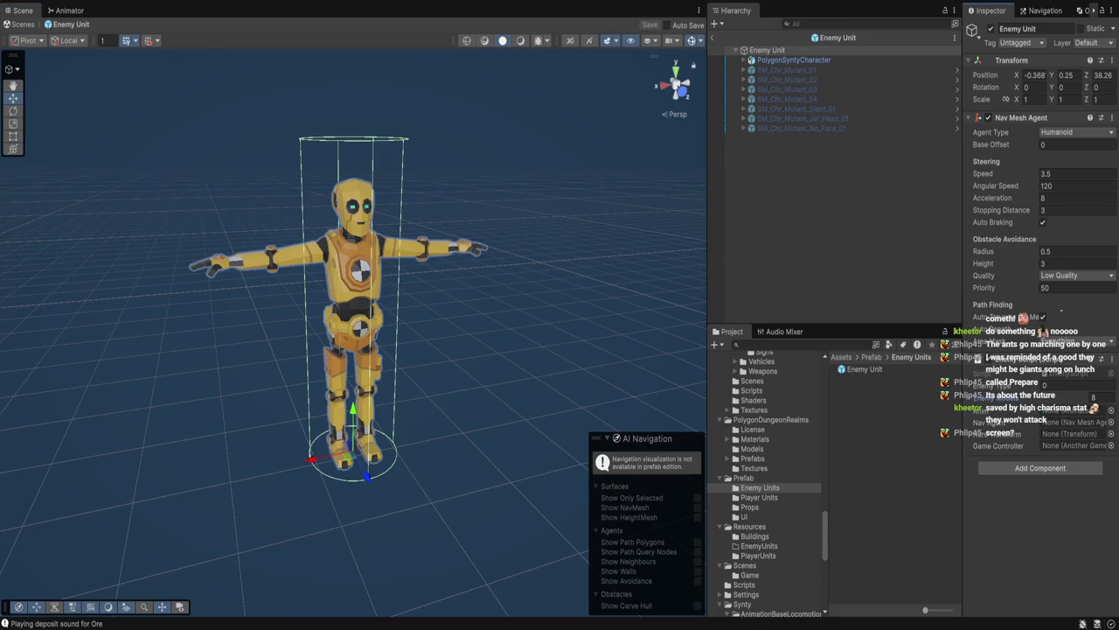
{"action": "left_click", "coordinate": [751, 584]}
{"action": "double_click", "coordinate": [861, 467]}
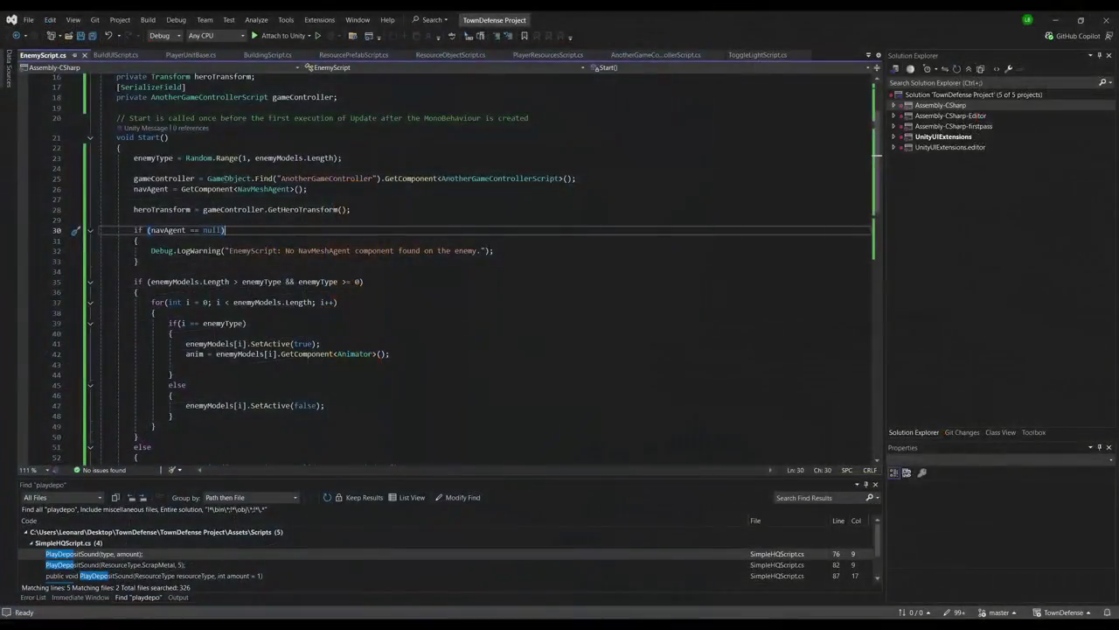
Add '[SerializeField] private PlayerUnitBase unit;' on a new line below the enemyModels array
{"action": "scroll", "coordinate": [221, 254], "scroll_direction": "up", "scroll_amount": 5}
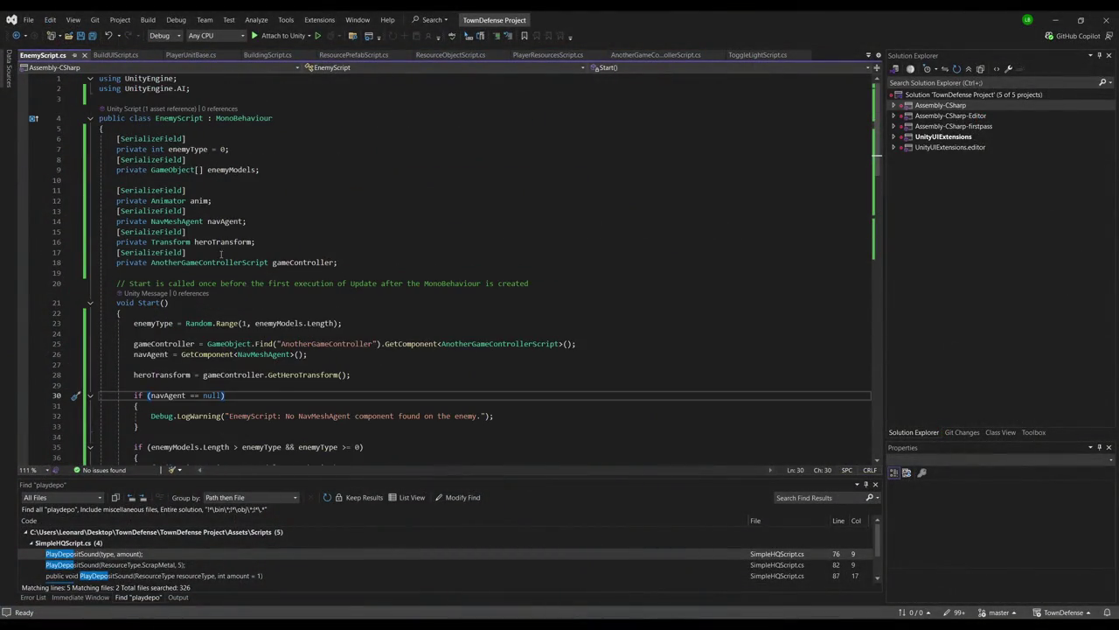
{"action": "left_click", "coordinate": [232, 183]}
{"action": "key", "text": "Return"}
{"action": "type", "text": "[Seri"}
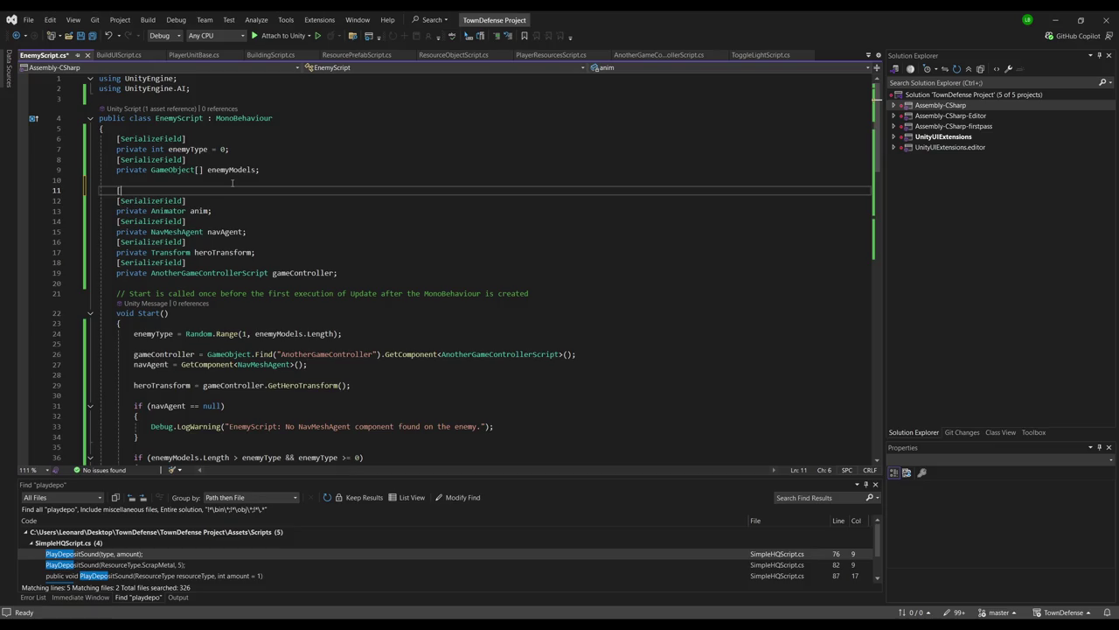
{"action": "key", "text": "Tab"}
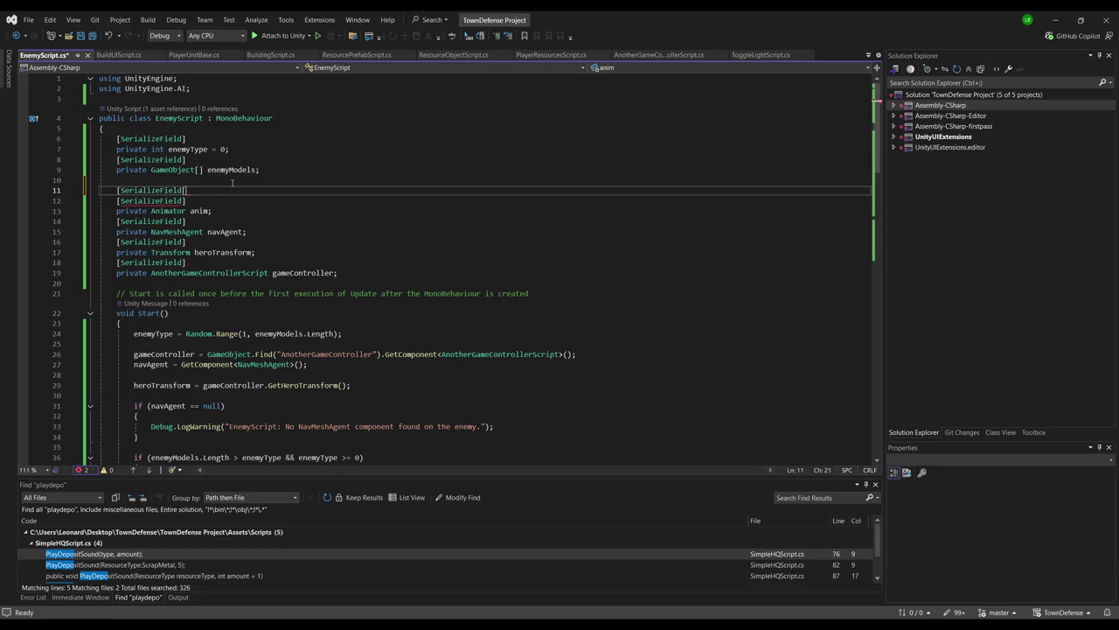
{"action": "type", "text": "] priva"}
{"action": "type", "text": "te P"}
{"action": "type", "text": "ni"}
{"action": "key", "text": "BackSpace"}
{"action": "key", "text": "BackSpace"}
{"action": "key", "text": "BackSpace"}
{"action": "type", "text": "layer"}
{"action": "type", "text": "UnitBase unit;"}
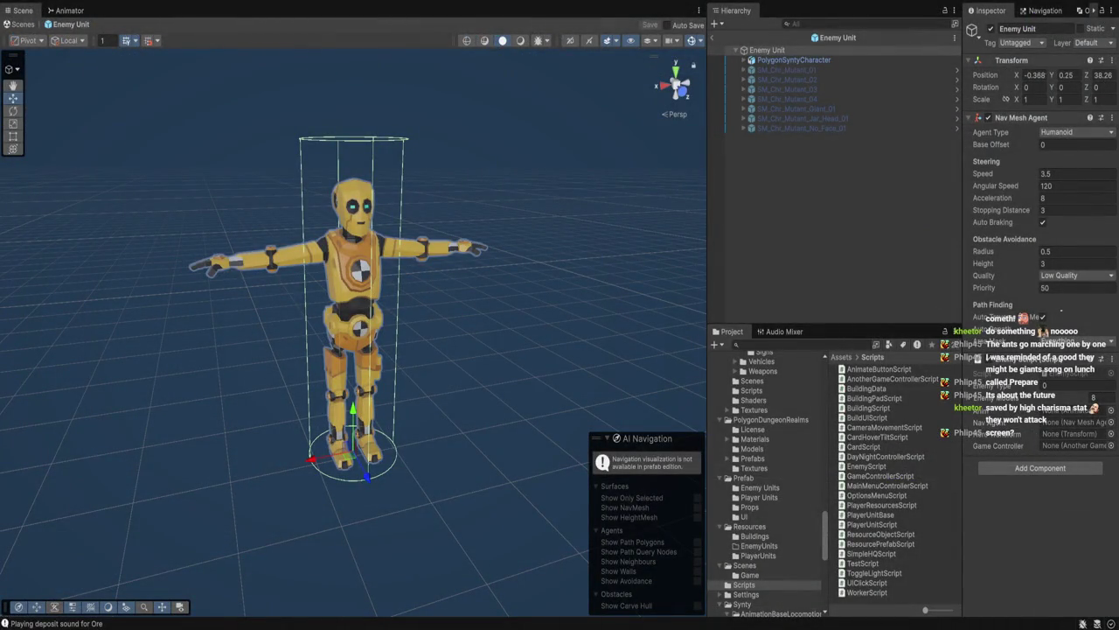
Duplicate the PlayerUnitBase script in Scripts and name the copy EnemyUnitBase
{"action": "left_click", "coordinate": [745, 565]}
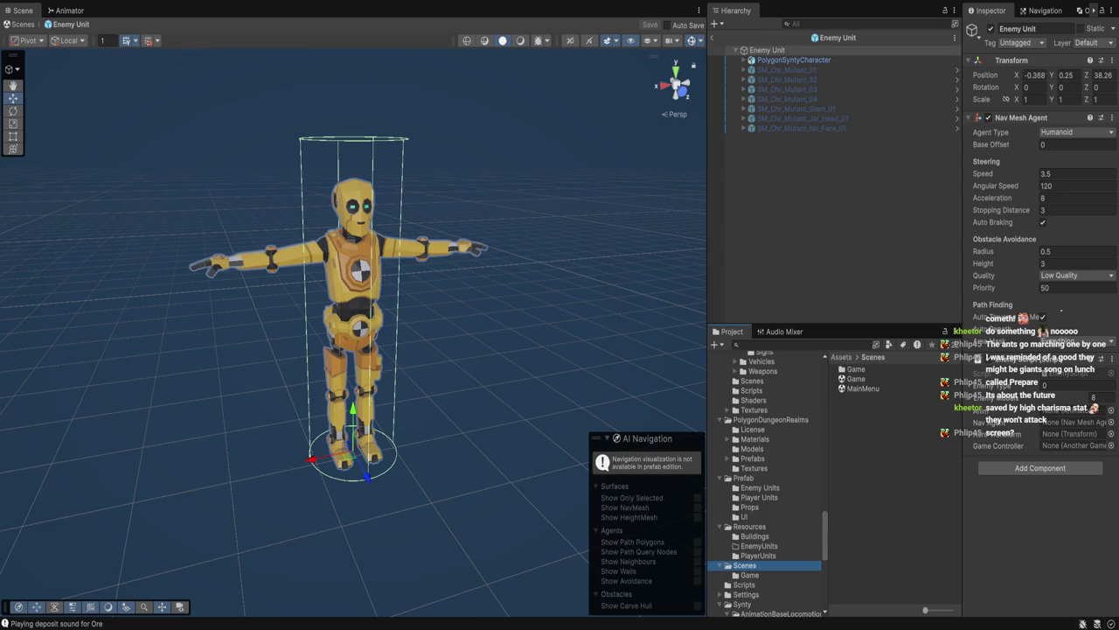
{"action": "left_click", "coordinate": [744, 584]}
{"action": "left_click", "coordinate": [870, 514]}
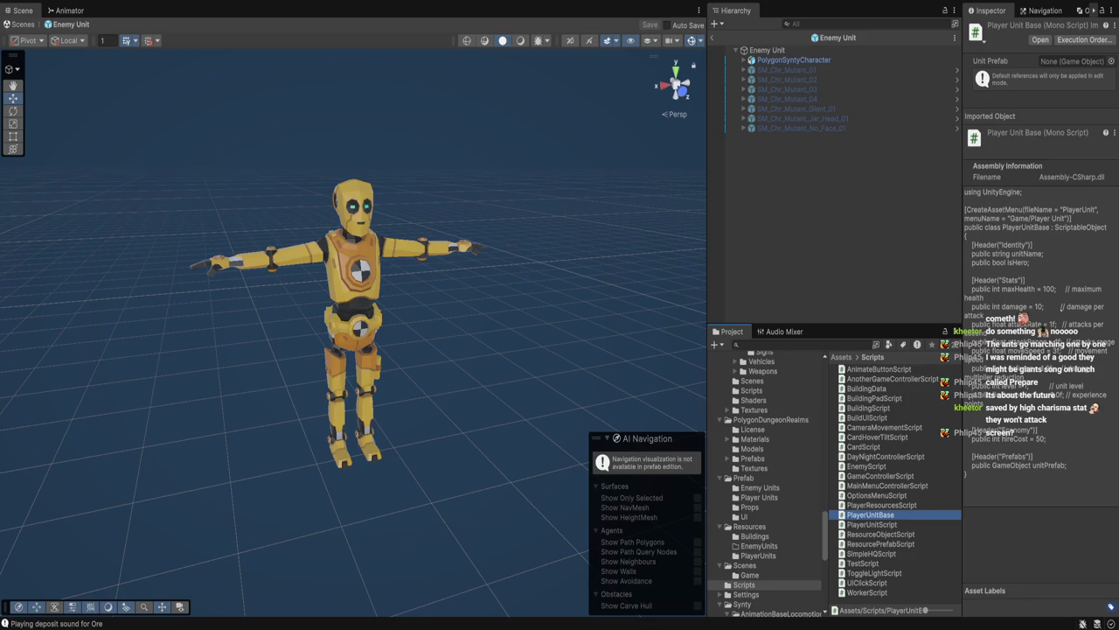
{"action": "key", "text": "ctrl+d"}
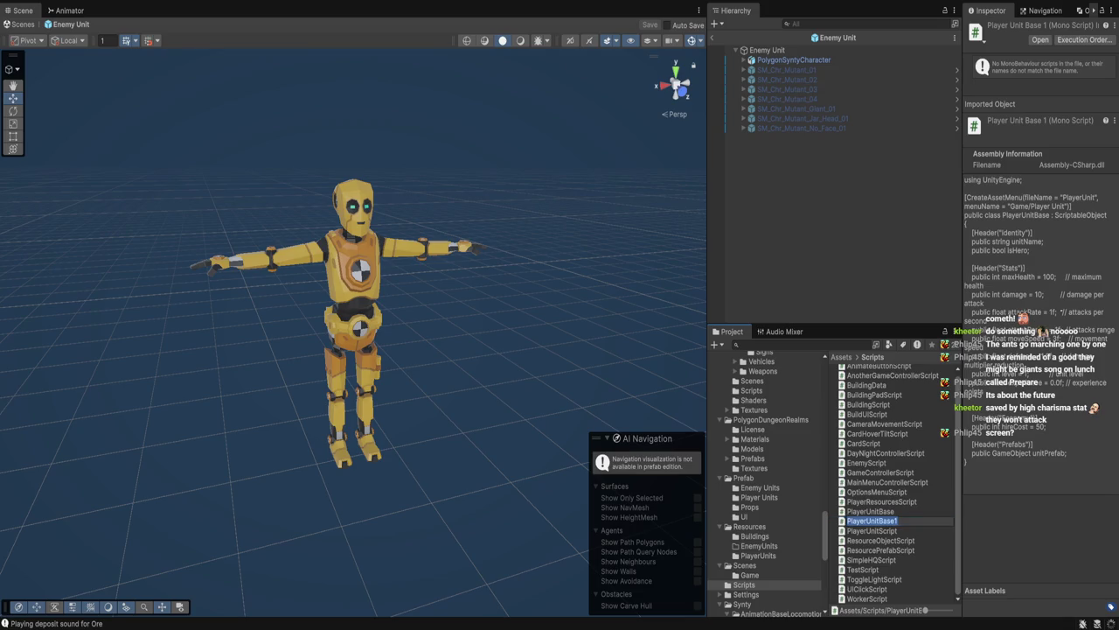
{"action": "type", "text": "Enemy"}
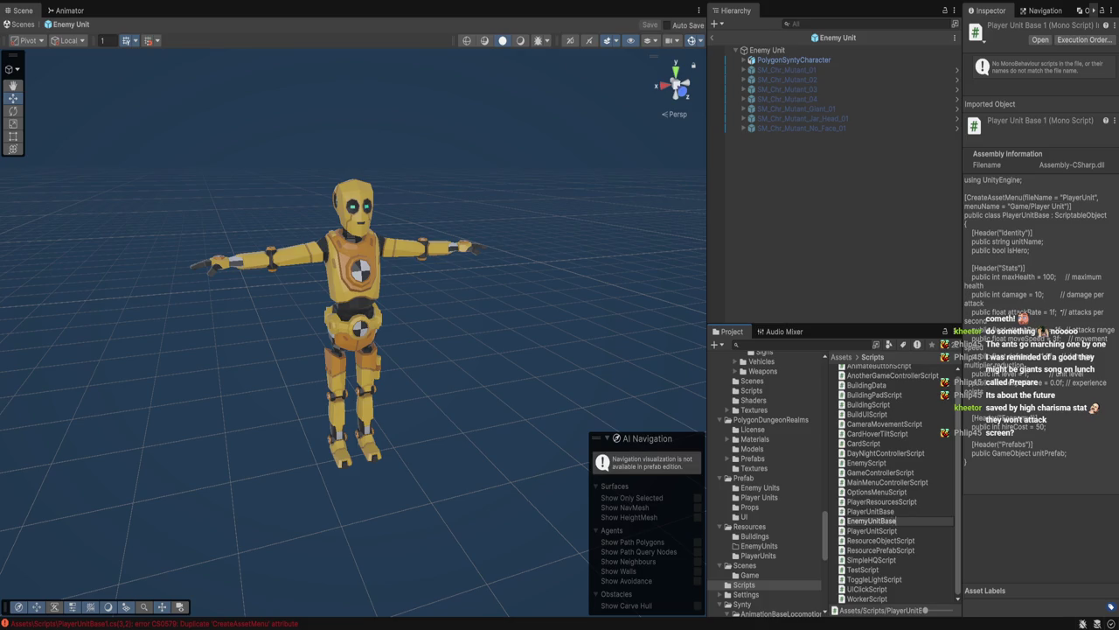
{"action": "key", "text": "Return"}
{"action": "key", "text": "Return"}
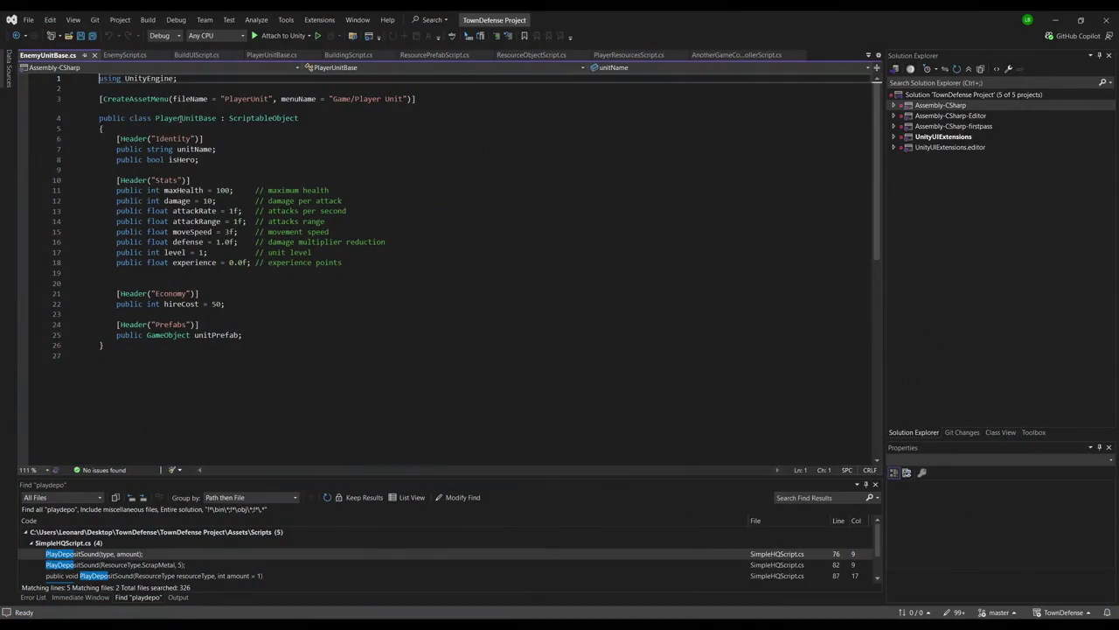
Rename the PlayerUnitBase class to EnemyUnitBase in the copied script
{"action": "left_click", "coordinate": [181, 118]}
{"action": "key", "text": "ctrl+r"}
{"action": "key", "text": "ctrl+r"}
{"action": "type", "text": "EnemyUnitBase : ScriptableObject"}
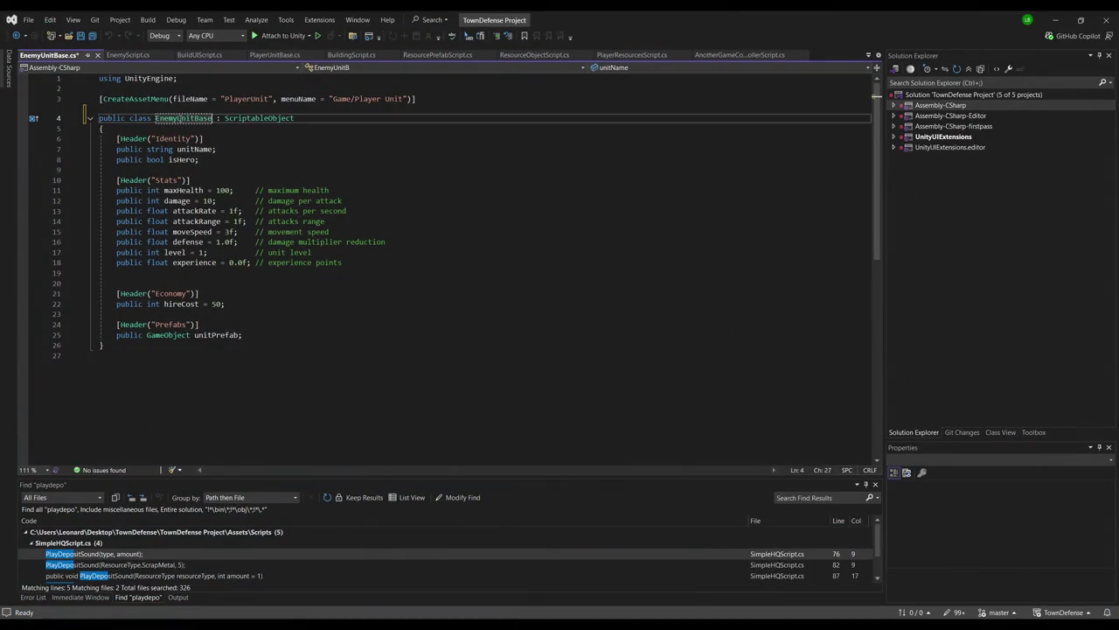
Change the CreateAssetMenu to file name EnemyUnit and menu name Game/Enemy Unit
{"action": "left_click", "coordinate": [312, 99]}
{"action": "double_click", "coordinate": [362, 98]}
{"action": "type", "text": "Enemy"}
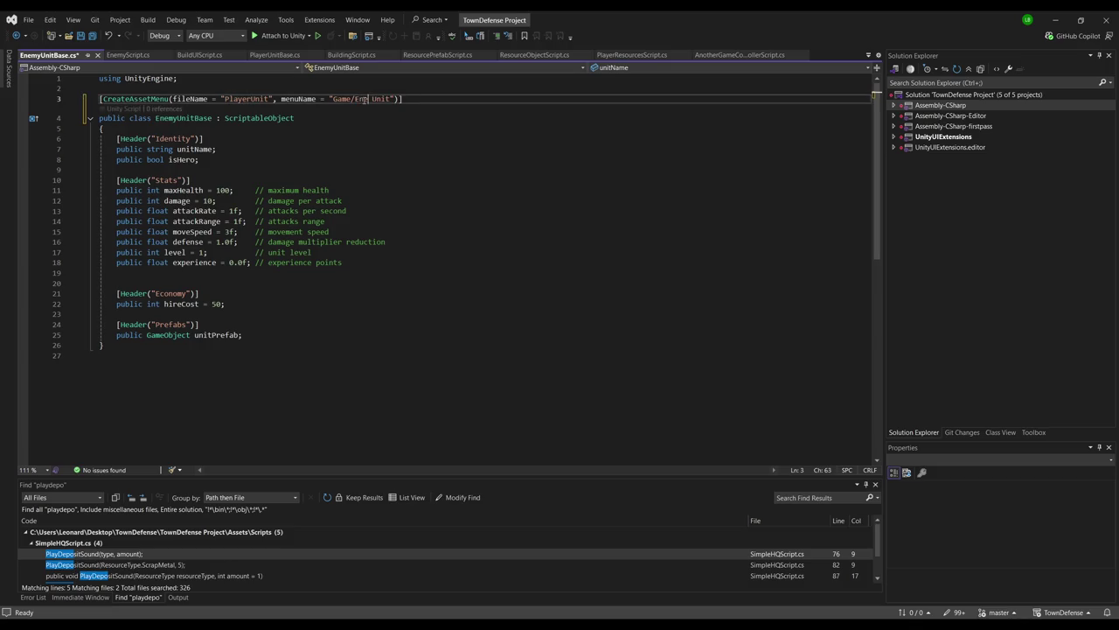
{"action": "double_click", "coordinate": [236, 99]}
{"action": "type", "text": "EnemyUnit"}
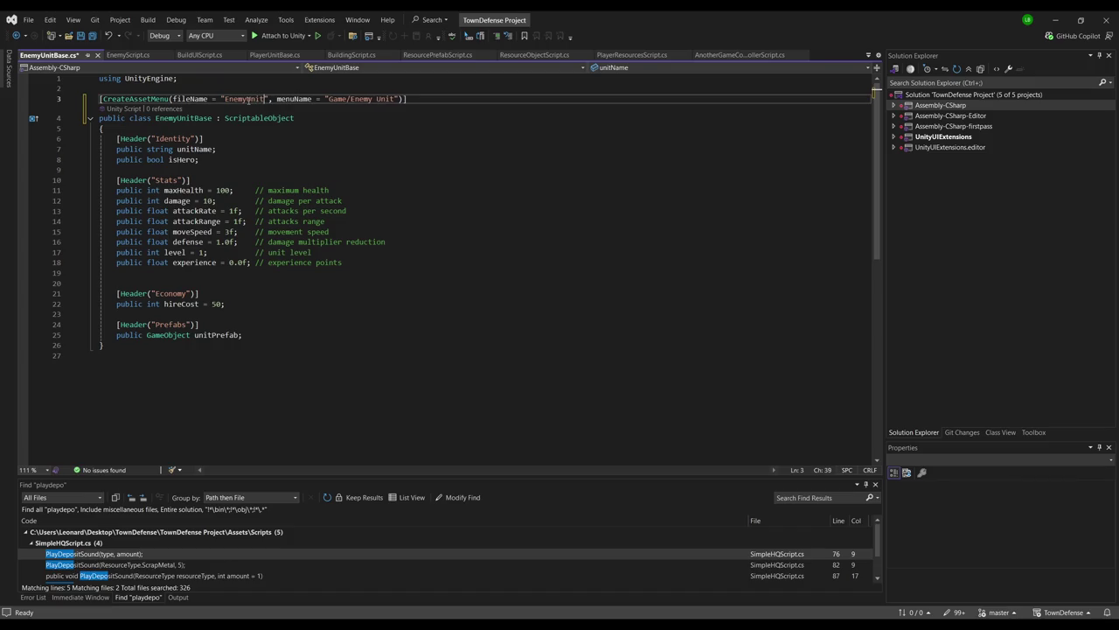
Rename the isHero field to isMiniBoss and add 'public bool isBoss;' below it
{"action": "left_click", "coordinate": [437, 150]}
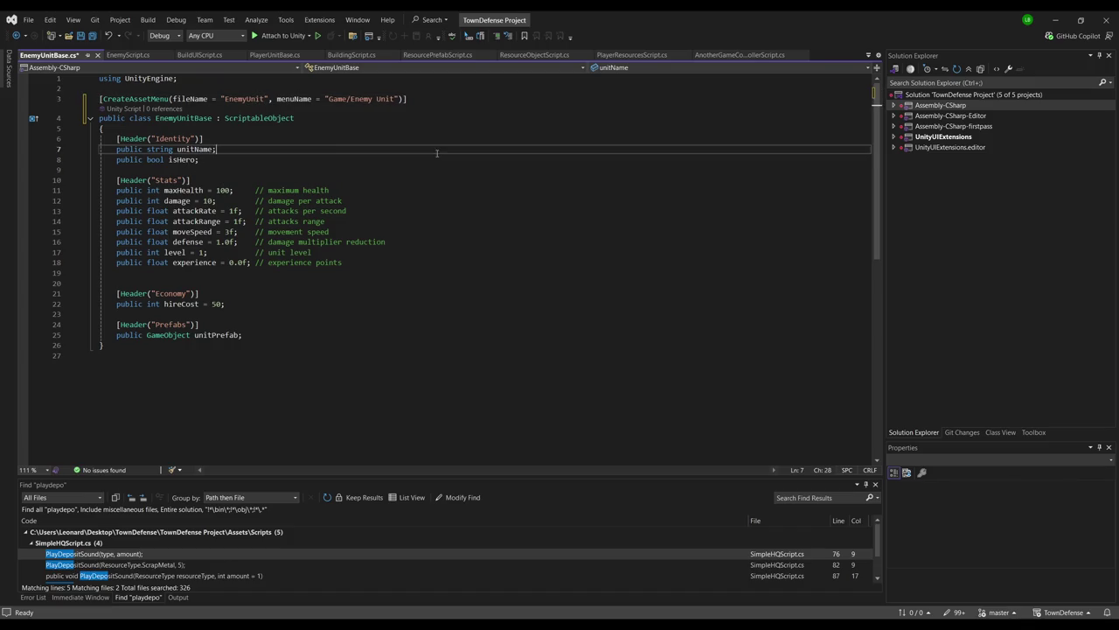
{"action": "left_click", "coordinate": [212, 159]}
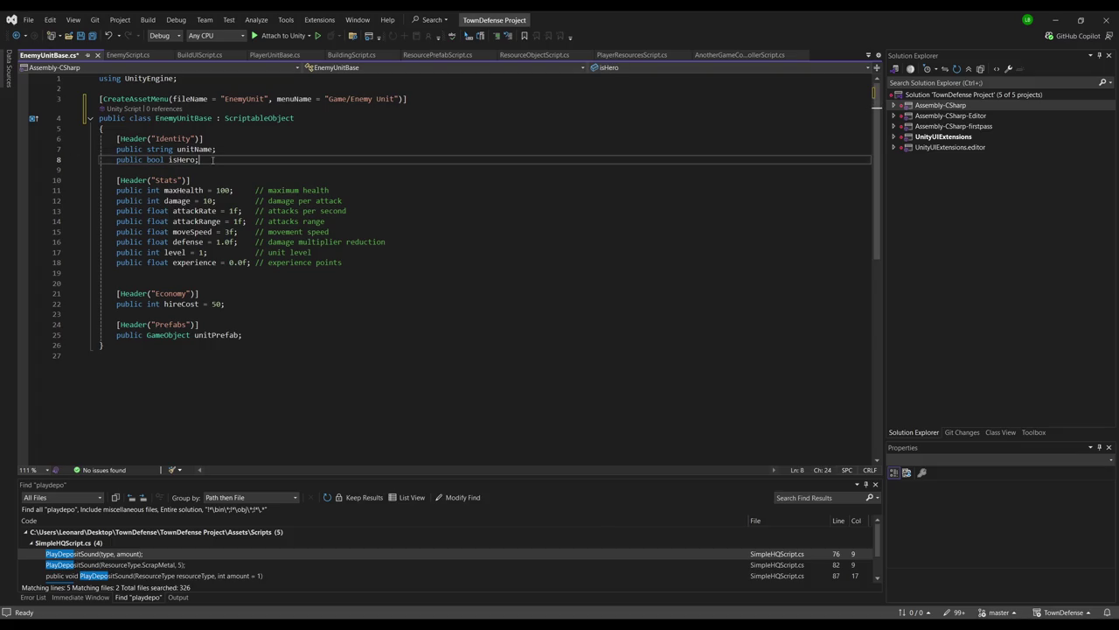
{"action": "key", "text": "ctrl+r"}
{"action": "key", "text": "ctrl+r"}
{"action": "type", "text": "isM"}
{"action": "type", "text": "iniBoss"}
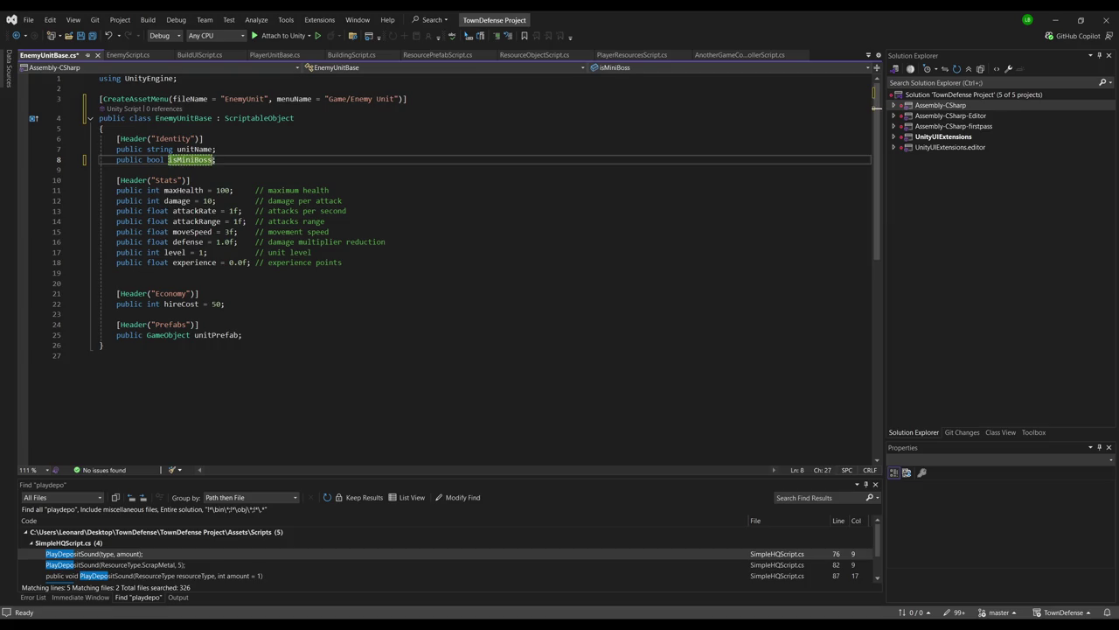
{"action": "key", "text": "Return"}
{"action": "key", "text": "End"}
{"action": "key", "text": "Return"}
{"action": "type", "text": "p"}
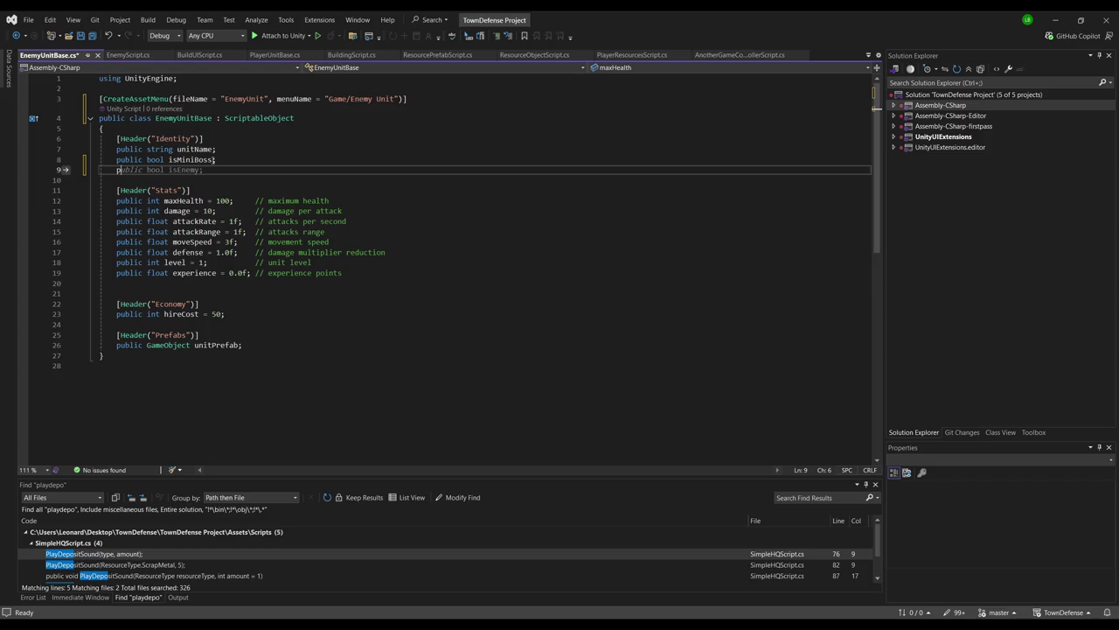
{"action": "type", "text": "ublic bool isBoss;"}
Save, then add 'public float stoppingDistance = 3.0f' with a comment after moveSpeed
{"action": "left_click", "coordinate": [285, 187]}
{"action": "key", "text": "ctrl+s"}
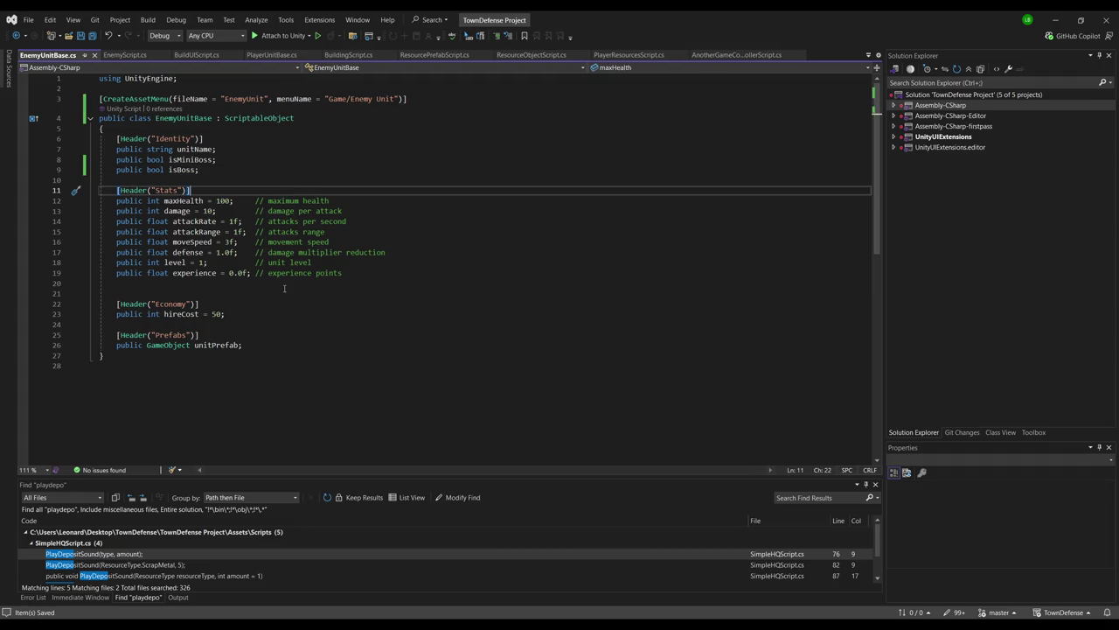
{"action": "left_click", "coordinate": [365, 243]}
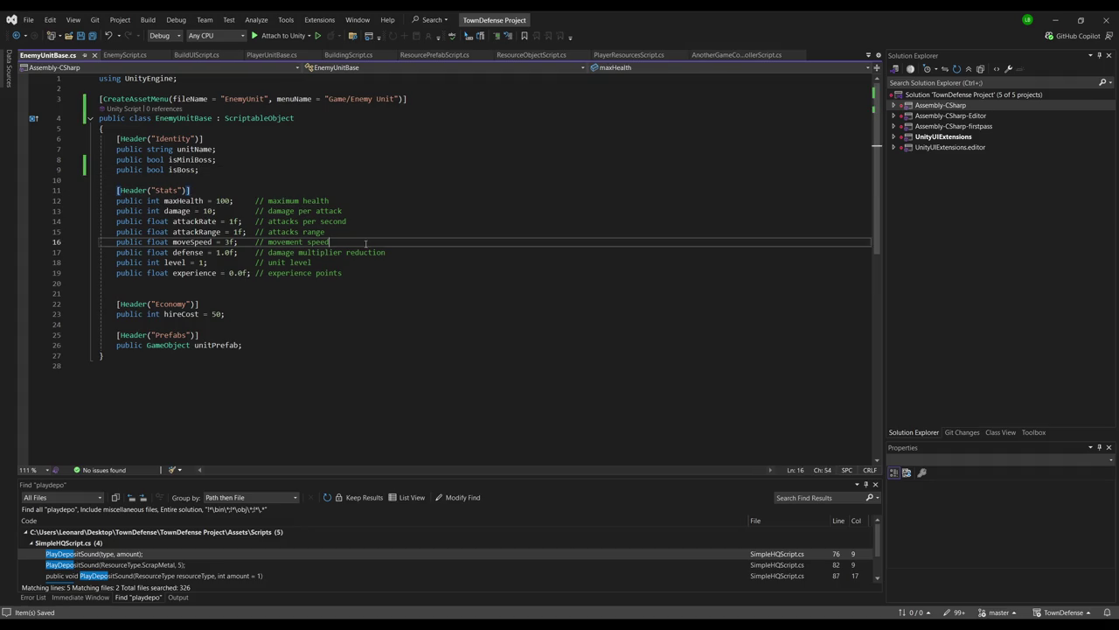
{"action": "key", "text": "Return"}
{"action": "type", "text": "pbi"}
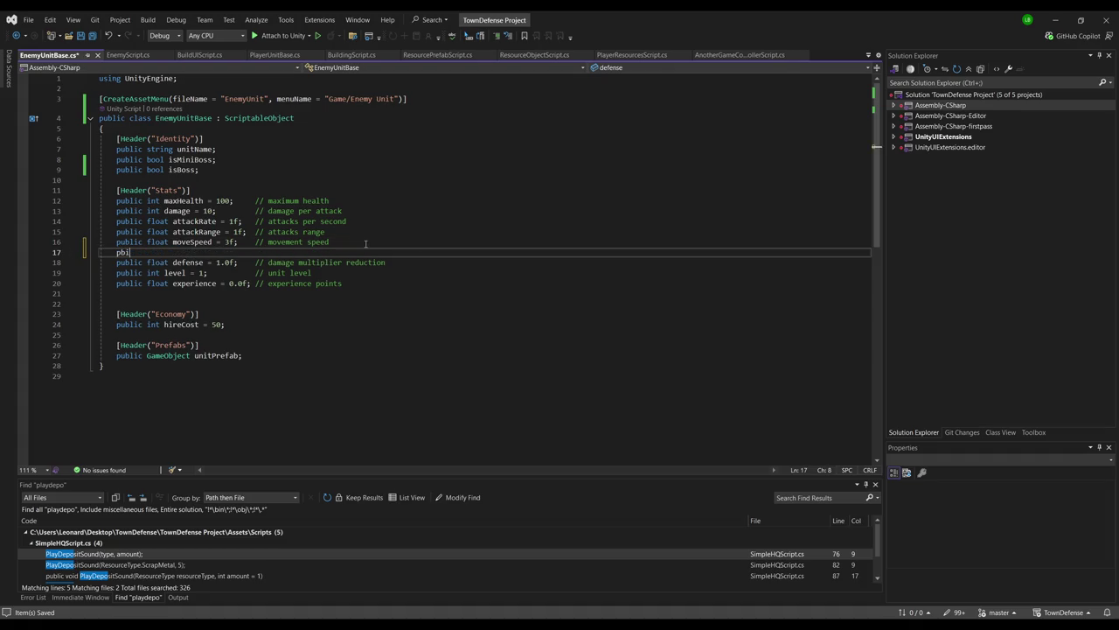
{"action": "key", "text": "BackSpace"}
{"action": "type", "text": "ublic float"}
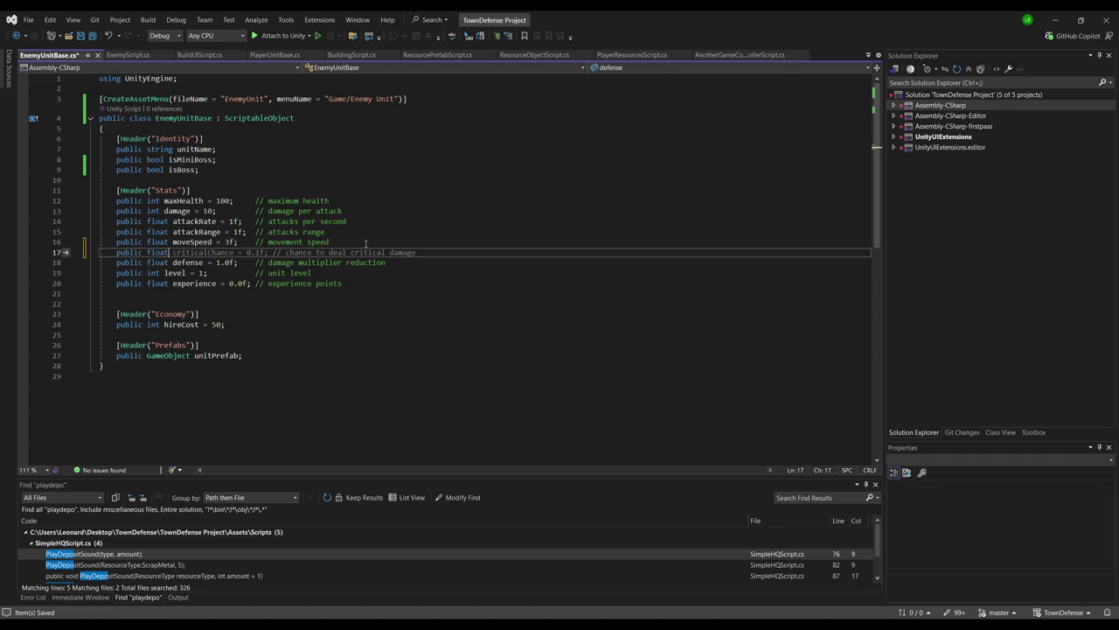
{"action": "type", "text": " stoppingDistanc"}
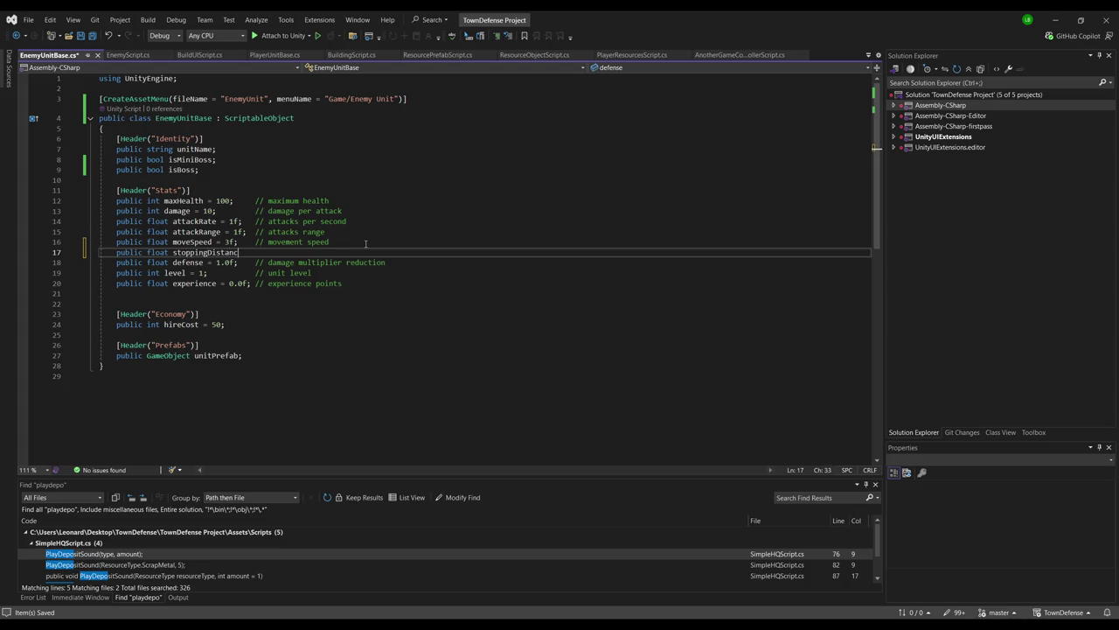
{"action": "type", "text": "e = 3.0f;"}
{"action": "key", "text": "Tab"}
Align the movement speed, stoppingDistance, attack rate and range comments
{"action": "key", "text": "Up"}
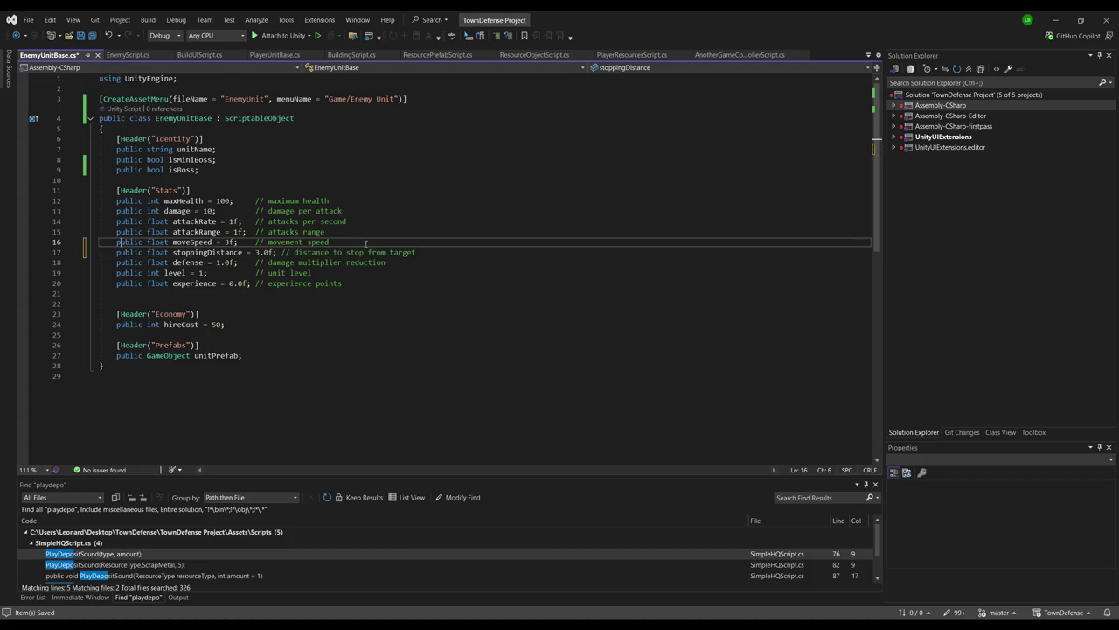
{"action": "key", "text": "Right"}
{"action": "key", "text": "Right"}
{"action": "key", "text": "Right"}
{"action": "key", "text": "Down"}
{"action": "key", "text": "Up"}
{"action": "key", "text": "Up"}
{"action": "key", "text": "Up"}
{"action": "key", "text": "Left"}
{"action": "key", "text": "Left"}
{"action": "key", "text": "Left"}
{"action": "key", "text": "Up"}
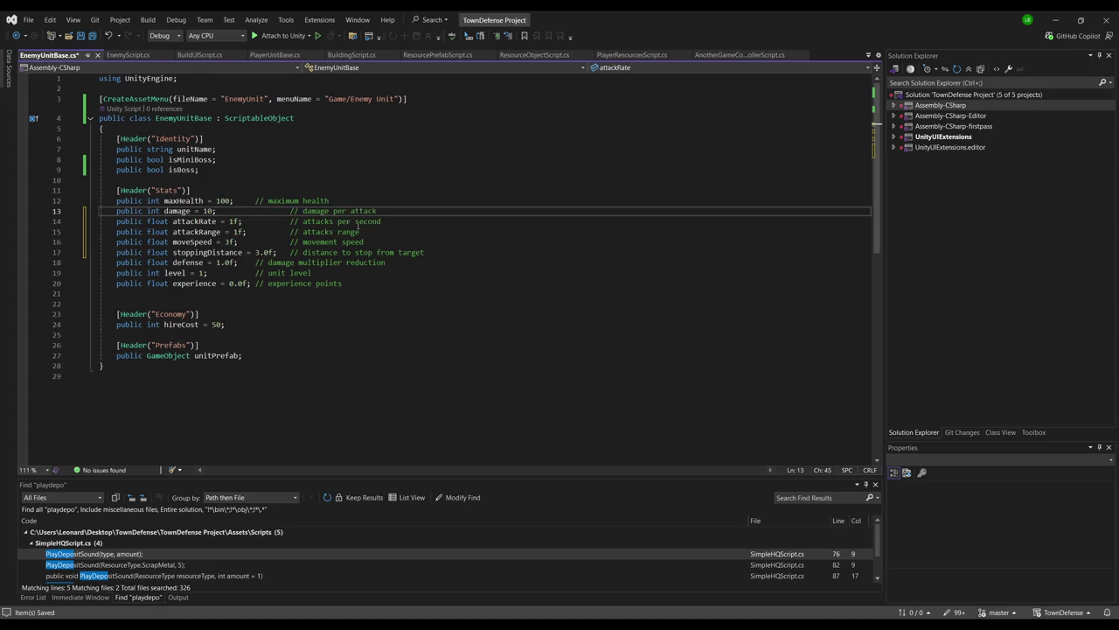
Align the remaining stat comments, including level and experience
{"action": "left_click", "coordinate": [248, 204]}
{"action": "left_click", "coordinate": [254, 262]}
{"action": "left_click", "coordinate": [255, 272]}
{"action": "left_click", "coordinate": [254, 283]}
{"action": "left_click", "coordinate": [464, 278]}
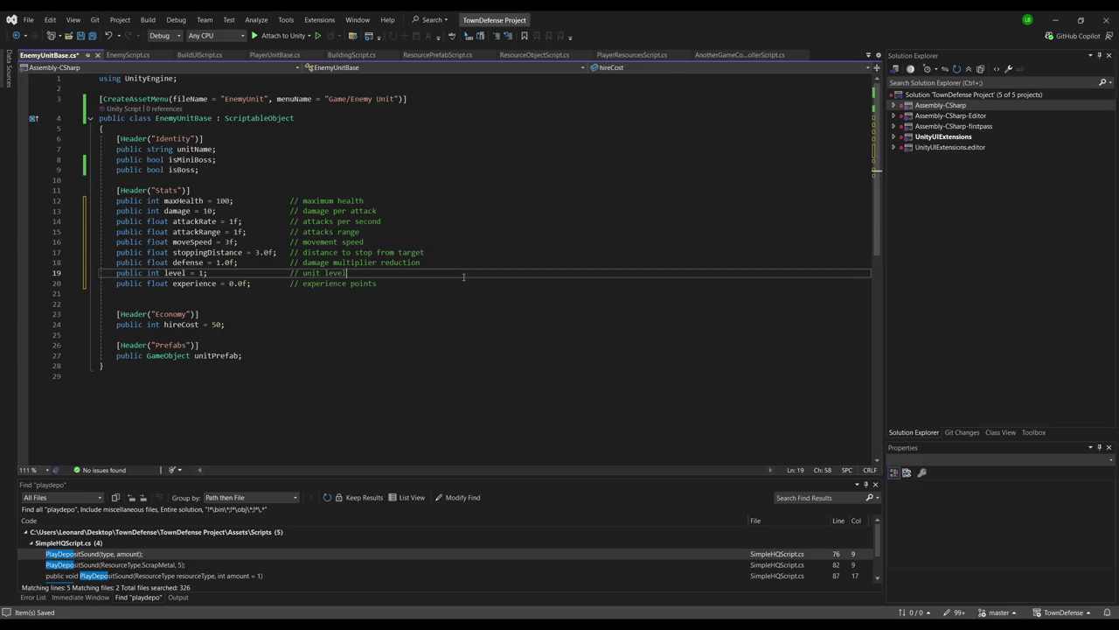
{"action": "left_click", "coordinate": [392, 286]}
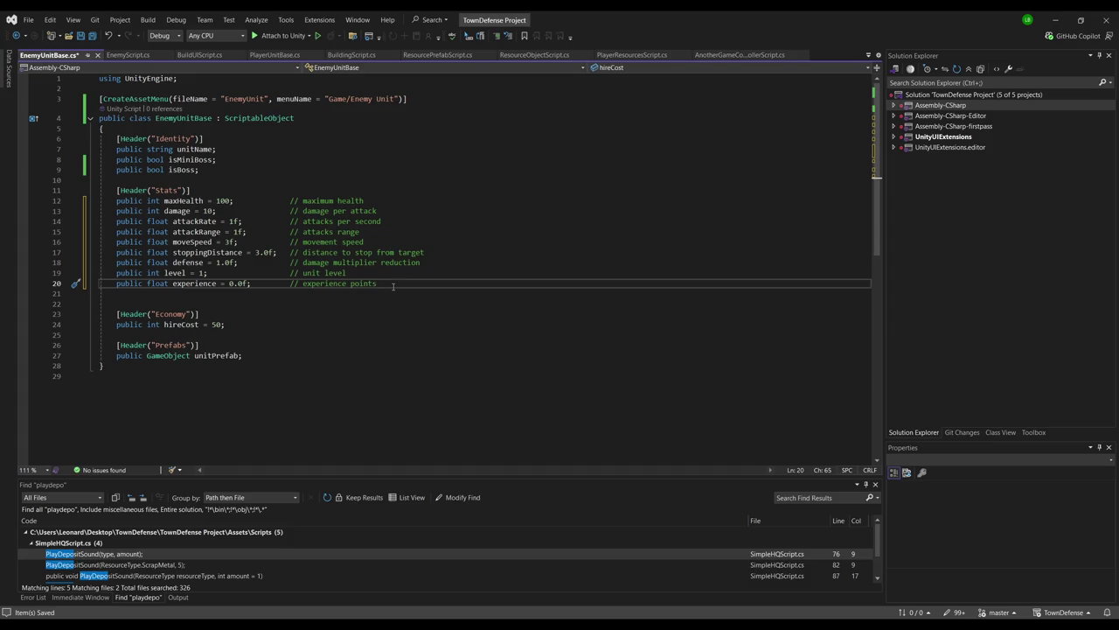
Delete the Economy header, the hireCost line and the leftover blank line
{"action": "key", "text": "Down"}
{"action": "key", "text": "Down"}
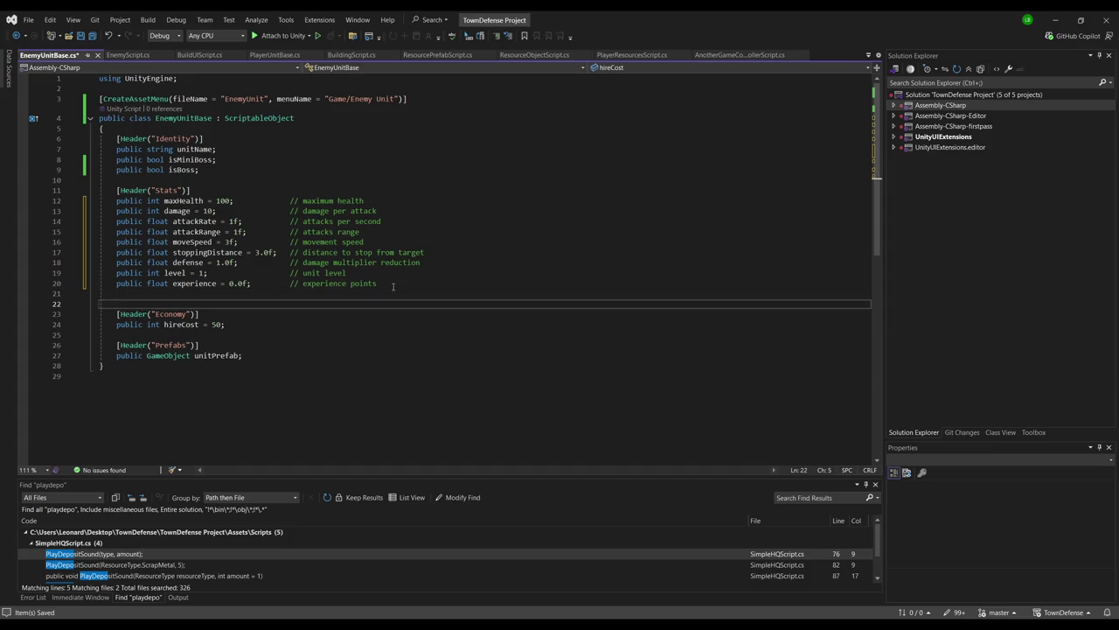
{"action": "key", "text": "shift+Down"}
{"action": "key", "text": "shift+Down"}
{"action": "key", "text": "shift+Down"}
{"action": "key", "text": "Delete"}
{"action": "key", "text": "shift+Up"}
{"action": "key", "text": "Delete"}
{"action": "key", "text": "Up"}
{"action": "key", "text": "Up"}
{"action": "key", "text": "Up"}
{"action": "key", "text": "Up"}
Change maxHealth to 10, damage to 1 and attackRate to 3f
{"action": "key", "text": "ctrl+Right"}
{"action": "key", "text": "ctrl+Right"}
{"action": "key", "text": "ctrl+Right"}
{"action": "key", "text": "Right"}
{"action": "key", "text": "Delete"}
{"action": "key", "text": "Down"}
{"action": "key", "text": "Left"}
{"action": "key", "text": "Left"}
{"action": "key", "text": "Delete"}
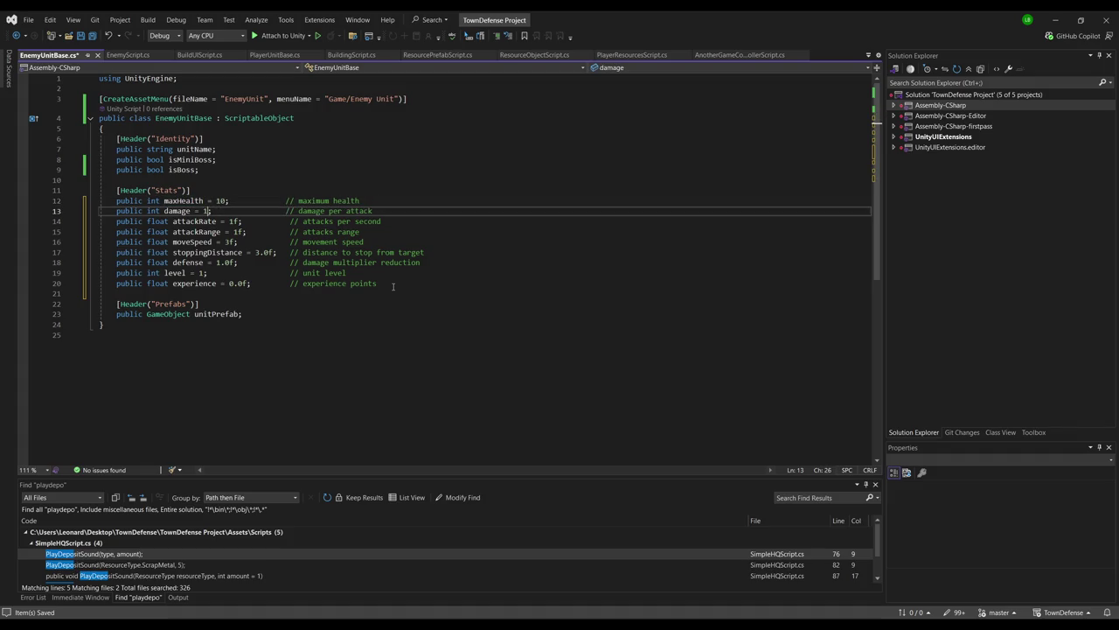
{"action": "key", "text": "Down"}
{"action": "key", "text": "ctrl+Right"}
{"action": "key", "text": "ctrl+Right"}
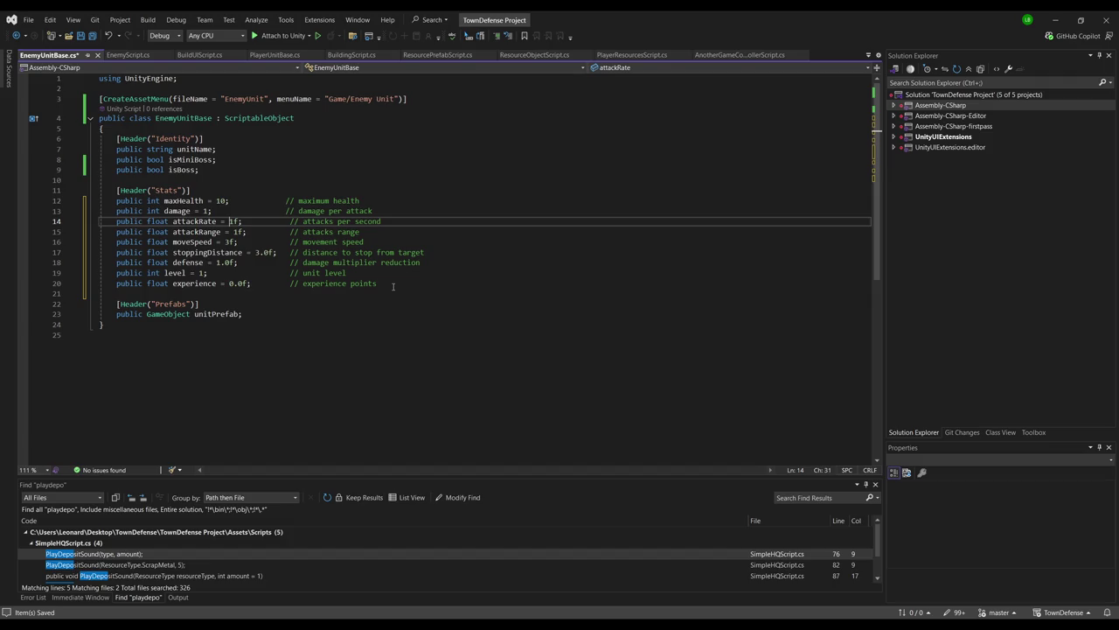
{"action": "key", "text": "Delete"}
{"action": "type", "text": "3"}
{"action": "key", "text": "Down"}
{"action": "key", "text": "Down"}
{"action": "key", "text": "Down"}
{"action": "key", "text": "Down"}
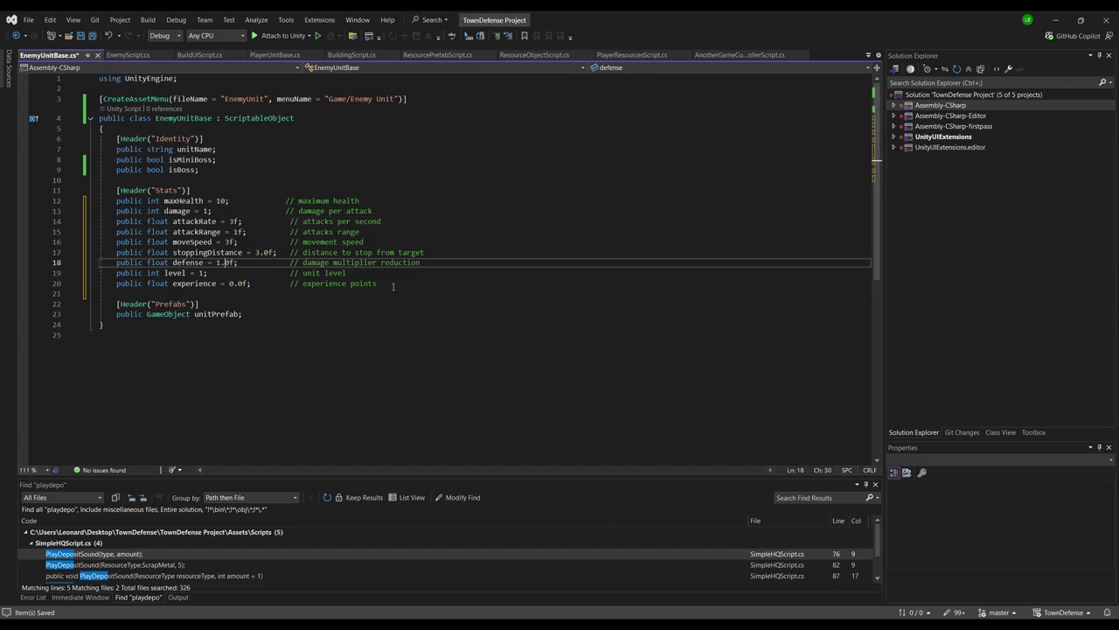
Save EnemyUnitBase.cs and return to the Unity Editor
{"action": "key", "text": "Down"}
{"action": "key", "text": "ctrl+s"}
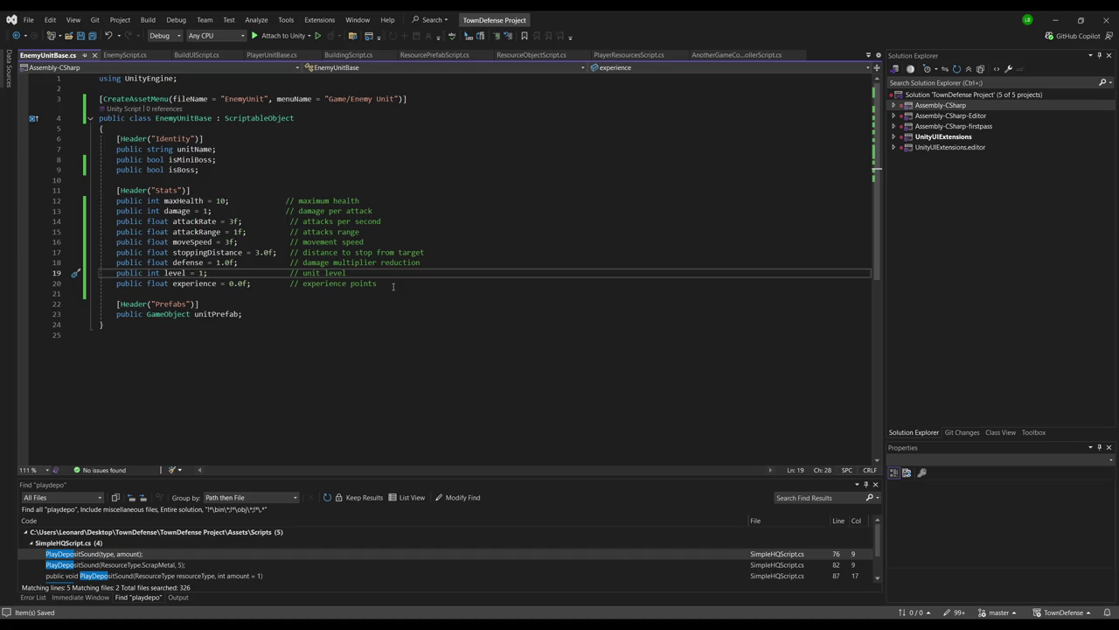
{"action": "key", "text": "alt+Tab"}
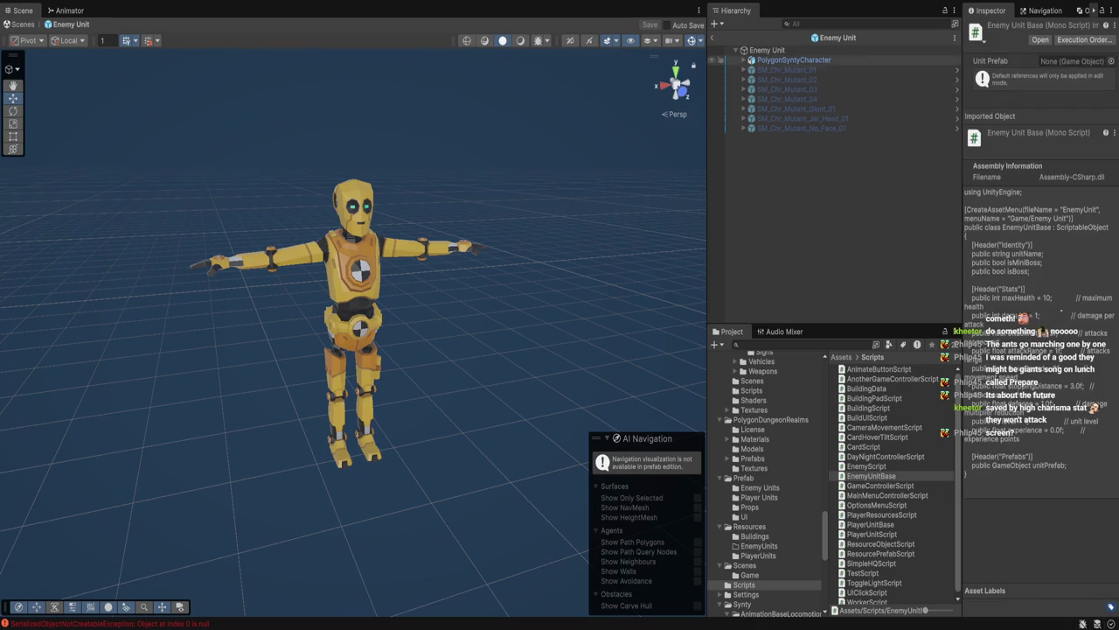
Select the Enemy Unit prefab root, then exit prefab mode back to the game scene
{"action": "left_click", "coordinate": [767, 51]}
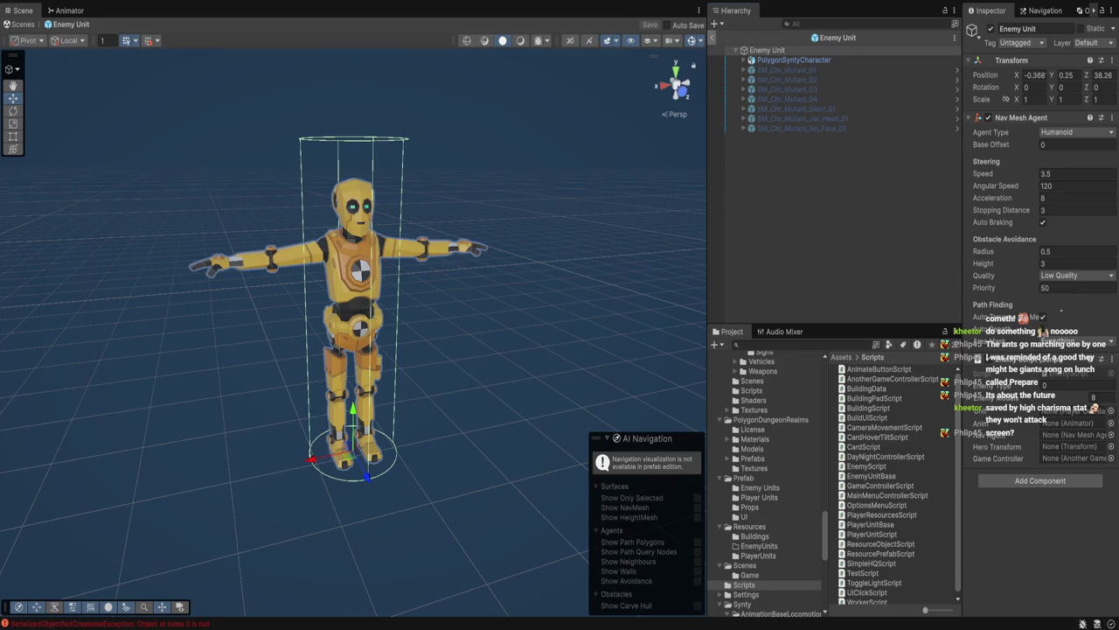
{"action": "left_click", "coordinate": [712, 37]}
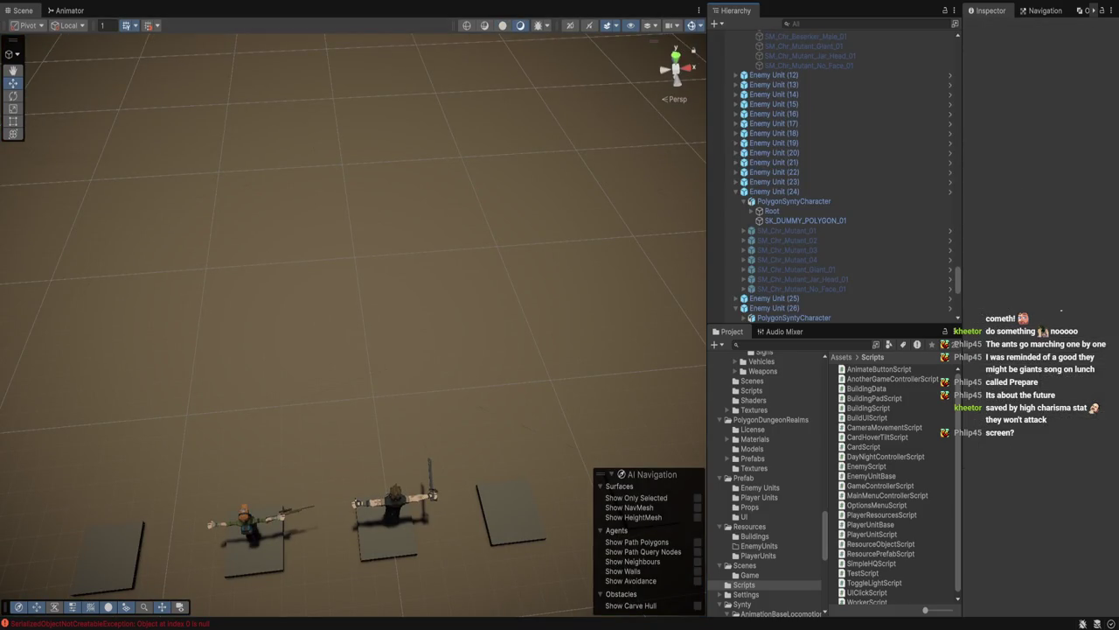
{"action": "key", "text": "s"}
{"action": "key", "text": "s"}
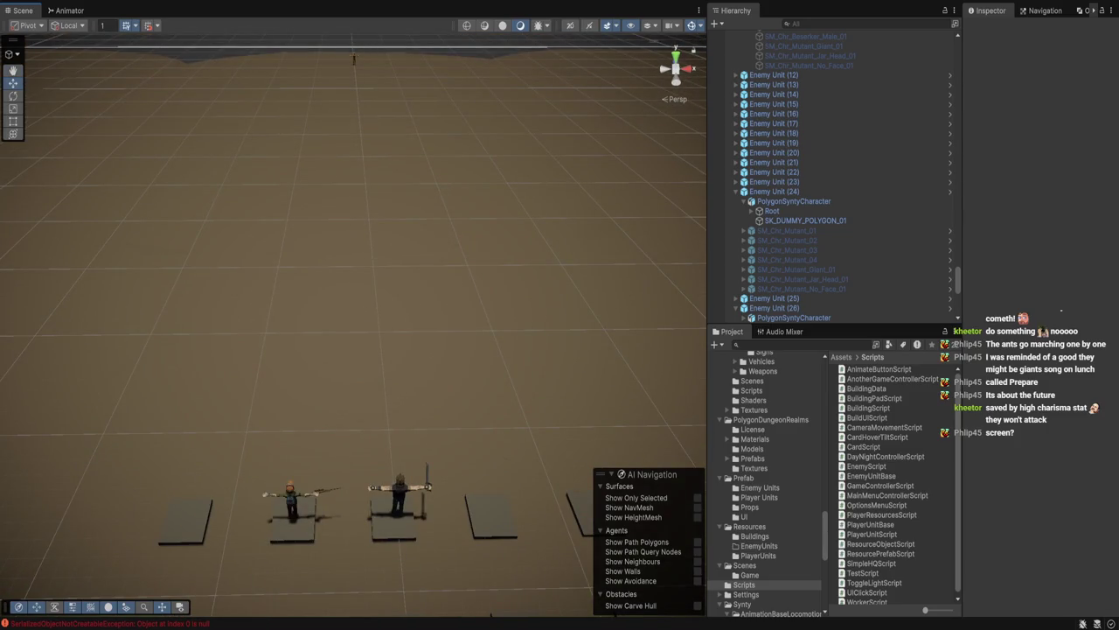
{"action": "left_click", "coordinate": [398, 499]}
{"action": "key", "text": "f"}
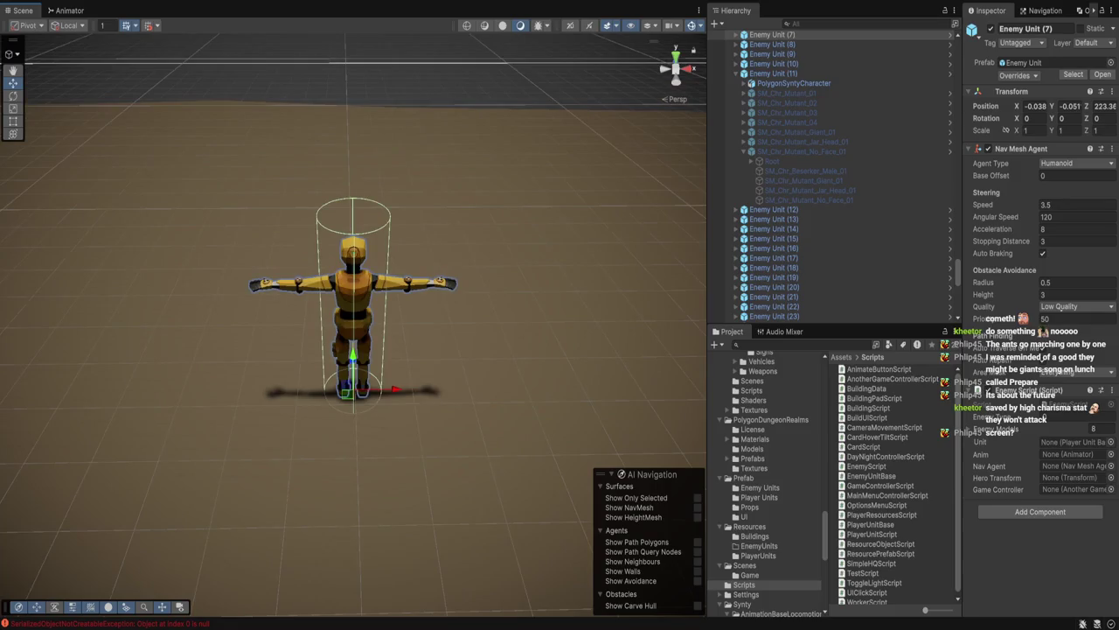
{"action": "left_click", "coordinate": [773, 73]}
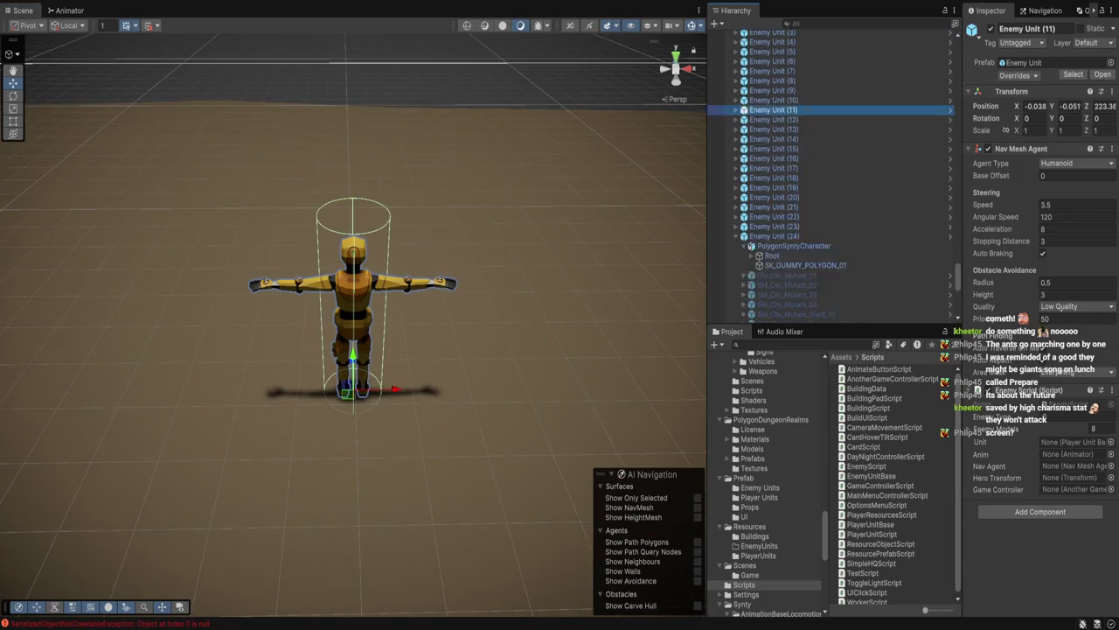
{"action": "left_click", "coordinate": [767, 76]}
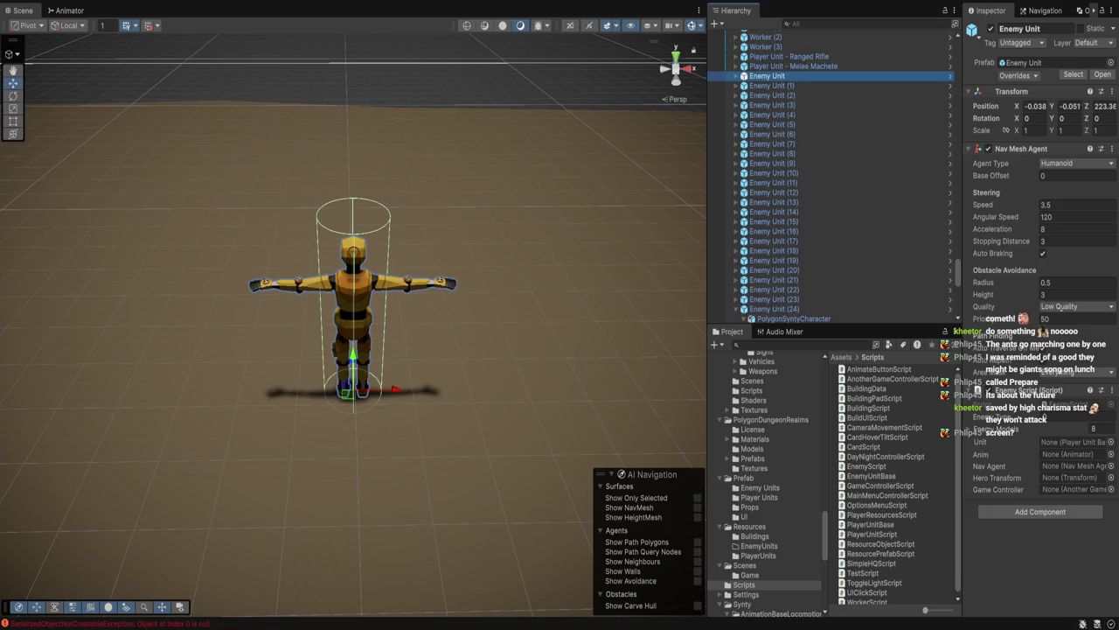
{"action": "scroll", "coordinate": [831, 175], "scroll_direction": "down", "scroll_amount": 5}
{"action": "left_click", "coordinate": [744, 200]}
{"action": "left_click", "coordinate": [774, 218]}
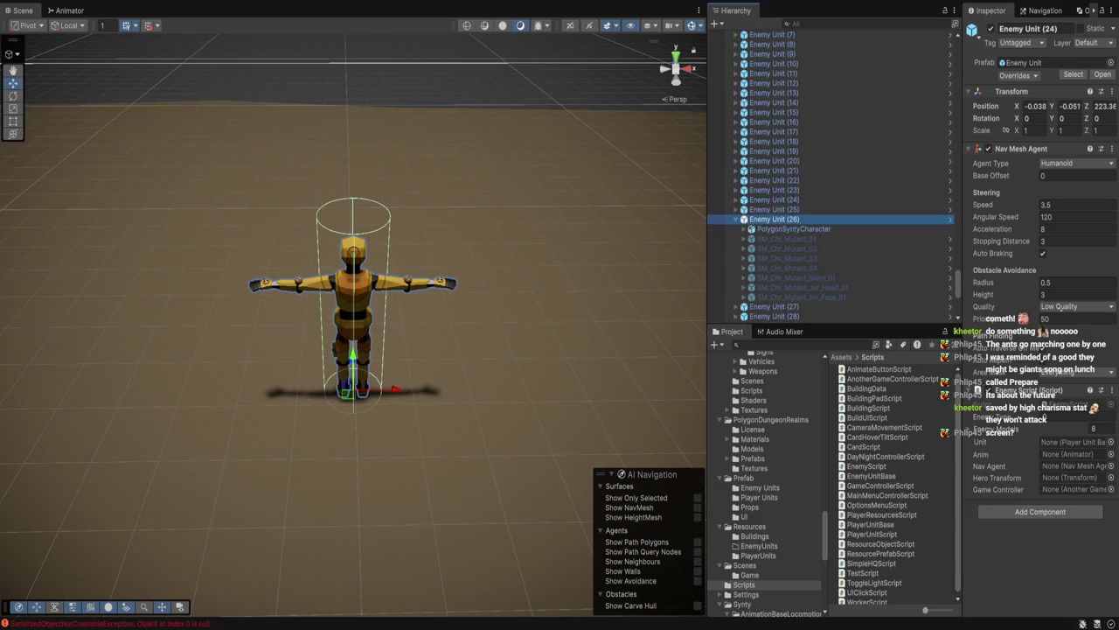
{"action": "key", "text": "Home"}
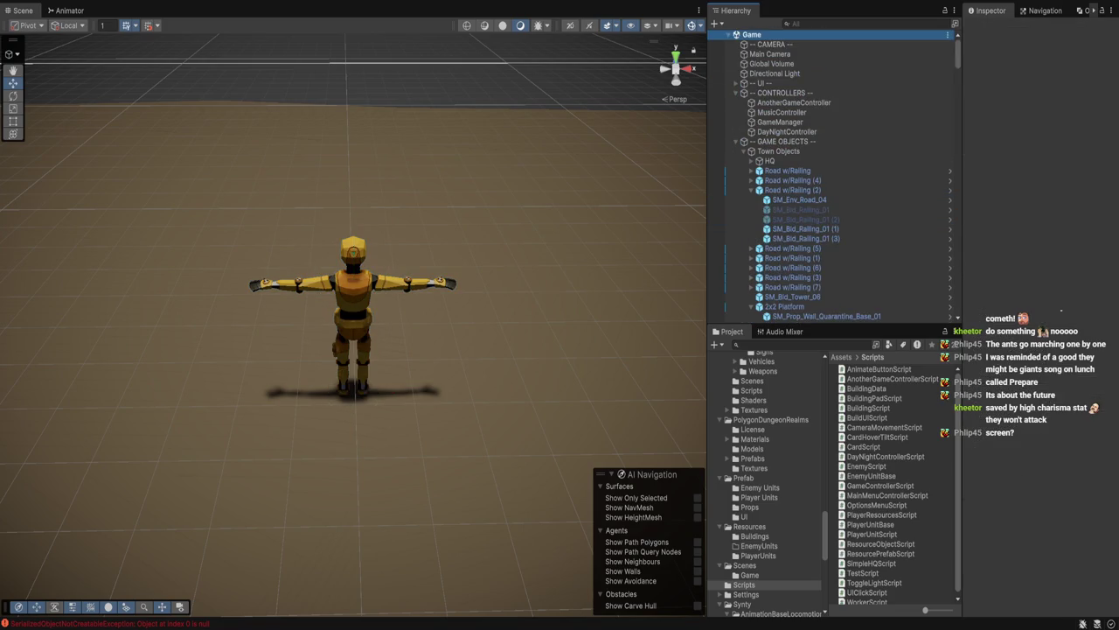
{"action": "scroll", "coordinate": [831, 174], "scroll_direction": "down", "scroll_amount": 15}
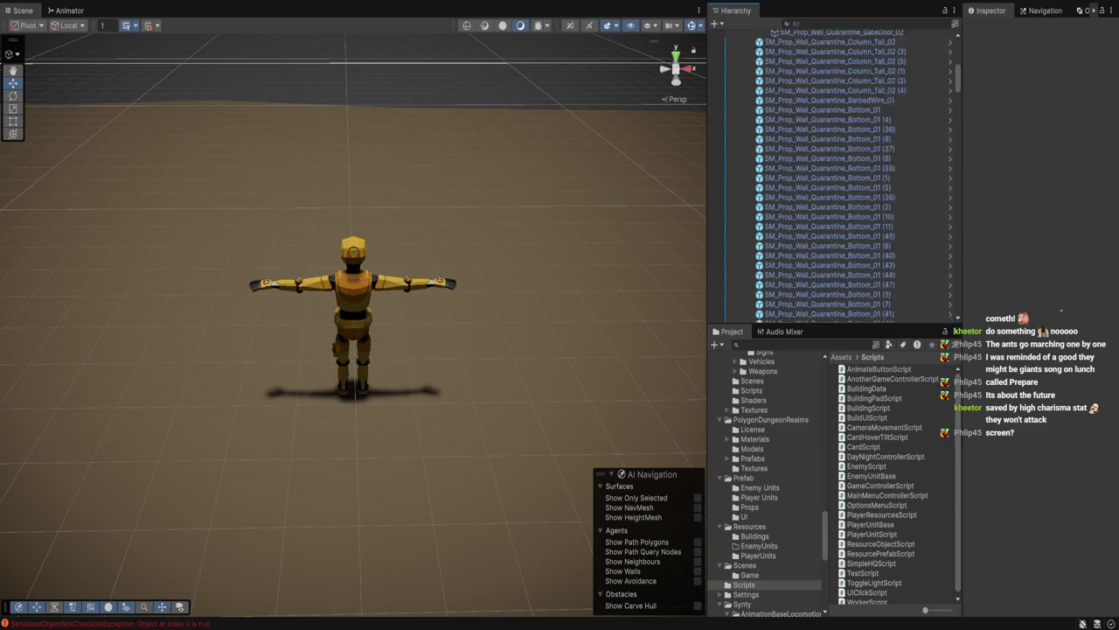
{"action": "scroll", "coordinate": [831, 175], "scroll_direction": "up", "scroll_amount": 2}
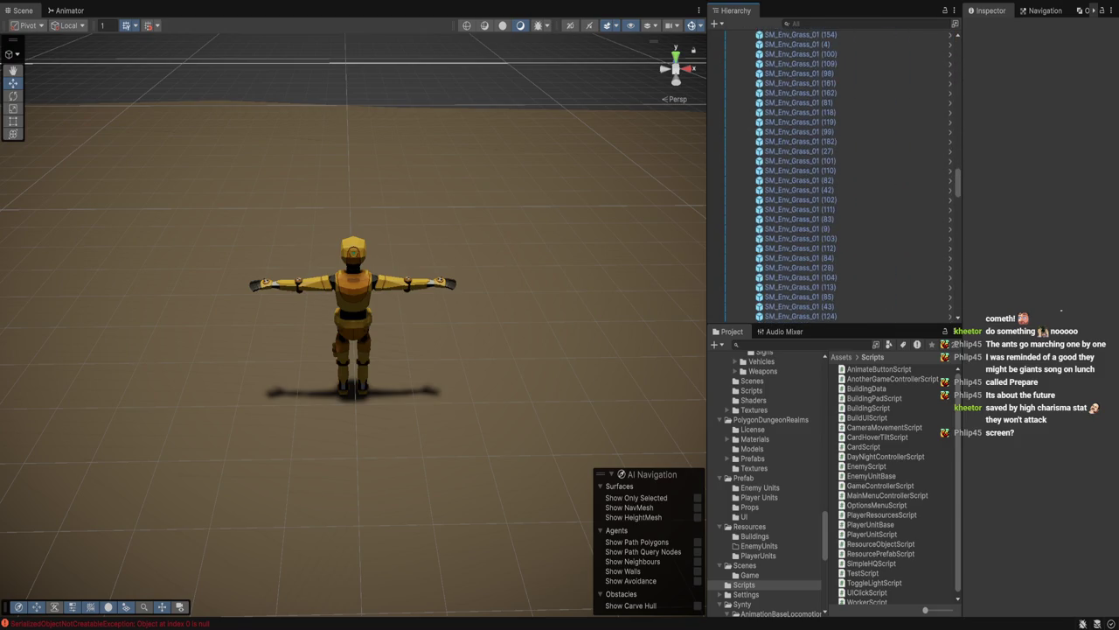
{"action": "left_click", "coordinate": [778, 35]}
{"action": "left_click", "coordinate": [773, 112]}
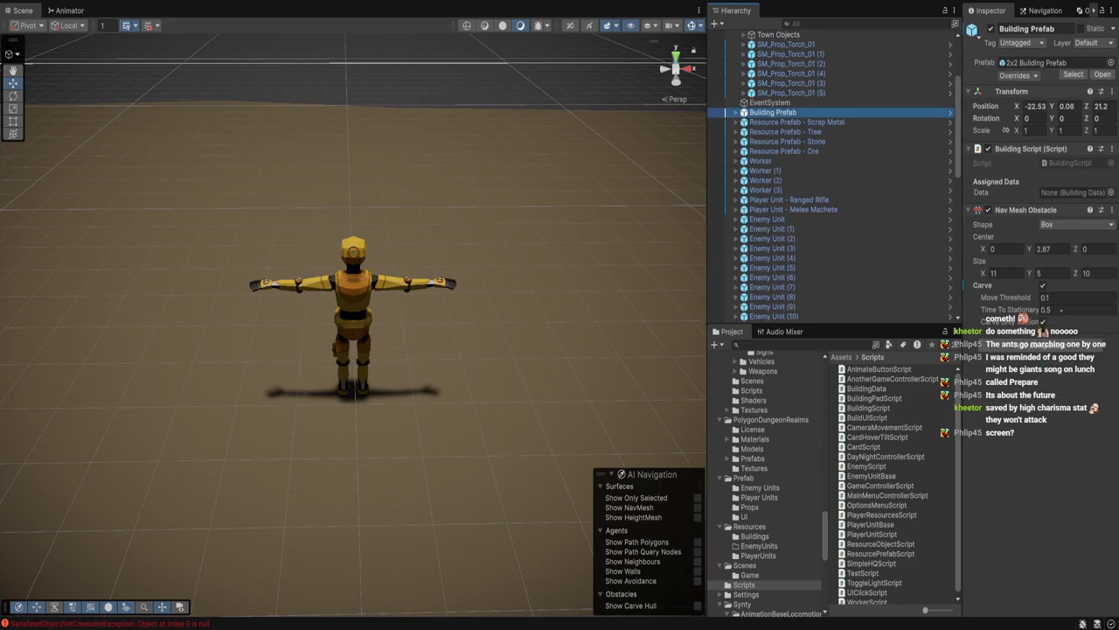
{"action": "left_click", "coordinate": [781, 92]}
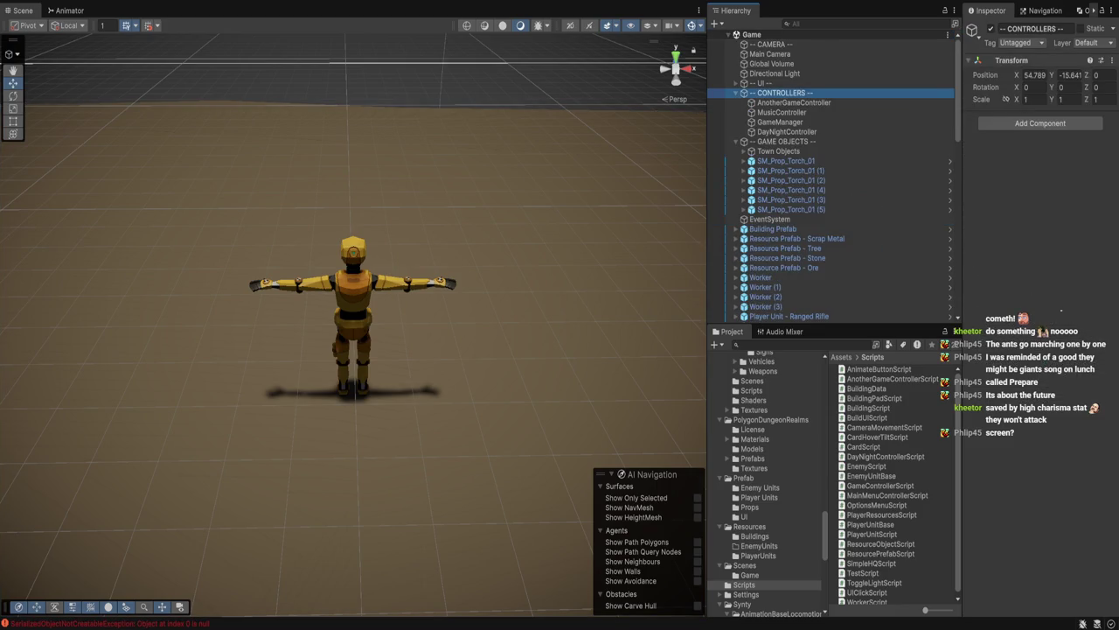
Create an empty child GameObject named EnemyController under CONTROLLERS
{"action": "key", "text": "alt+shift+n"}
{"action": "type", "text": "E"}
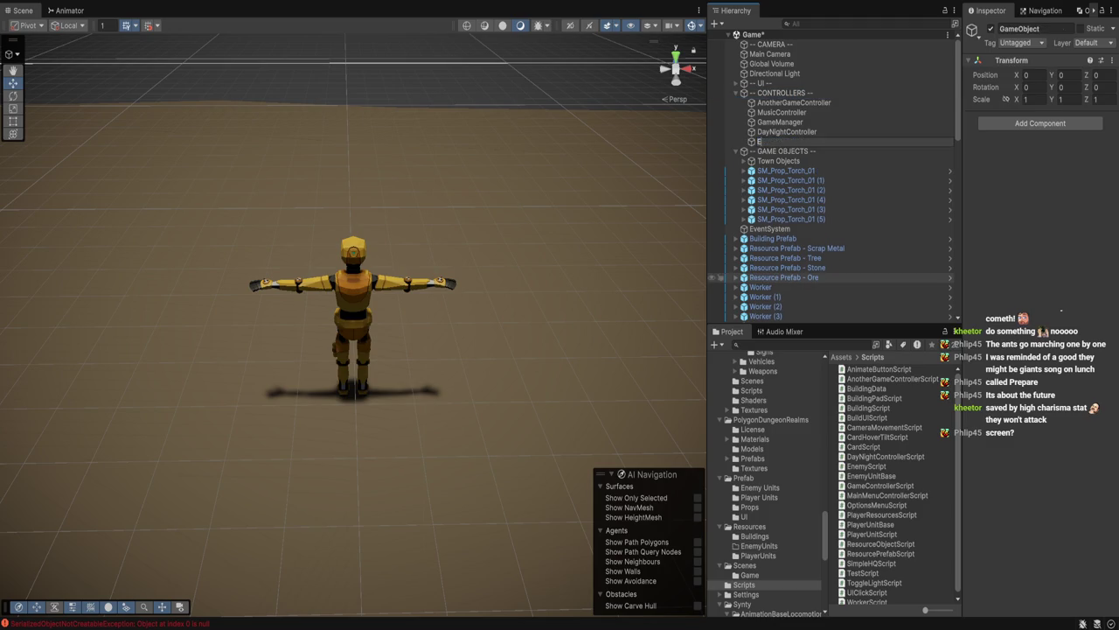
{"action": "type", "text": "nemyController"}
{"action": "key", "text": "Return"}
{"action": "left_click", "coordinate": [1039, 124]}
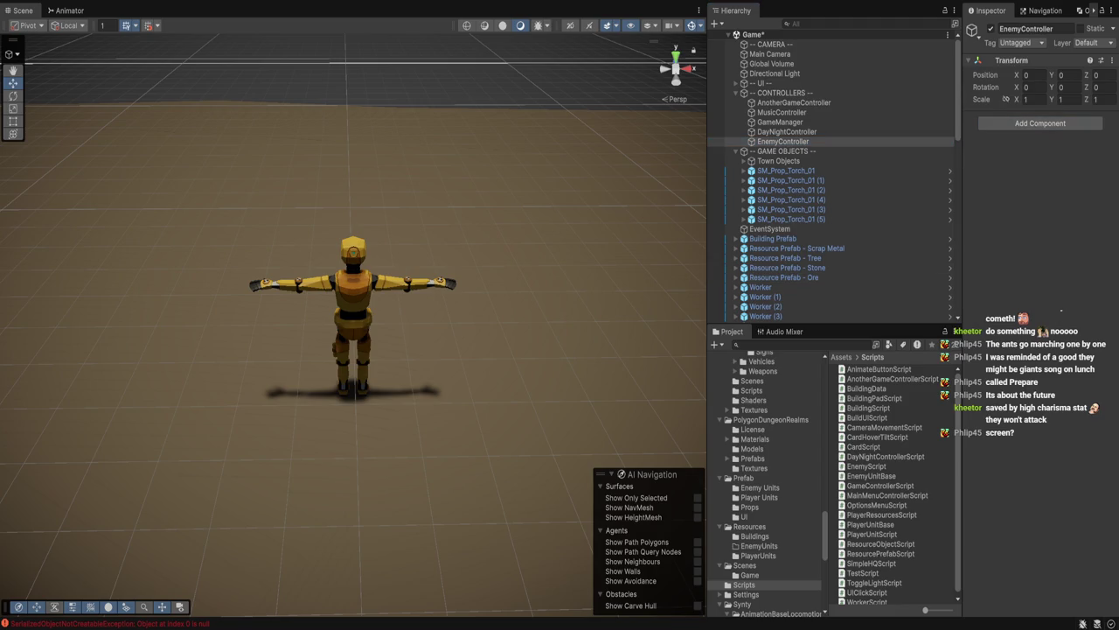
{"action": "key", "text": "alt+Tab"}
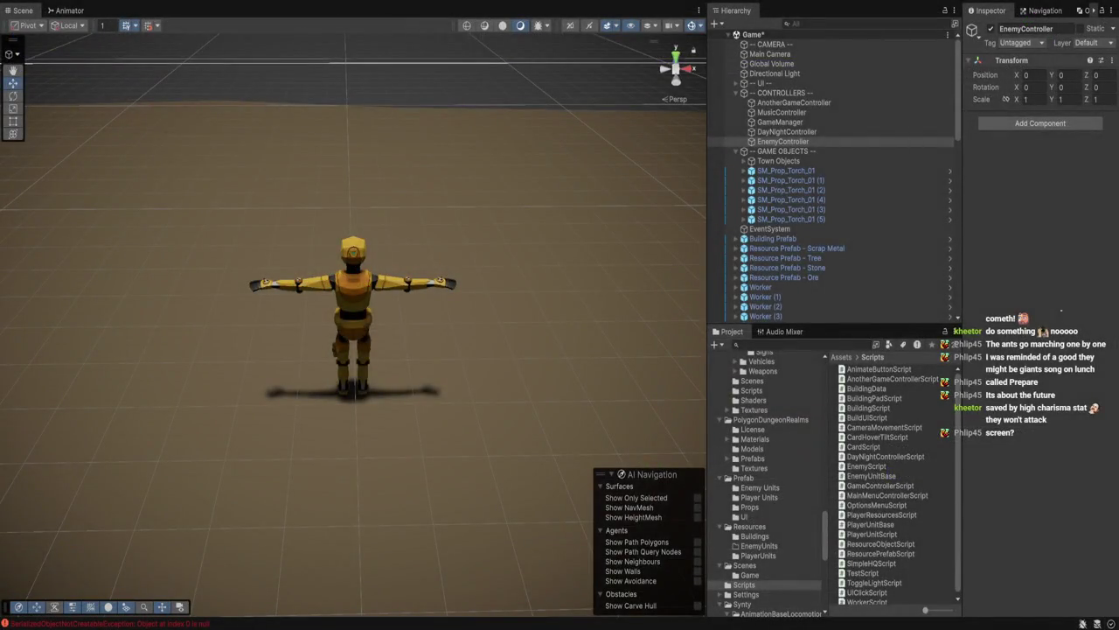
Select EnemyController and open EnemyManagerScript from the Scripts folder in Visual Studio
{"action": "left_click", "coordinate": [744, 585]}
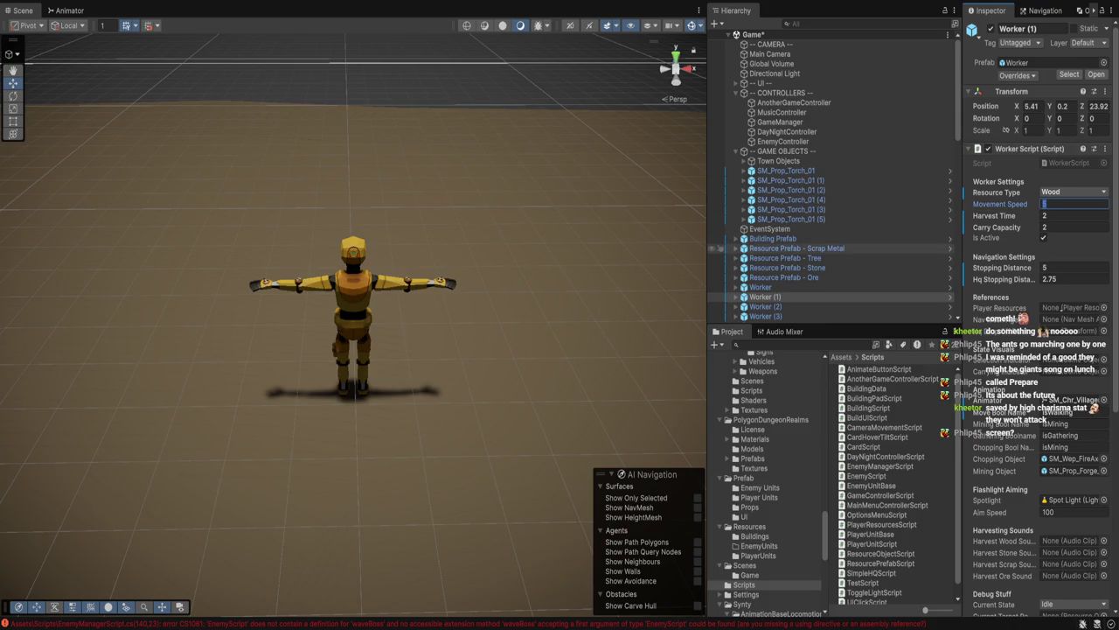
{"action": "type", "text": "5"}
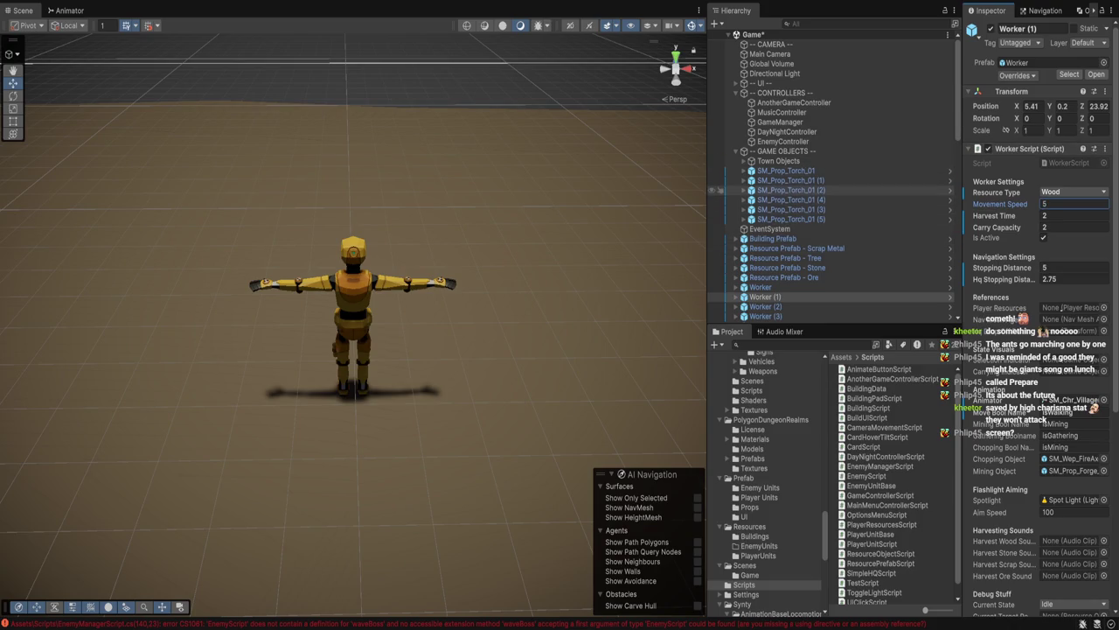
{"action": "left_click", "coordinate": [783, 141]}
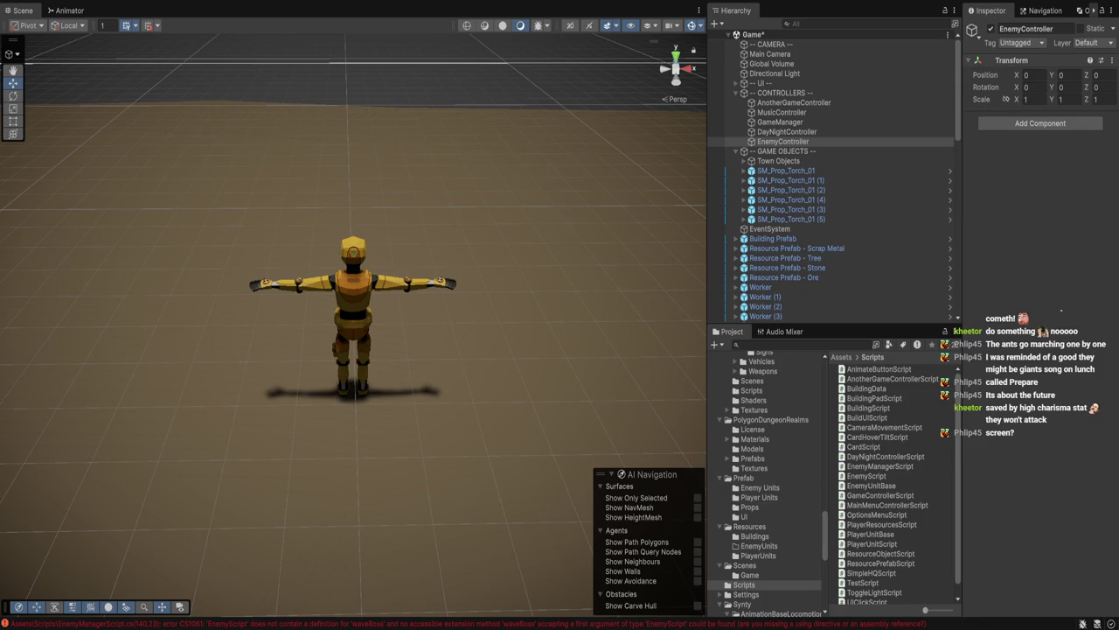
{"action": "double_click", "coordinate": [884, 466]}
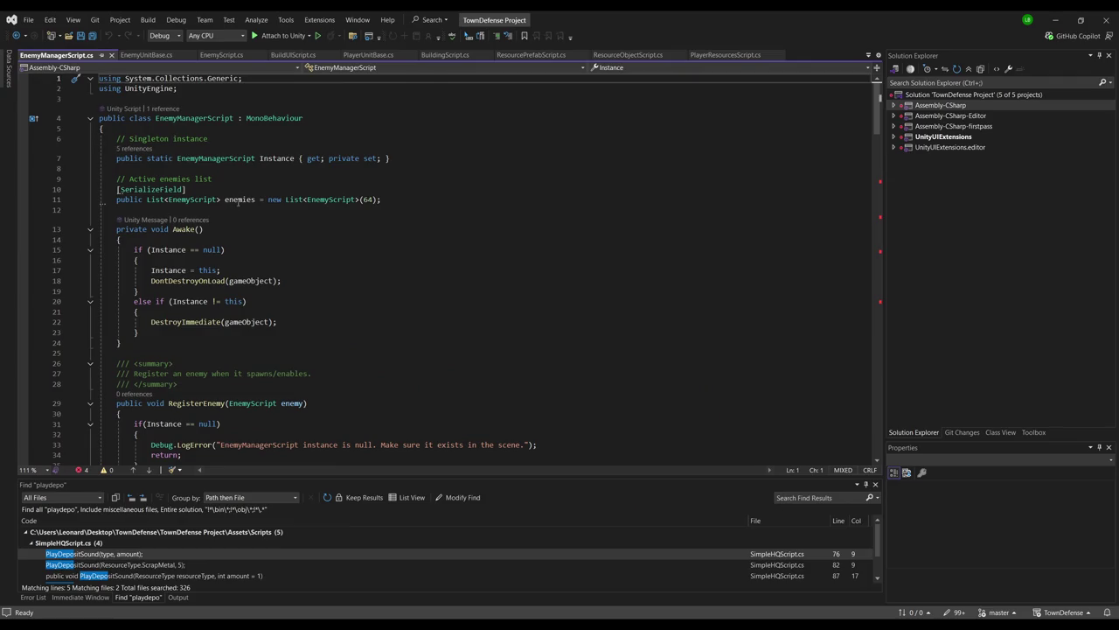
Change the enemies list's initial capacity from 64 to 200
{"action": "left_click", "coordinate": [271, 211]}
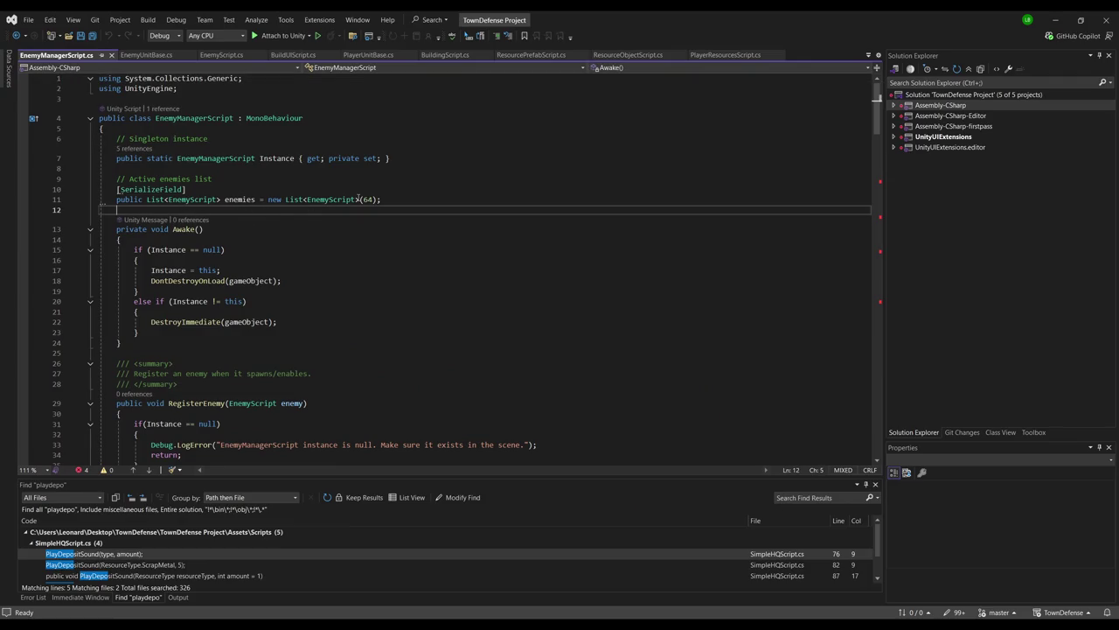
{"action": "left_click_drag", "start_coordinate": [361, 200], "coordinate": [376, 199]}
{"action": "type", "text": "200)"}
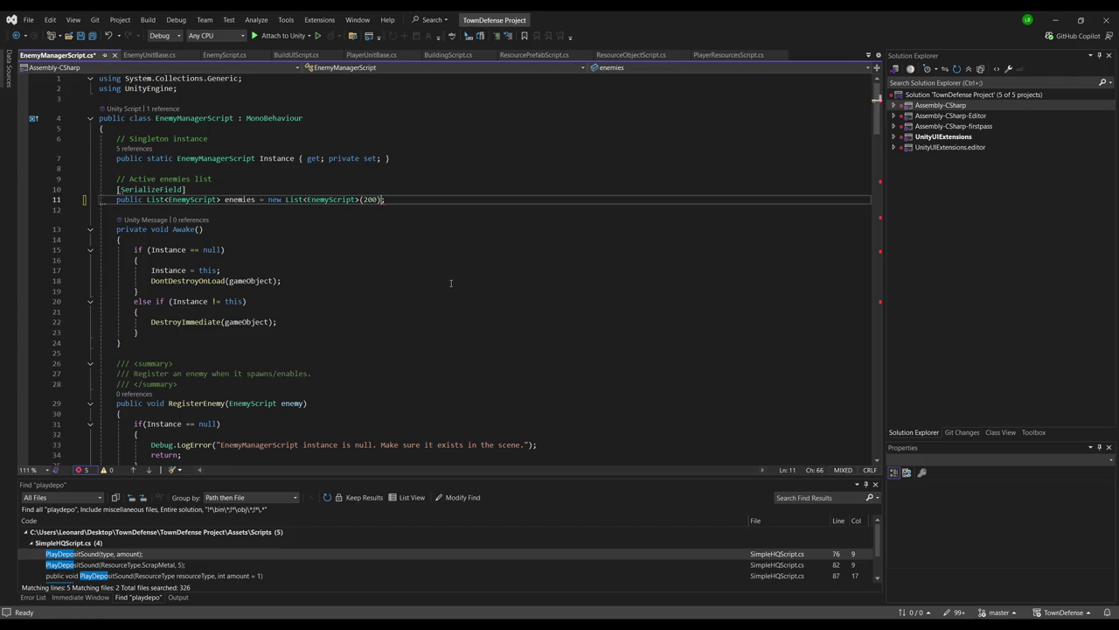
Review the isDead check in GetClosestEnemy, then switch to EnemyScript.cs
{"action": "scroll", "coordinate": [282, 298], "scroll_direction": "down", "scroll_amount": 4}
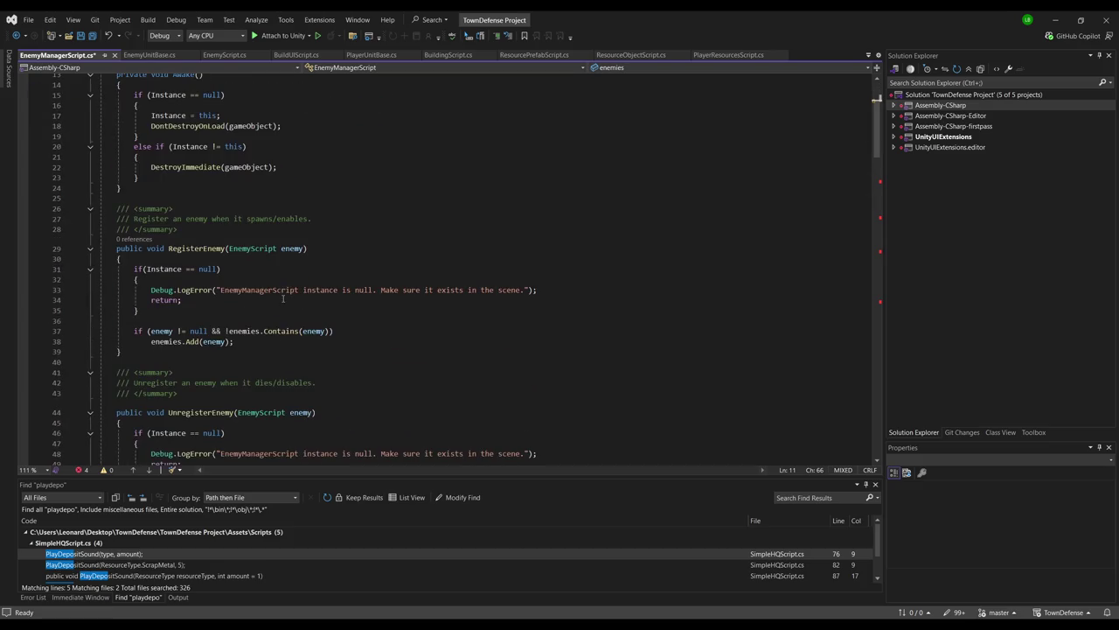
{"action": "scroll", "coordinate": [265, 266], "scroll_direction": "down", "scroll_amount": 1}
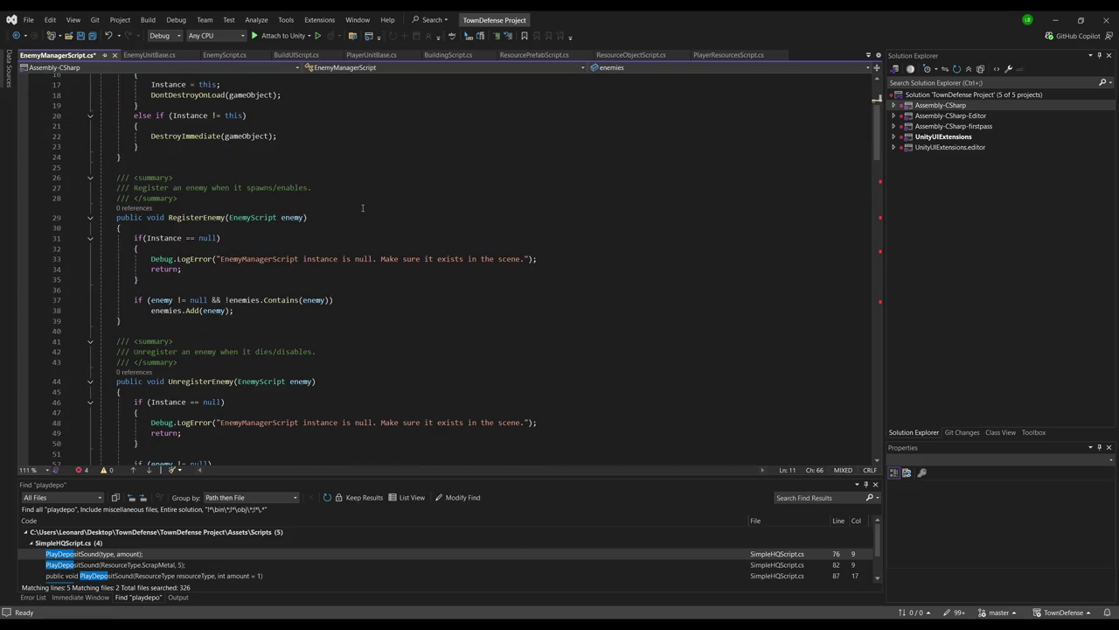
{"action": "scroll", "coordinate": [369, 216], "scroll_direction": "down", "scroll_amount": 5}
{"action": "scroll", "coordinate": [366, 216], "scroll_direction": "down", "scroll_amount": 6}
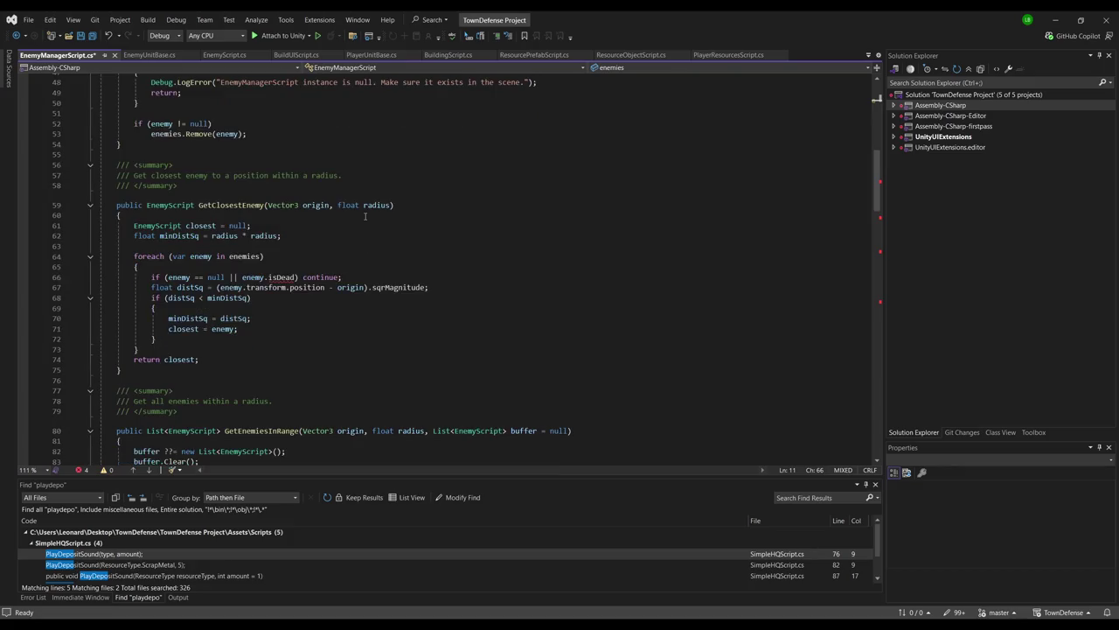
{"action": "left_click", "coordinate": [280, 278]}
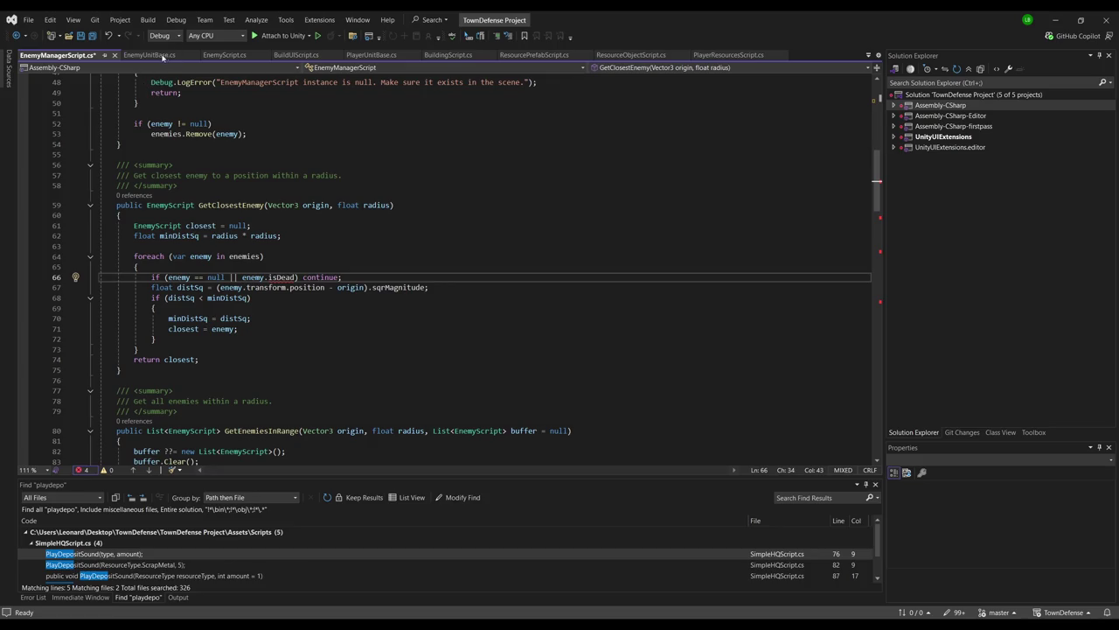
{"action": "left_click", "coordinate": [225, 56]}
Add a [SerializeField] private bool isDead = false field to EnemyScript
{"action": "key", "text": "ctrl+Return"}
{"action": "type", "text": "["}
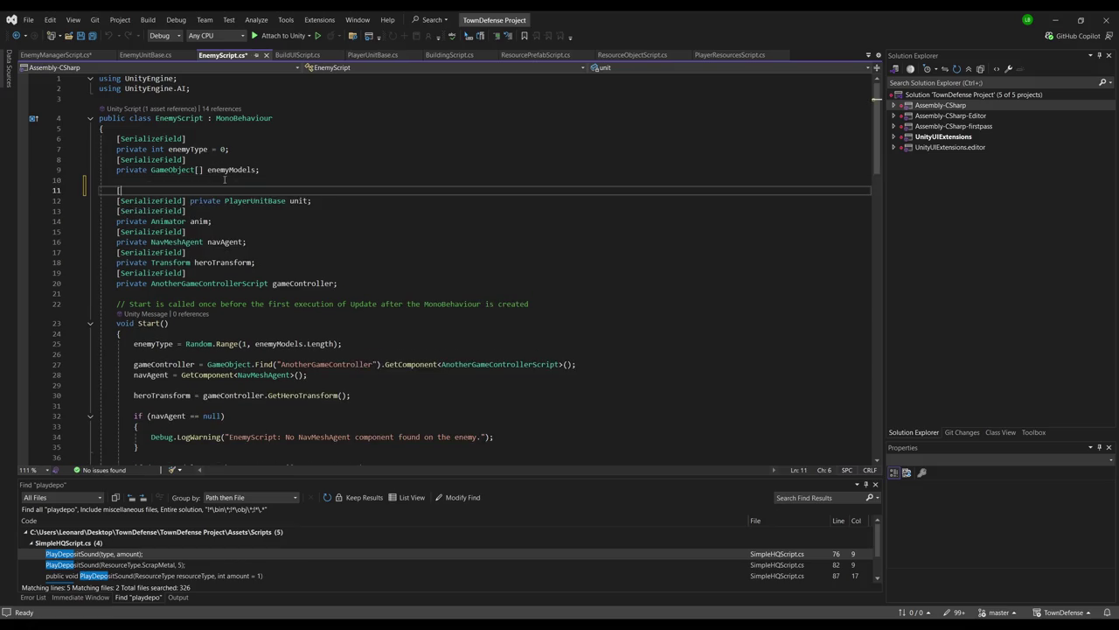
{"action": "type", "text": "SerializeField]"}
{"action": "key", "text": "Return"}
{"action": "type", "text": "private bool isDead = fal"}
{"action": "key", "text": "Tab"}
{"action": "key", "text": "Return"}
Add an if(isDead) block at the top of Update that calls navAgent.ResetPath()
{"action": "left_click", "coordinate": [277, 204]}
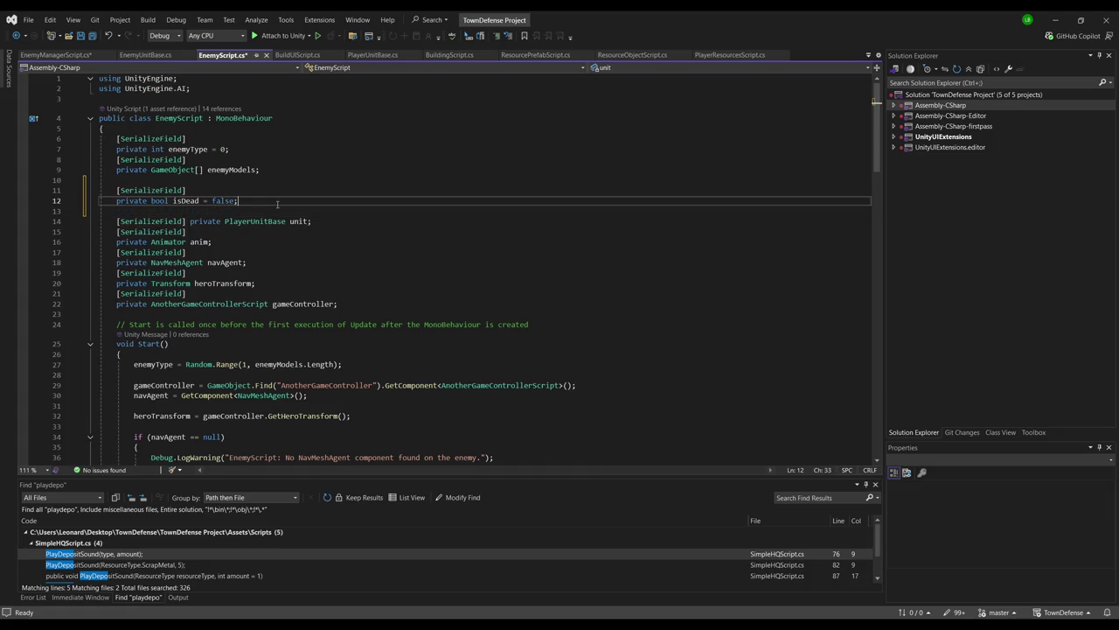
{"action": "scroll", "coordinate": [278, 204], "scroll_direction": "down", "scroll_amount": 18}
{"action": "left_click", "coordinate": [220, 158]}
{"action": "key", "text": "Return"}
{"action": "type", "text": "if(isDead)"}
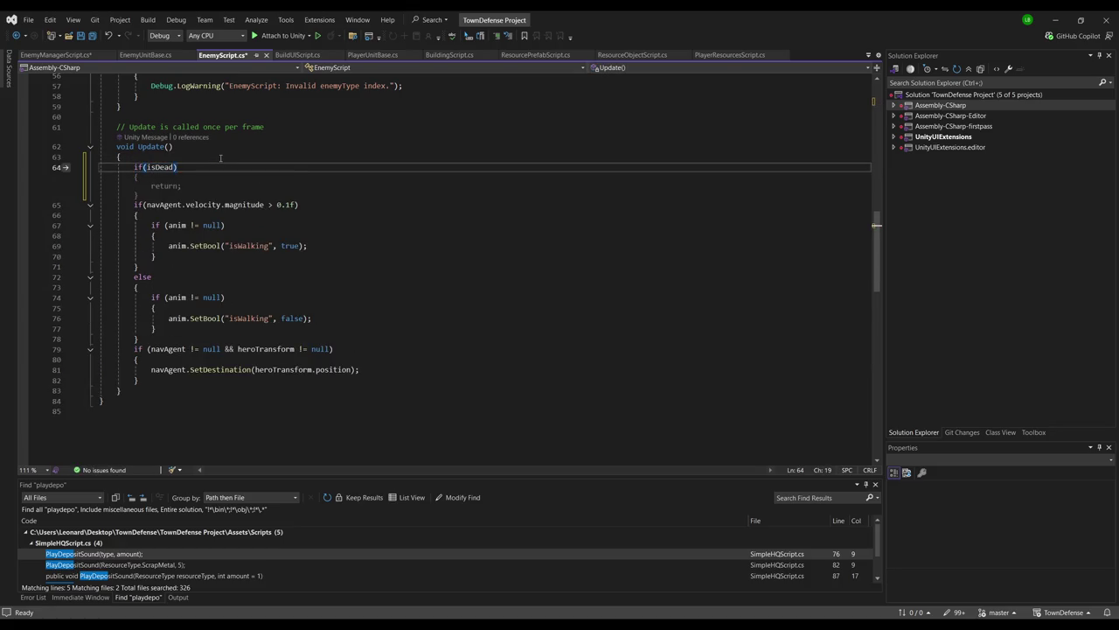
{"action": "key", "text": "Tab"}
{"action": "key", "text": "Return"}
{"action": "key", "text": "Up"}
{"action": "key", "text": "Up"}
{"action": "key", "text": "Up"}
{"action": "key", "text": "Return"}
{"action": "type", "text": "navAgent"}
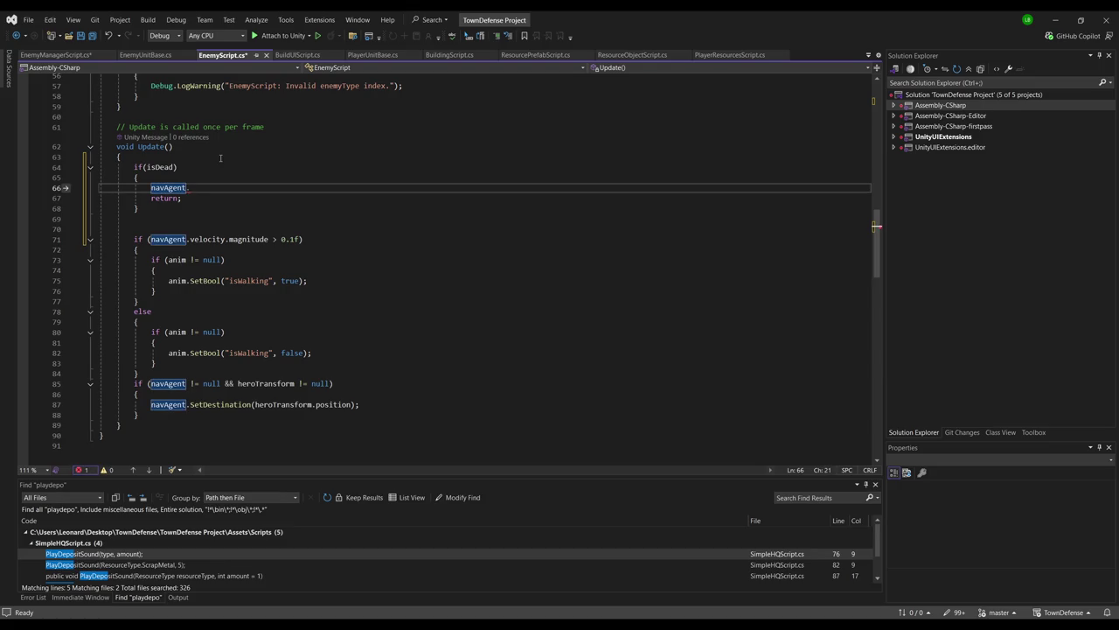
{"action": "type", "text": ".C"}
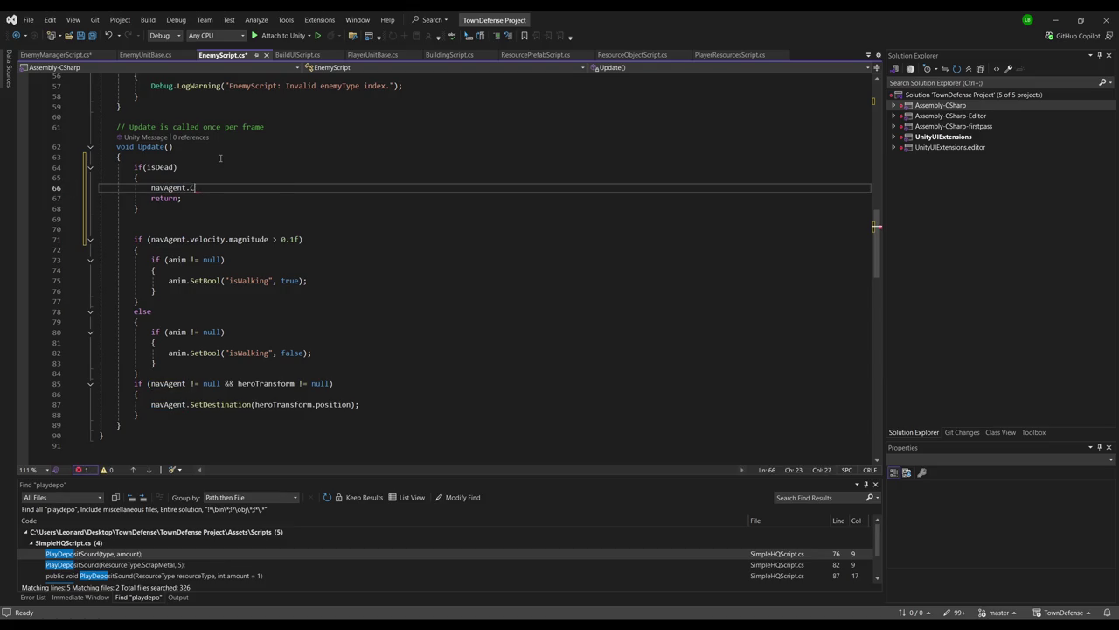
{"action": "key", "text": "BackSpace"}
{"action": "type", "text": "ResetPath();"}
{"action": "key", "text": "Return"}
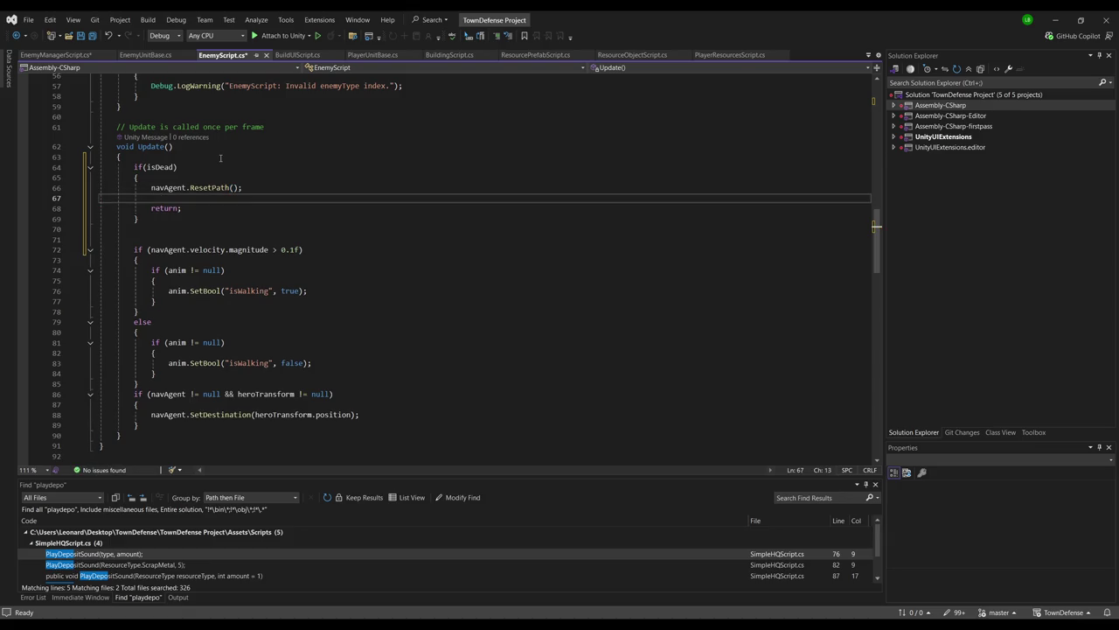
In the isDead block, set isWalking false and isDead true on the animator, then save
{"action": "type", "text": "anim.SetBool"}
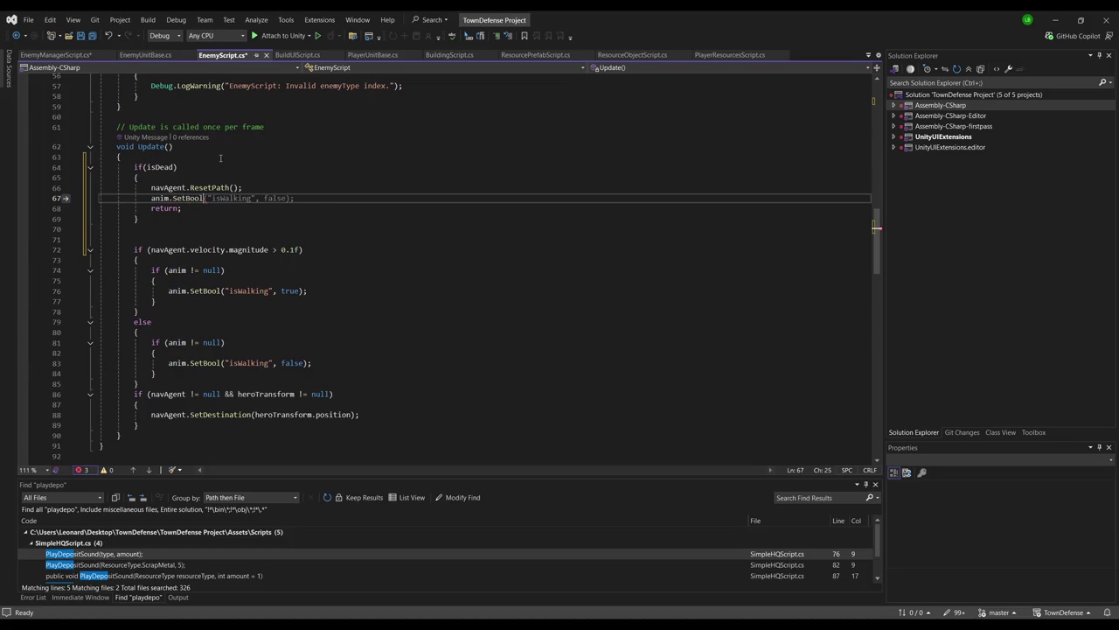
{"action": "key", "text": "Tab"}
{"action": "key", "text": "Return"}
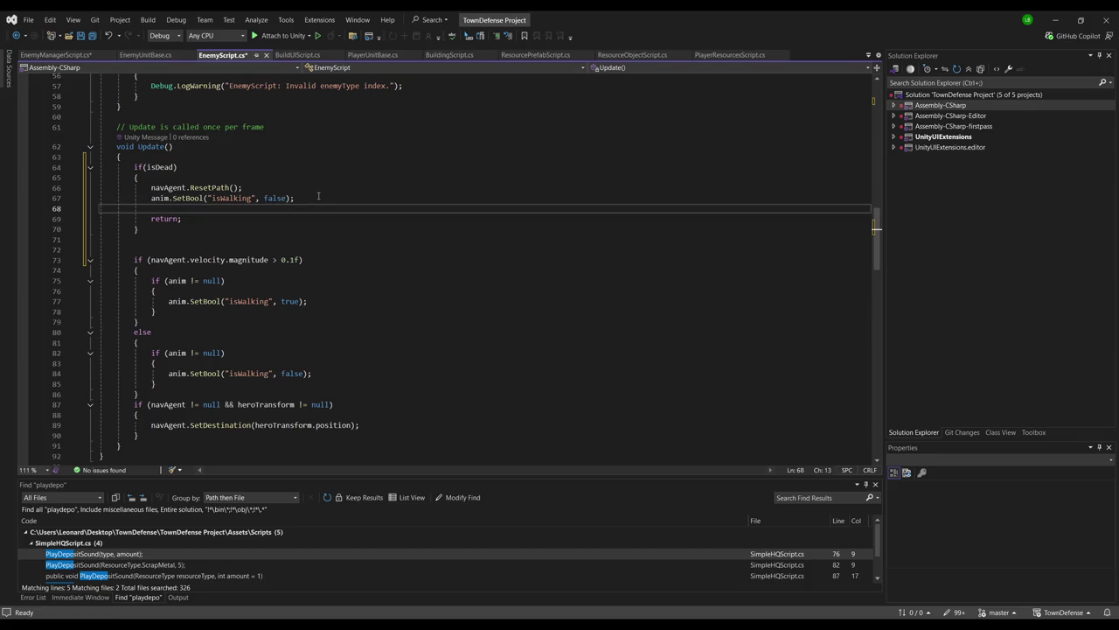
{"action": "key", "text": "Tab"}
{"action": "double_click", "coordinate": [231, 209]}
{"action": "type", "text": "is"}
{"action": "double_click", "coordinate": [262, 208]}
{"action": "type", "text": "true"}
{"action": "left_click", "coordinate": [371, 176]}
{"action": "key", "text": "ctrl+s"}
Delete the waveBoss property name from EnemyManagerScript's wave-boss check
{"action": "key", "text": "alt+Tab"}
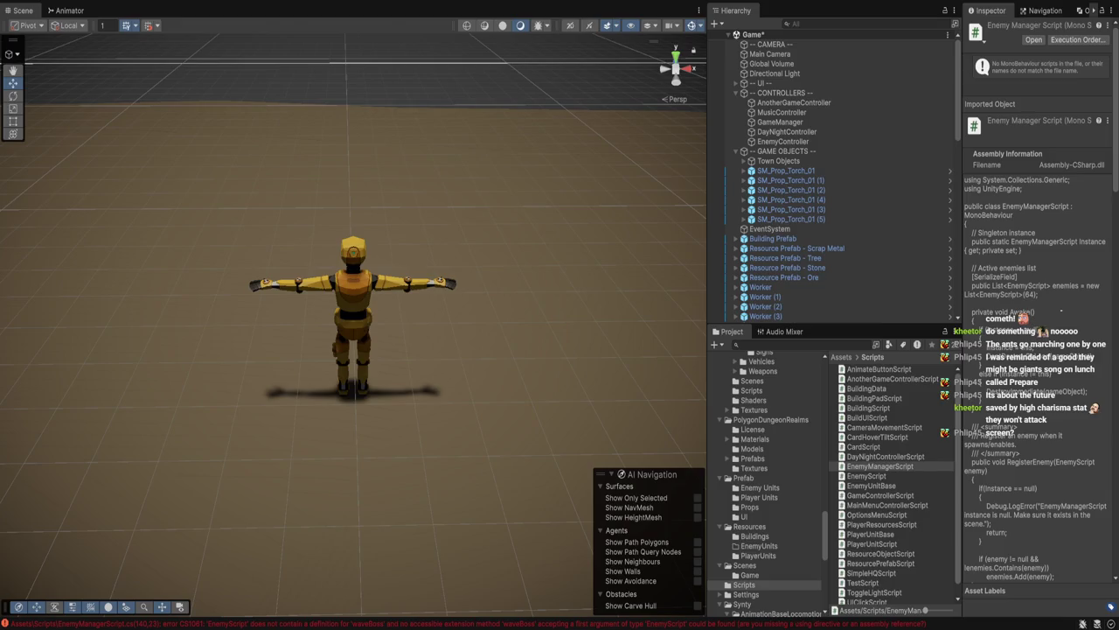
{"action": "key", "text": "alt+Tab"}
{"action": "left_click", "coordinate": [207, 270]}
{"action": "key", "text": "ctrl+BackSpace"}
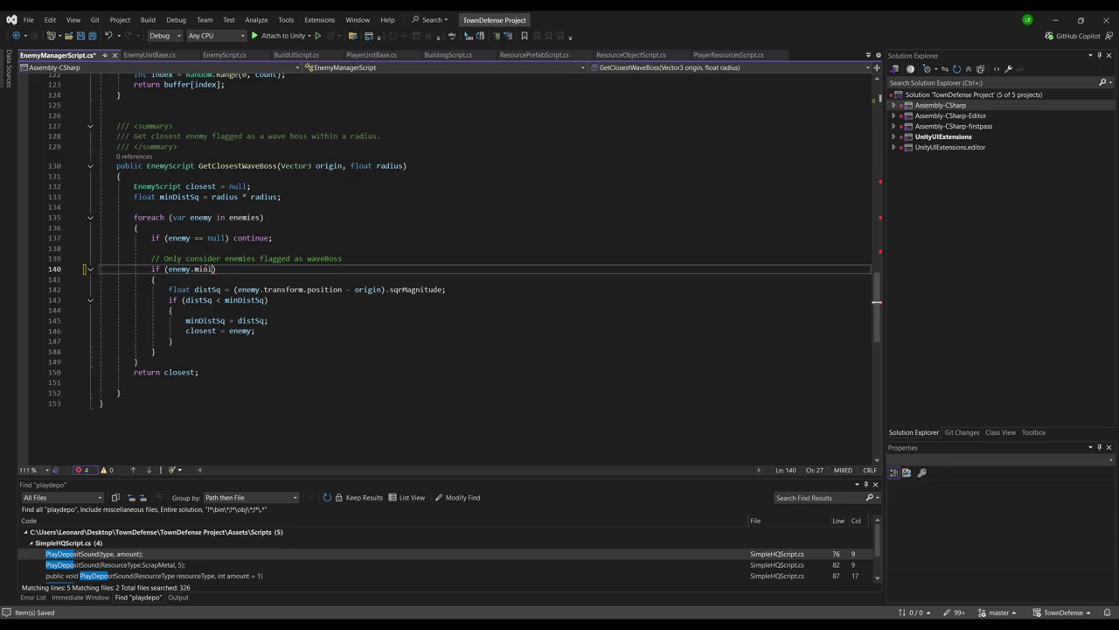
Type isMini in the wave-boss check, and change EnemyScript's unit field type to EnemyUnitBase
{"action": "type", "text": "isNini"}
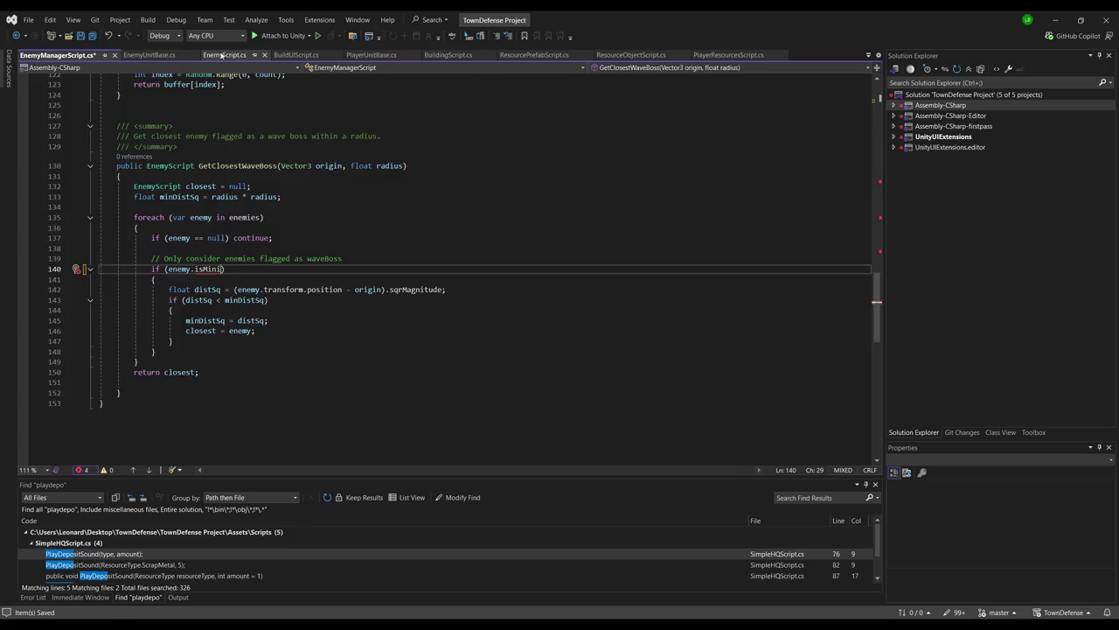
{"action": "left_click", "coordinate": [221, 55]}
{"action": "scroll", "coordinate": [280, 227], "scroll_direction": "up", "scroll_amount": 10}
{"action": "scroll", "coordinate": [280, 227], "scroll_direction": "up", "scroll_amount": 8}
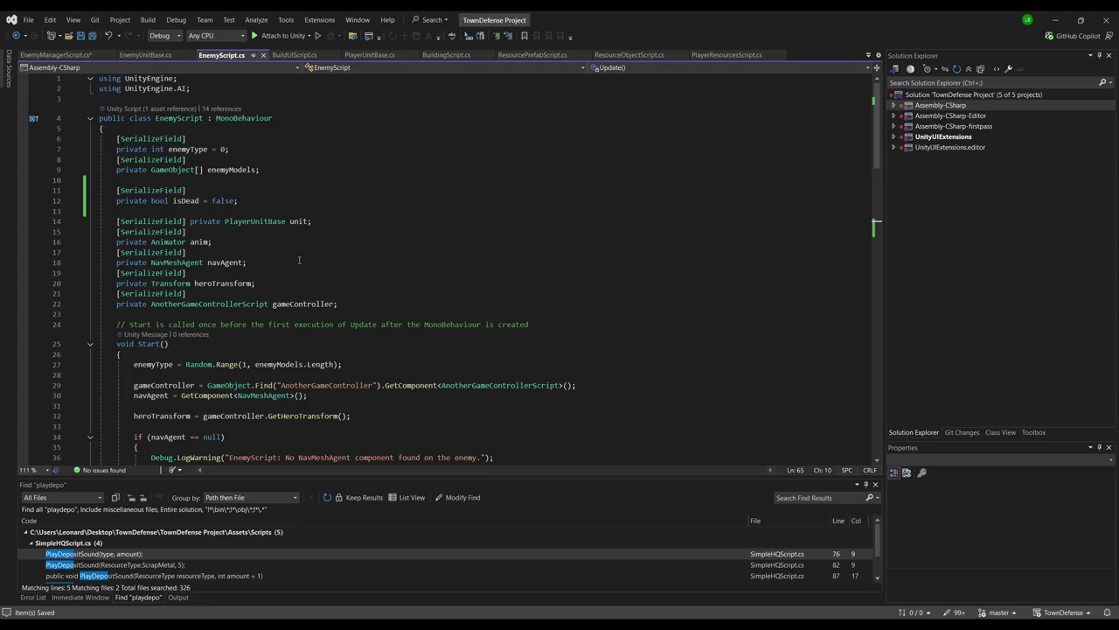
{"action": "double_click", "coordinate": [266, 223]}
{"action": "type", "text": "Enemy"}
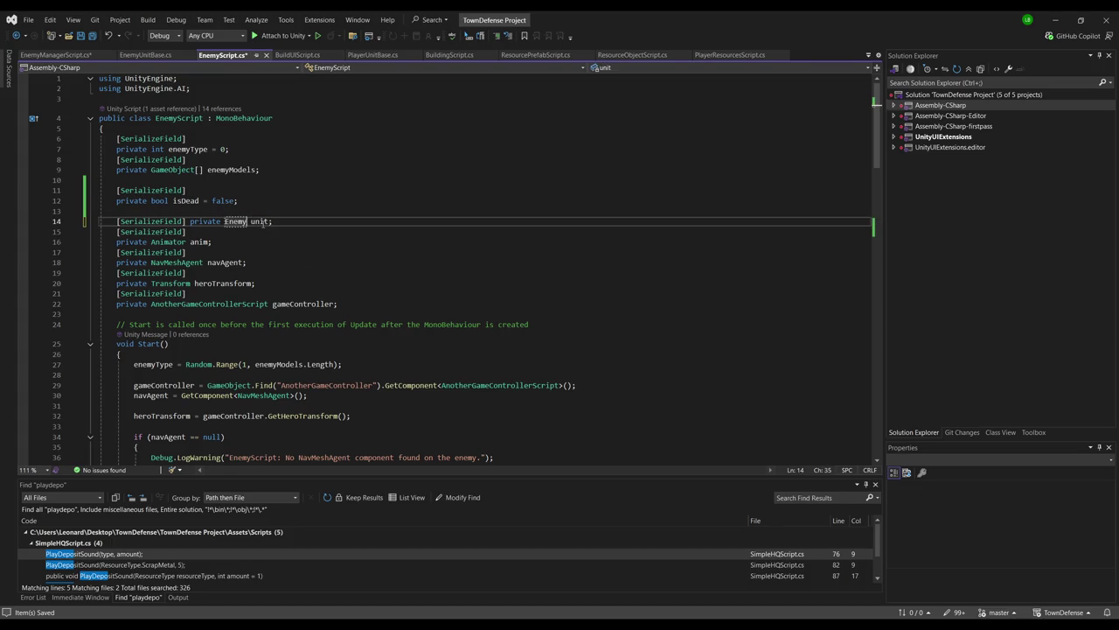
{"action": "type", "text": "UnitBase"}
{"action": "key", "text": "ctrl+s"}
Review the enemies list usages and isDead checks in EnemyManagerScript.cs
{"action": "key", "text": "ctrl+Tab"}
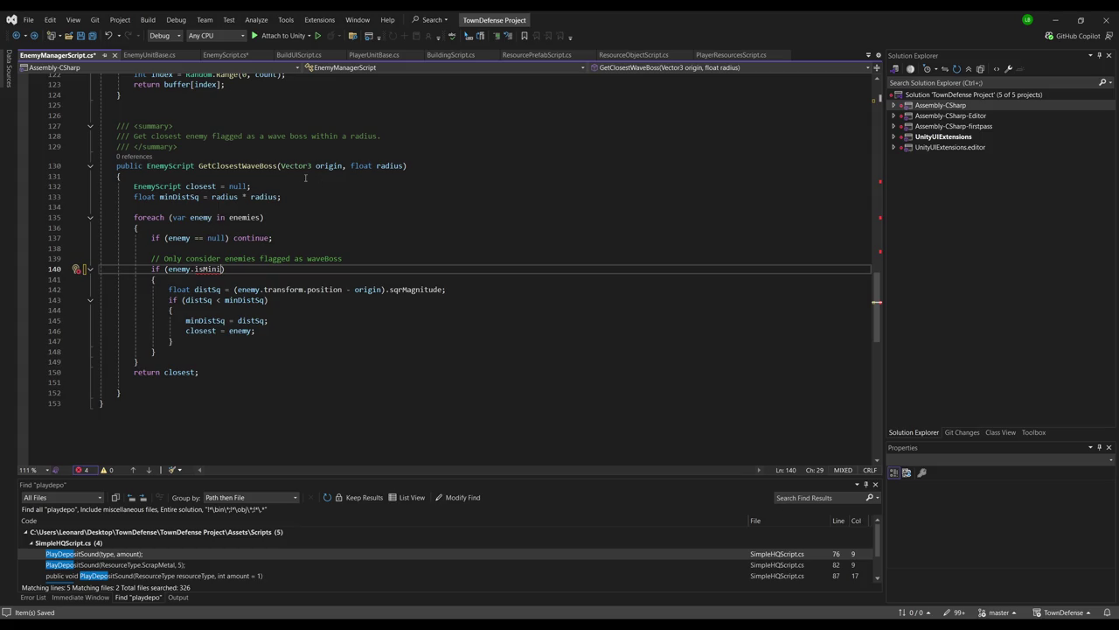
{"action": "double_click", "coordinate": [244, 217]}
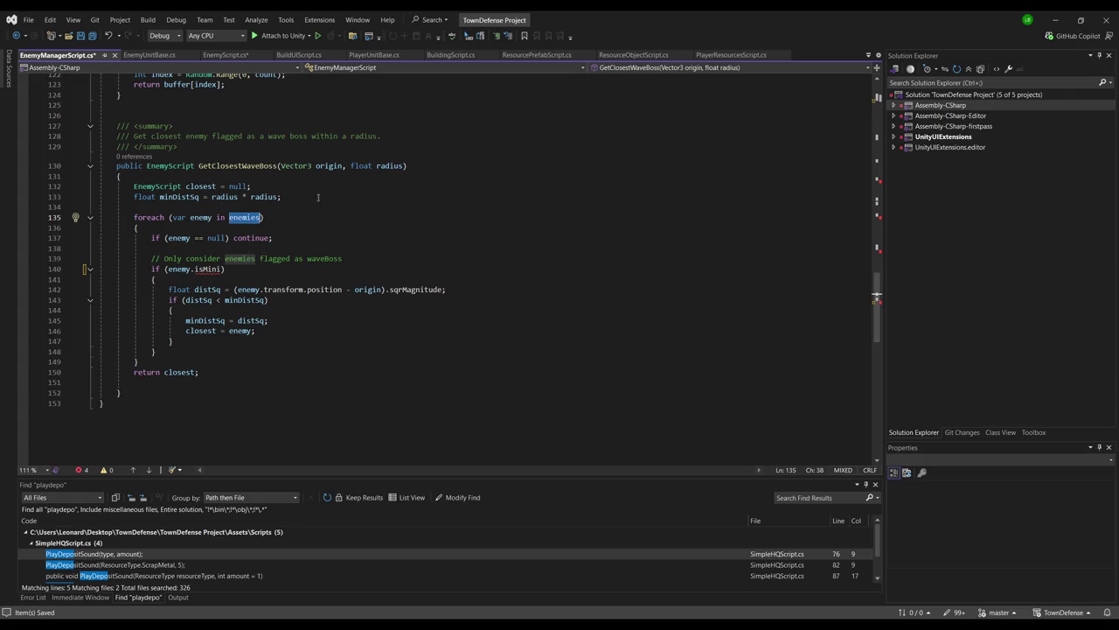
{"action": "scroll", "coordinate": [258, 229], "scroll_direction": "up", "scroll_amount": 5}
{"action": "scroll", "coordinate": [258, 229], "scroll_direction": "up", "scroll_amount": 9}
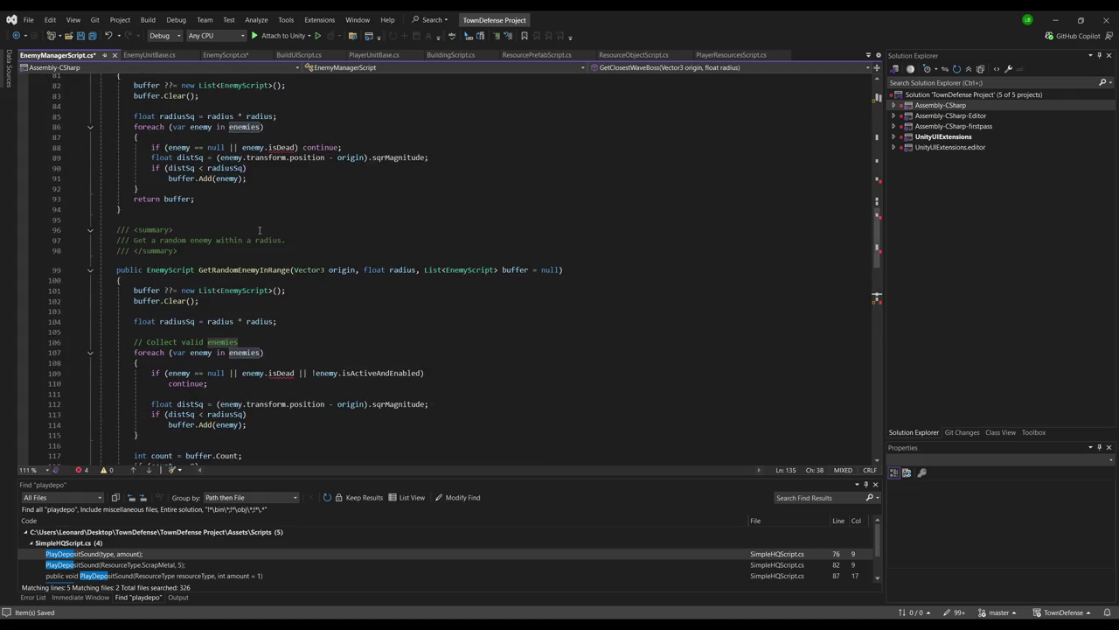
{"action": "double_click", "coordinate": [255, 373]}
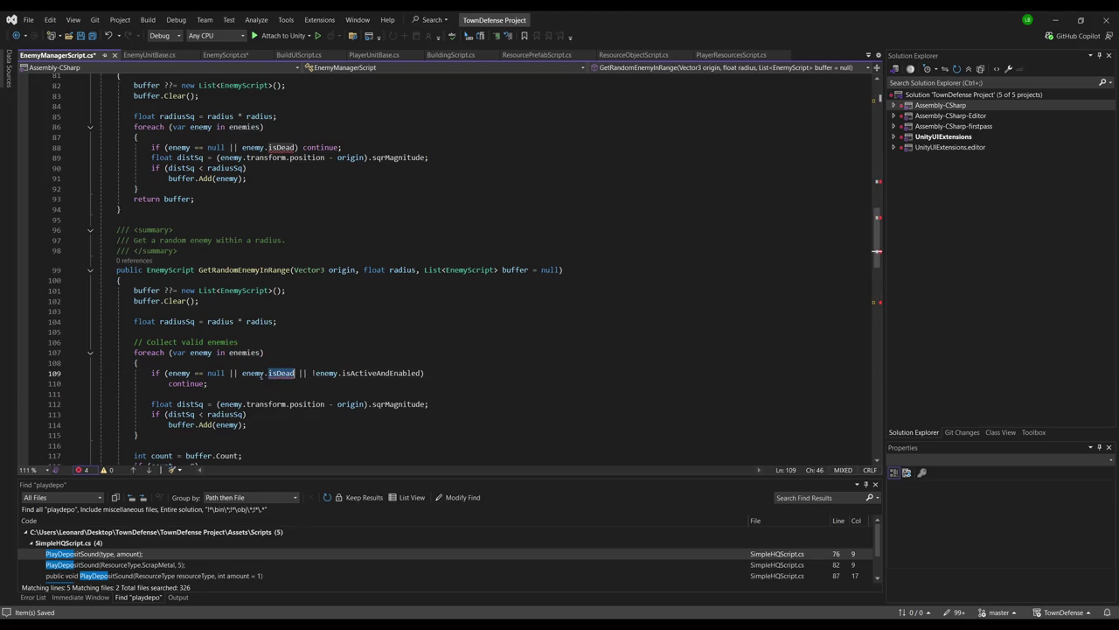
{"action": "scroll", "coordinate": [266, 317], "scroll_direction": "up", "scroll_amount": 20}
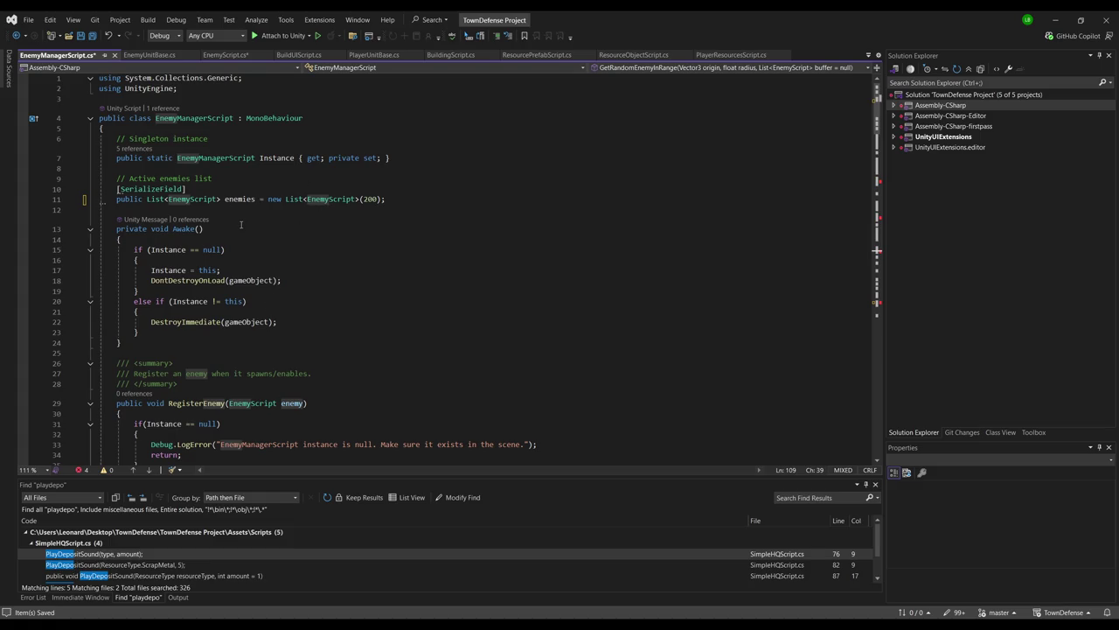
{"action": "left_click", "coordinate": [202, 200]}
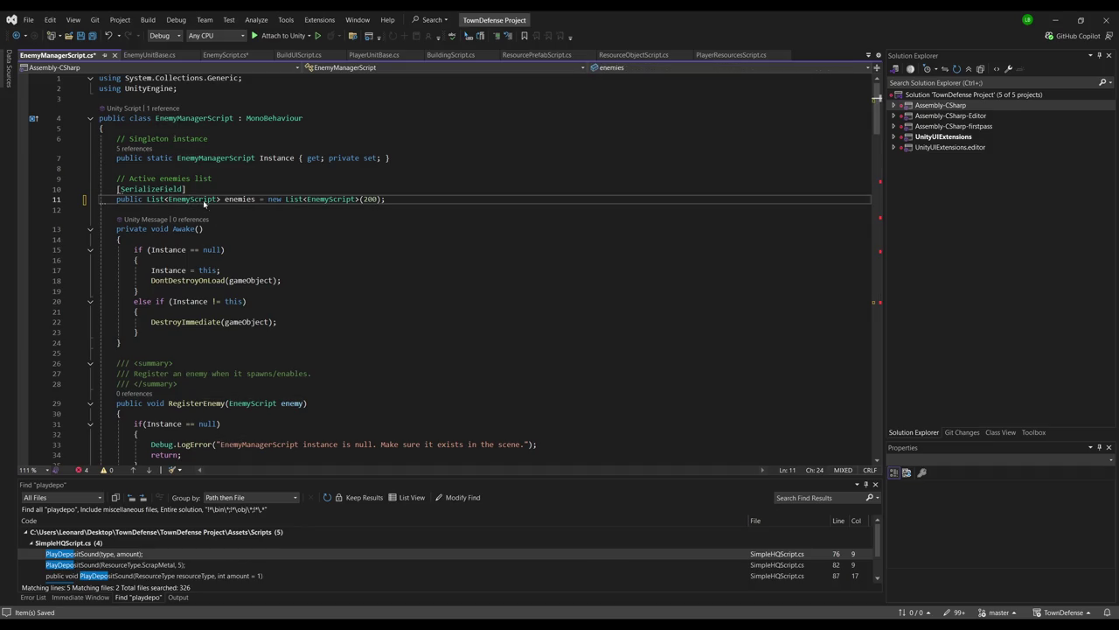
Inspect the EnemyScript definition, then return to GetClosestEnemy's isDead check
{"action": "key", "text": "F12"}
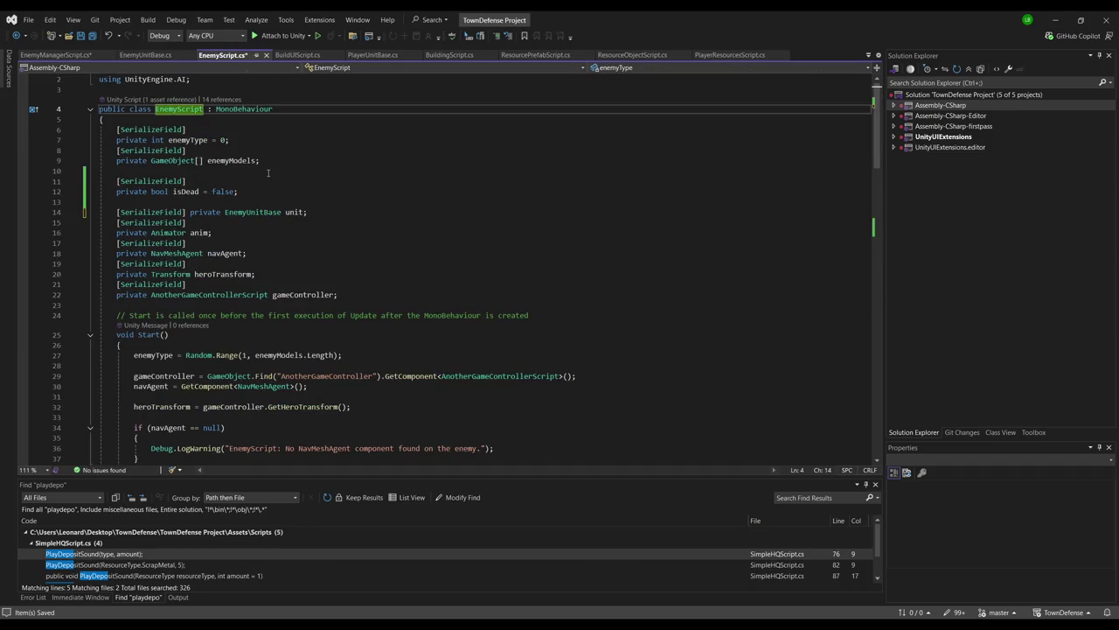
{"action": "key", "text": "ctrl+minus"}
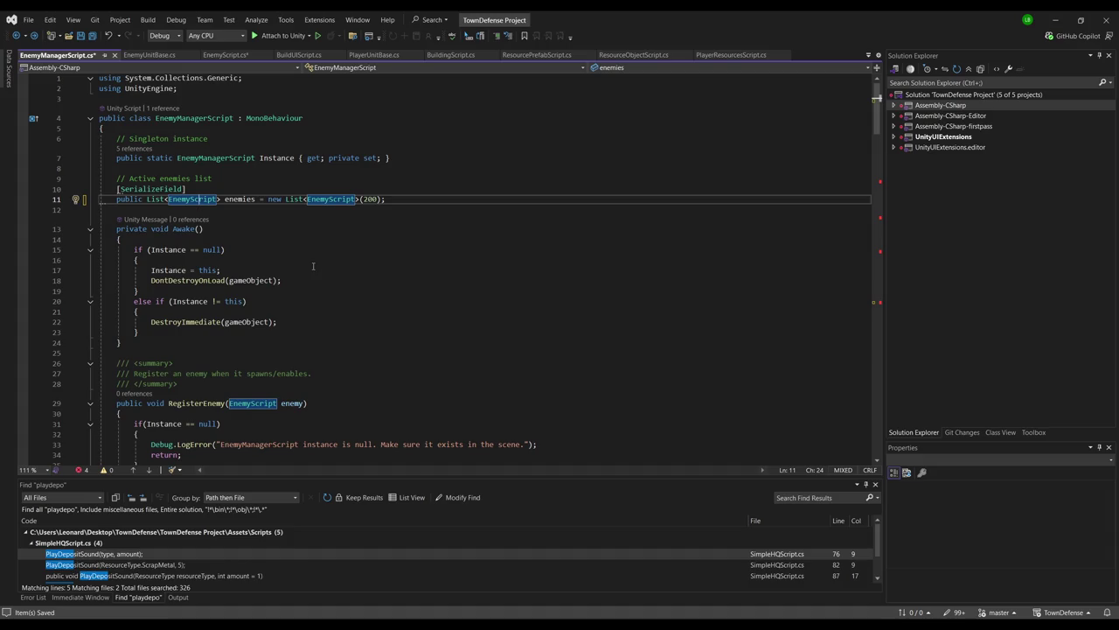
{"action": "scroll", "coordinate": [316, 256], "scroll_direction": "down", "scroll_amount": 7}
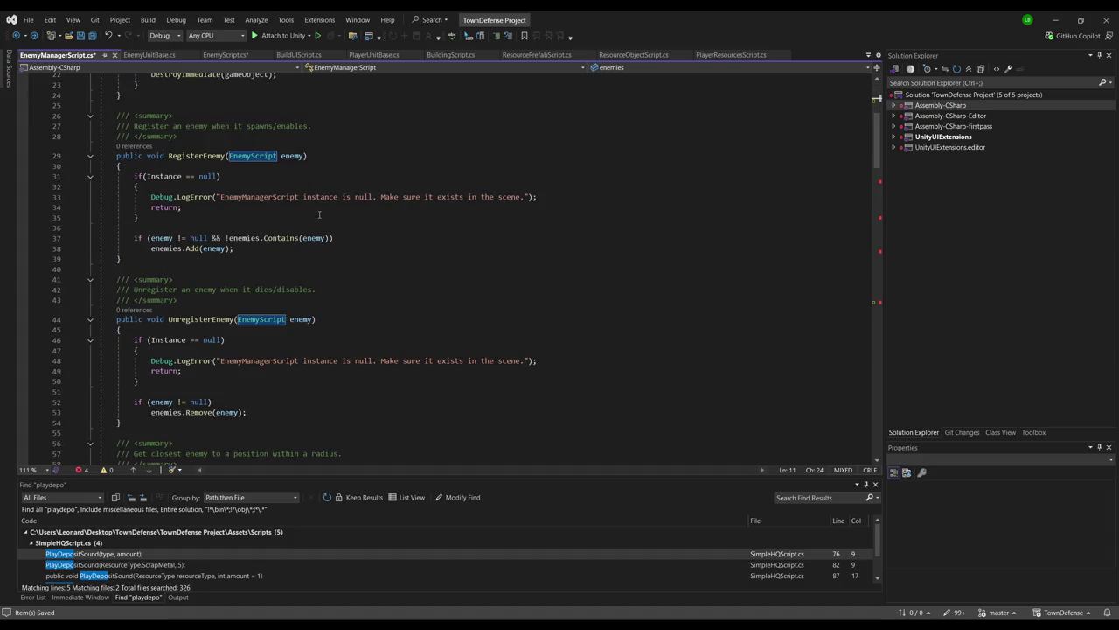
{"action": "scroll", "coordinate": [319, 214], "scroll_direction": "down", "scroll_amount": 8}
{"action": "left_click", "coordinate": [268, 308]}
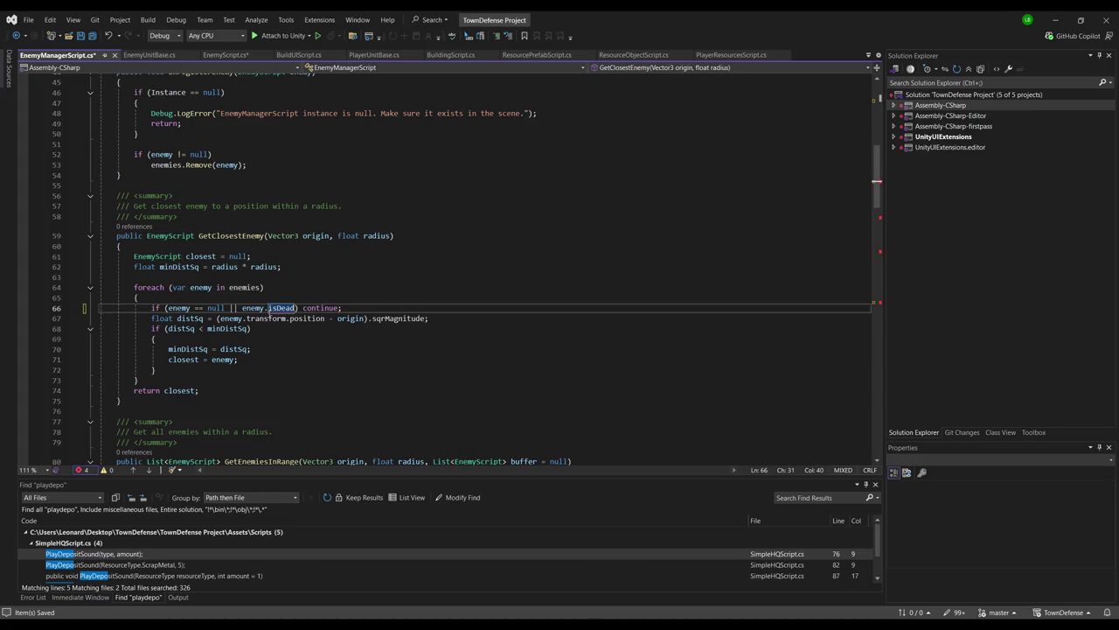
{"action": "type", "text": "un"}
{"action": "key", "text": "BackSpace"}
{"action": "key", "text": "BackSpace"}
Check EnemyUnitBase's fields and try making EnemyScript's unit field public, then undo it
{"action": "left_click", "coordinate": [149, 54]}
{"action": "left_click", "coordinate": [223, 56]}
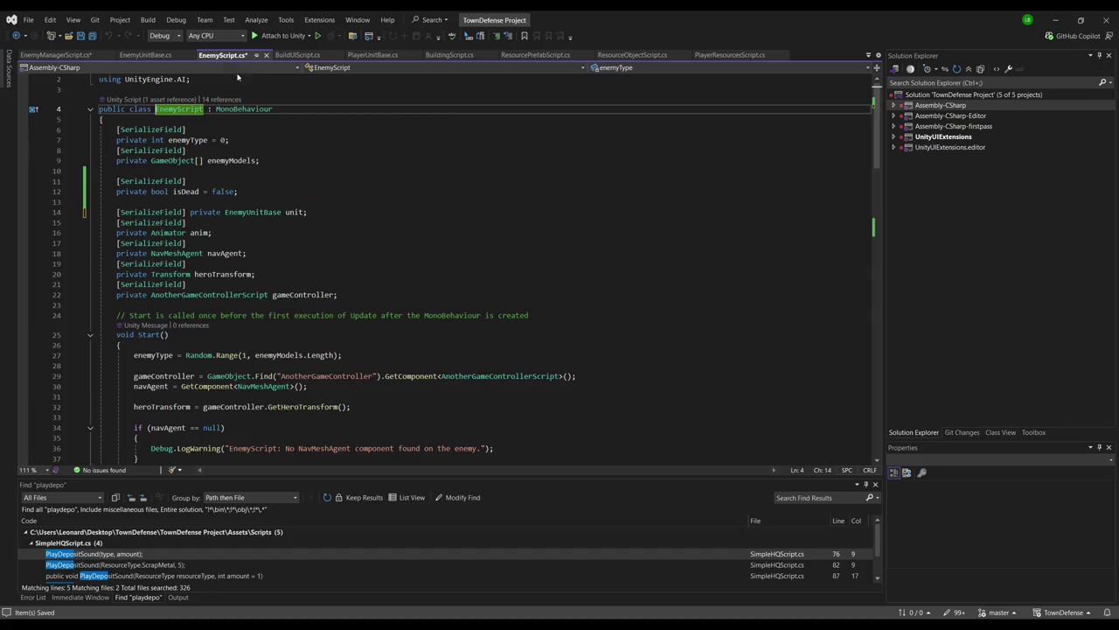
{"action": "double_click", "coordinate": [204, 211]}
{"action": "type", "text": "public"}
{"action": "left_click", "coordinate": [357, 201]}
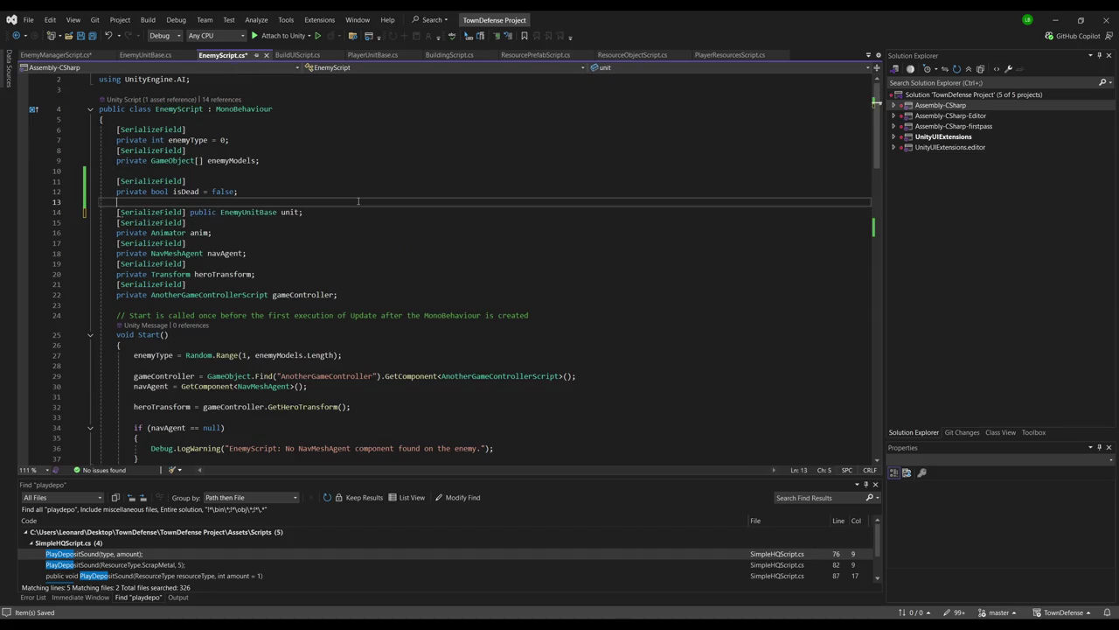
{"action": "key", "text": "ctrl+z"}
Add a public GetEnemyUnitBase() method returning the unit field to EnemyScript and save
{"action": "scroll", "coordinate": [222, 389], "scroll_direction": "down", "scroll_amount": 16}
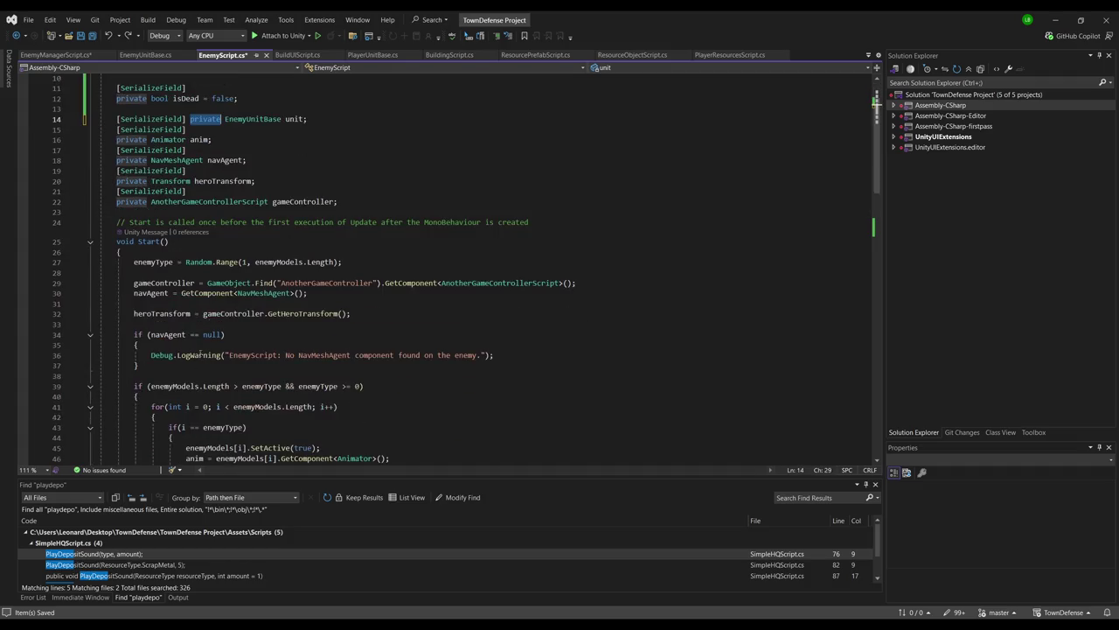
{"action": "scroll", "coordinate": [221, 388], "scroll_direction": "up", "scroll_amount": 3}
{"action": "left_click", "coordinate": [224, 259]}
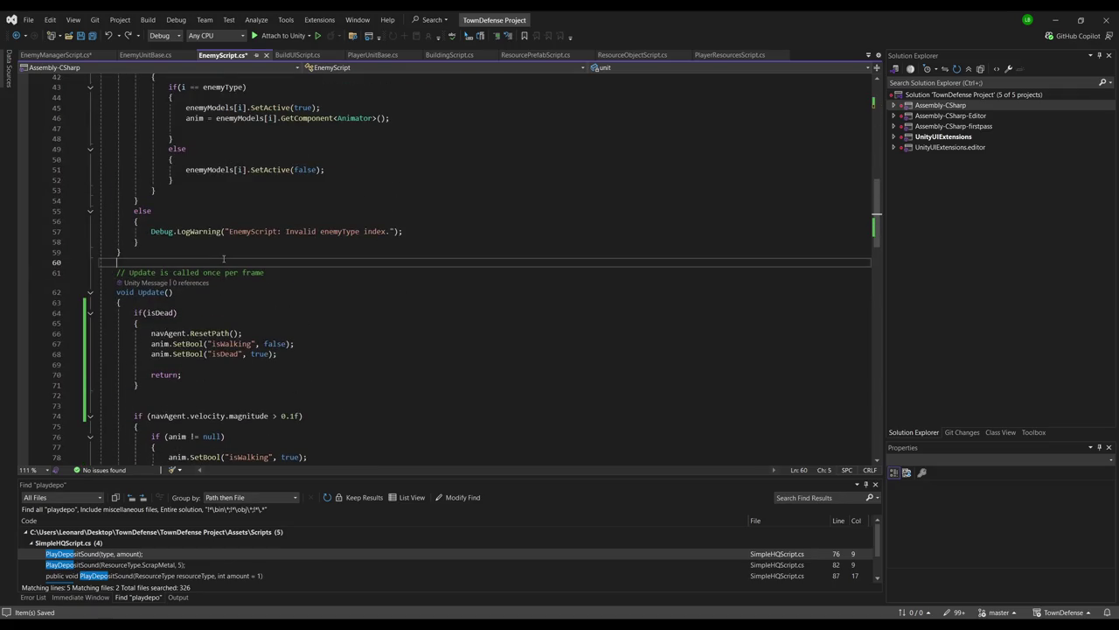
{"action": "type", "text": "public EnemyUnitBase"}
{"action": "key", "text": "Tab"}
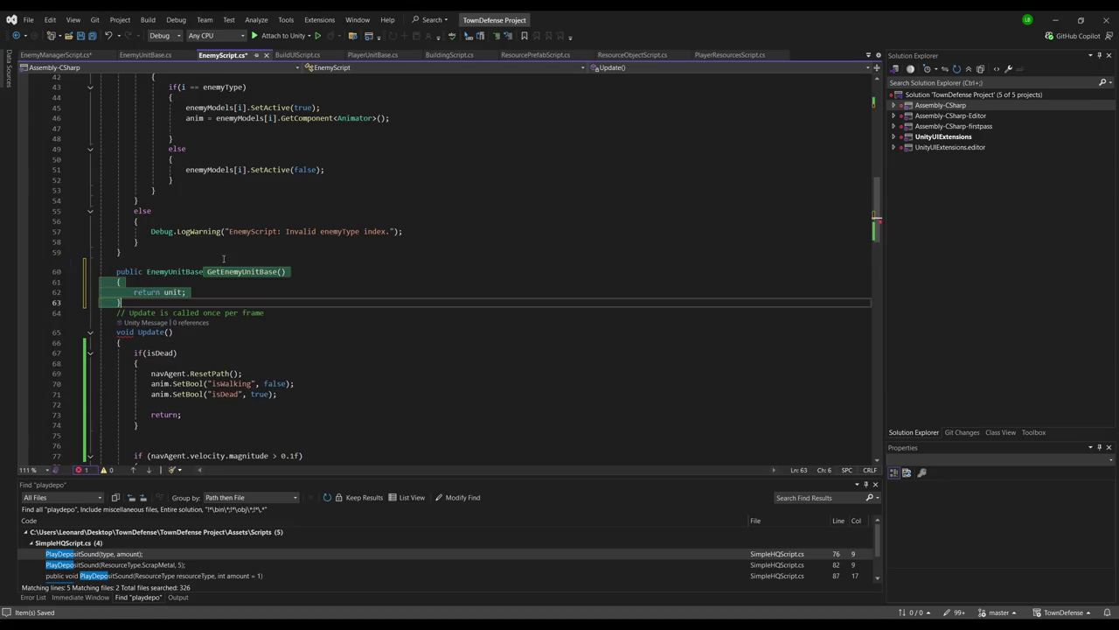
{"action": "key", "text": "ctrl+s"}
Insert a GetEnemyUnitBase(). call into EnemyManagerScript's isDead check on line 66
{"action": "key", "text": "ctrl+Tab"}
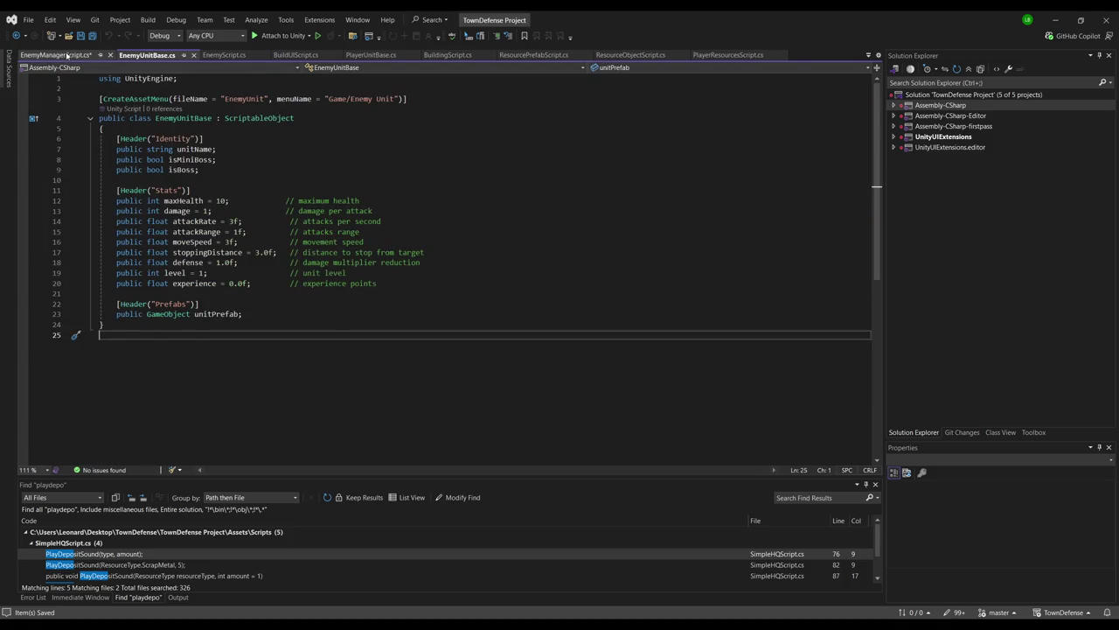
{"action": "key", "text": "ctrl+Tab"}
{"action": "type", "text": "Get"}
{"action": "type", "text": "EnemyUnitBase()"}
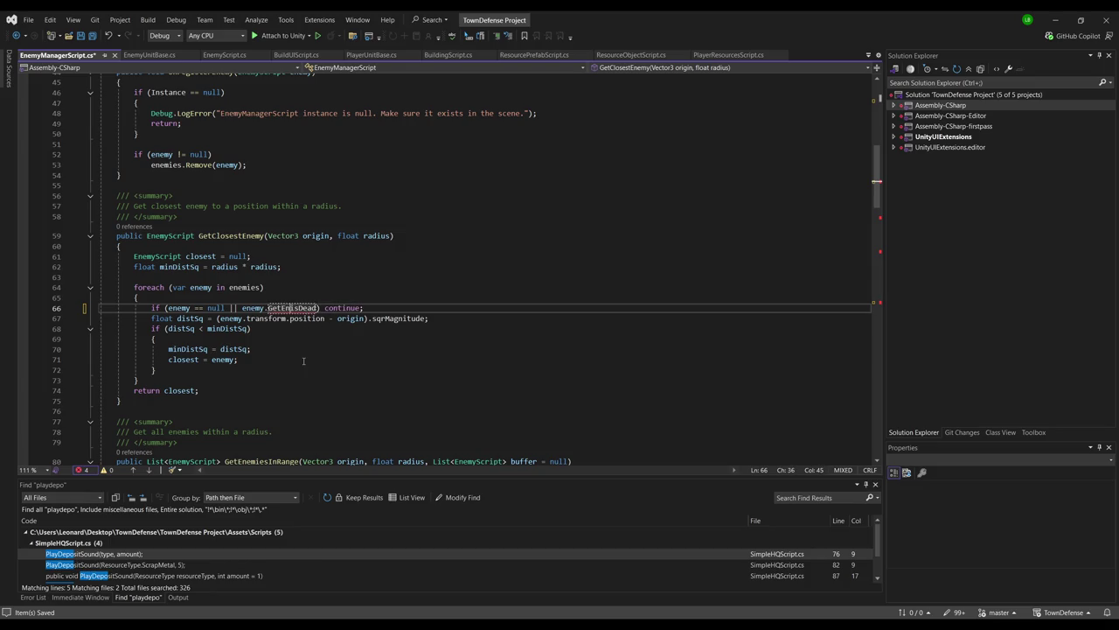
{"action": "type", "text": "."}
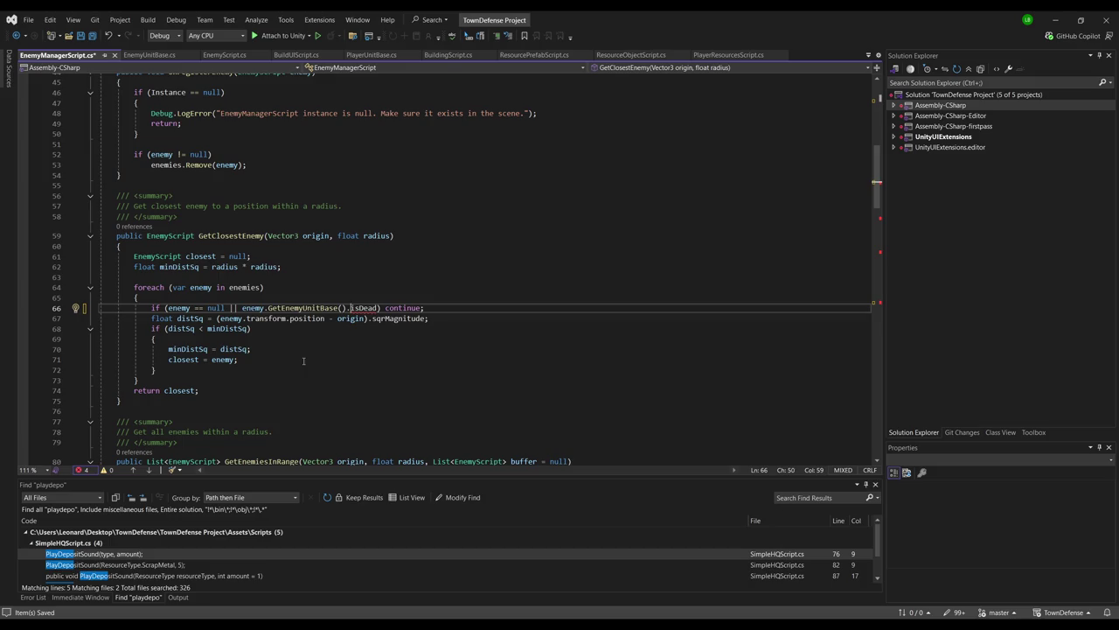
Revert line 66 to check enemy.isDead directly, removing the GetEnemyUnitBase() call
{"action": "left_click", "coordinate": [364, 313]}
{"action": "left_click", "coordinate": [150, 56]}
{"action": "left_click", "coordinate": [70, 56]}
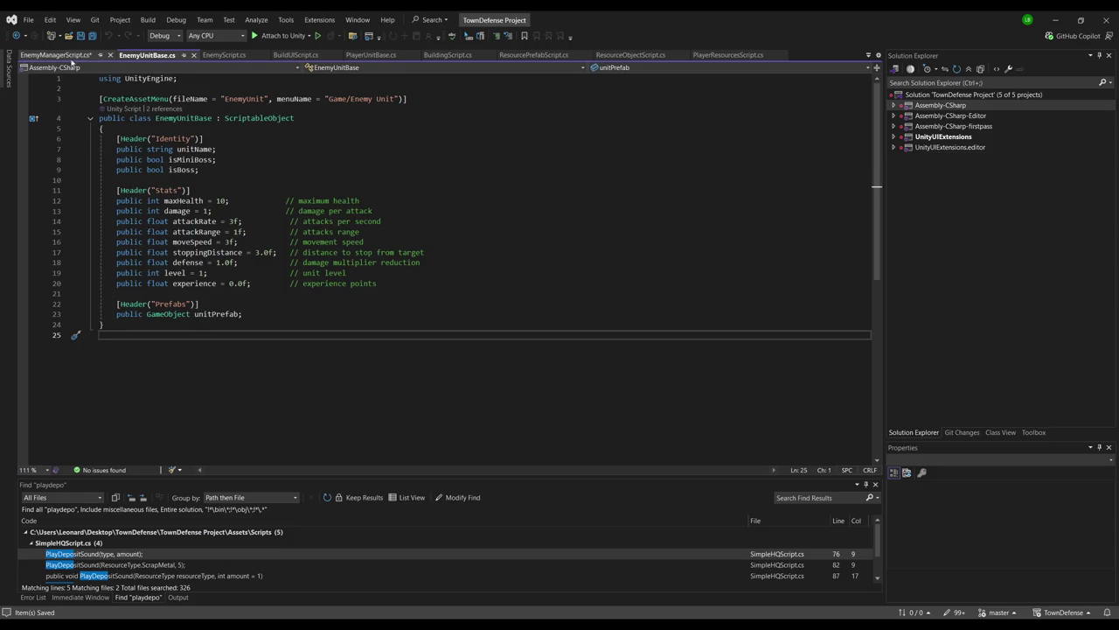
{"action": "key", "text": "Left"}
{"action": "key", "text": "Left"}
{"action": "key", "text": "Left"}
{"action": "key", "text": "ctrl+shift+Left"}
{"action": "key", "text": "ctrl+shift+Left"}
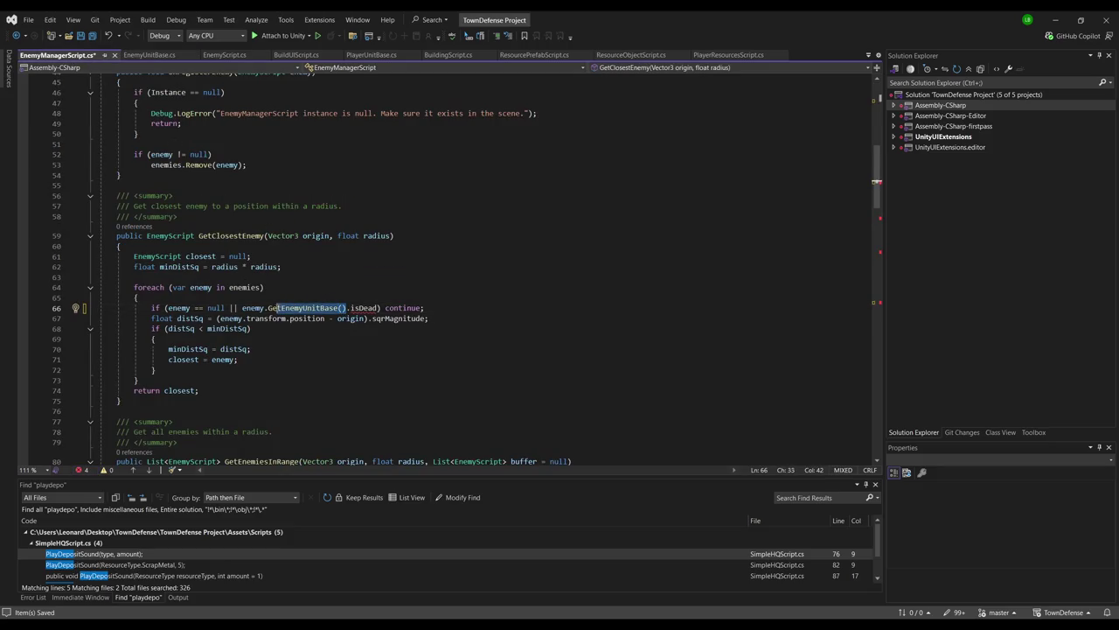
{"action": "key", "text": "Delete"}
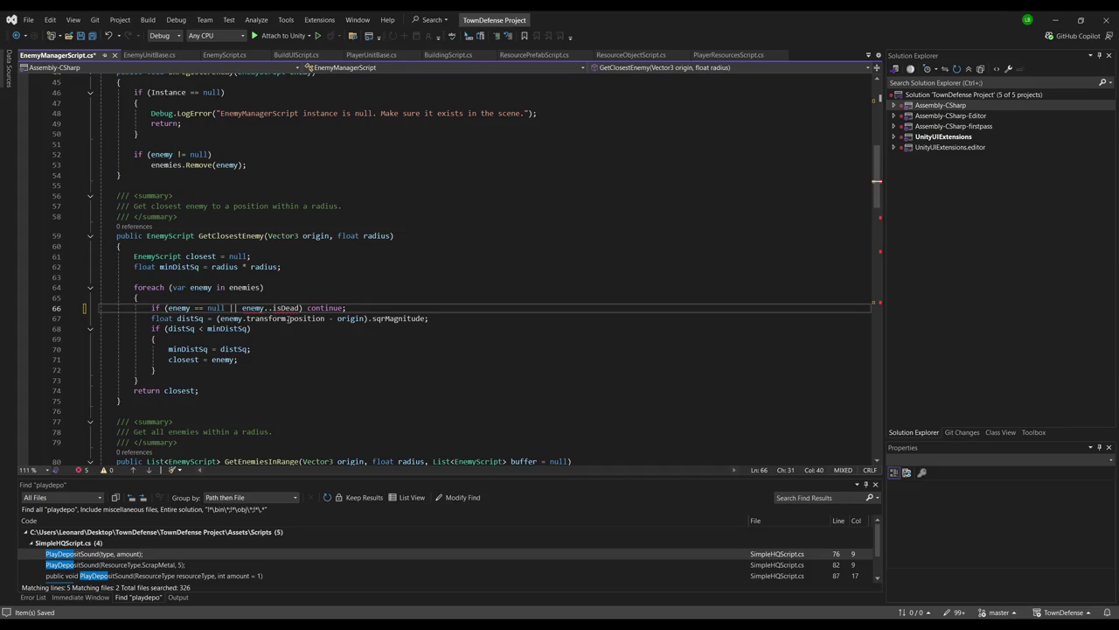
{"action": "key", "text": "BackSpace"}
{"action": "key", "text": "Right"}
{"action": "key", "text": "Right"}
{"action": "key", "text": "Right"}
Make EnemyScript's isDead field public without [SerializeField] and save
{"action": "key", "text": "F12"}
{"action": "left_click", "coordinate": [142, 200]}
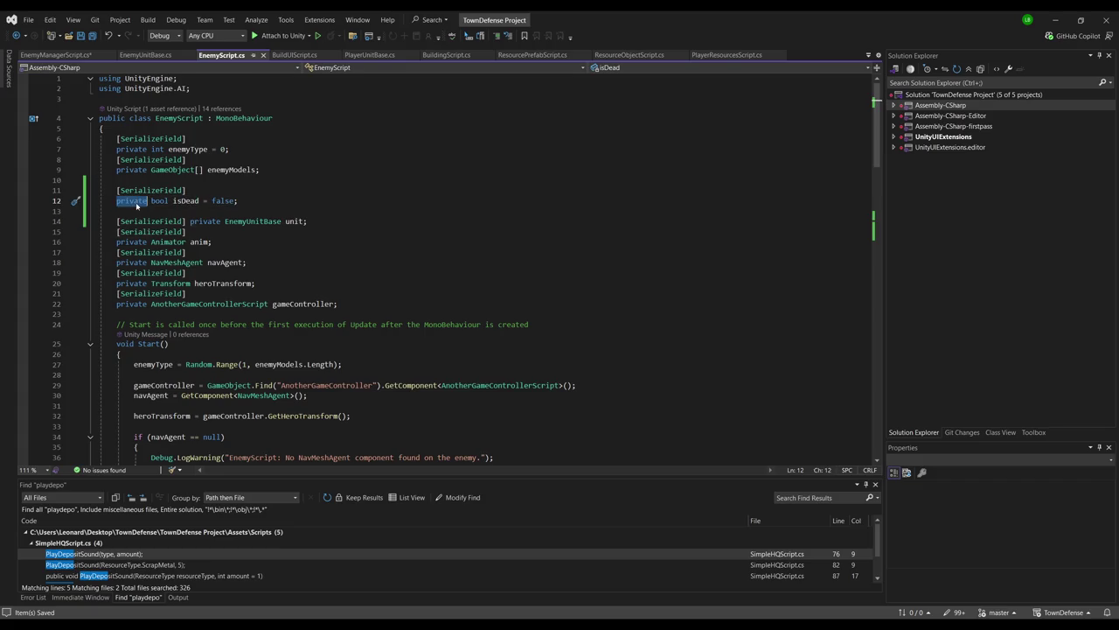
{"action": "type", "text": "public"}
{"action": "key", "text": "Up"}
{"action": "key", "text": "Home"}
{"action": "key", "text": "ctrl+x"}
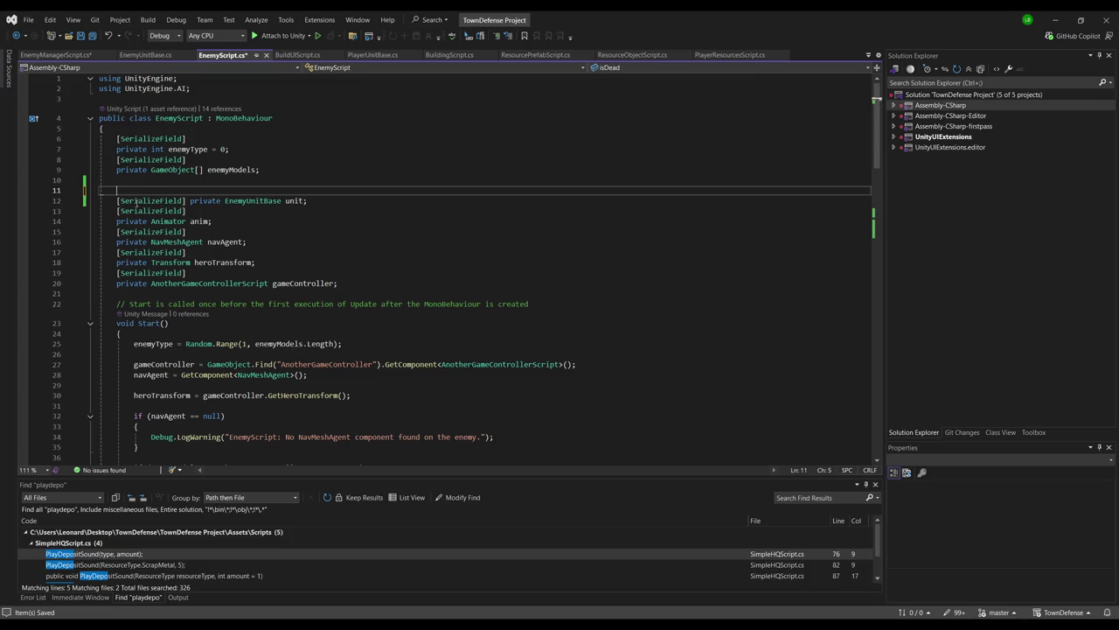
{"action": "key", "text": "ctrl+s"}
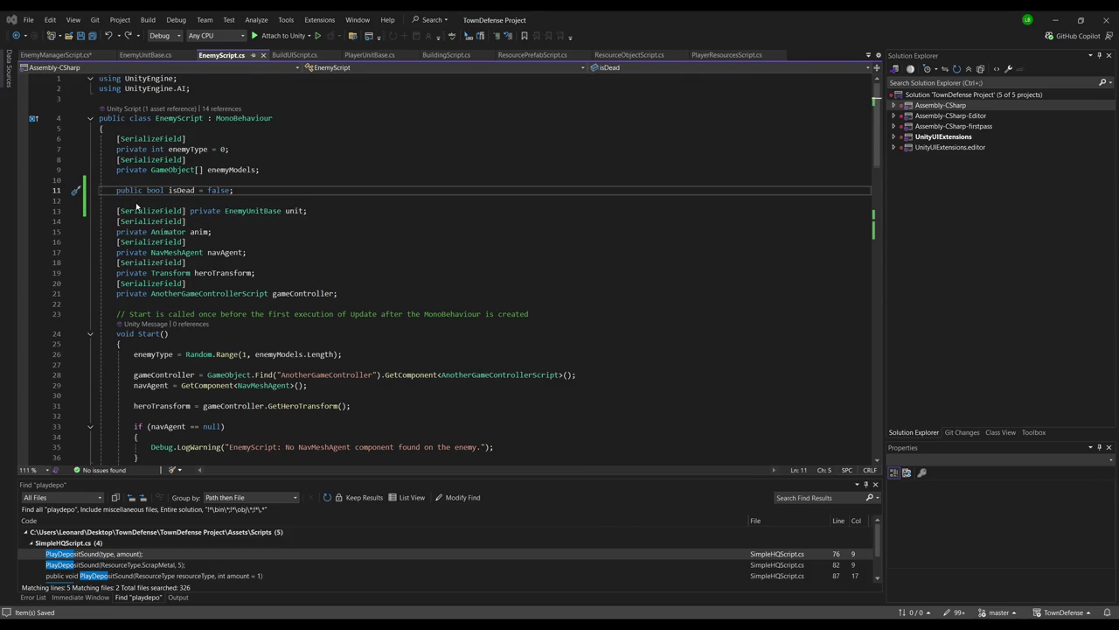
Rewrite the line 140 wave-boss condition to start with GetEnemyUnitBase().isMiniBoss ||
{"action": "key", "text": "ctrl+Tab"}
{"action": "left_click", "coordinate": [326, 278]}
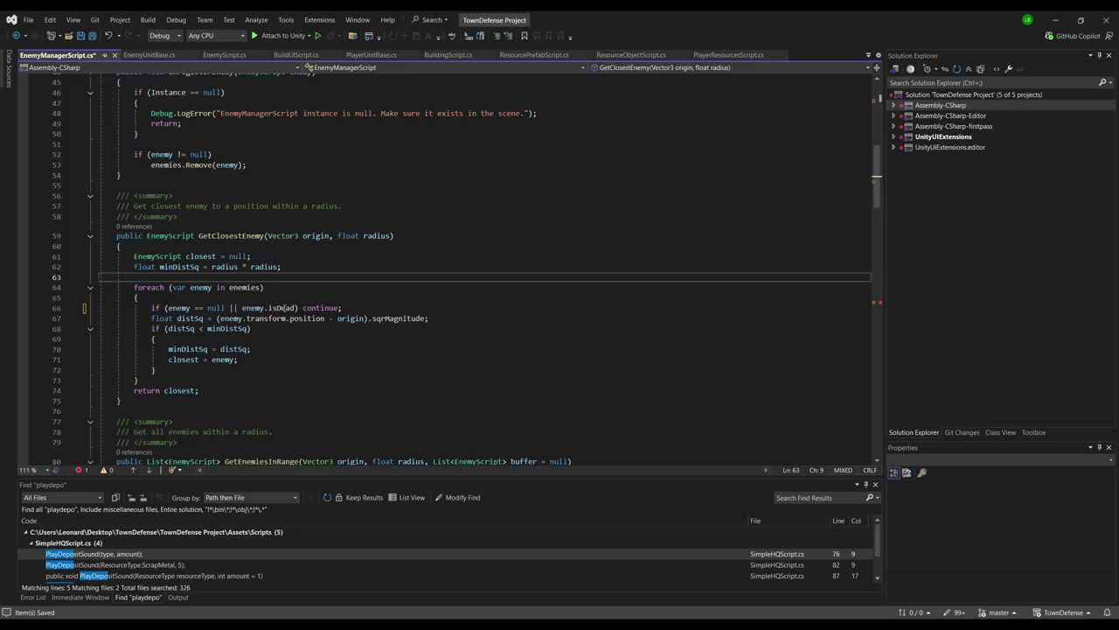
{"action": "scroll", "coordinate": [324, 278], "scroll_direction": "down", "scroll_amount": 8}
{"action": "scroll", "coordinate": [304, 294], "scroll_direction": "down", "scroll_amount": 18}
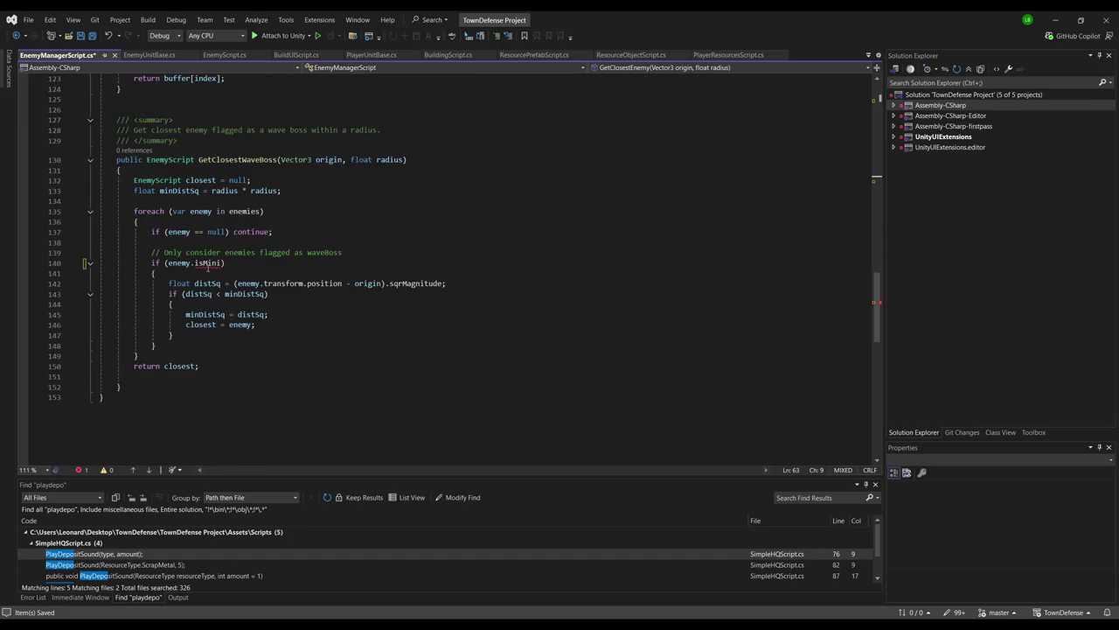
{"action": "double_click", "coordinate": [209, 262]}
{"action": "key", "text": "ctrl+v"}
{"action": "key", "text": "ctrl+z"}
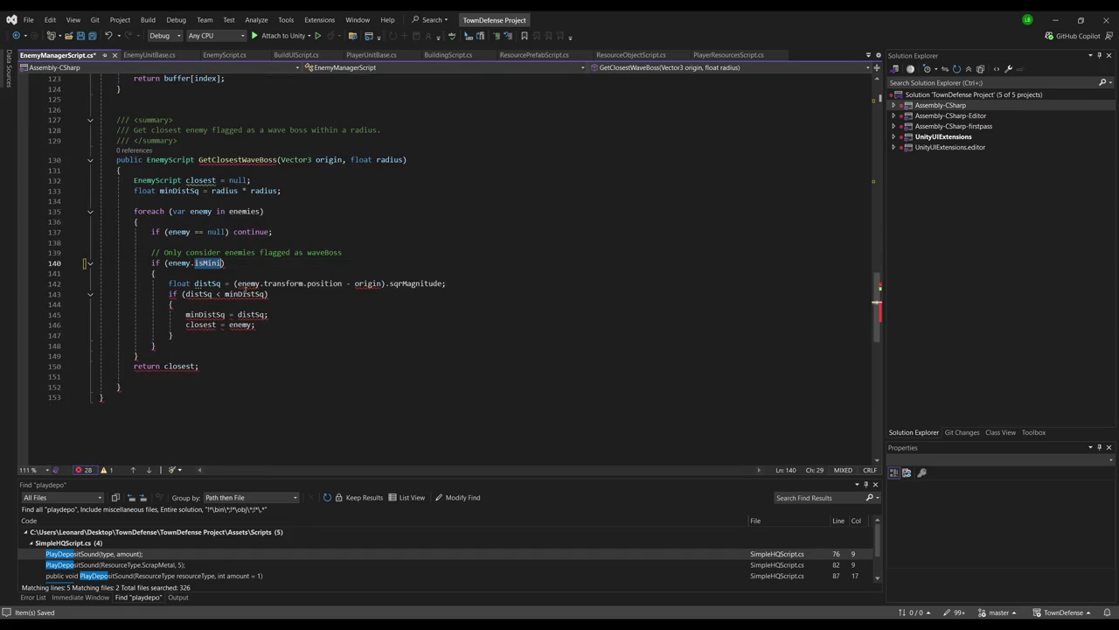
{"action": "type", "text": ".G"}
{"action": "key", "text": "BackSpace"}
{"action": "key", "text": "BackSpace"}
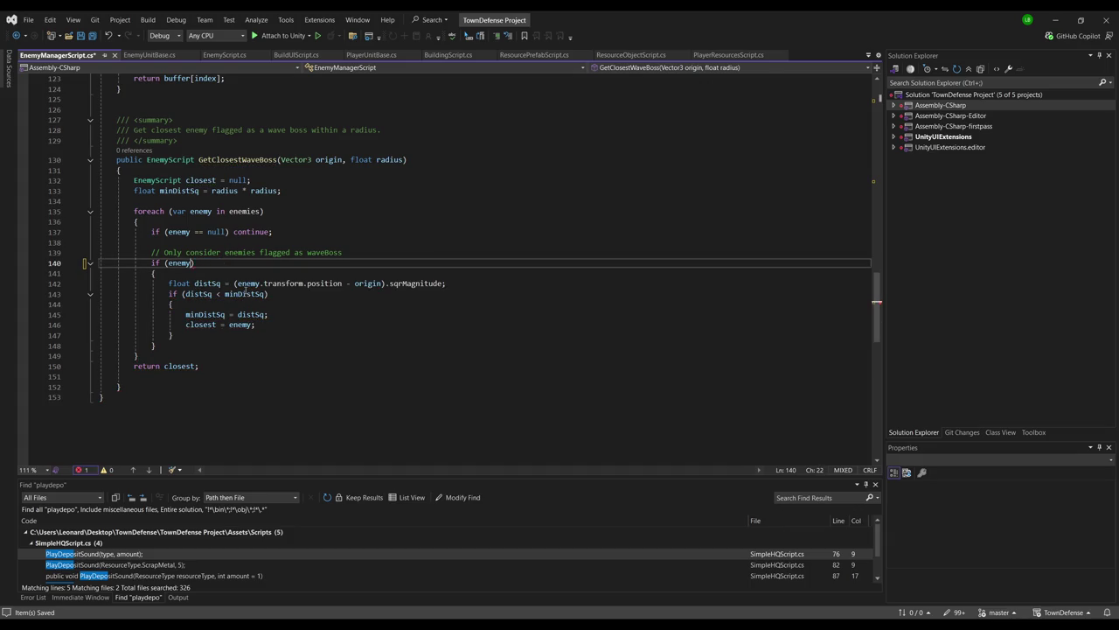
{"action": "type", "text": ".Get"}
{"action": "key", "text": "Tab"}
{"action": "type", "text": "().is"}
{"action": "type", "text": "MiniBoss"}
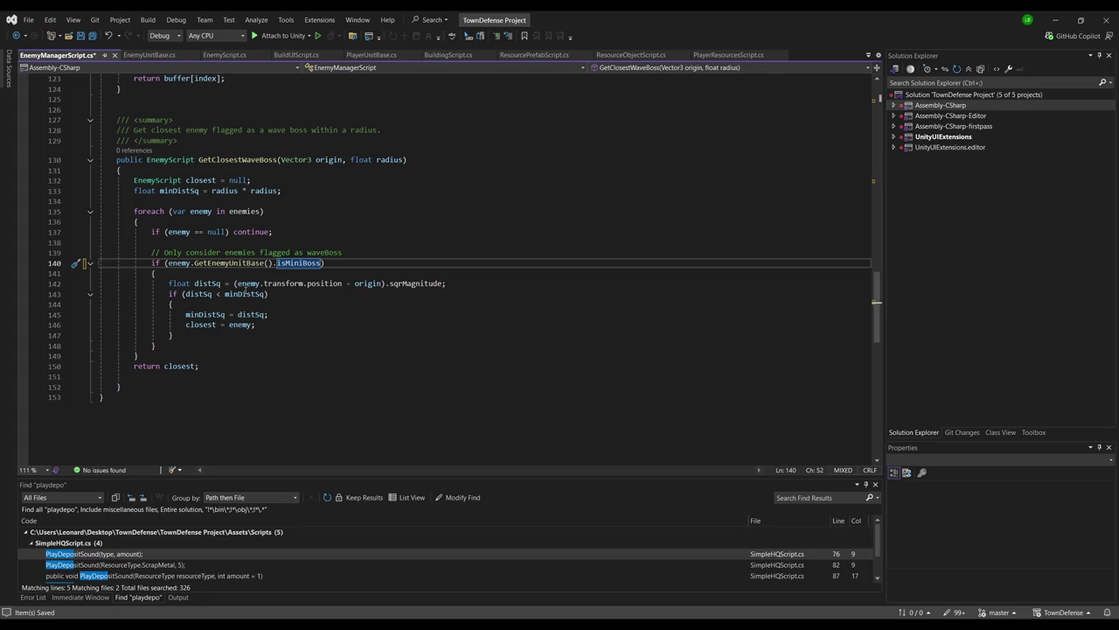
{"action": "type", "text": " ||"}
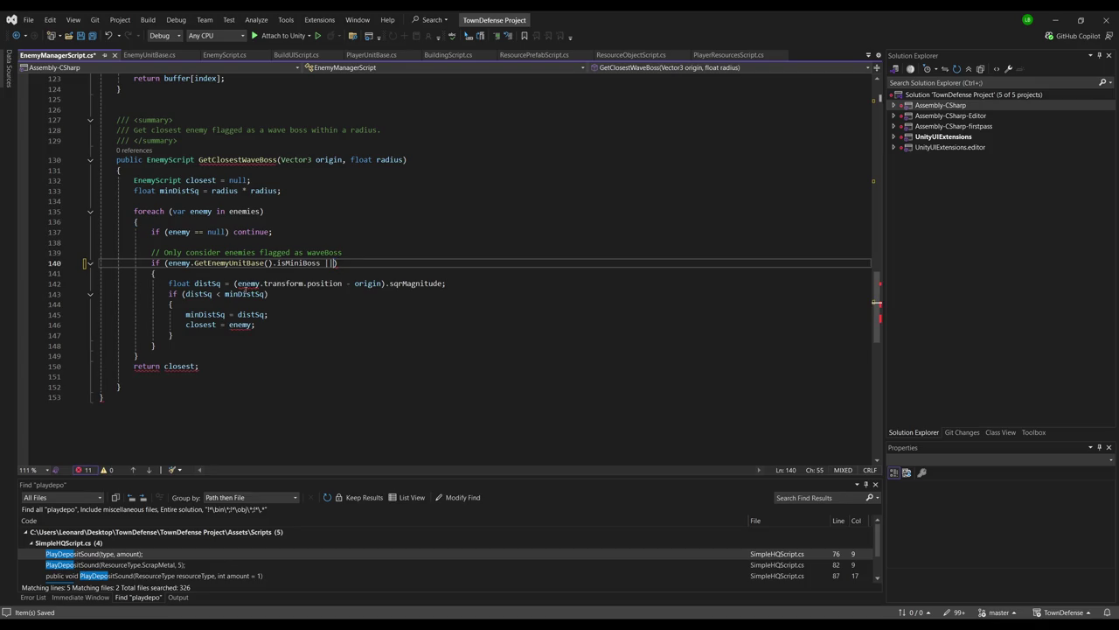
Complete the condition with GetEnemyUnitBase().isBoss so mini-bosses or bosses qualify
{"action": "key", "text": "shift+Left"}
{"action": "key", "text": "shift+Left"}
{"action": "key", "text": "shift+Left"}
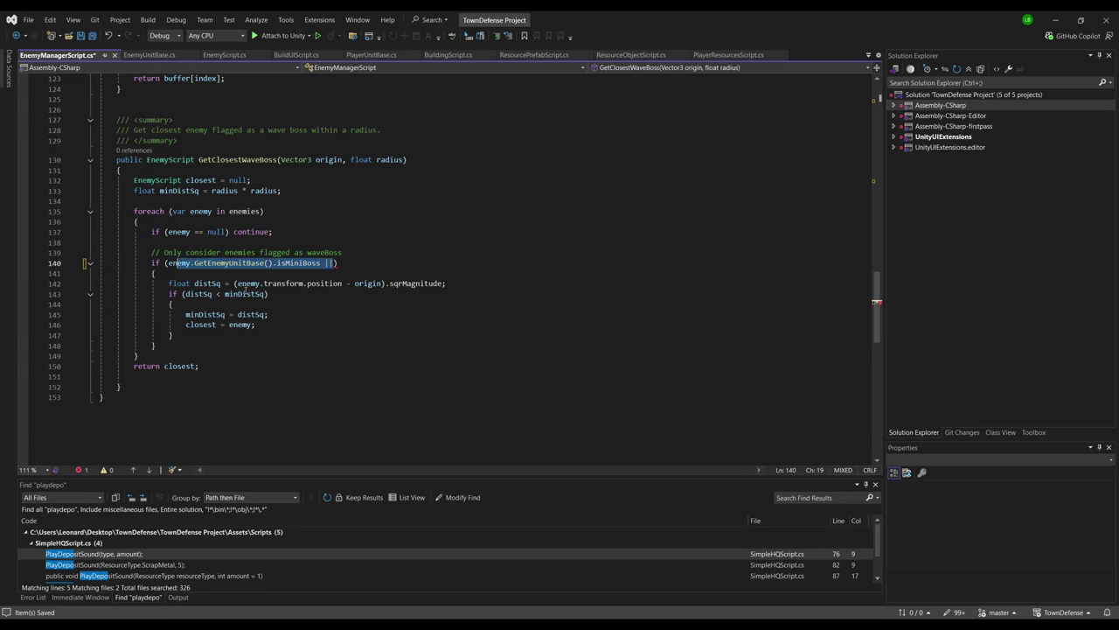
{"action": "key", "text": "Right"}
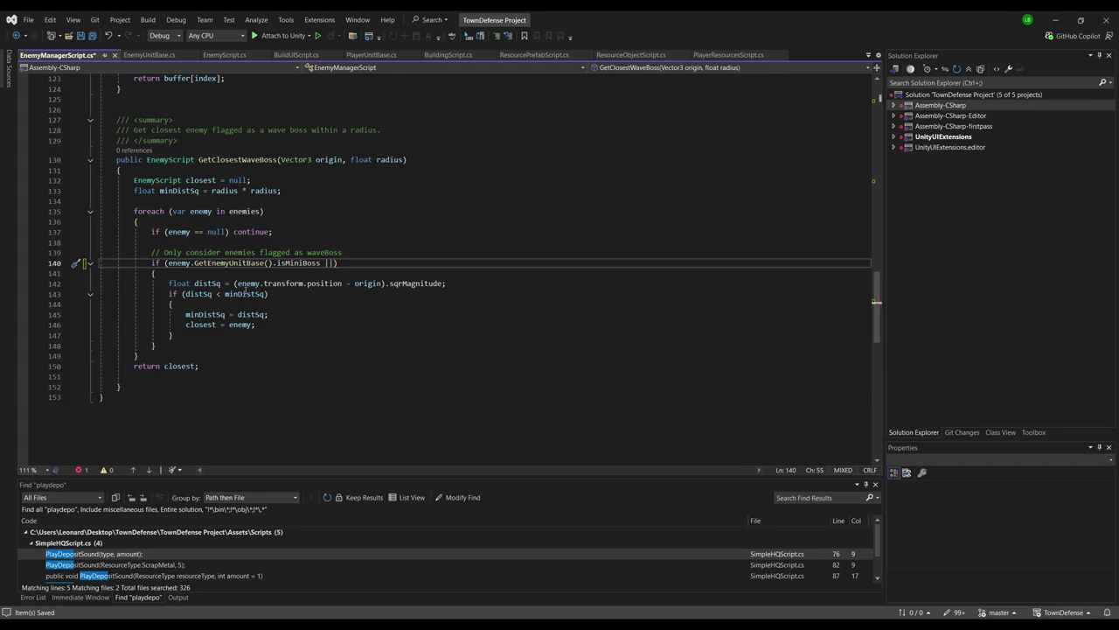
{"action": "key", "text": "ctrl+v"}
{"action": "key", "text": "BackSpace"}
{"action": "key", "text": "BackSpace"}
{"action": "key", "text": "BackSpace"}
{"action": "type", "text": "w"}
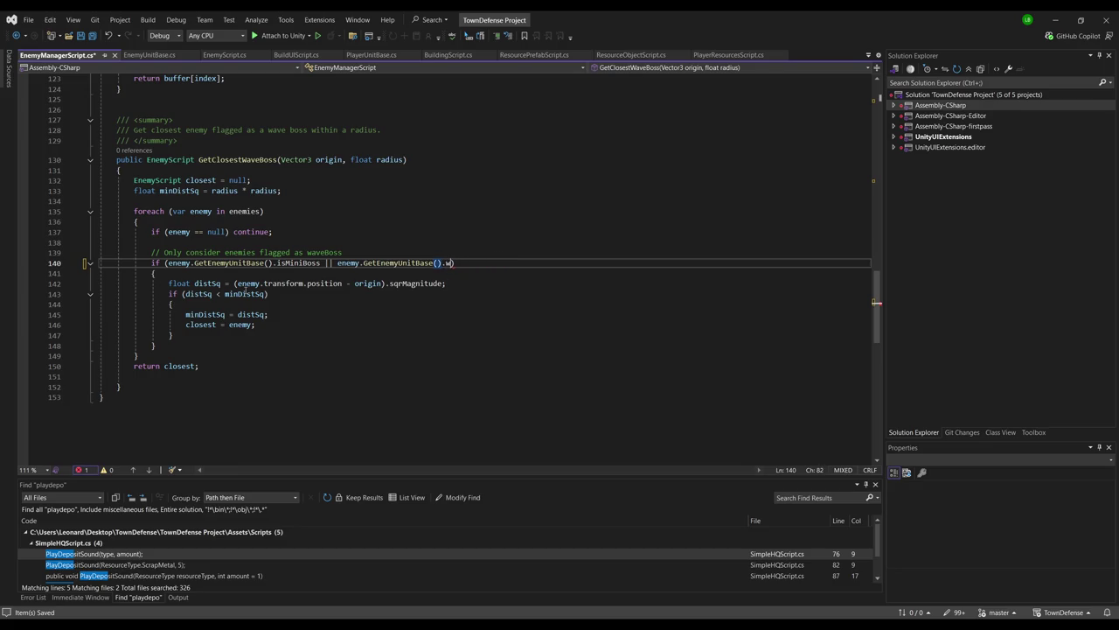
{"action": "key", "text": "BackSpace"}
{"action": "type", "text": "isBoss"}
{"action": "left_click", "coordinate": [245, 335]}
{"action": "scroll", "coordinate": [350, 288], "scroll_direction": "up", "scroll_amount": 2}
{"action": "left_click", "coordinate": [418, 236]}
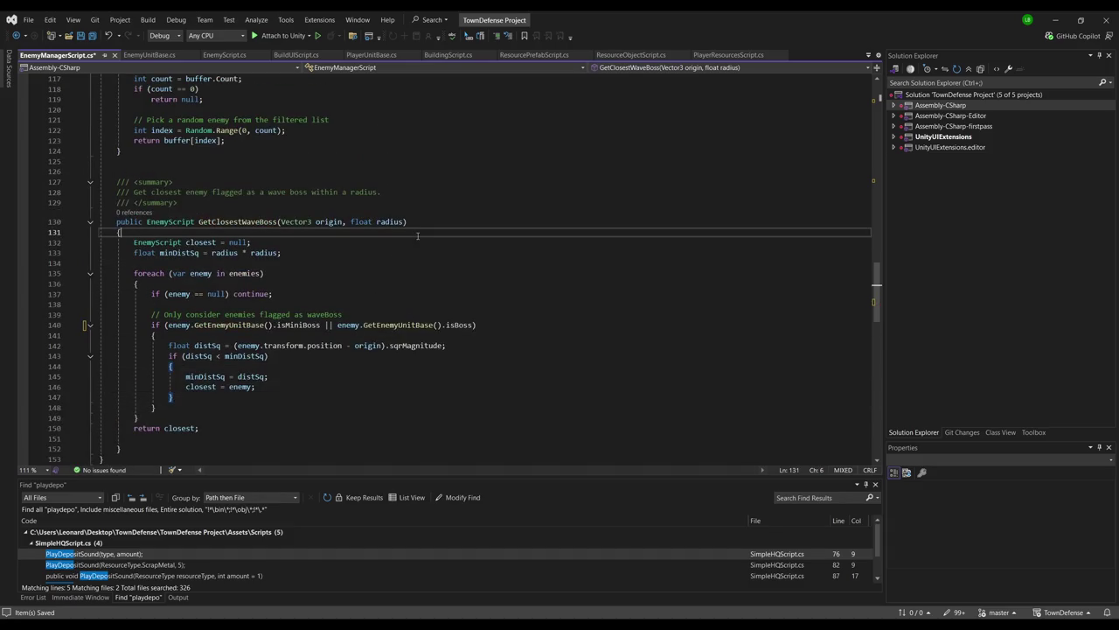
{"action": "scroll", "coordinate": [411, 228], "scroll_direction": "up", "scroll_amount": 8}
{"action": "left_click", "coordinate": [402, 212]}
{"action": "scroll", "coordinate": [402, 219], "scroll_direction": "up", "scroll_amount": 16}
{"action": "scroll", "coordinate": [402, 219], "scroll_direction": "up", "scroll_amount": 15}
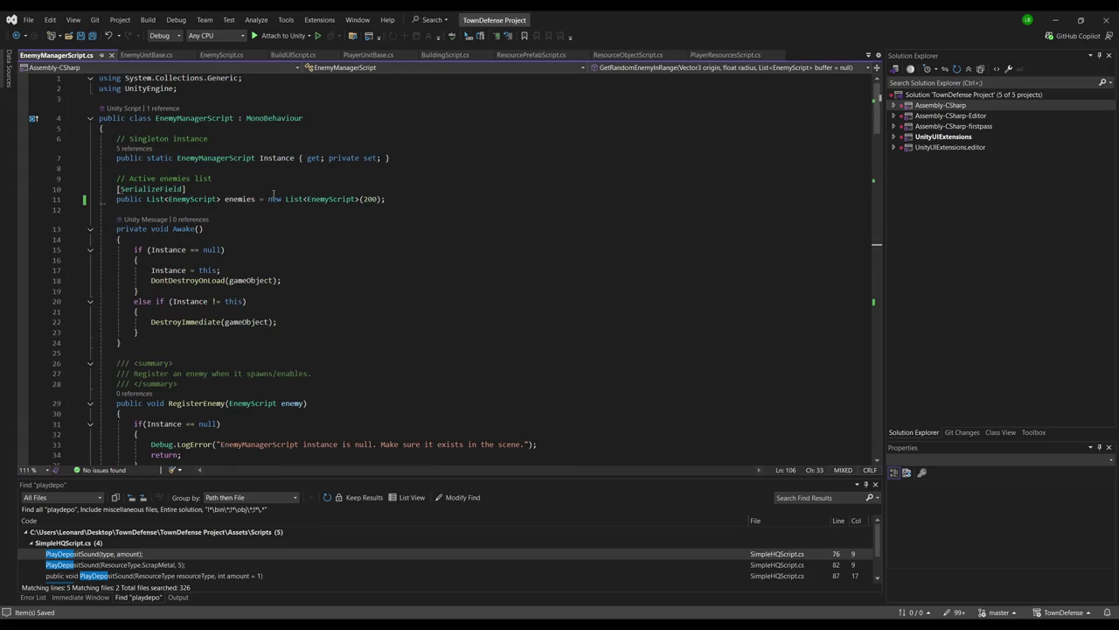
Select EnemyController in Unity and locate its EnemyControllerScript in the Scripts folder
{"action": "left_click", "coordinate": [279, 208]}
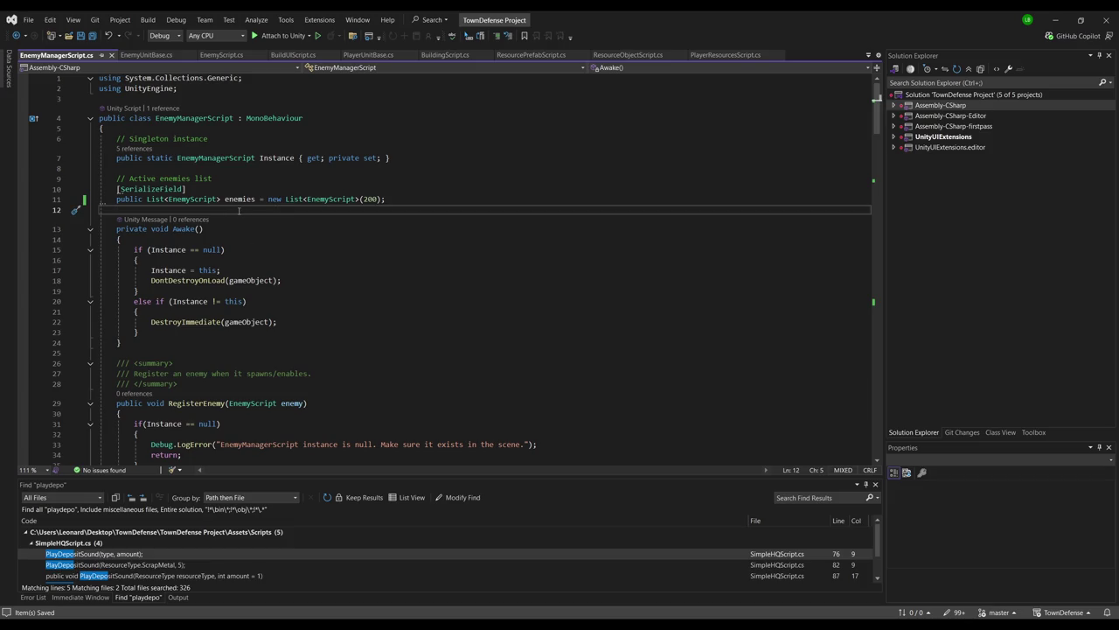
{"action": "left_click", "coordinate": [280, 167]}
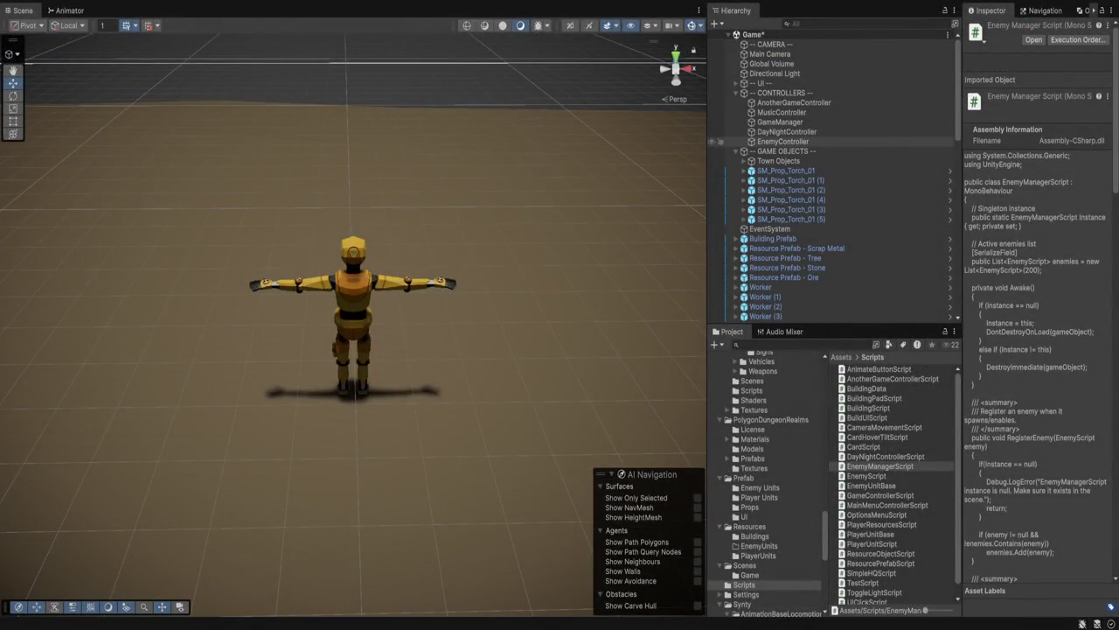
{"action": "left_click", "coordinate": [782, 141]}
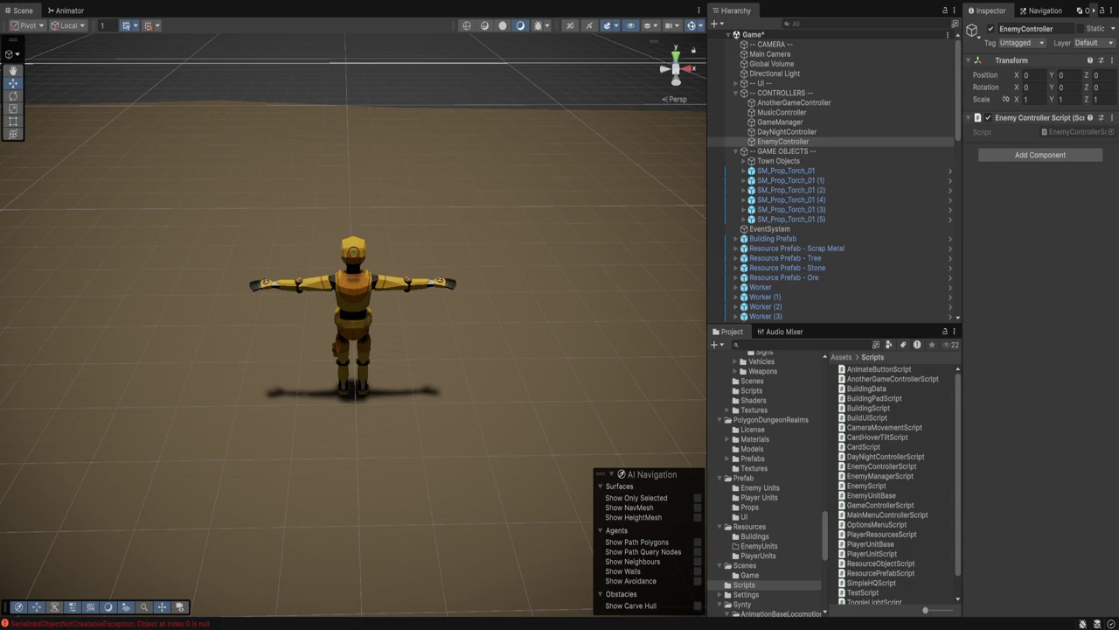
{"action": "left_click", "coordinate": [1077, 131]}
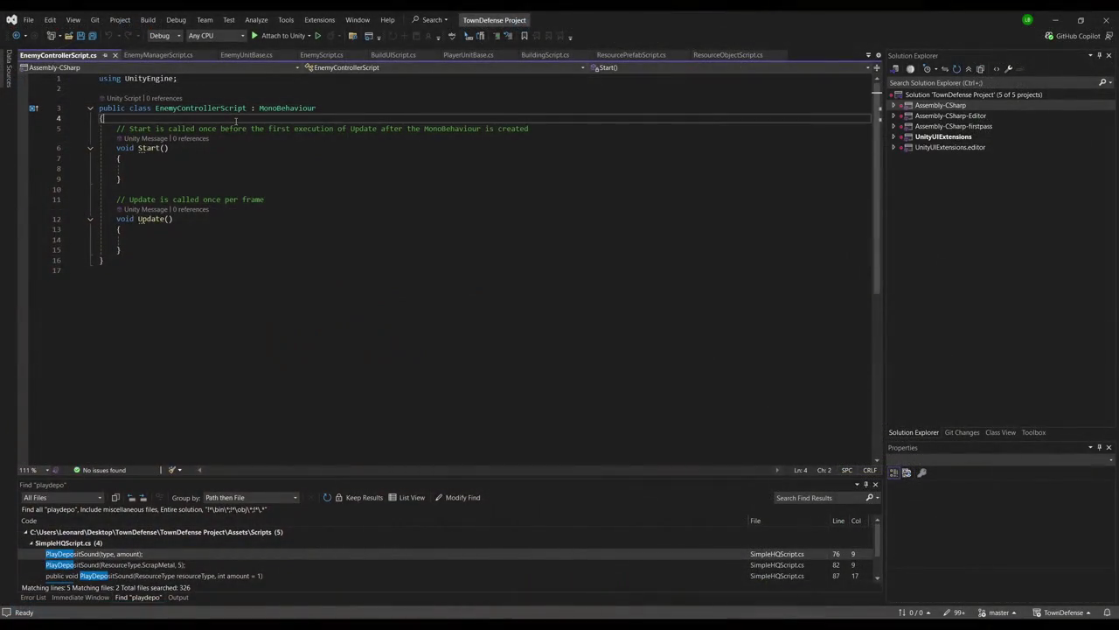
Add 'public float spawnTimer = 0.25f;' after the EnemyControllerScript class brace and save the script
{"action": "key", "text": "Return"}
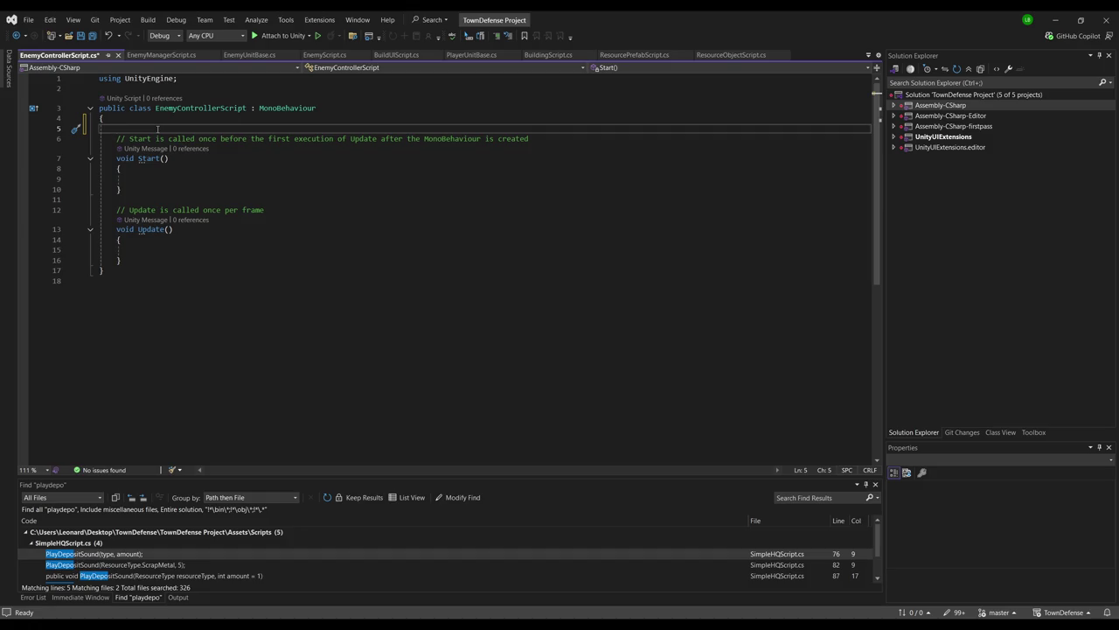
{"action": "type", "text": "public float "}
{"action": "type", "text": "spawnTimer = -"}
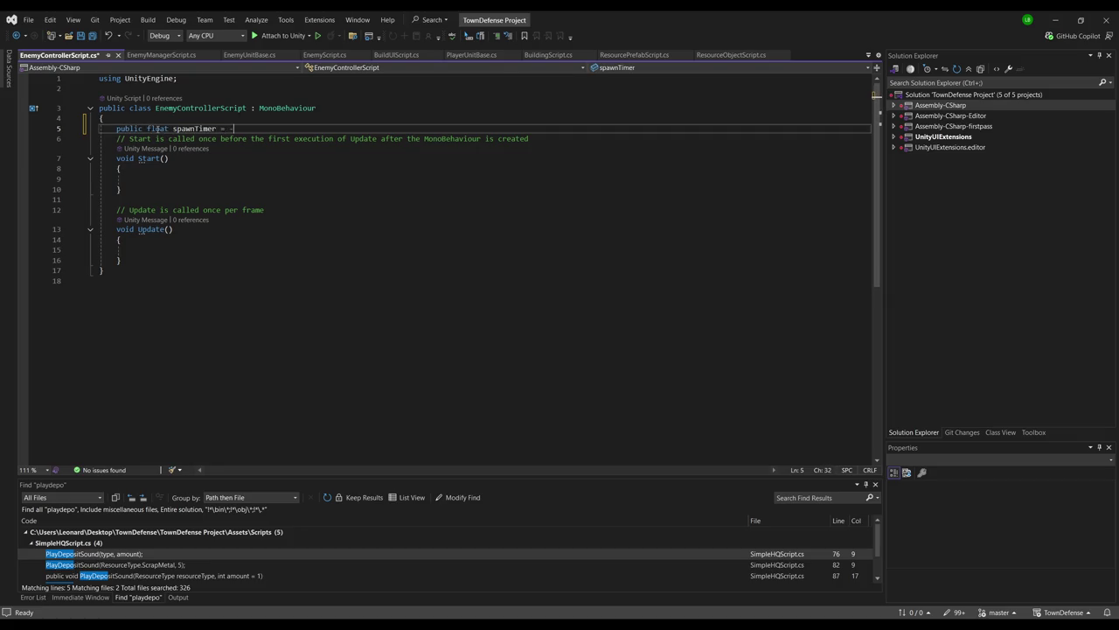
{"action": "key", "text": "BackSpace"}
{"action": "type", "text": "0.25f;"}
{"action": "key", "text": "Return"}
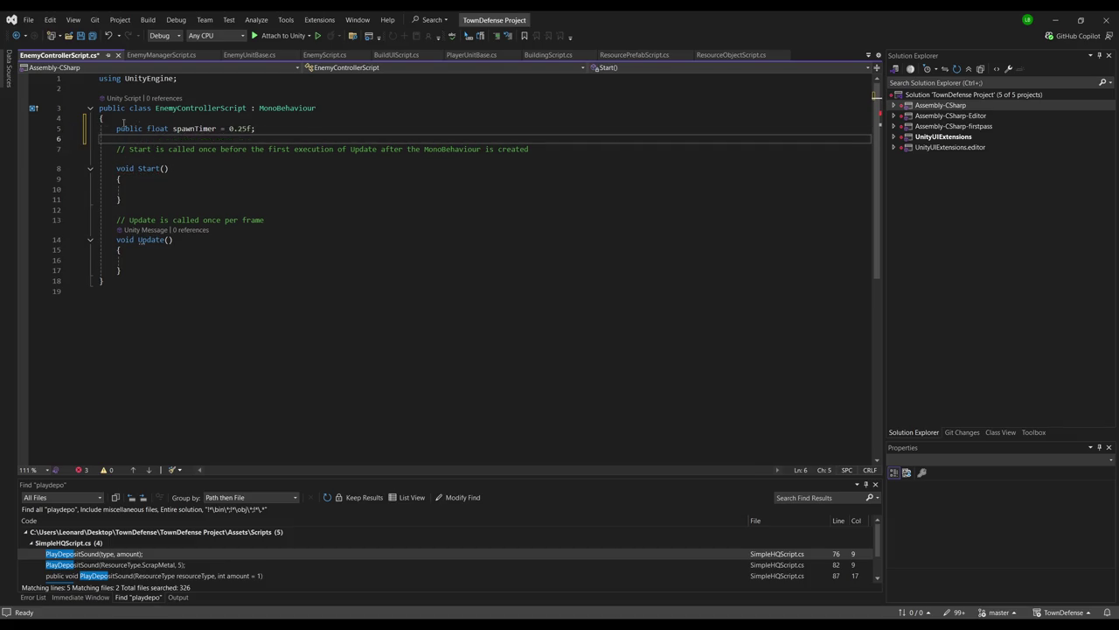
{"action": "key", "text": "alt+Tab"}
{"action": "scroll", "coordinate": [353, 326], "scroll_direction": "down", "scroll_amount": 10}
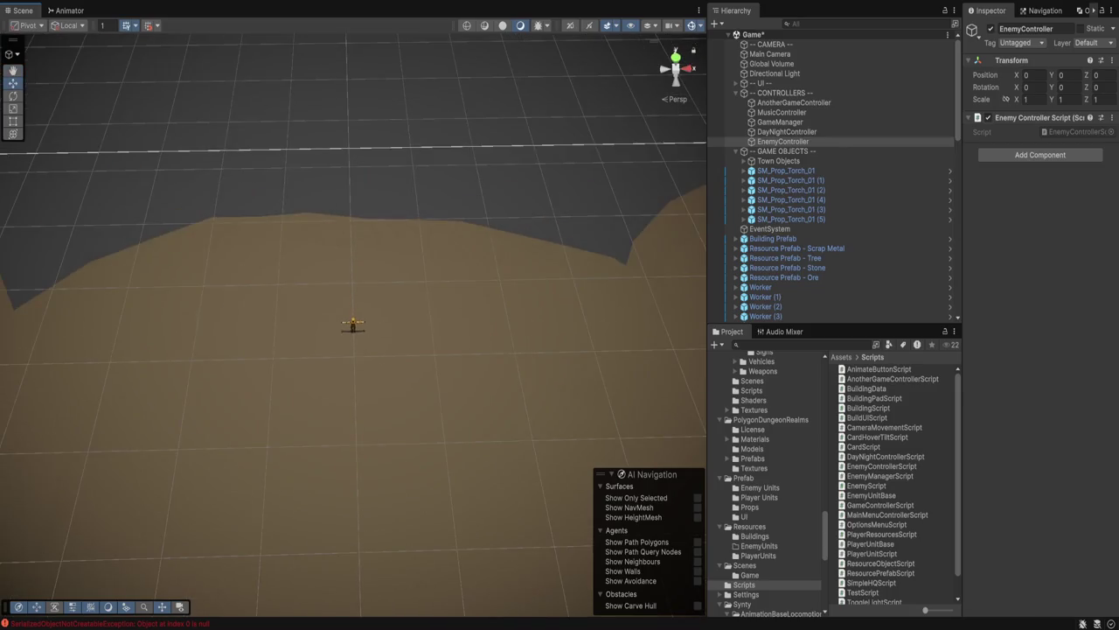
Orbit and pan the Scene view until the town buildings appear below the sandy terrain
{"action": "mouse_move", "coordinate": [353, 325]}
{"action": "left_mouse_down"}
{"action": "mouse_move", "coordinate": [353, 306]}
{"action": "mouse_move", "coordinate": [389, 325]}
{"action": "mouse_move", "coordinate": [390, 254]}
{"action": "mouse_move", "coordinate": [390, 289]}
{"action": "left_mouse_up"}
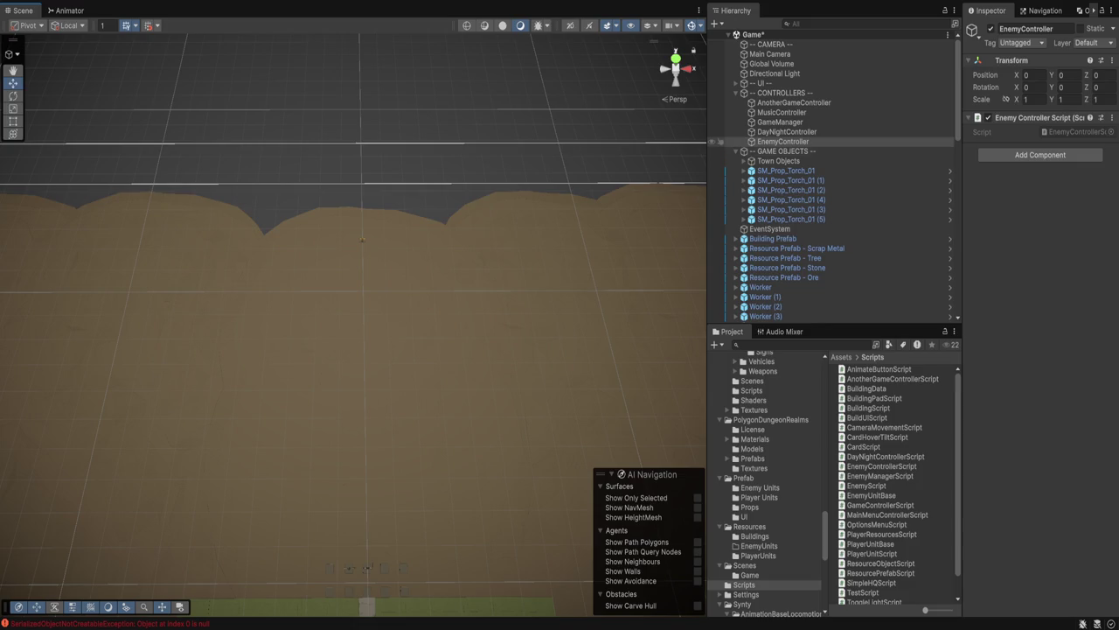
{"action": "left_click_drag", "start_coordinate": [362, 238], "coordinate": [409, 184]}
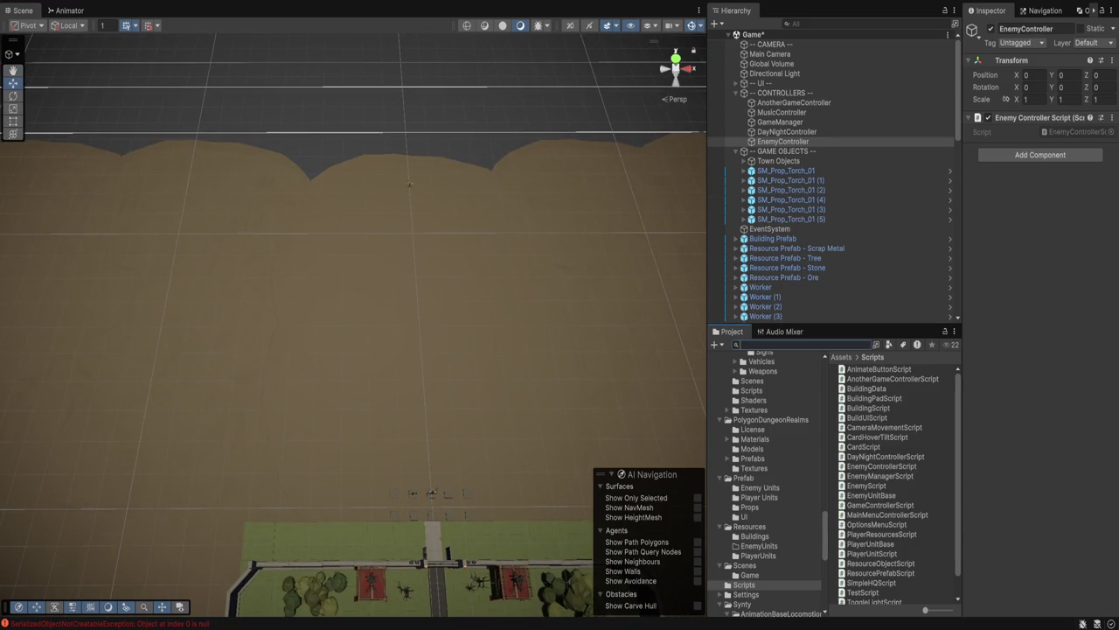
Clear the 'bloom' asset search and open PolygonApocalypseWasteland's Prefabs/Buildings folder
{"action": "type", "text": "bloom"}
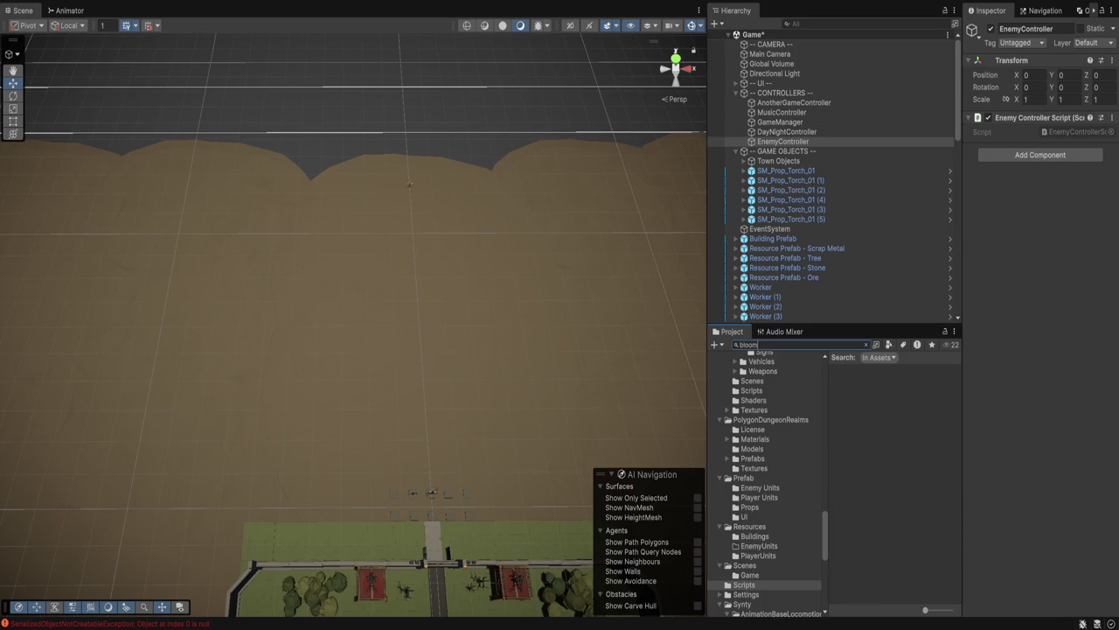
{"action": "key", "text": "BackSpace"}
{"action": "key", "text": "BackSpace"}
{"action": "key", "text": "BackSpace"}
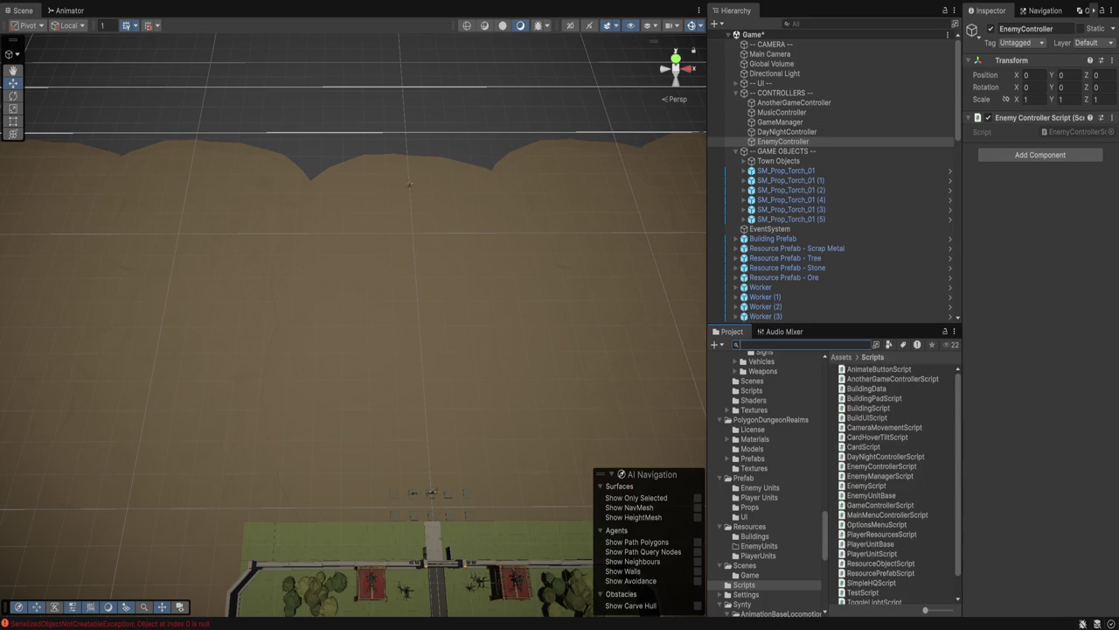
{"action": "scroll", "coordinate": [769, 455], "scroll_direction": "up", "scroll_amount": 6}
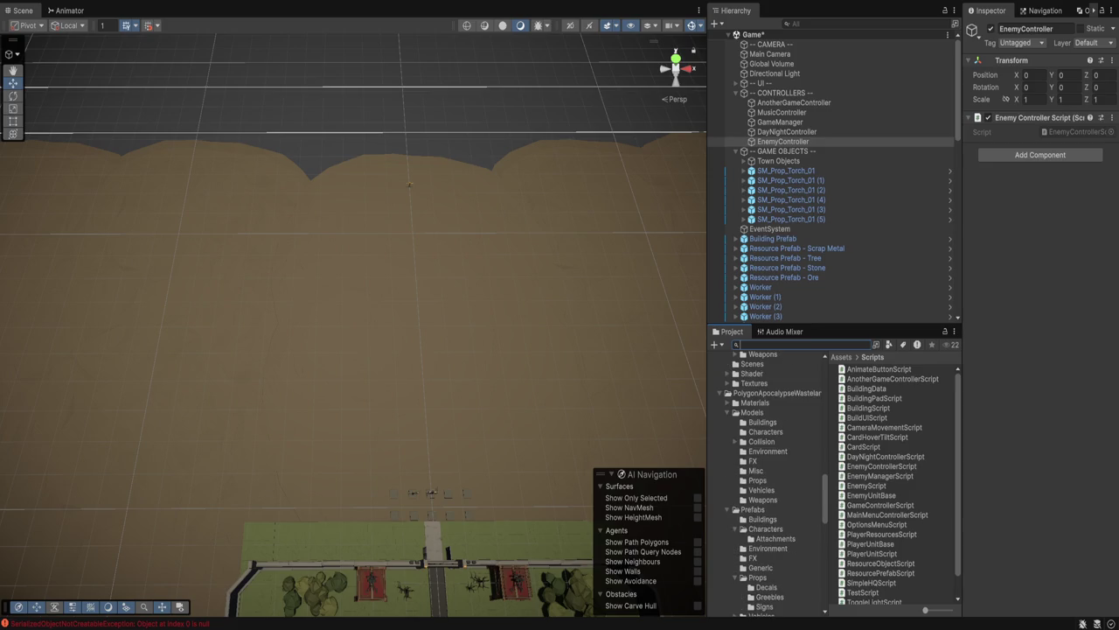
{"action": "left_click", "coordinate": [776, 393]}
{"action": "left_click", "coordinate": [763, 519]}
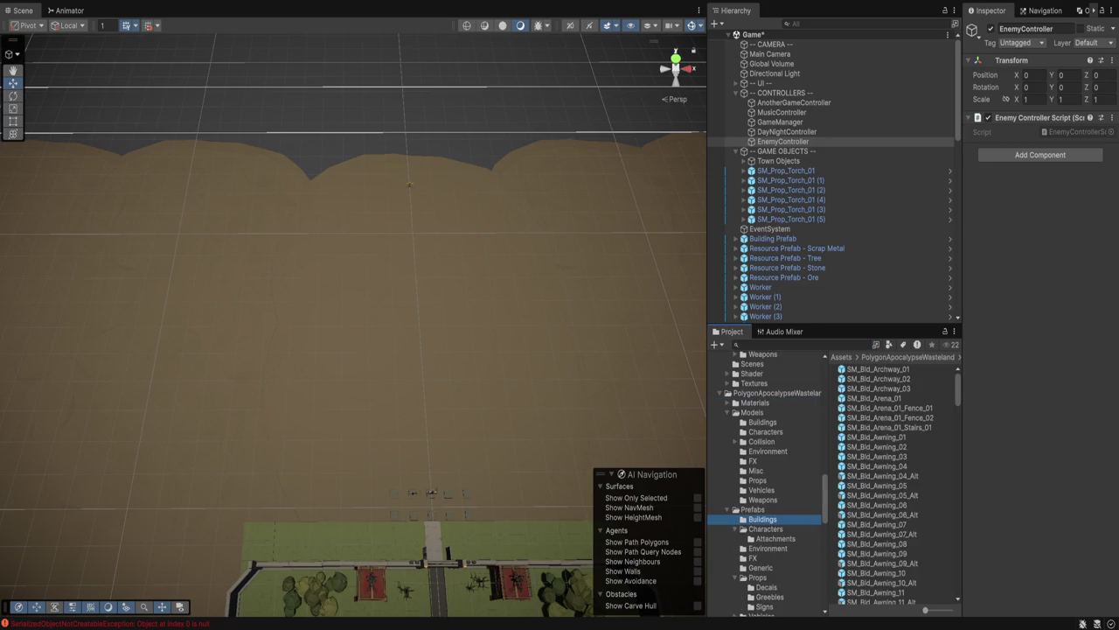
Scroll through the building prefabs and preview SM_Bld_Bomb_01 in the Inspector
{"action": "scroll", "coordinate": [887, 485], "scroll_direction": "down", "scroll_amount": 8}
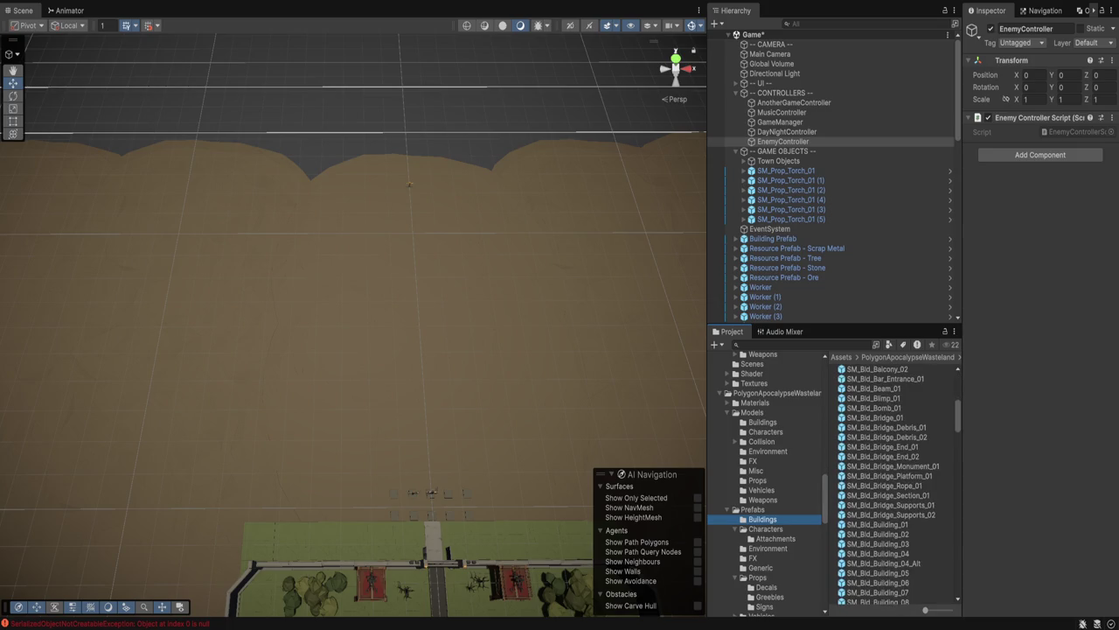
{"action": "scroll", "coordinate": [896, 485], "scroll_direction": "down", "scroll_amount": 8}
{"action": "scroll", "coordinate": [896, 484], "scroll_direction": "down", "scroll_amount": 8}
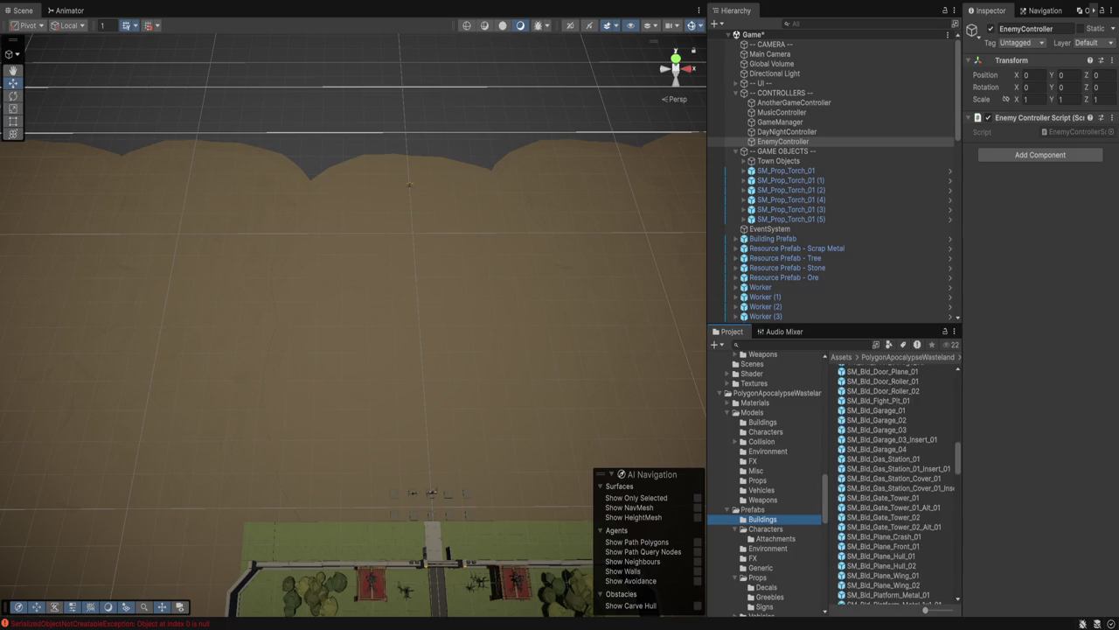
{"action": "scroll", "coordinate": [896, 485], "scroll_direction": "down", "scroll_amount": 15}
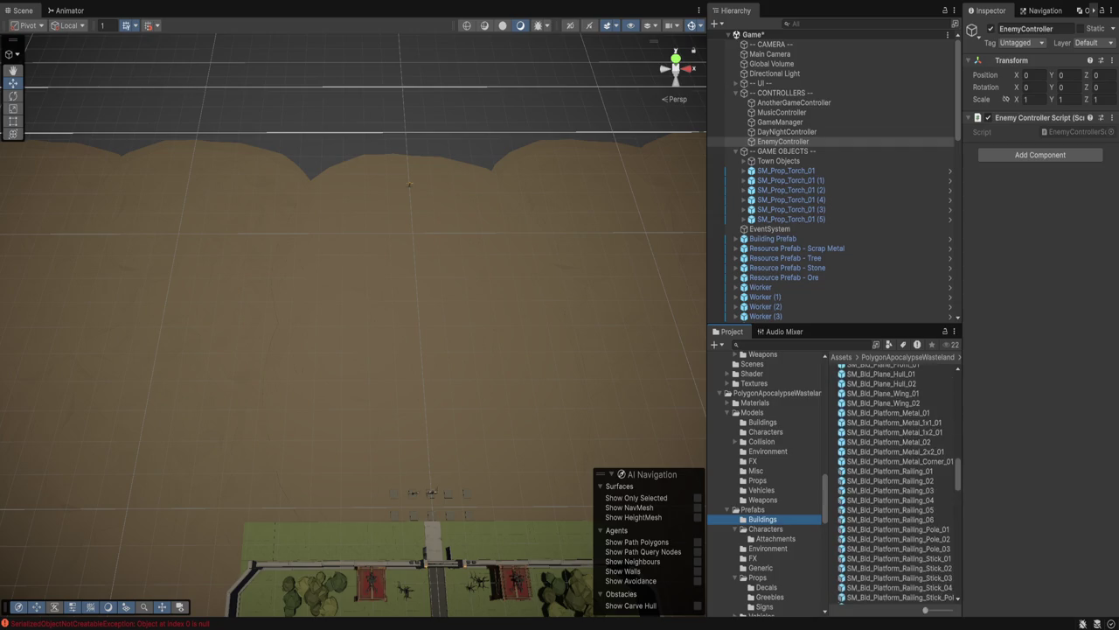
{"action": "scroll", "coordinate": [896, 485], "scroll_direction": "down", "scroll_amount": 8}
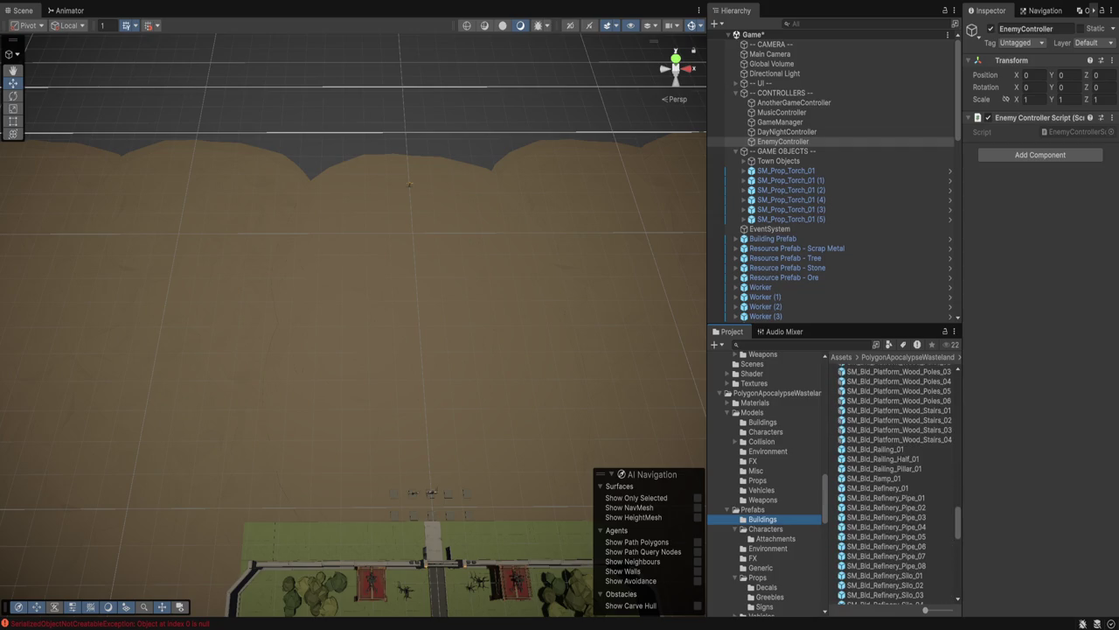
{"action": "scroll", "coordinate": [897, 486], "scroll_direction": "down", "scroll_amount": 15}
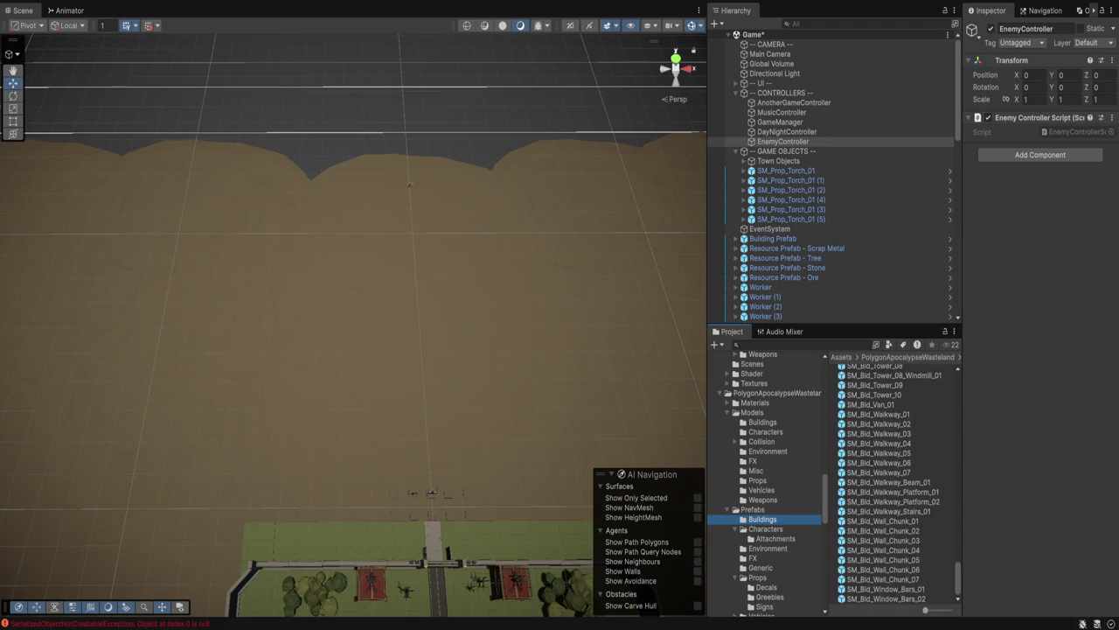
{"action": "scroll", "coordinate": [896, 485], "scroll_direction": "up", "scroll_amount": 20}
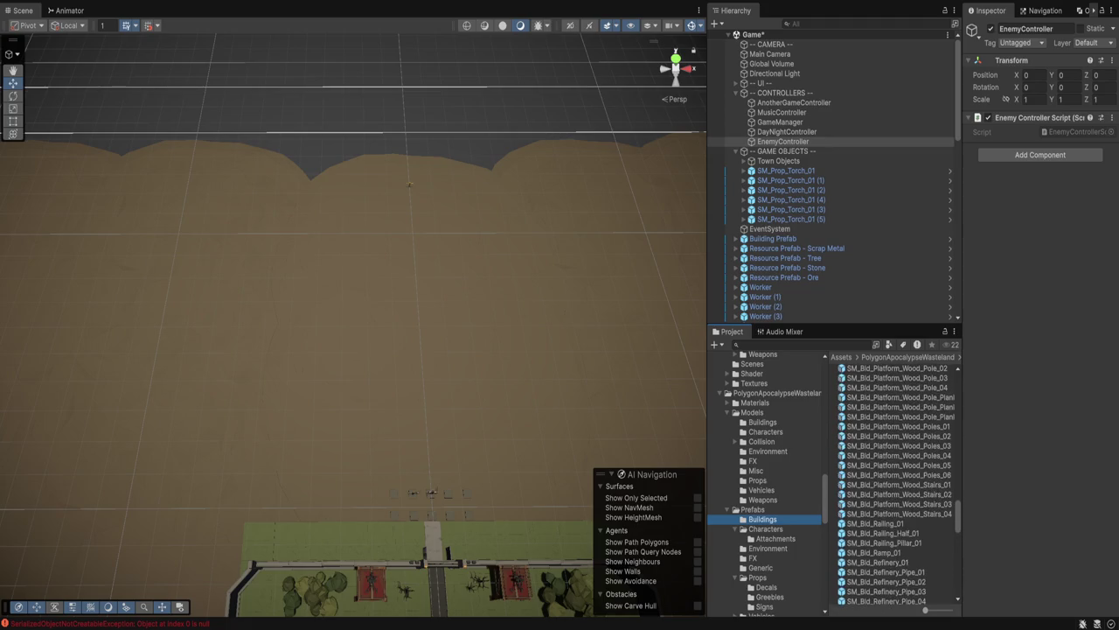
{"action": "scroll", "coordinate": [897, 485], "scroll_direction": "up", "scroll_amount": 10}
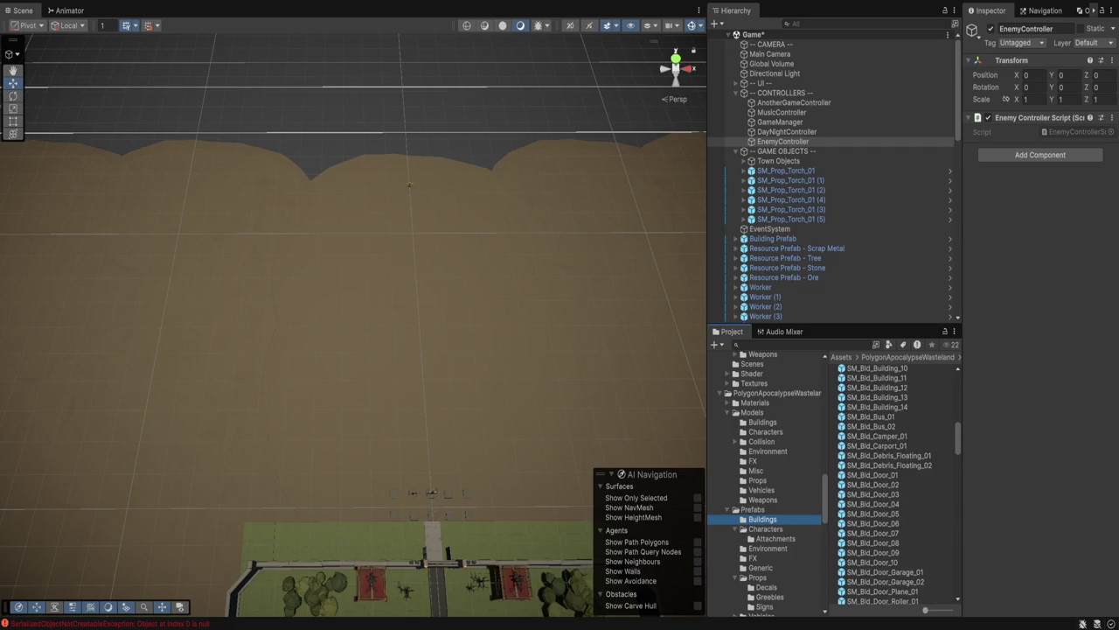
{"action": "scroll", "coordinate": [896, 481], "scroll_direction": "up", "scroll_amount": 5}
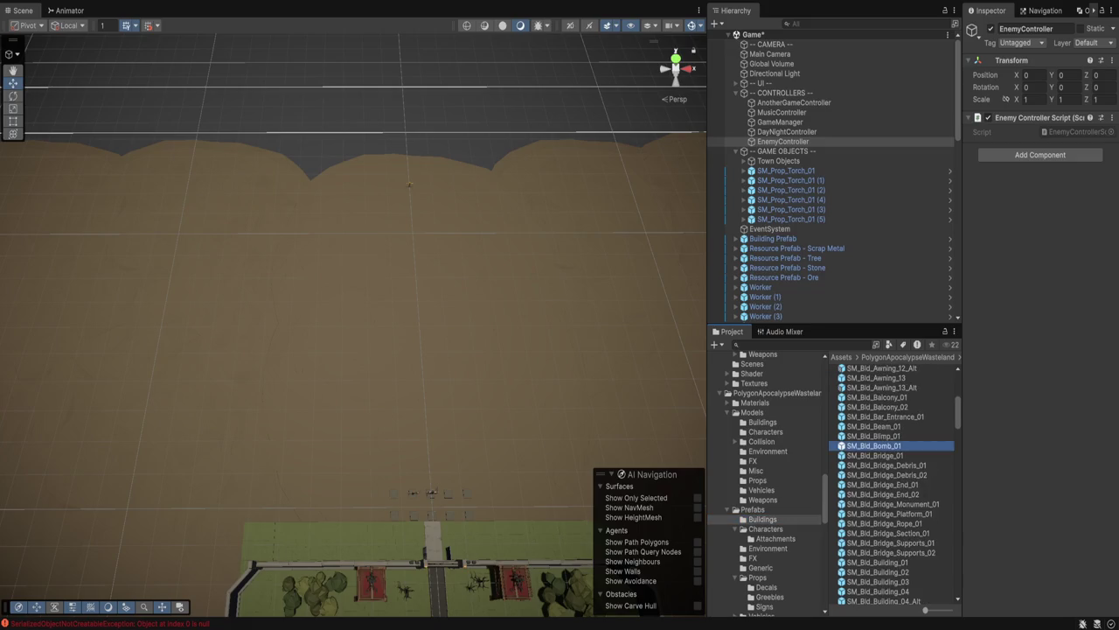
{"action": "left_click", "coordinate": [875, 455]}
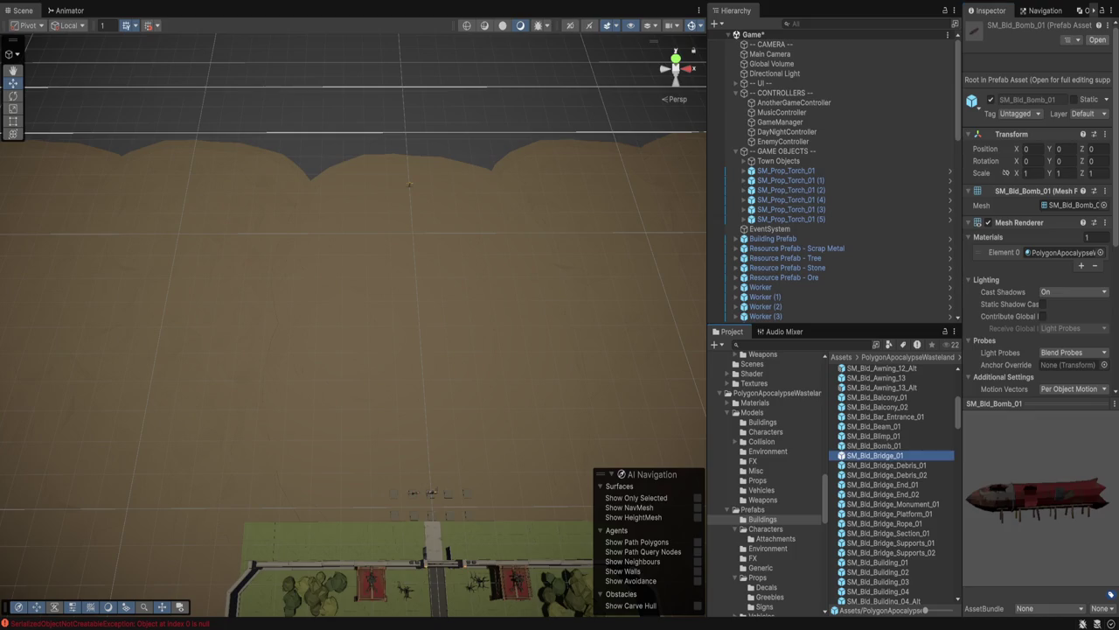
Step through nearby building prefabs: bar entrance, awnings, floating debris and SM_Bld_Door_03
{"action": "key", "text": "Up"}
{"action": "key", "text": "Up"}
{"action": "key", "text": "Up"}
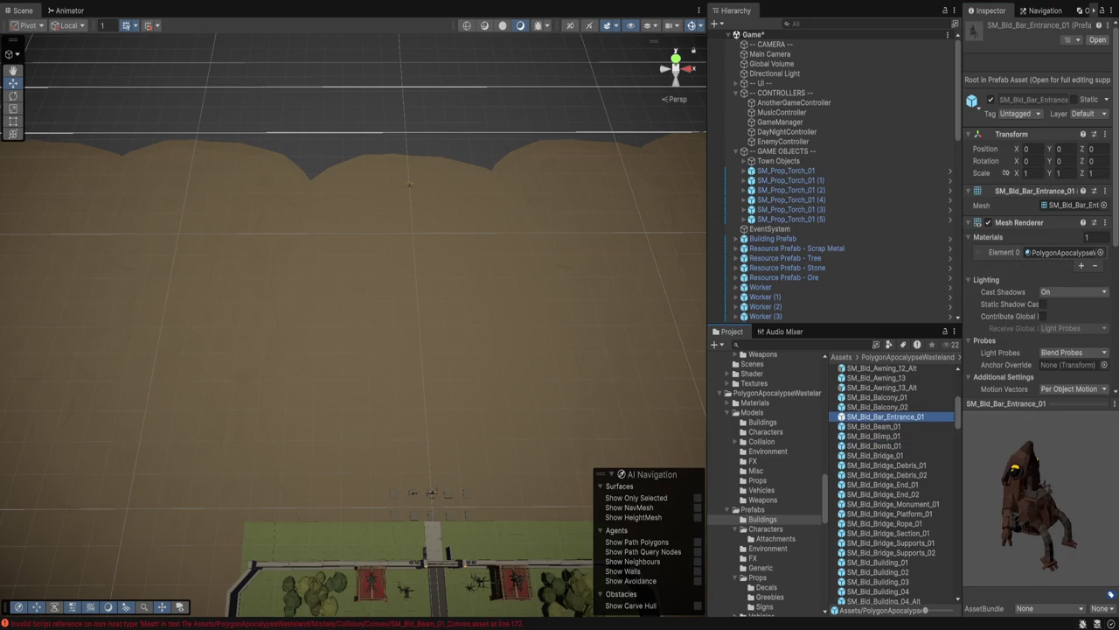
{"action": "key", "text": "Up"}
{"action": "key", "text": "Up"}
{"action": "key", "text": "Up"}
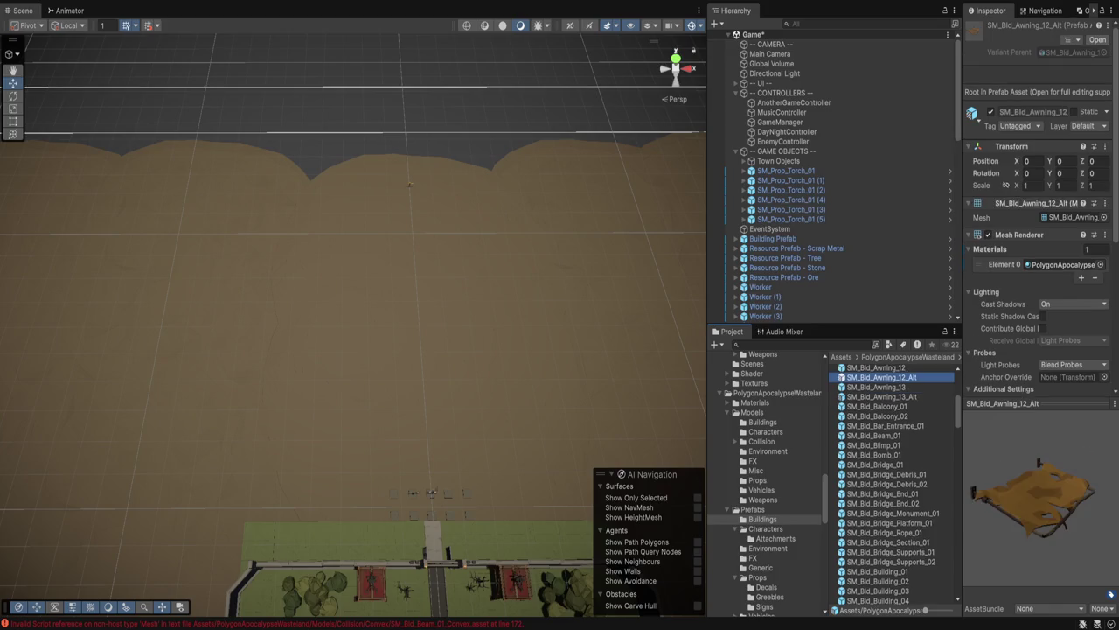
{"action": "key", "text": "Up"}
{"action": "key", "text": "Up"}
{"action": "key", "text": "Up"}
{"action": "scroll", "coordinate": [892, 481], "scroll_direction": "down", "scroll_amount": 5}
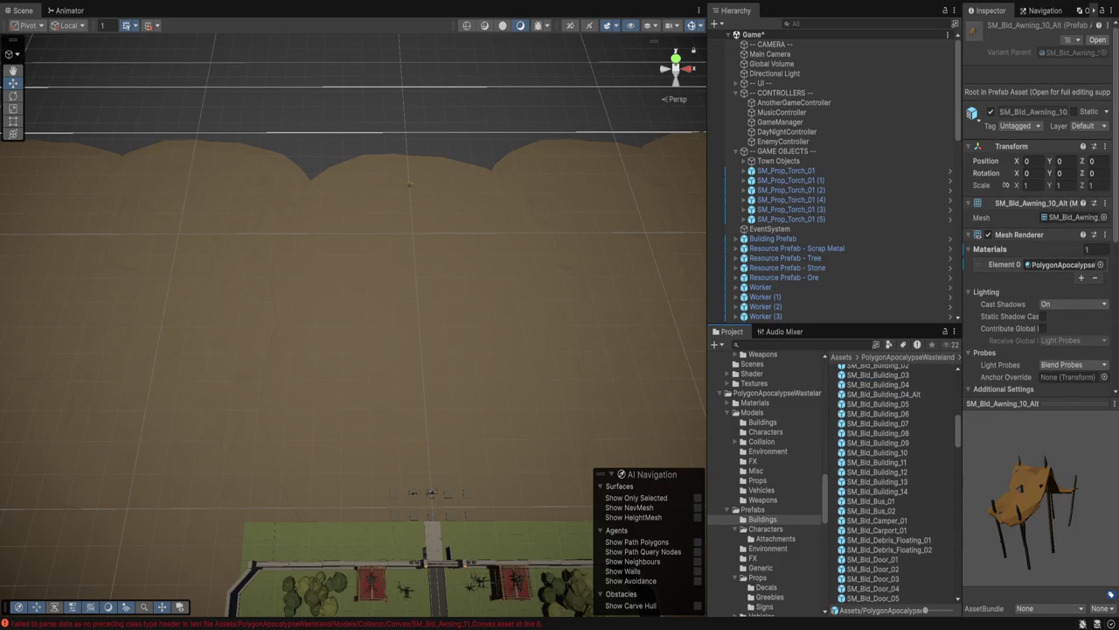
{"action": "key", "text": "Down"}
{"action": "key", "text": "Down"}
{"action": "key", "text": "Down"}
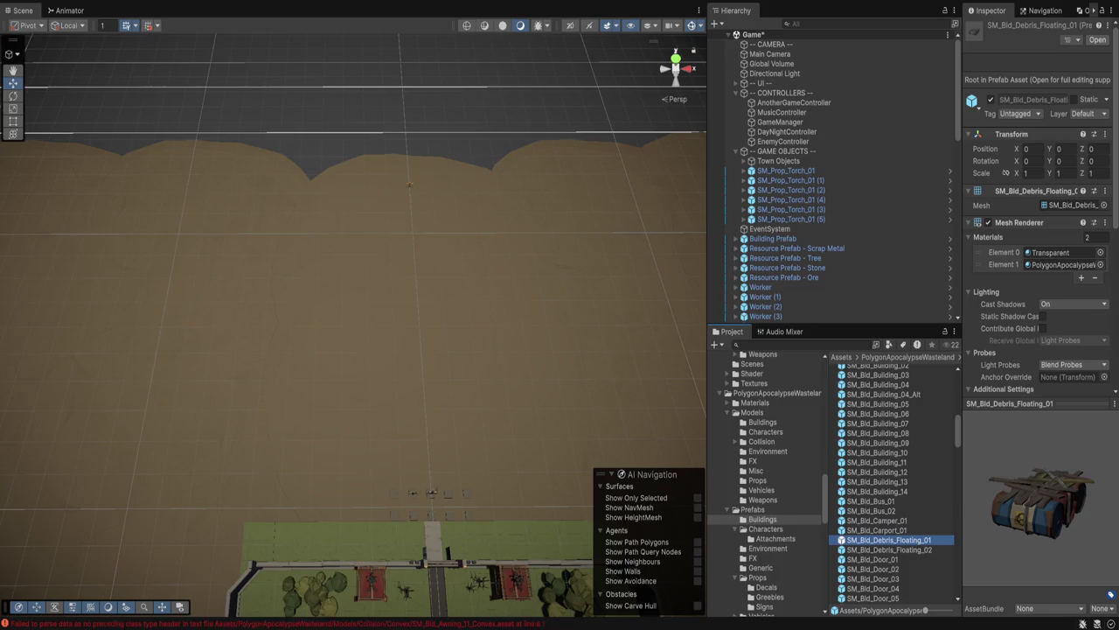
{"action": "key", "text": "Down"}
{"action": "key", "text": "Down"}
{"action": "key", "text": "Down"}
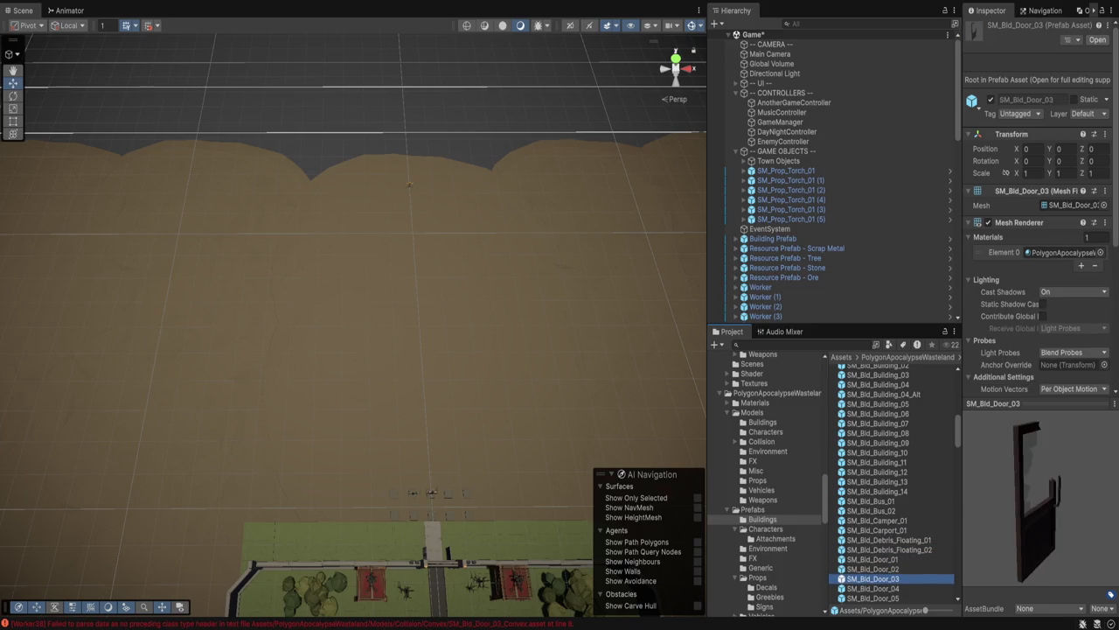
Browse the Models/Environment models from SM_Env_Fern_01 down to SM_Env_Ground_Gradient_01
{"action": "left_click", "coordinate": [758, 480]}
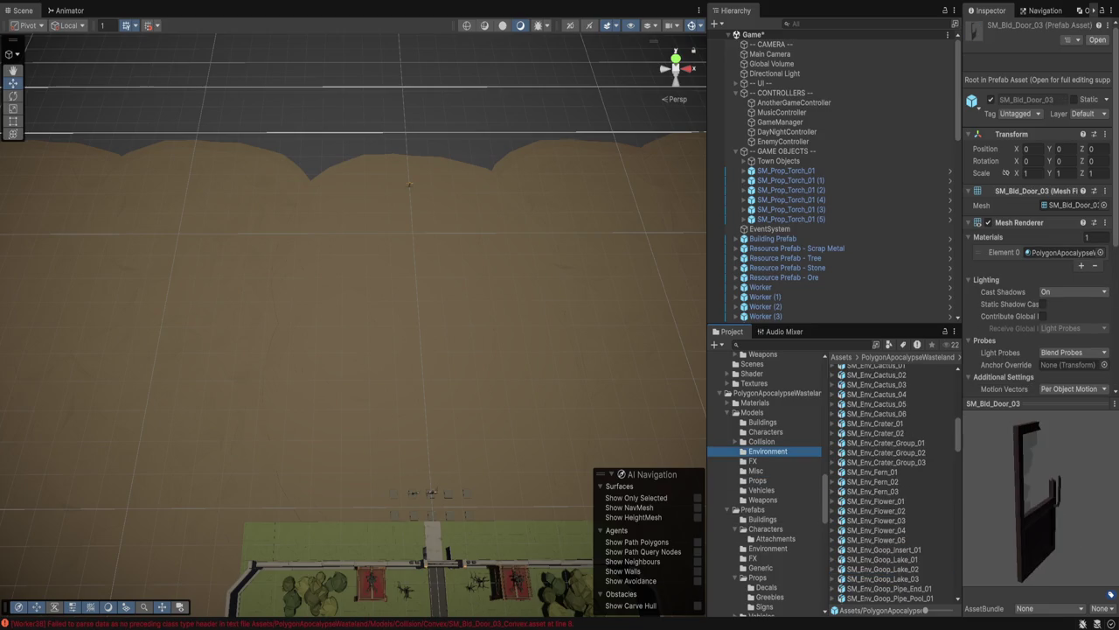
{"action": "left_click", "coordinate": [885, 452]}
{"action": "key", "text": "Down"}
{"action": "key", "text": "Down"}
{"action": "key", "text": "Down"}
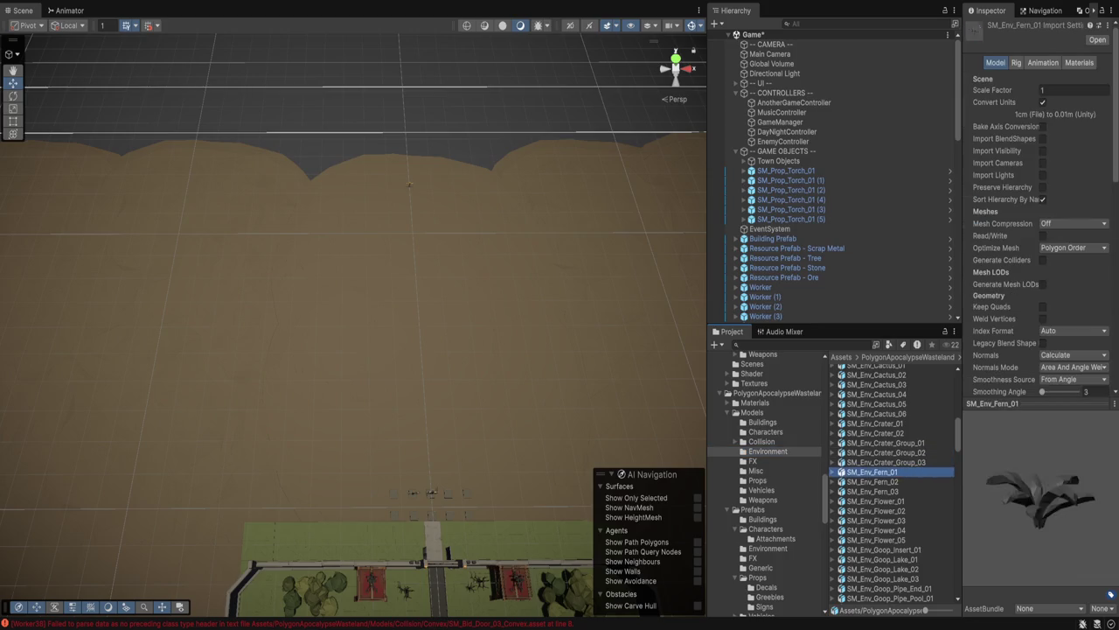
{"action": "key", "text": "Down"}
{"action": "key", "text": "Down"}
{"action": "key", "text": "Down"}
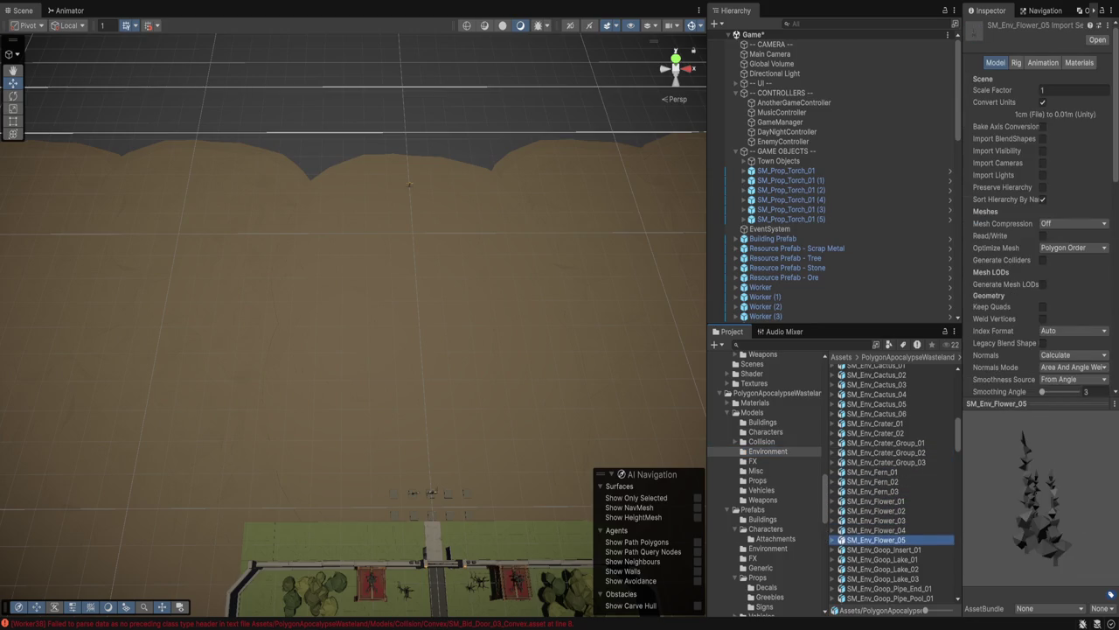
{"action": "key", "text": "Down"}
{"action": "key", "text": "Down"}
{"action": "key", "text": "Down"}
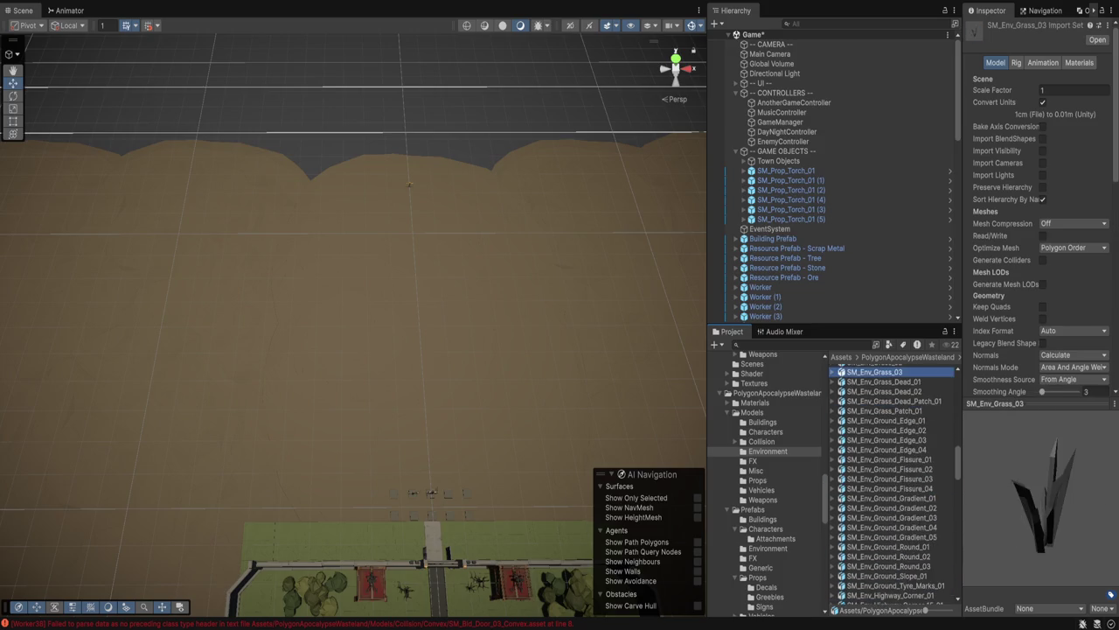
{"action": "key", "text": "Down"}
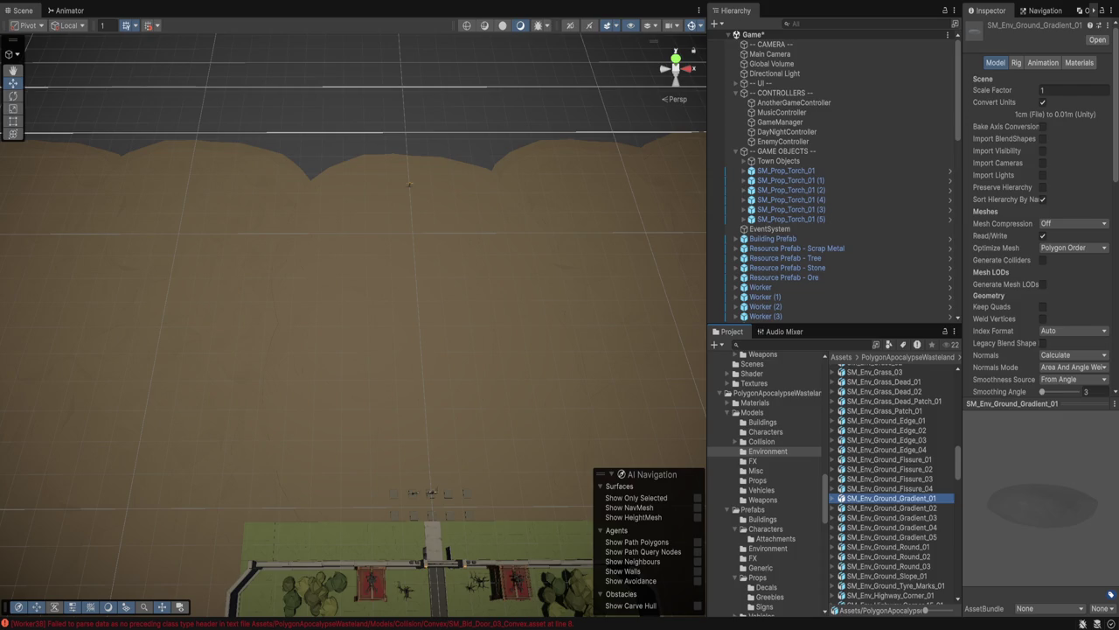
Browse Prefabs/Environment past ground edge, gradient and road prefabs to preview SM_Env_Rock_01
{"action": "left_click", "coordinate": [767, 548]}
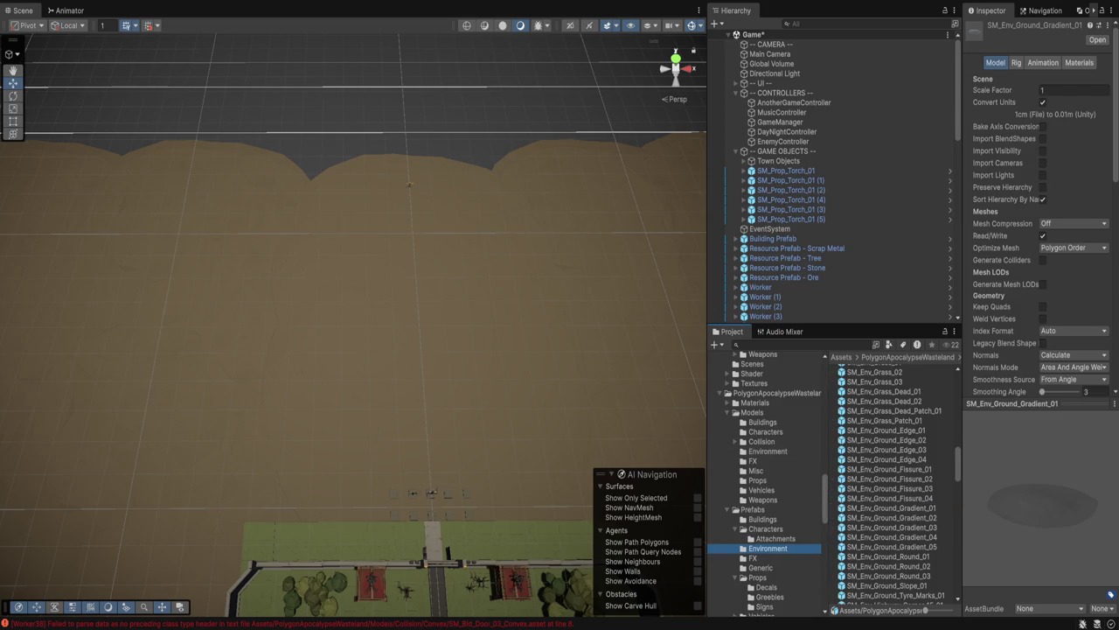
{"action": "left_click", "coordinate": [884, 401]}
{"action": "key", "text": "Down"}
{"action": "key", "text": "Down"}
{"action": "key", "text": "Down"}
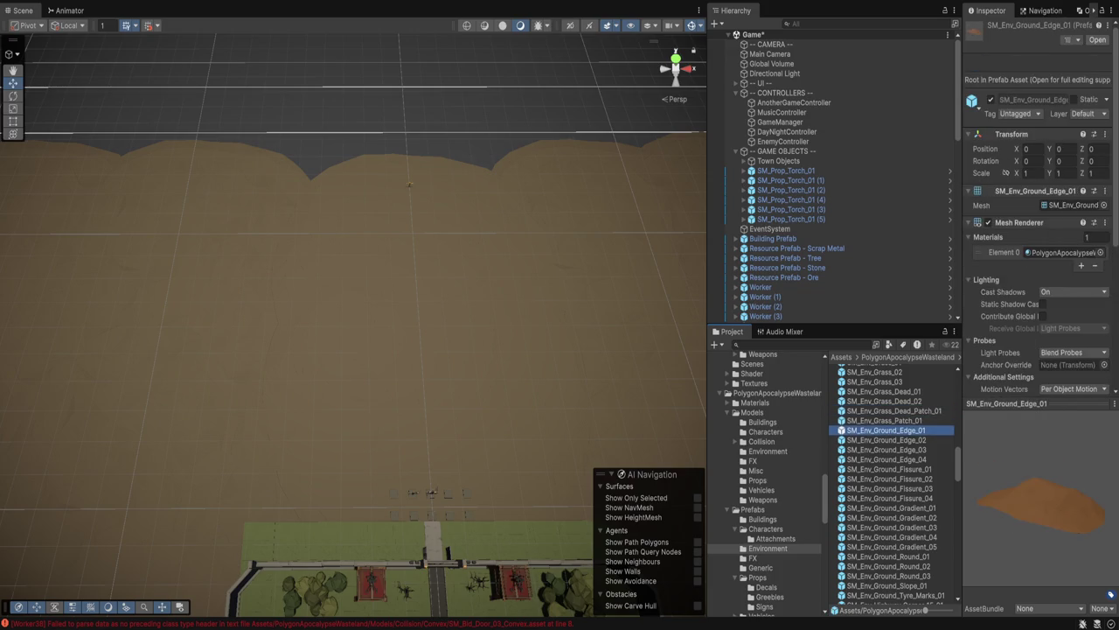
{"action": "key", "text": "Down"}
{"action": "key", "text": "Down"}
{"action": "key", "text": "Down"}
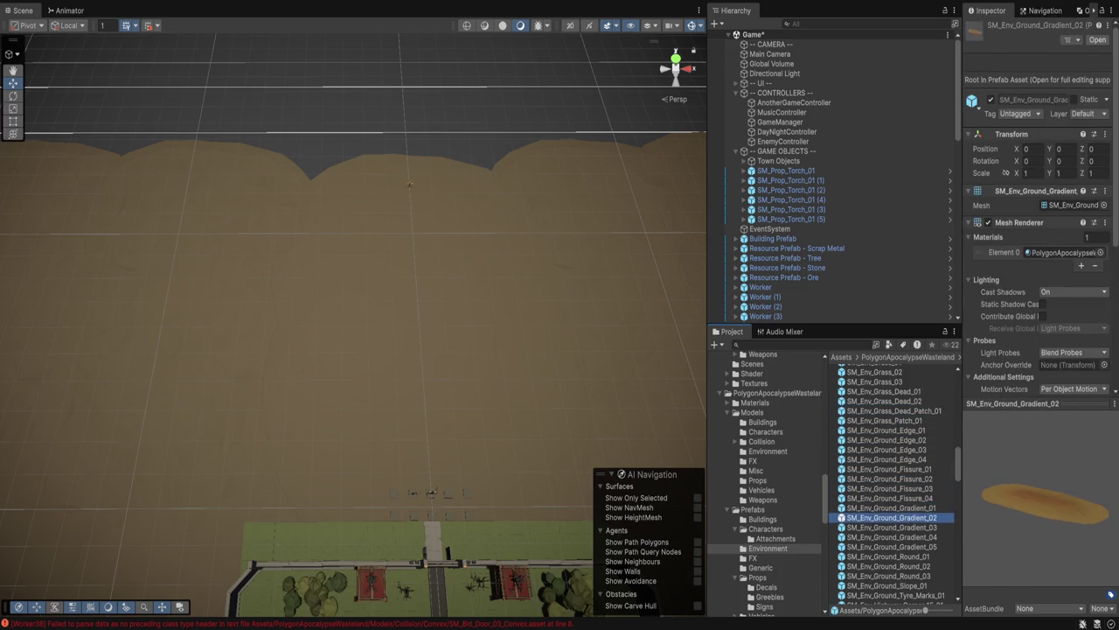
{"action": "key", "text": "Down"}
{"action": "key", "text": "Down"}
{"action": "key", "text": "Down"}
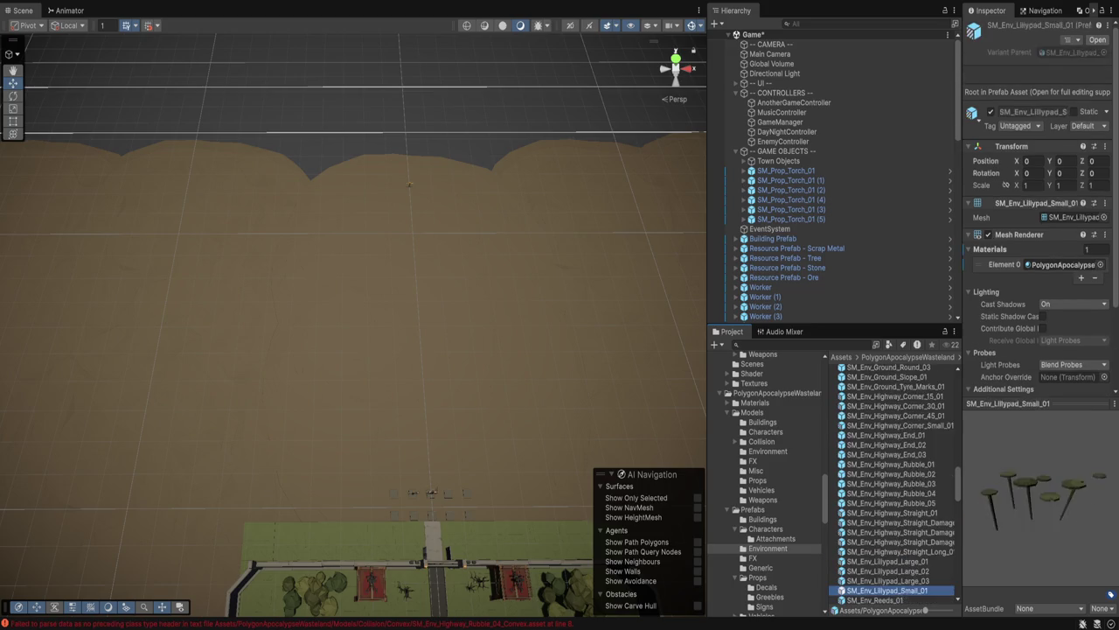
{"action": "key", "text": "Down"}
{"action": "key", "text": "Down"}
{"action": "key", "text": "Down"}
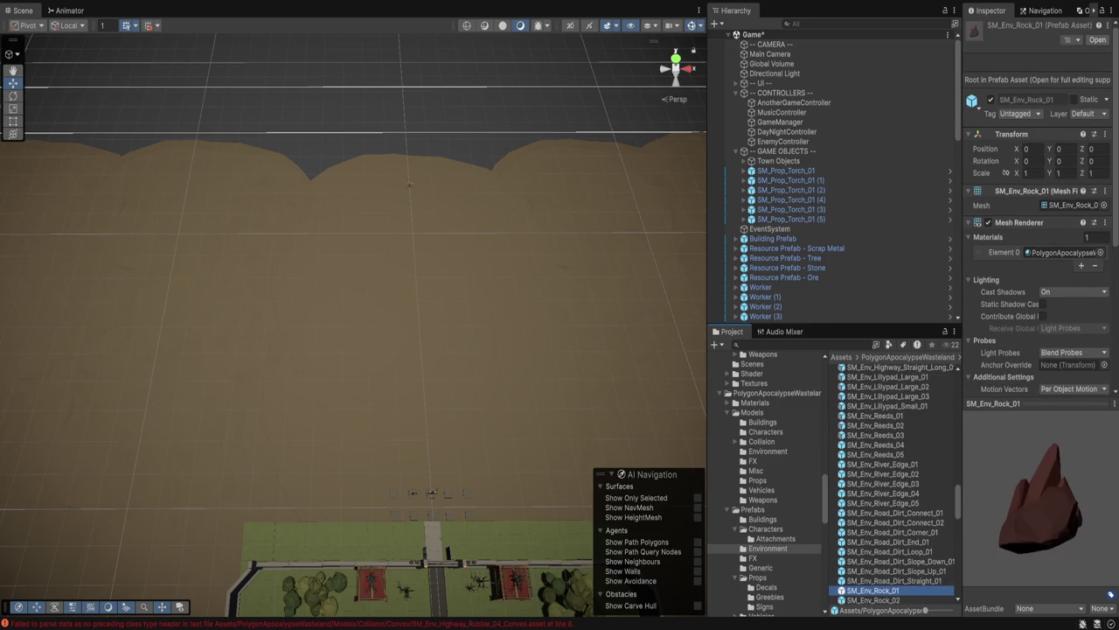